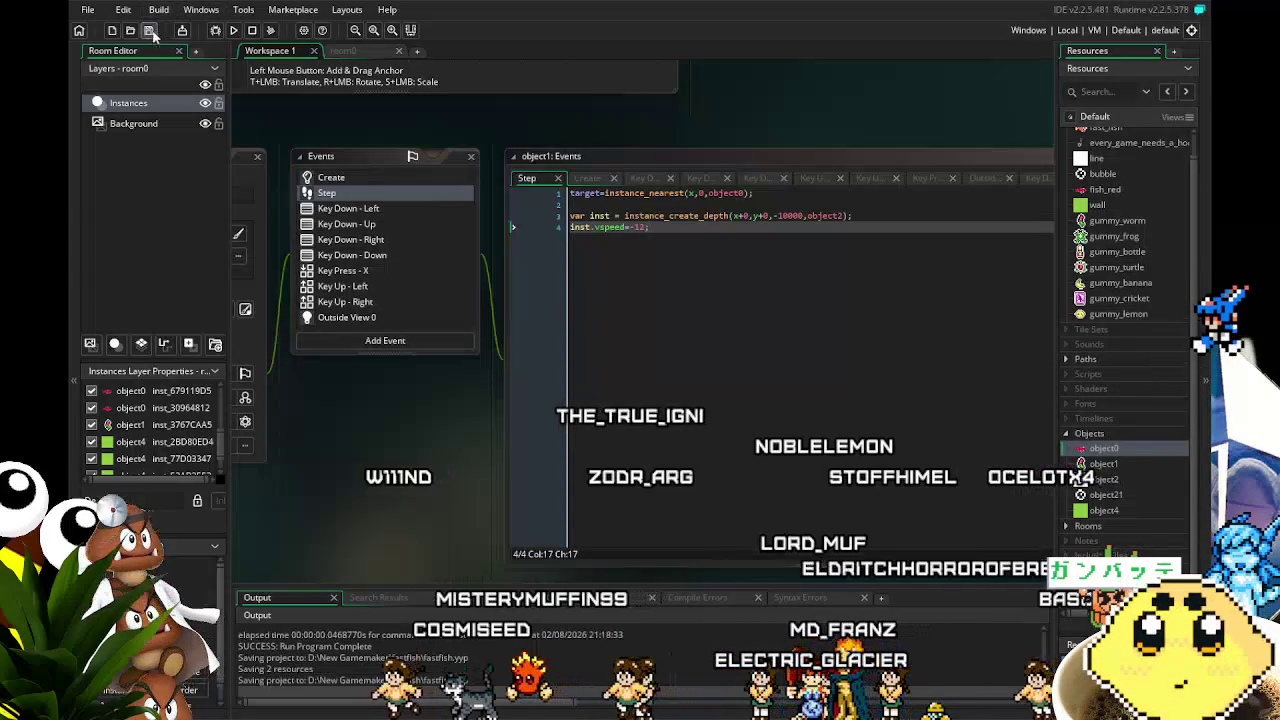
- Show object1's Create event code, which picks a random gummy sprite and sets vspeed to 1
drag(227, 435, 366, 407)
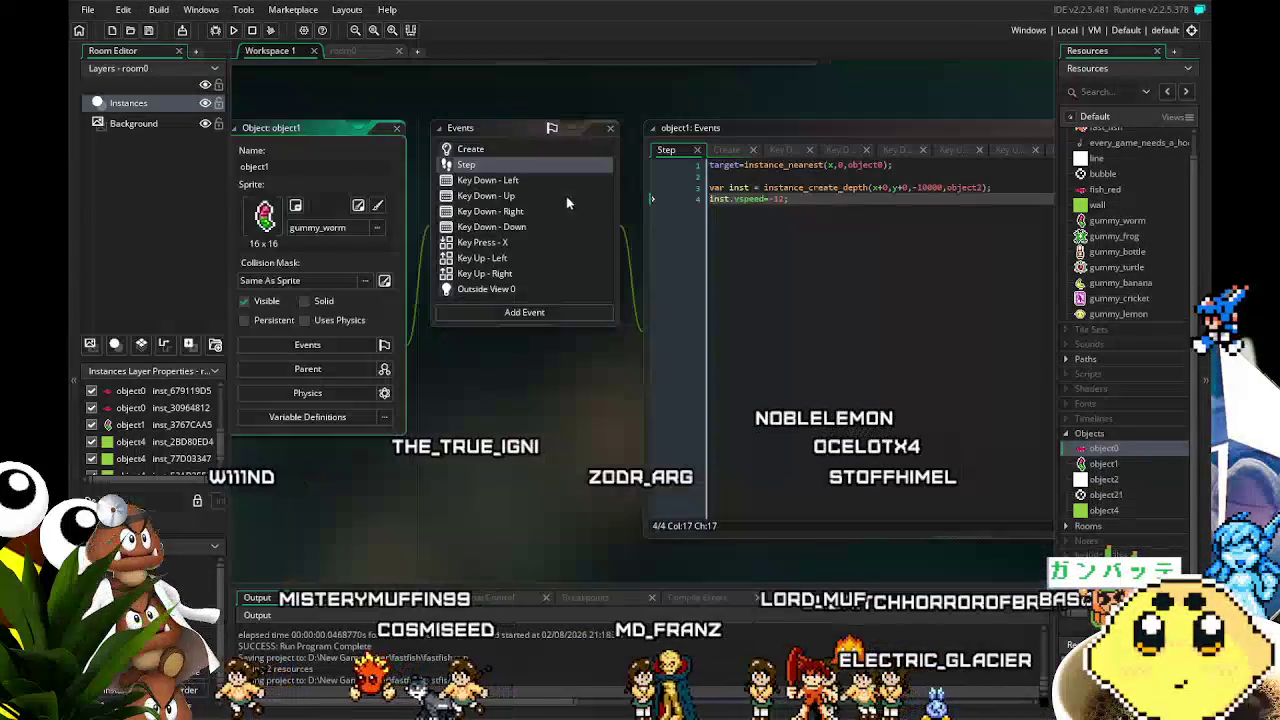
click(524, 150)
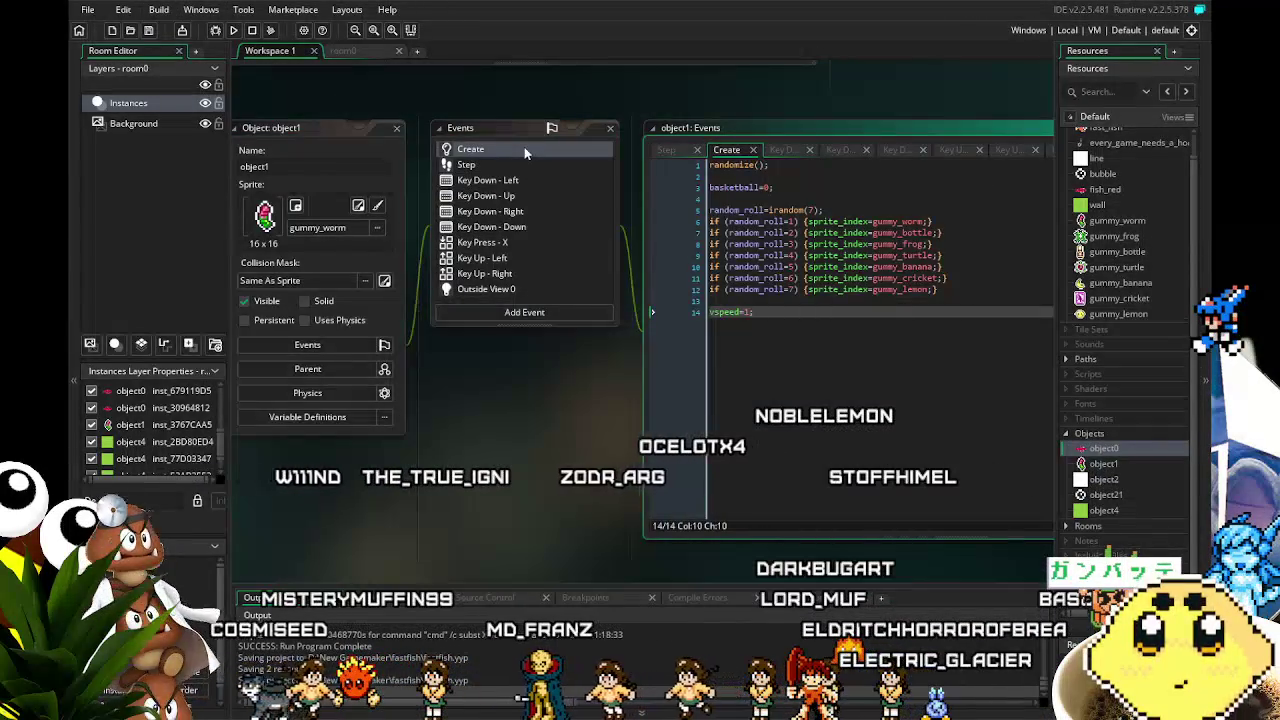
drag(497, 442, 465, 443)
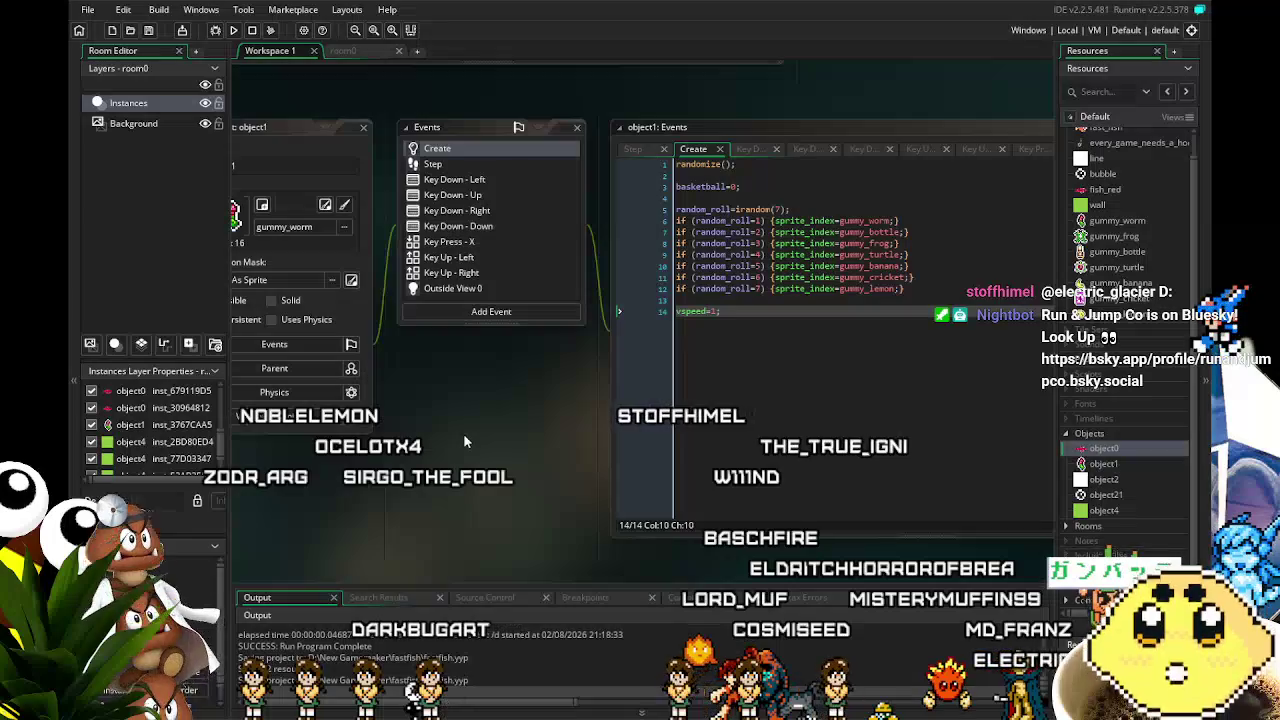
- Pan the workspace to bring object1's event windows and properties panel into view
mouse_move(328, 500)
mouse_down()
mouse_move(387, 457)
mouse_move(347, 470)
mouse_up()
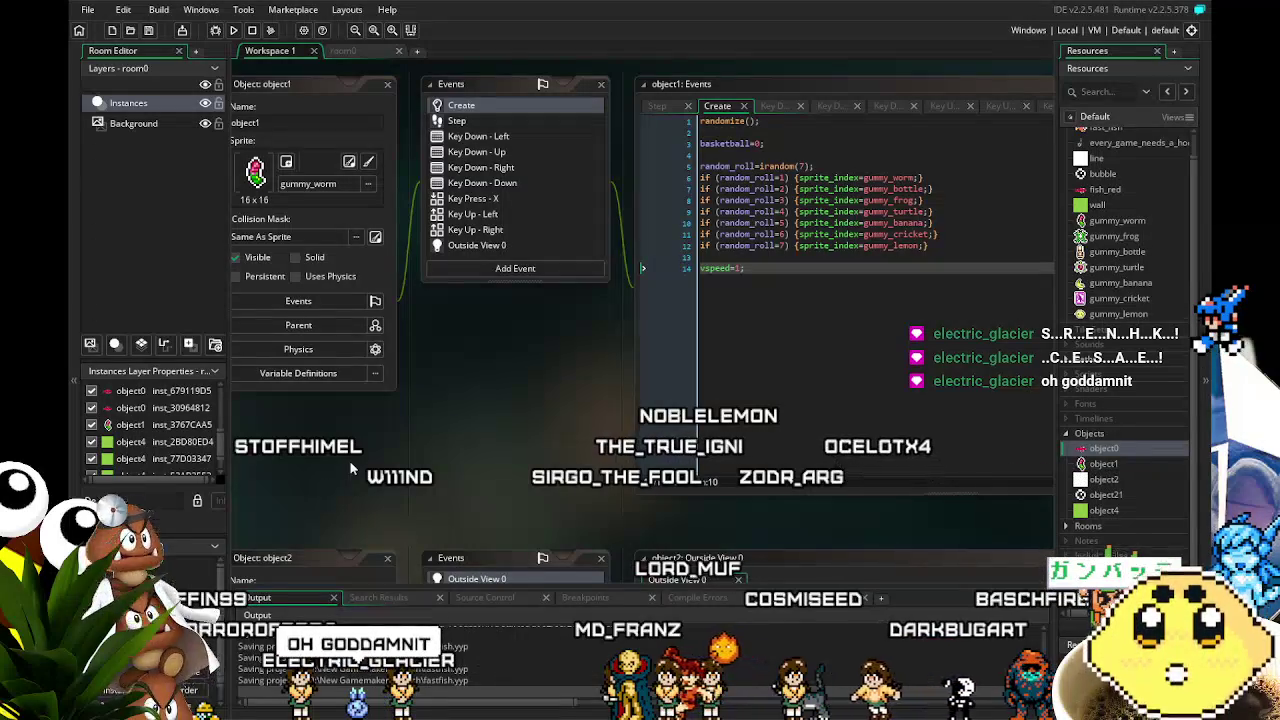
scroll(350, 468, up, 2)
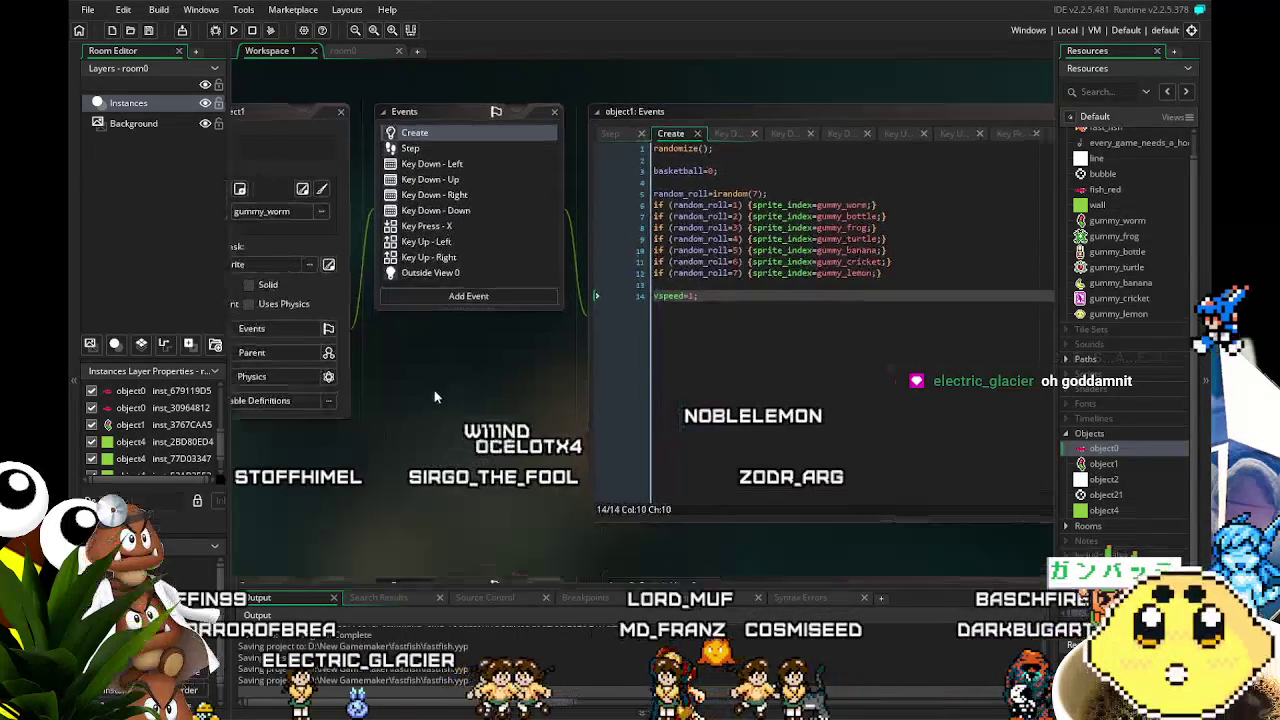
scroll(425, 243, down, 5)
drag(425, 243, 356, 377)
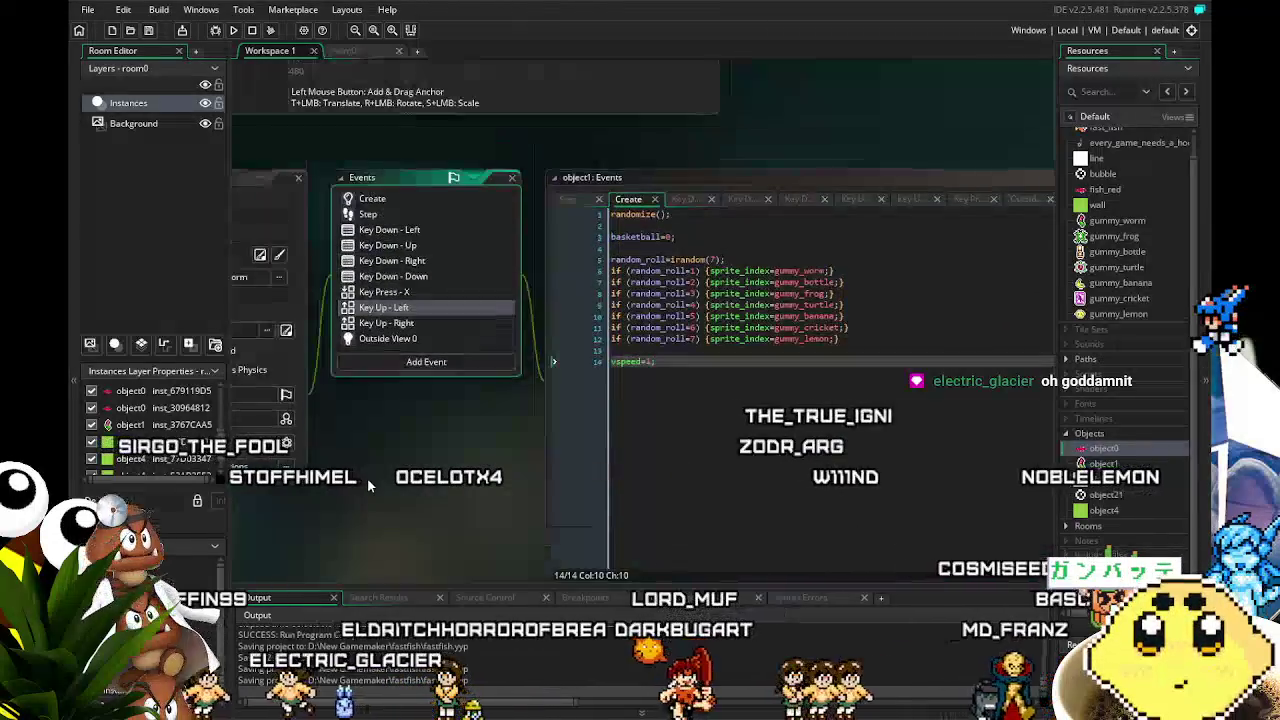
drag(420, 307, 474, 301)
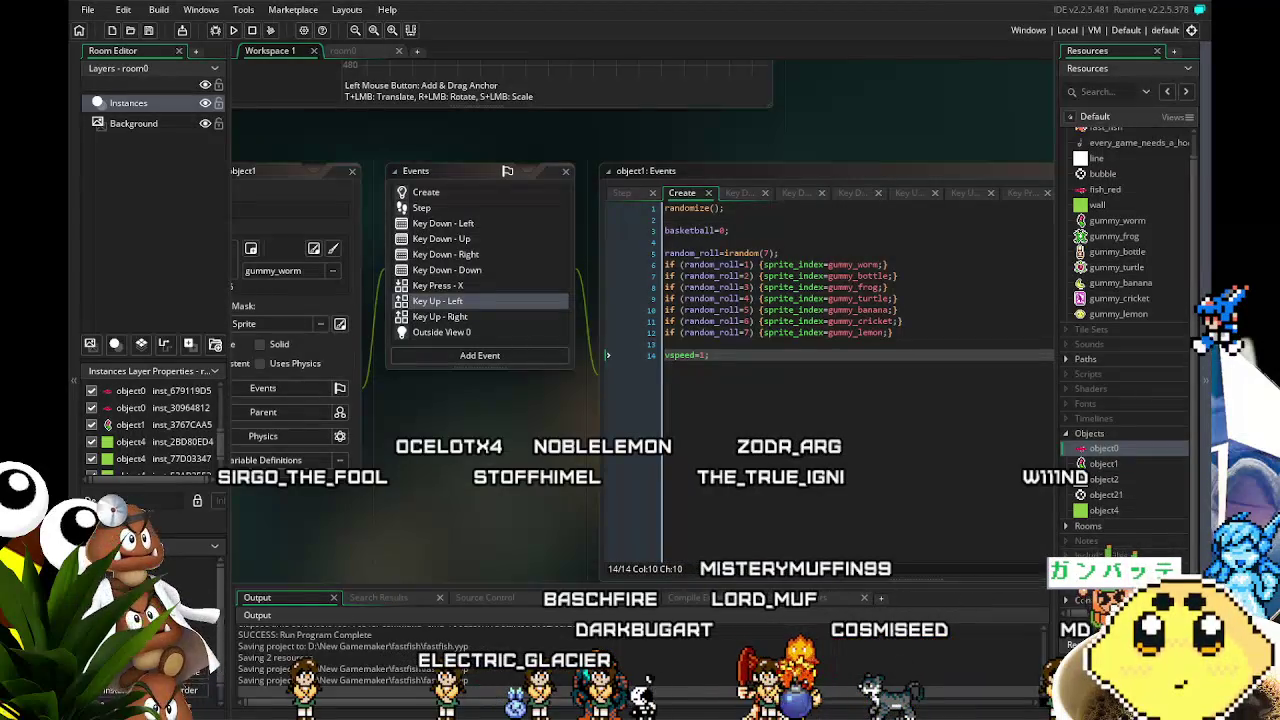
drag(443, 286, 401, 280)
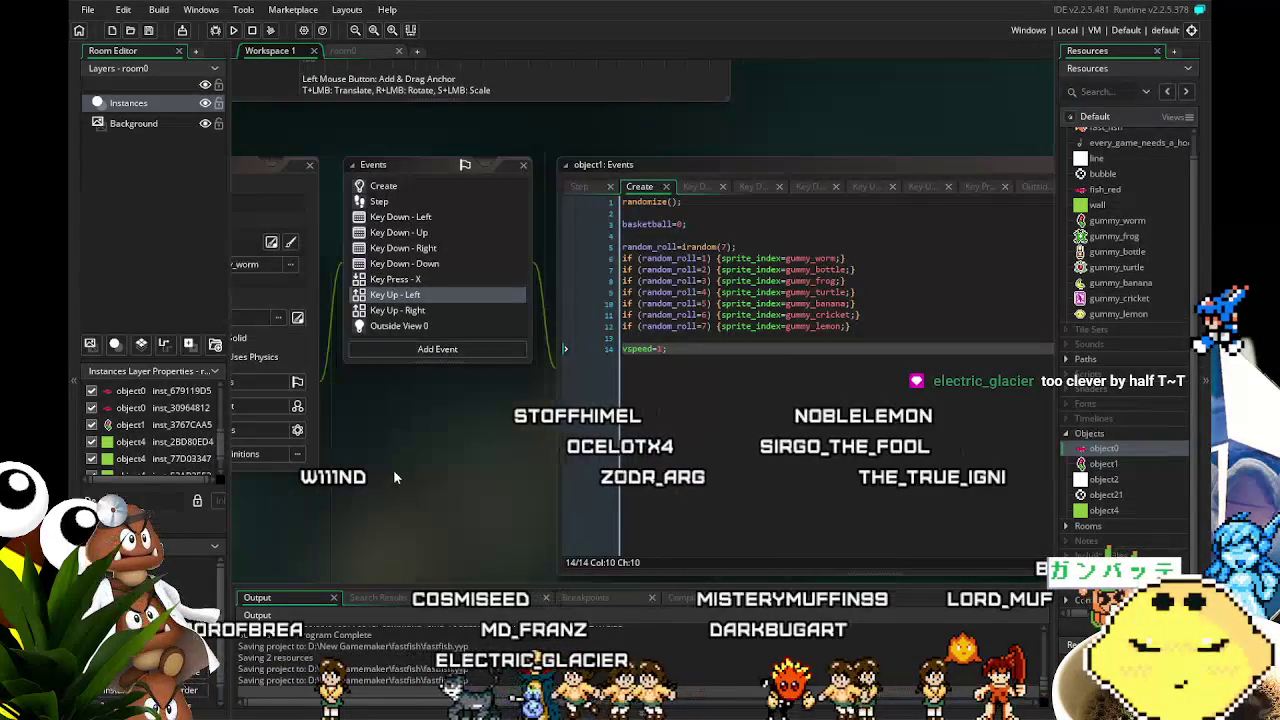
drag(394, 474, 466, 478)
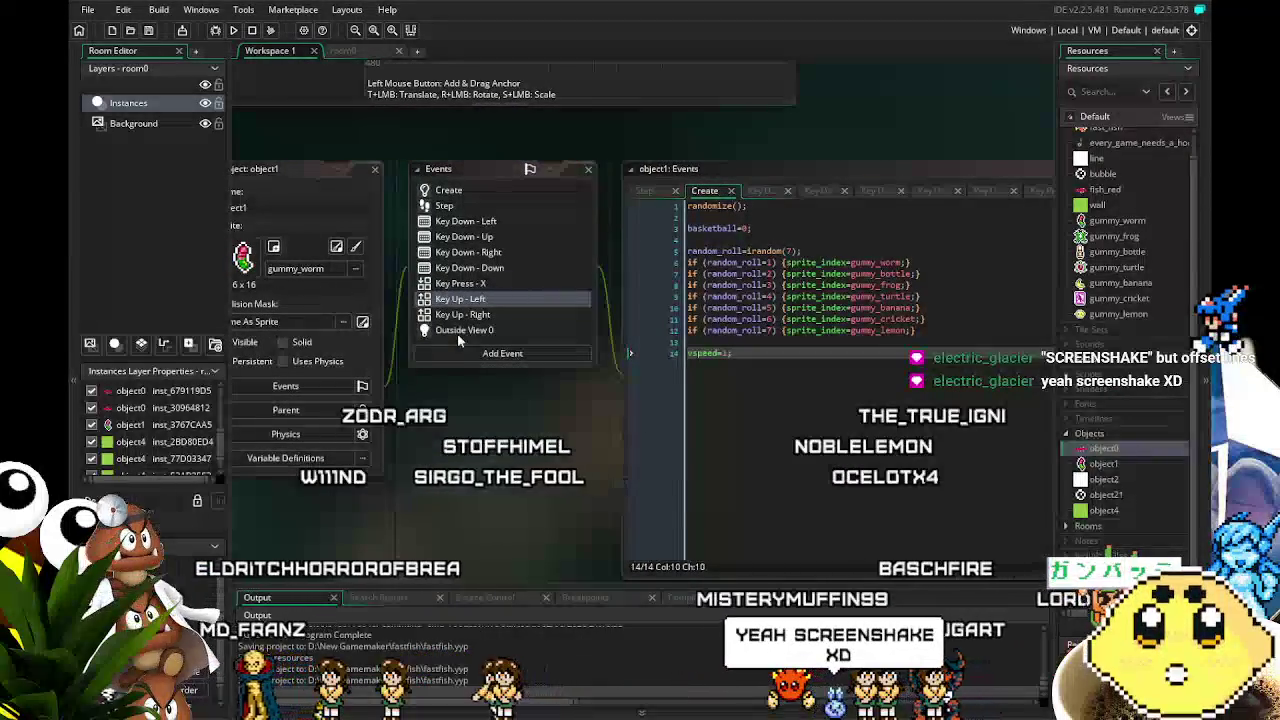
- Step through object1's Create, Step, Key Down - Right, Key Down - Down and Key Down - Up code
click(449, 191)
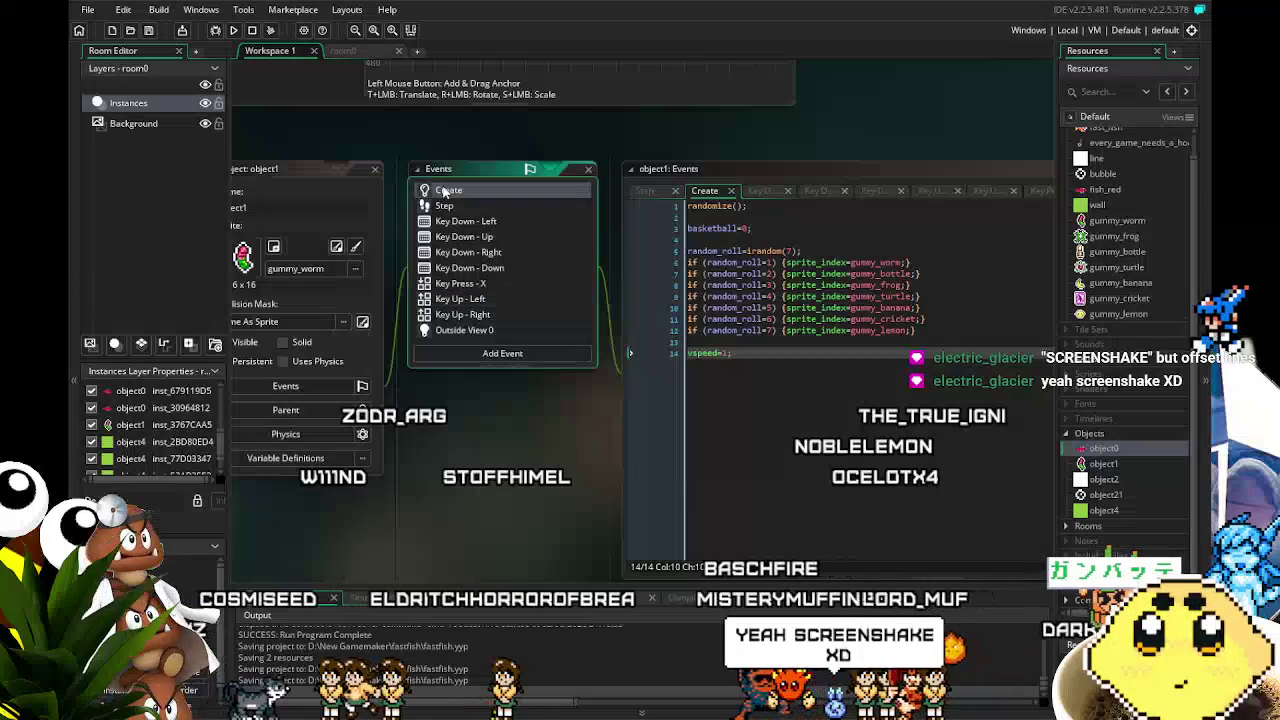
click(466, 205)
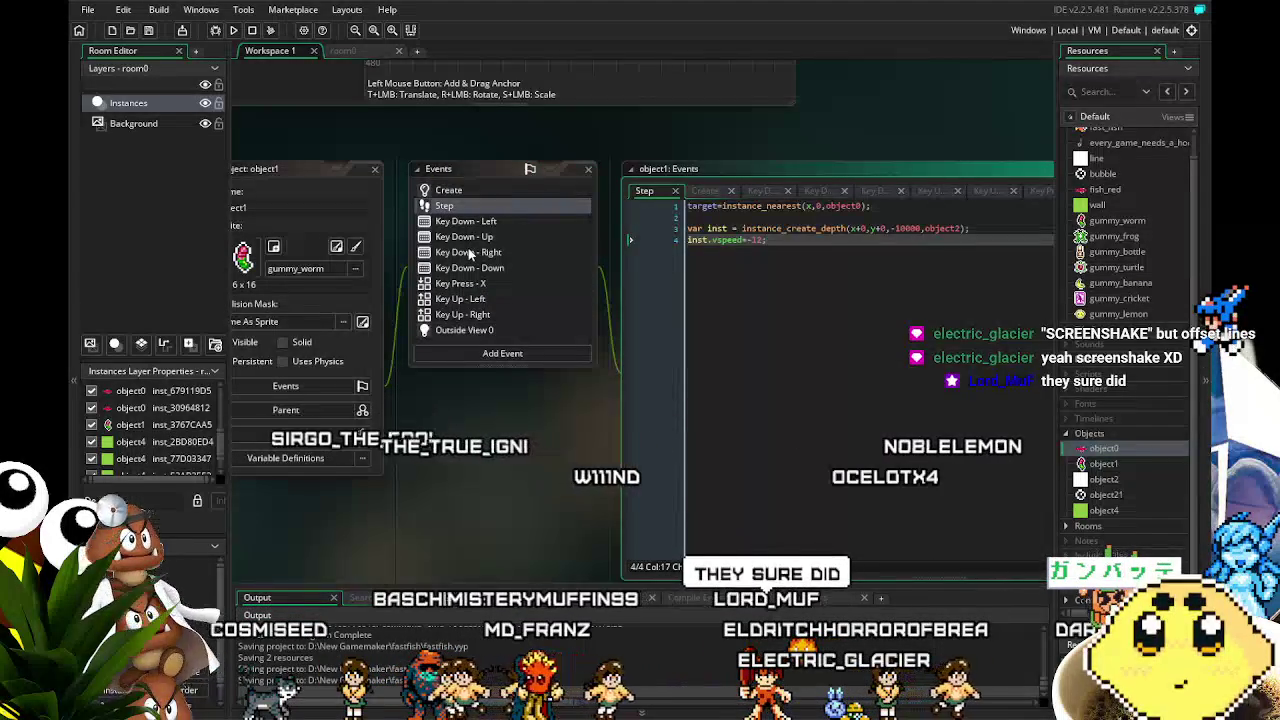
click(468, 252)
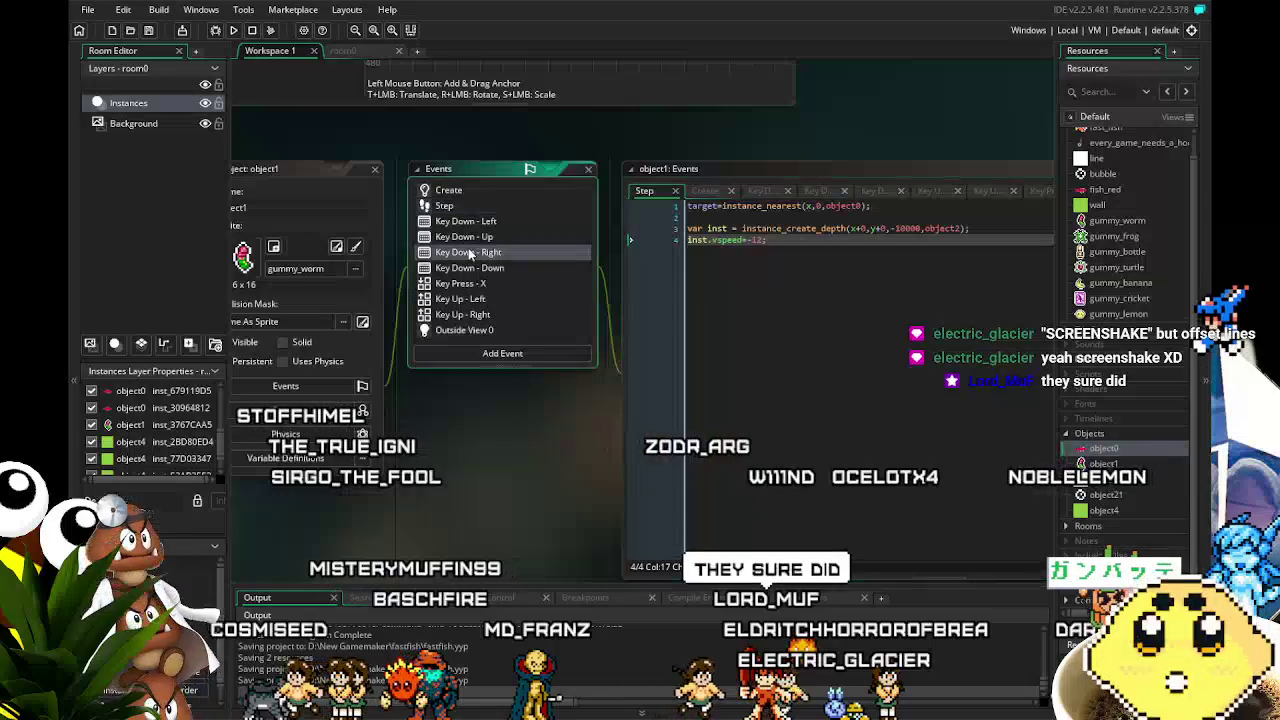
click(485, 268)
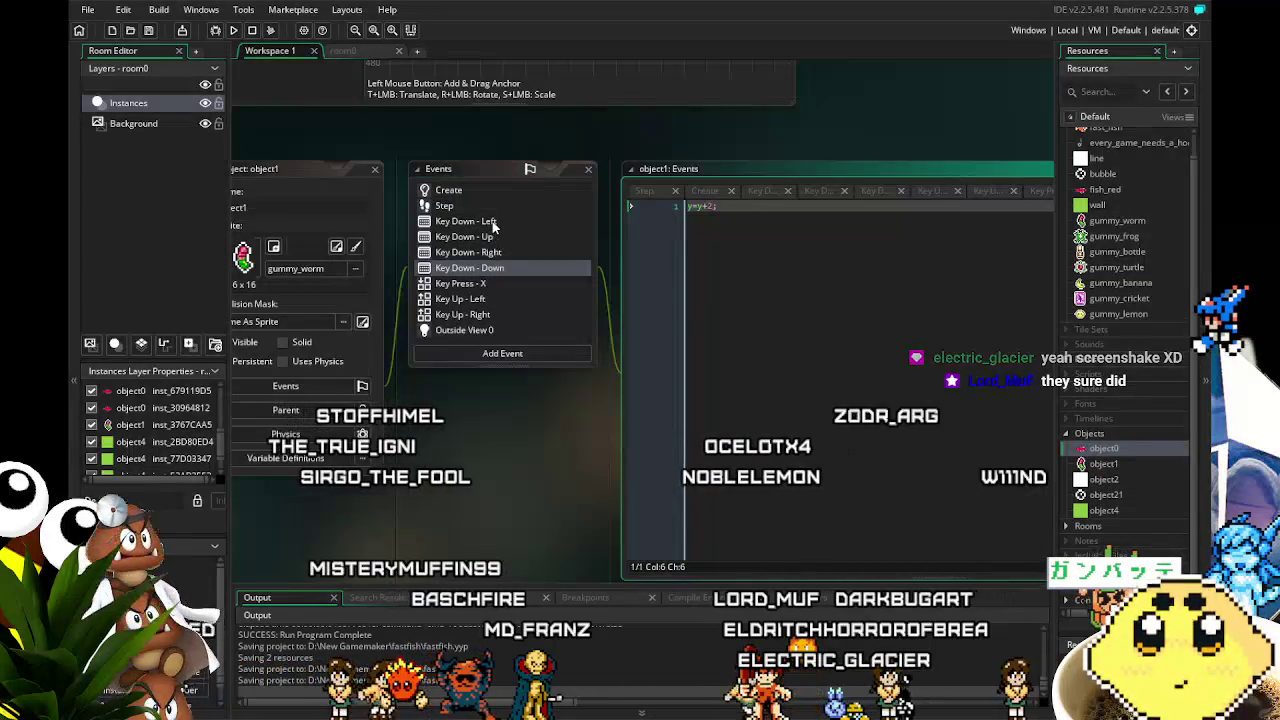
click(506, 239)
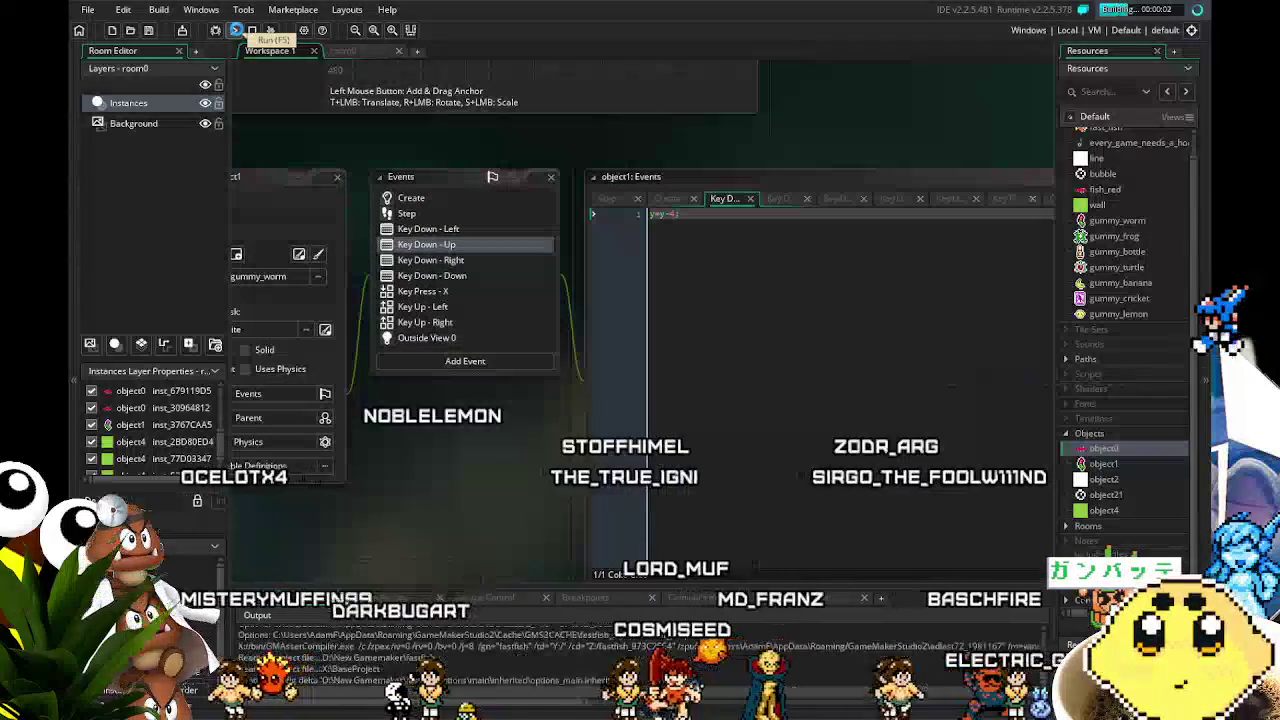
- Compile and launch the game with the Run button
click(236, 30)
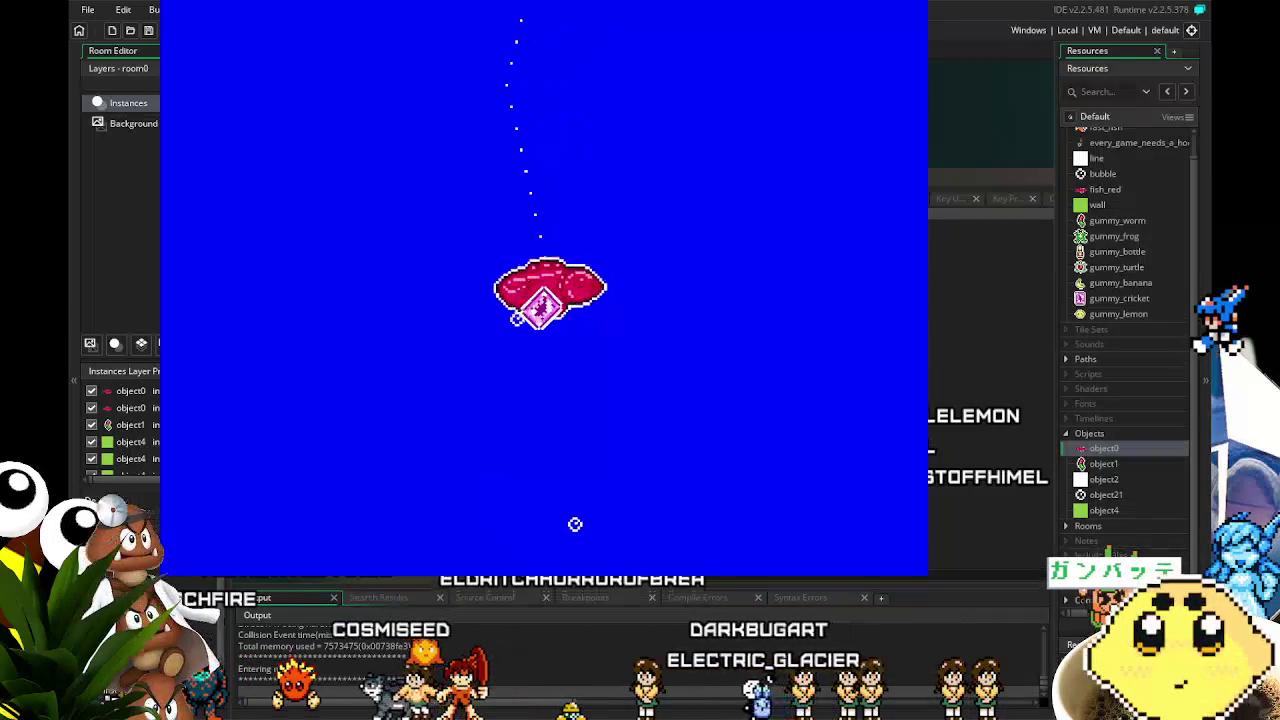
- Launch the fish upward with Space, then close the game with Escape
key(space)
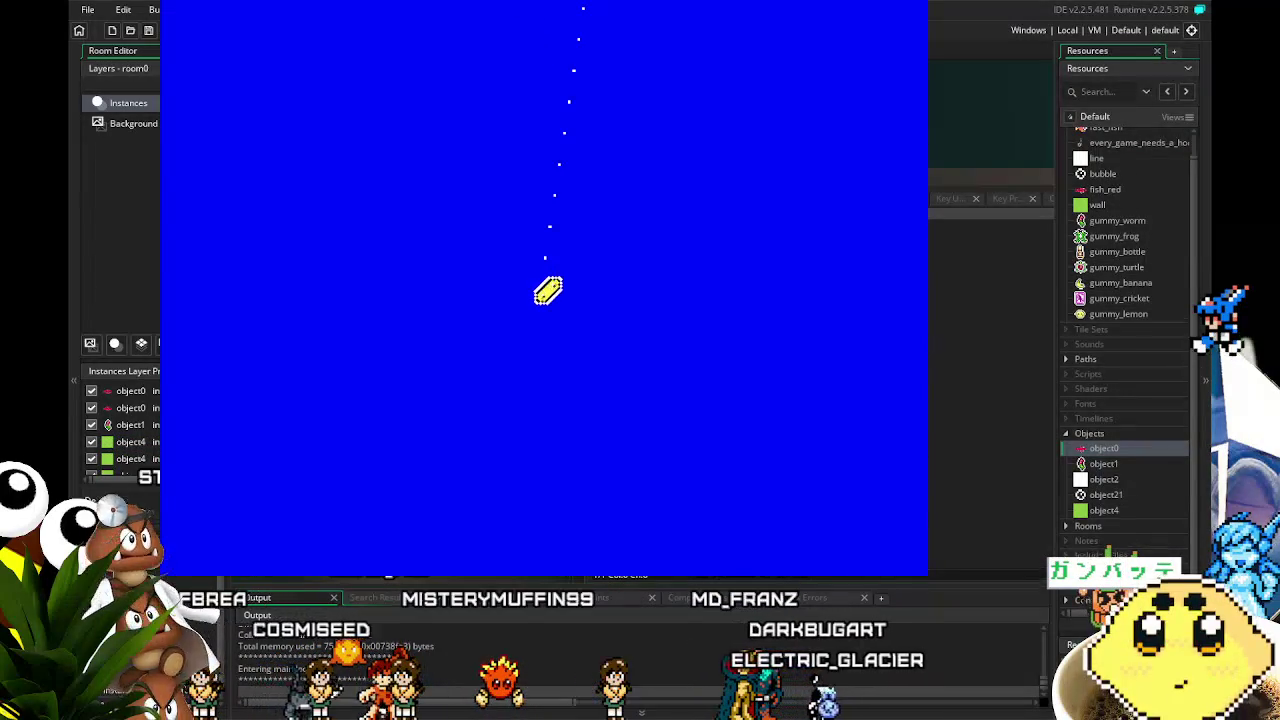
key(Escape)
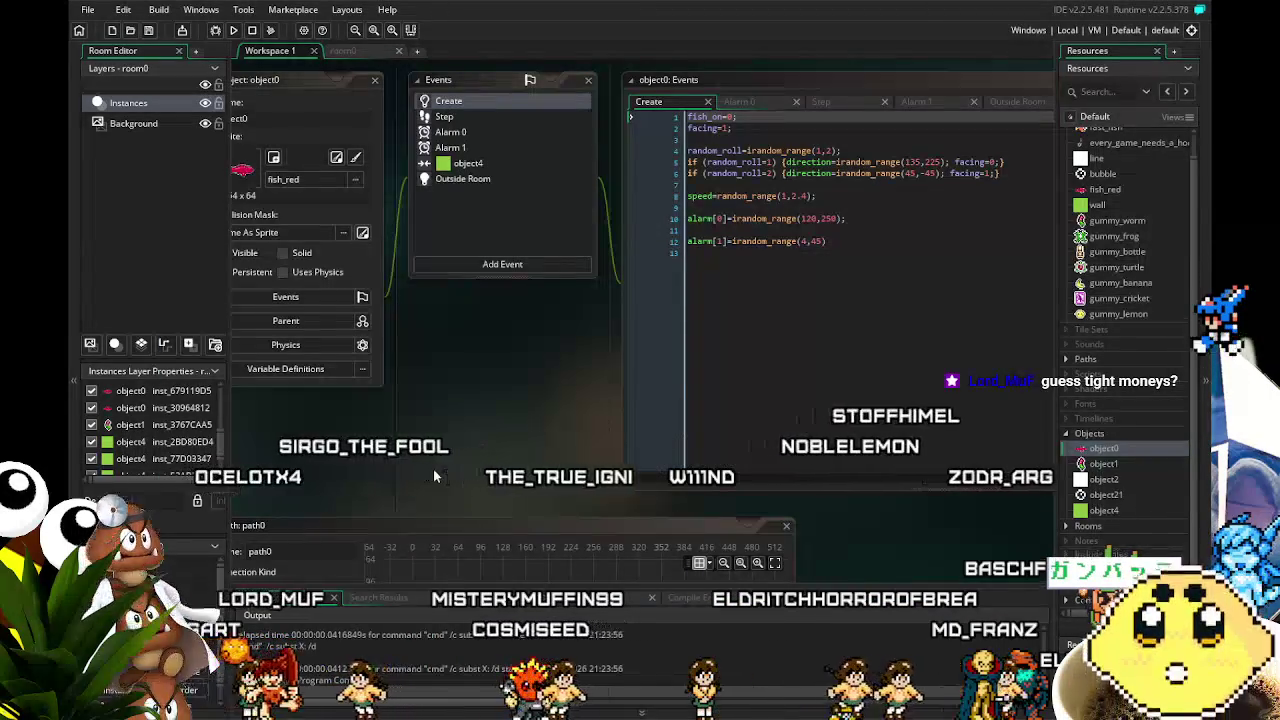
mouse_move(433, 470)
mouse_down()
mouse_move(415, 468)
mouse_move(456, 504)
mouse_move(380, 514)
mouse_move(413, 529)
mouse_move(431, 583)
mouse_up()
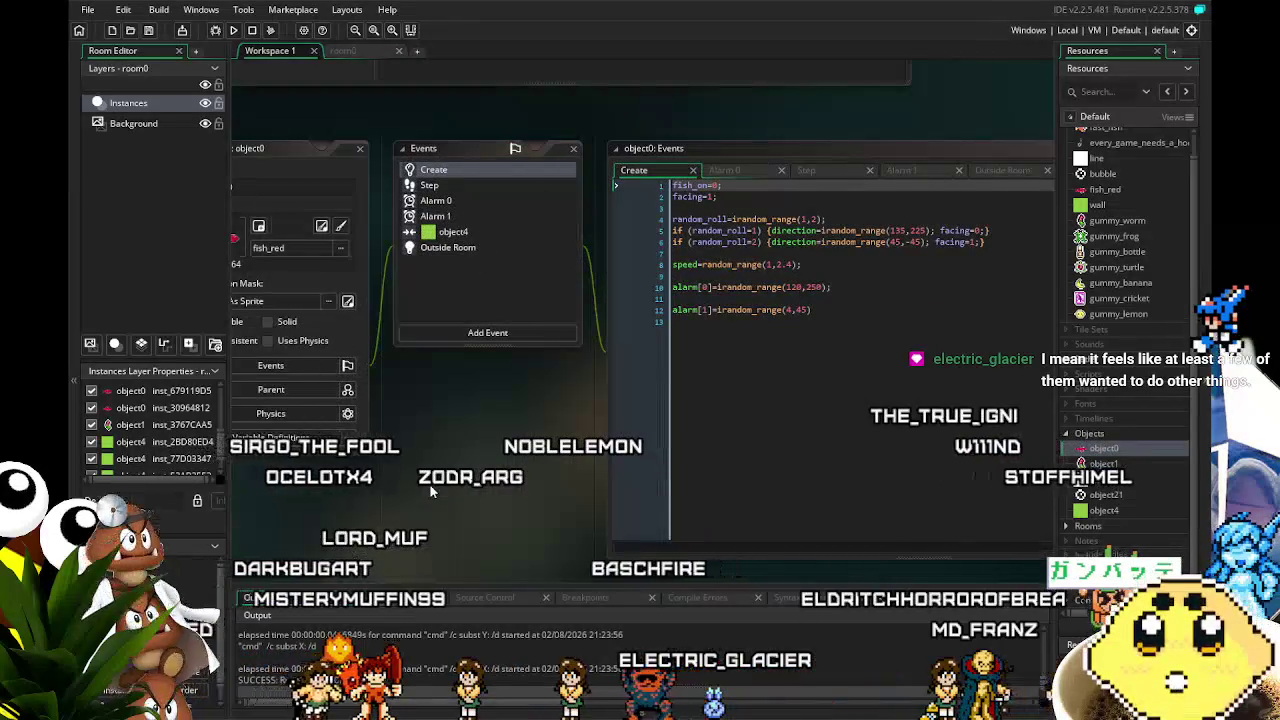
drag(394, 530, 349, 517)
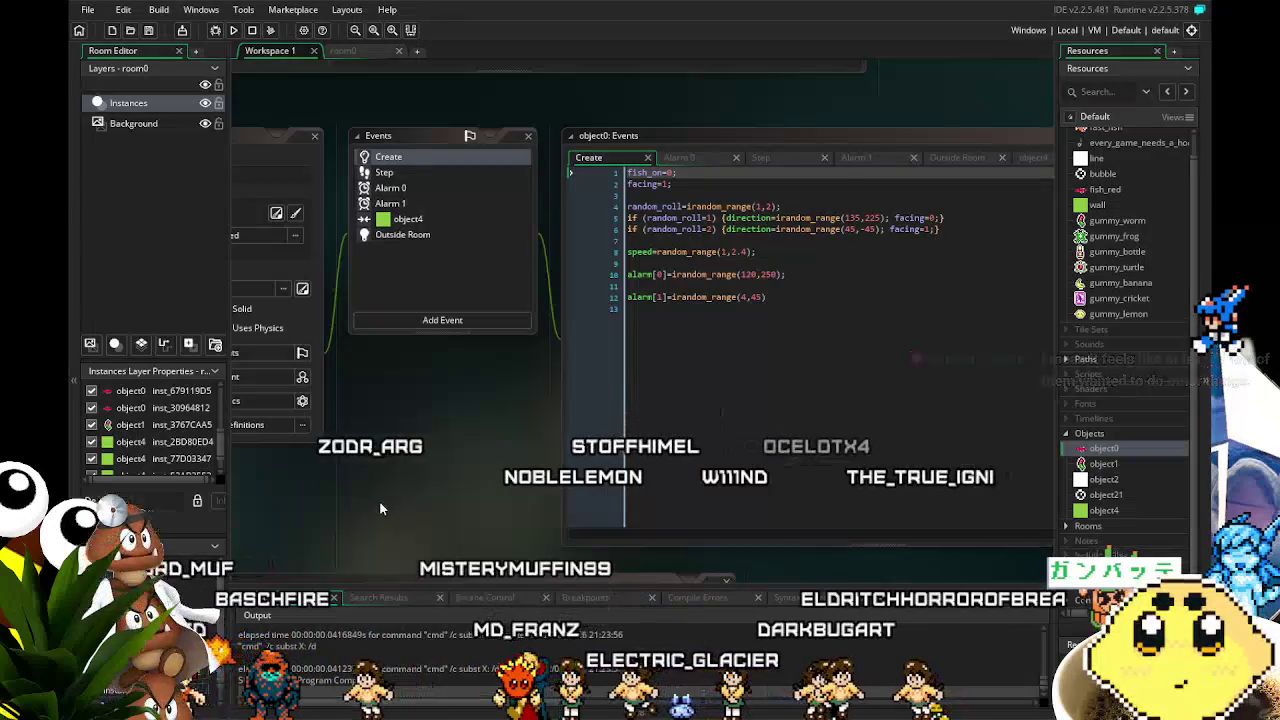
drag(383, 514, 404, 514)
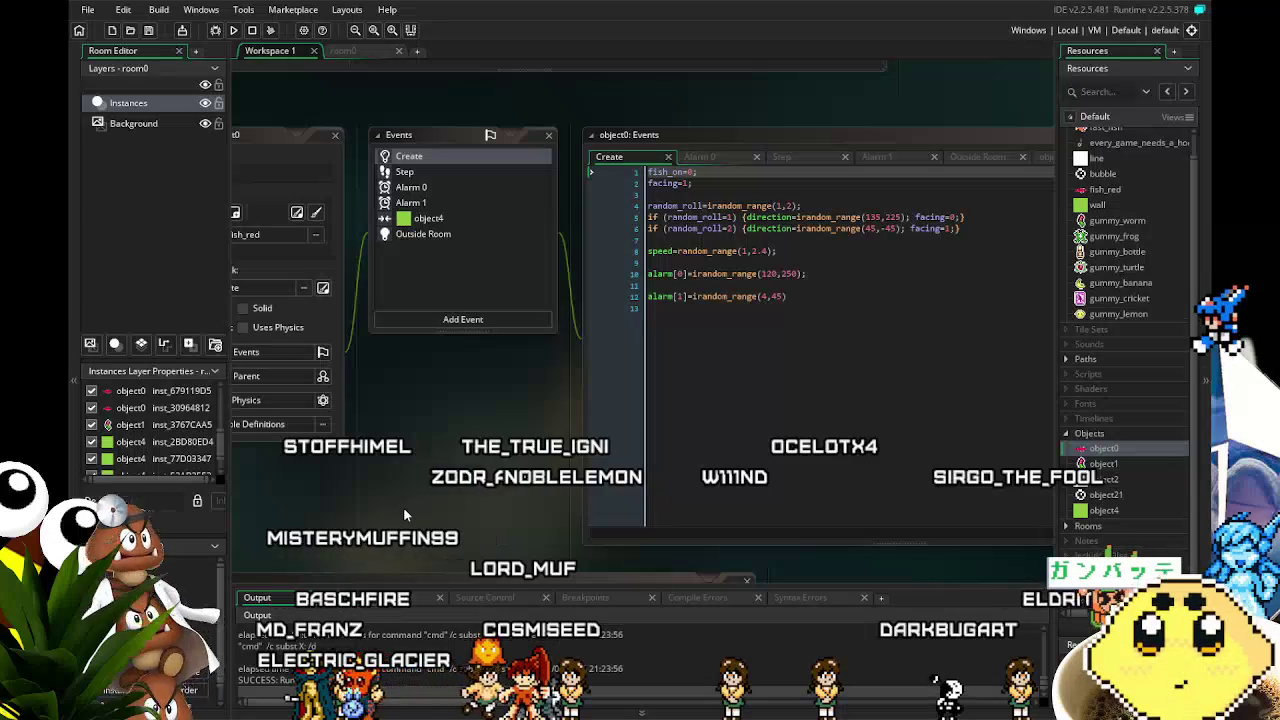
drag(404, 510, 362, 523)
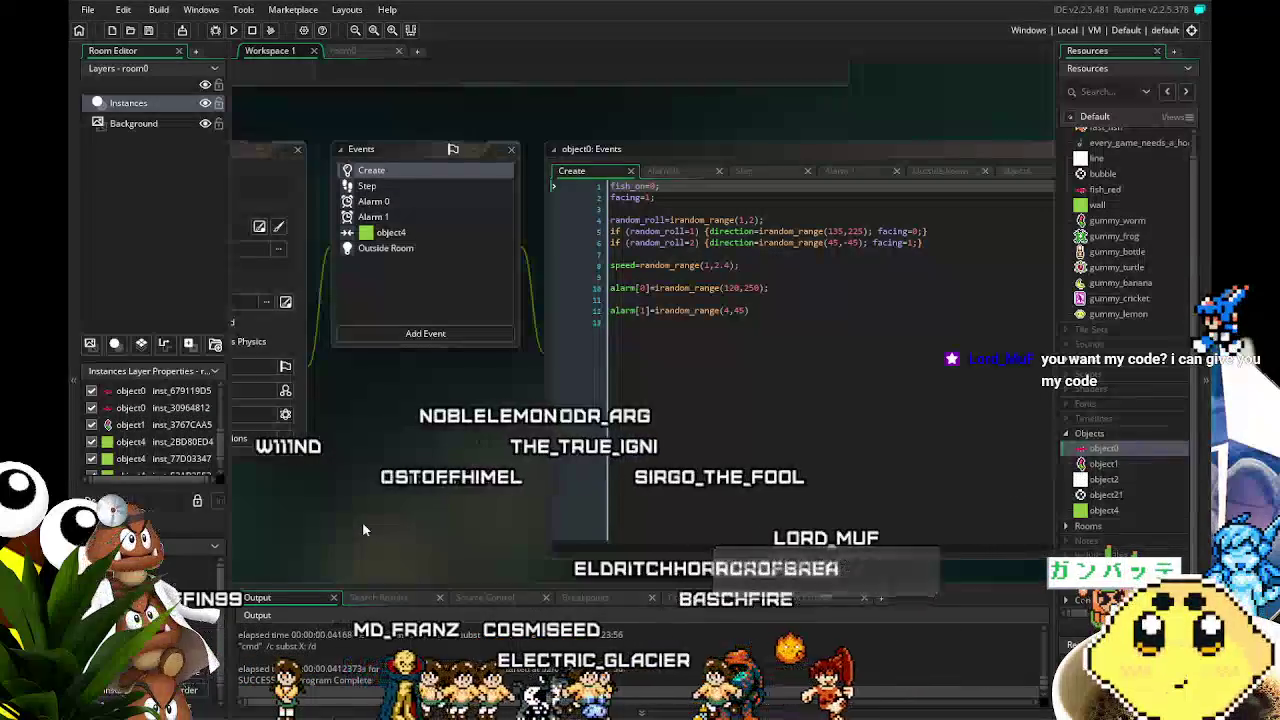
drag(362, 522, 420, 517)
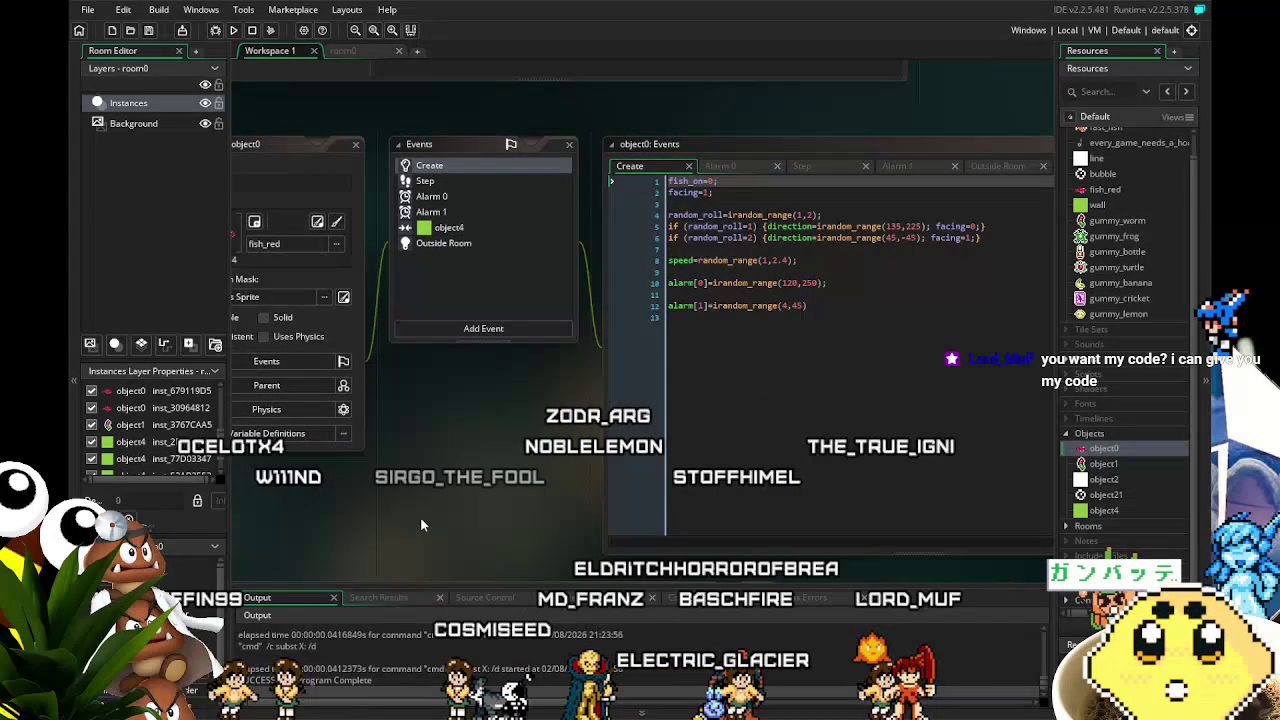
drag(420, 517, 402, 529)
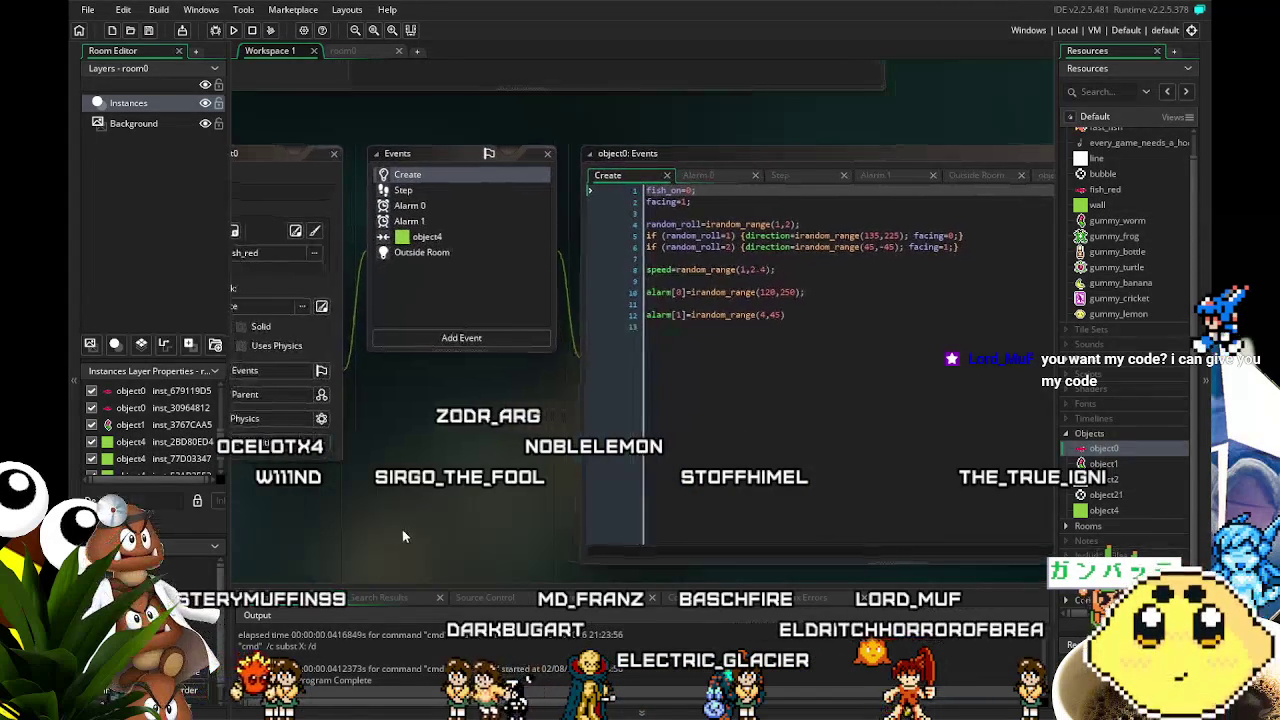
scroll(442, 535, left, 1)
- Review object0's Step, Outside Room and Alarm 1 code, then return to its Create code
click(470, 189)
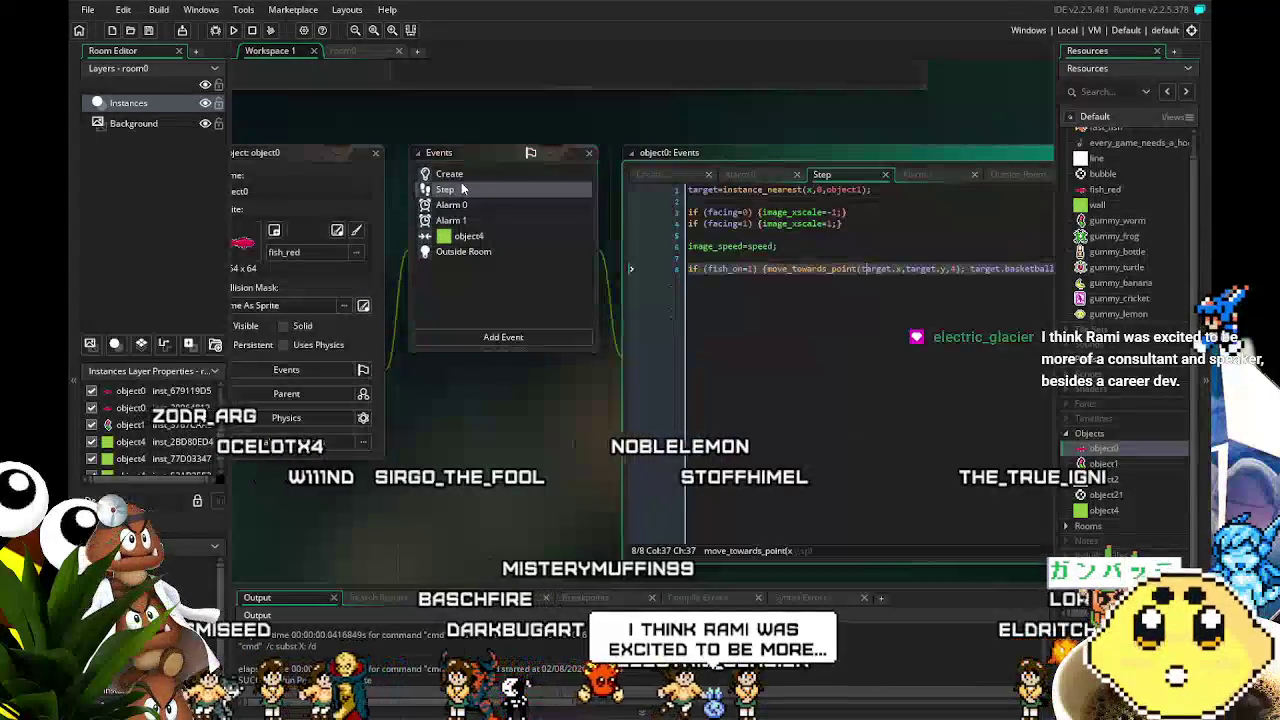
click(480, 236)
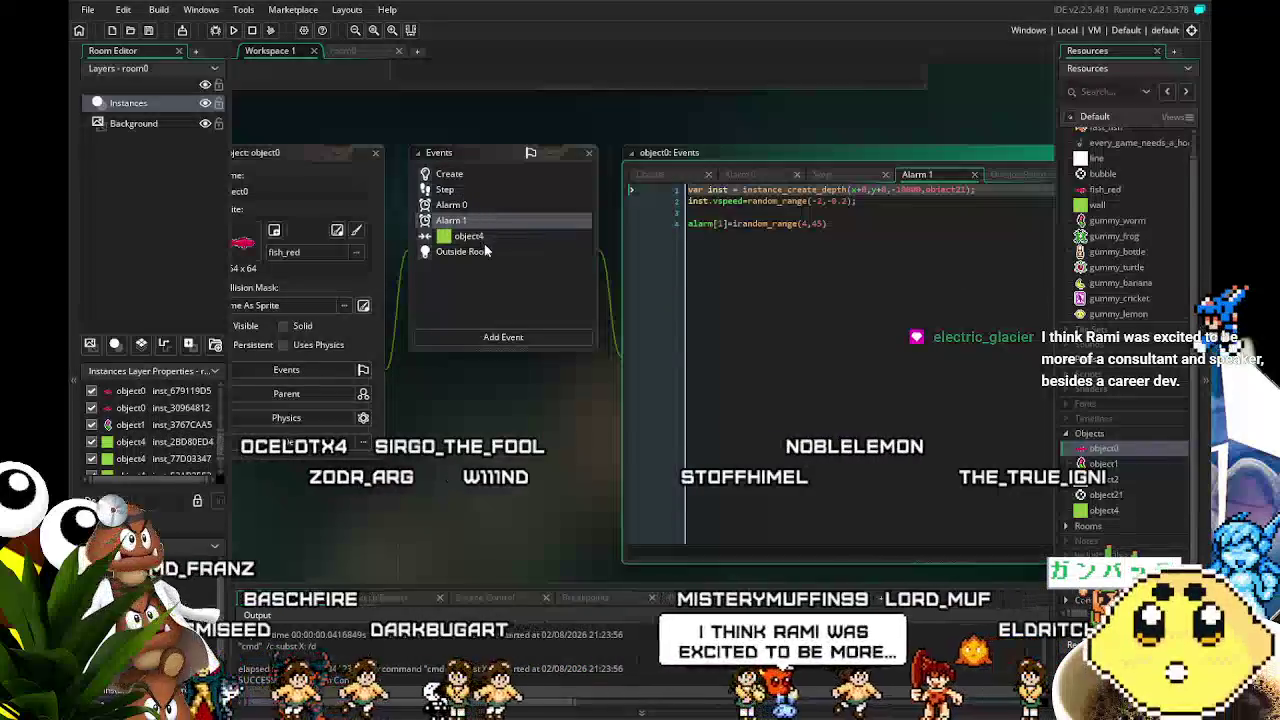
click(487, 252)
click(450, 220)
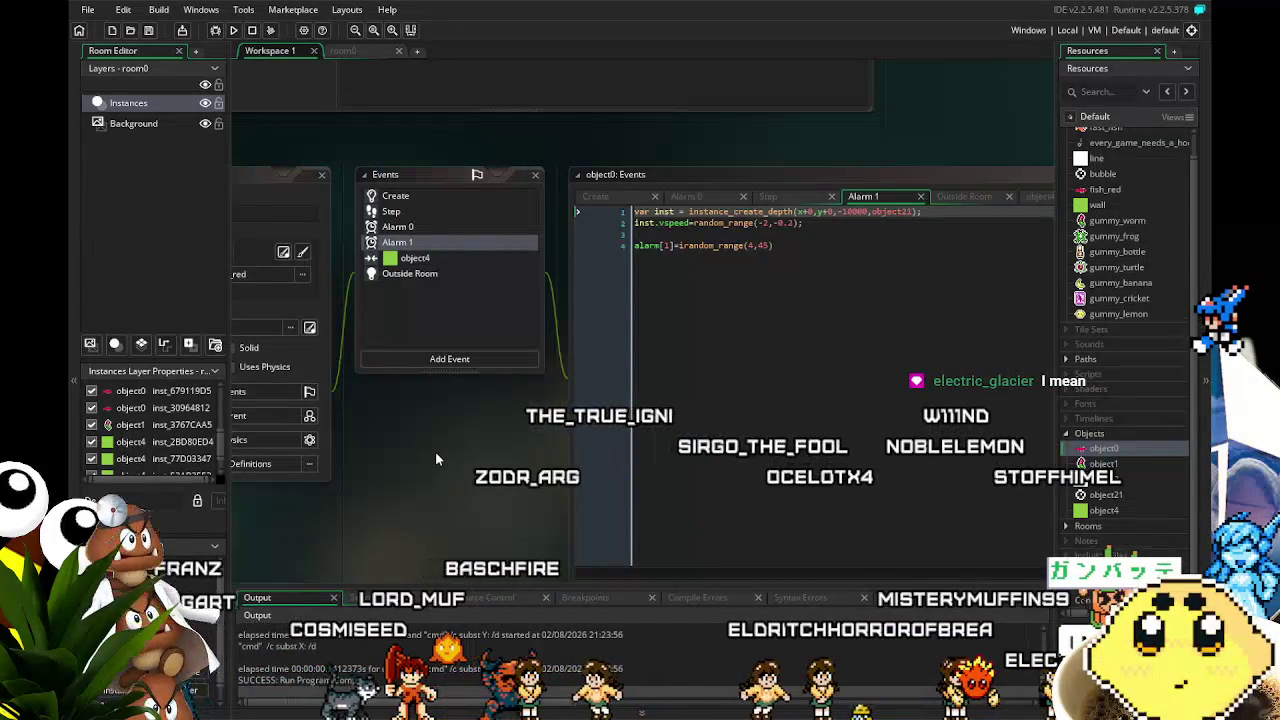
click(400, 196)
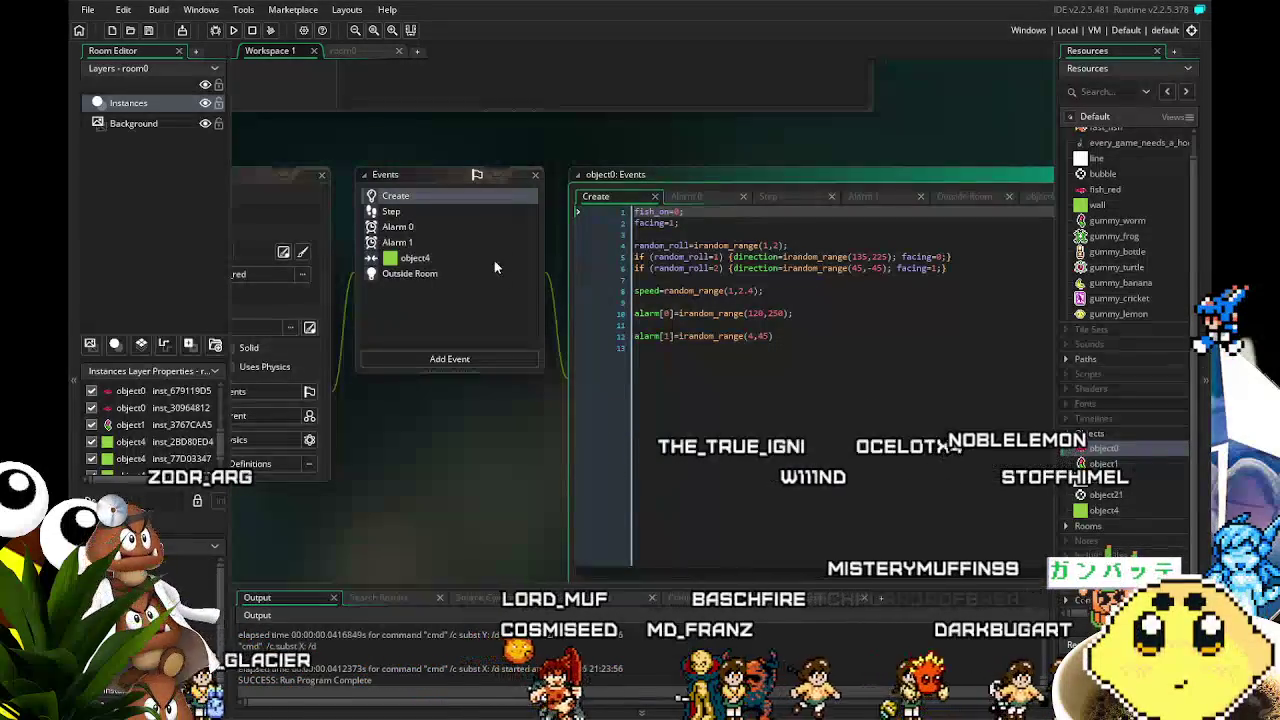
- Check Alarm 0, go back to Create, and pan until object0's whole properties window shows
drag(449, 413, 484, 398)
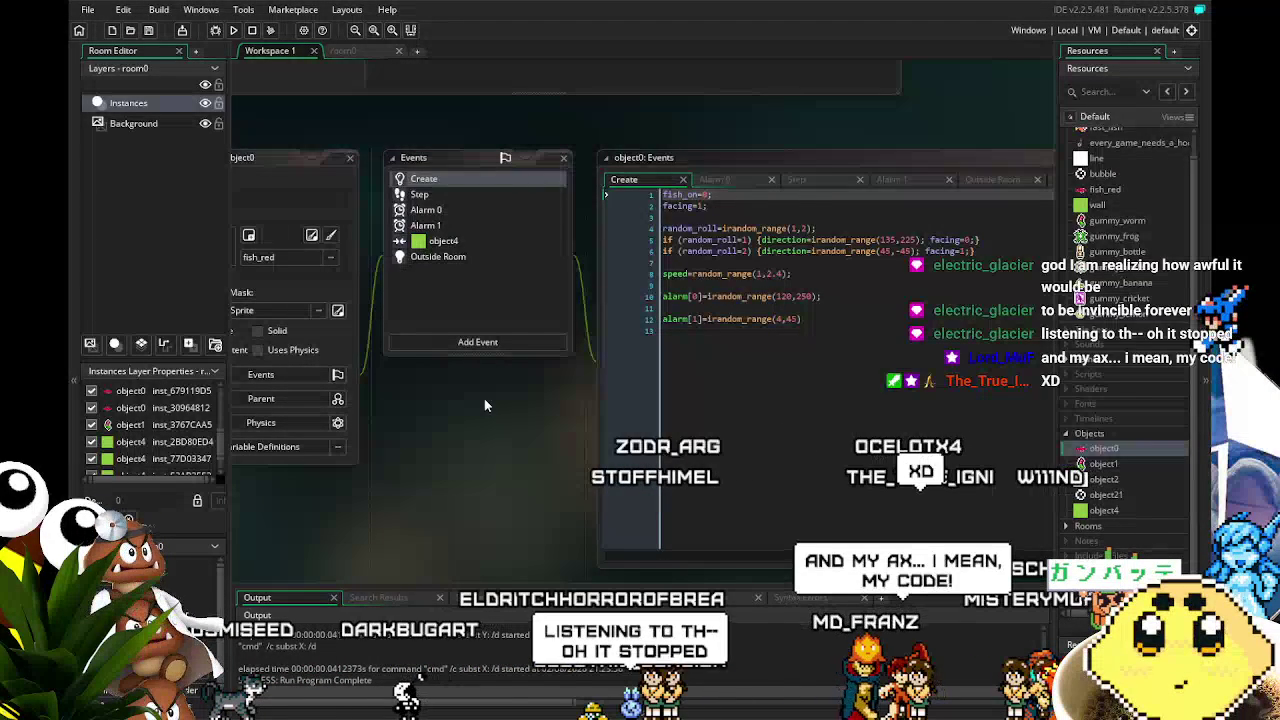
scroll(484, 405, up, 1)
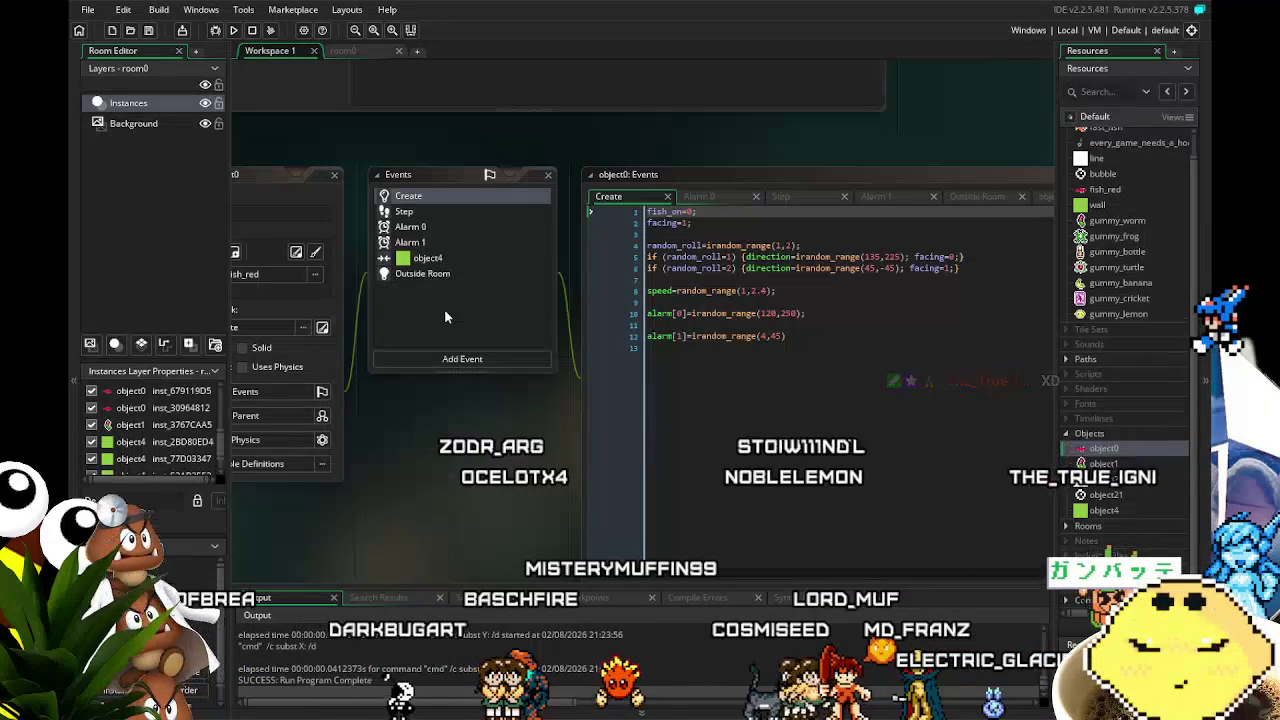
drag(503, 414, 514, 416)
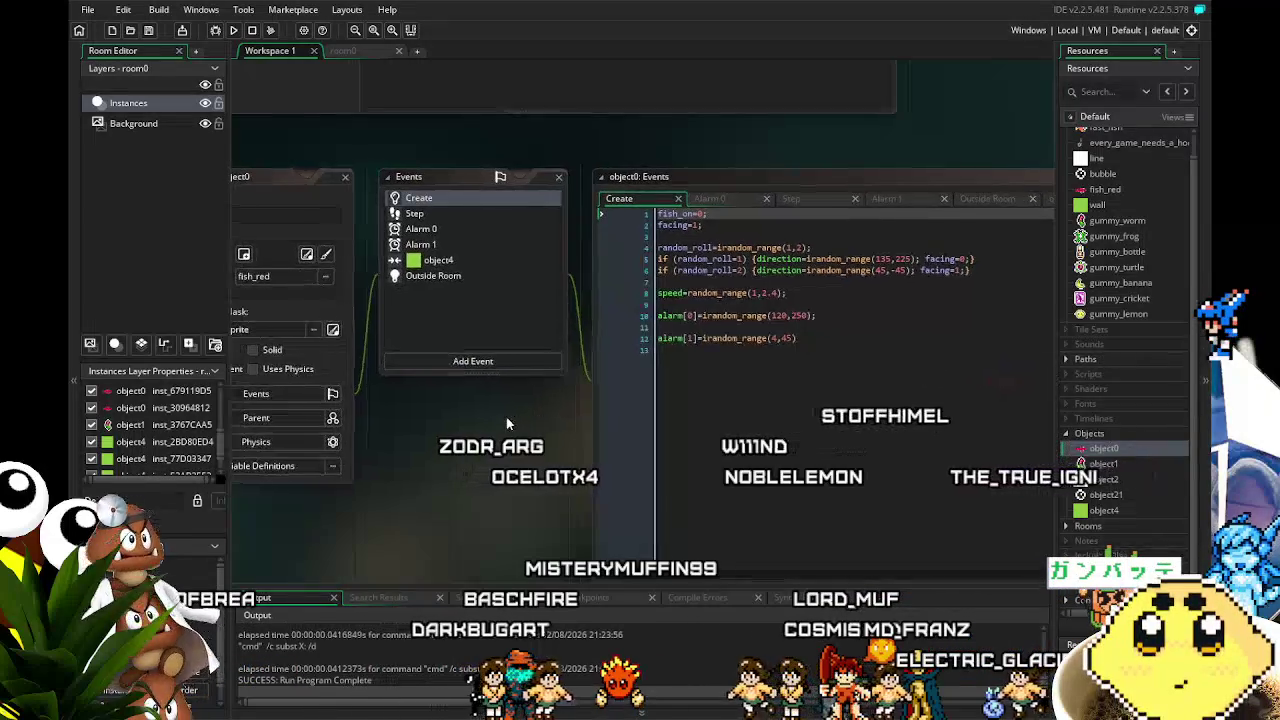
click(464, 232)
click(438, 199)
drag(843, 434, 893, 433)
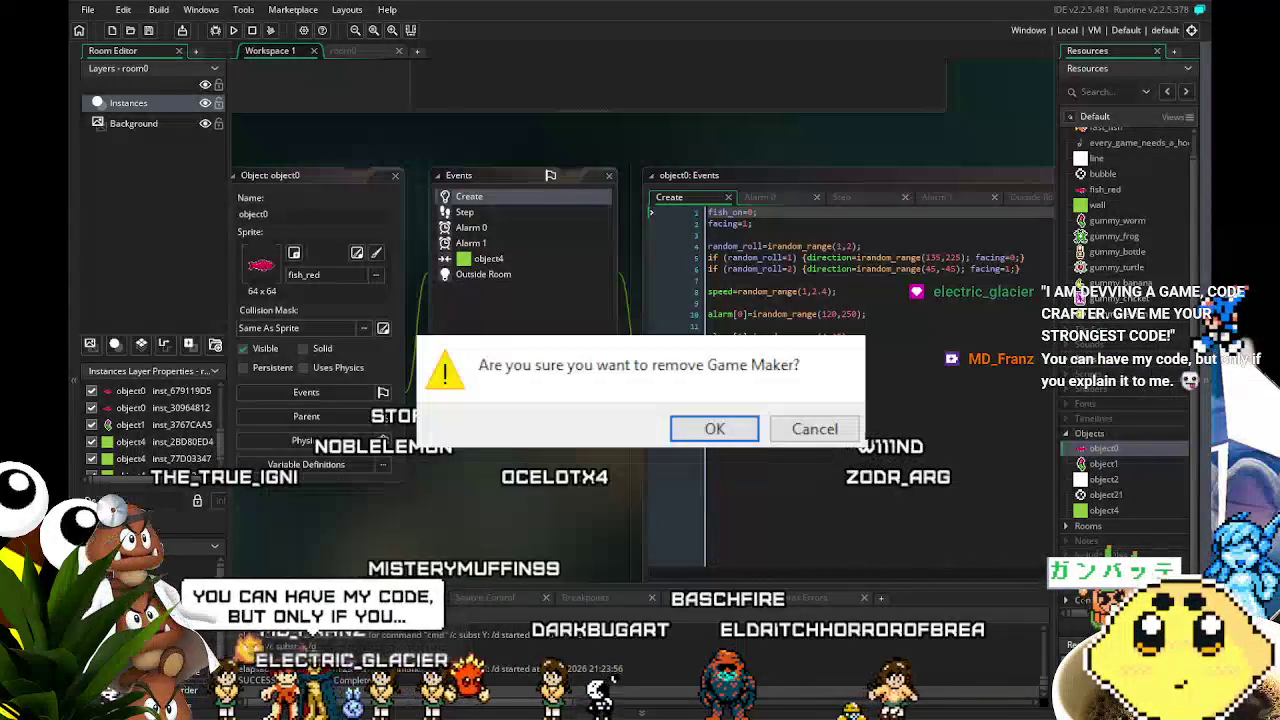
- Dismiss the 'remove Game Maker?' prompt and switch to the gummy-banana sprite in Aseprite
key(Escape)
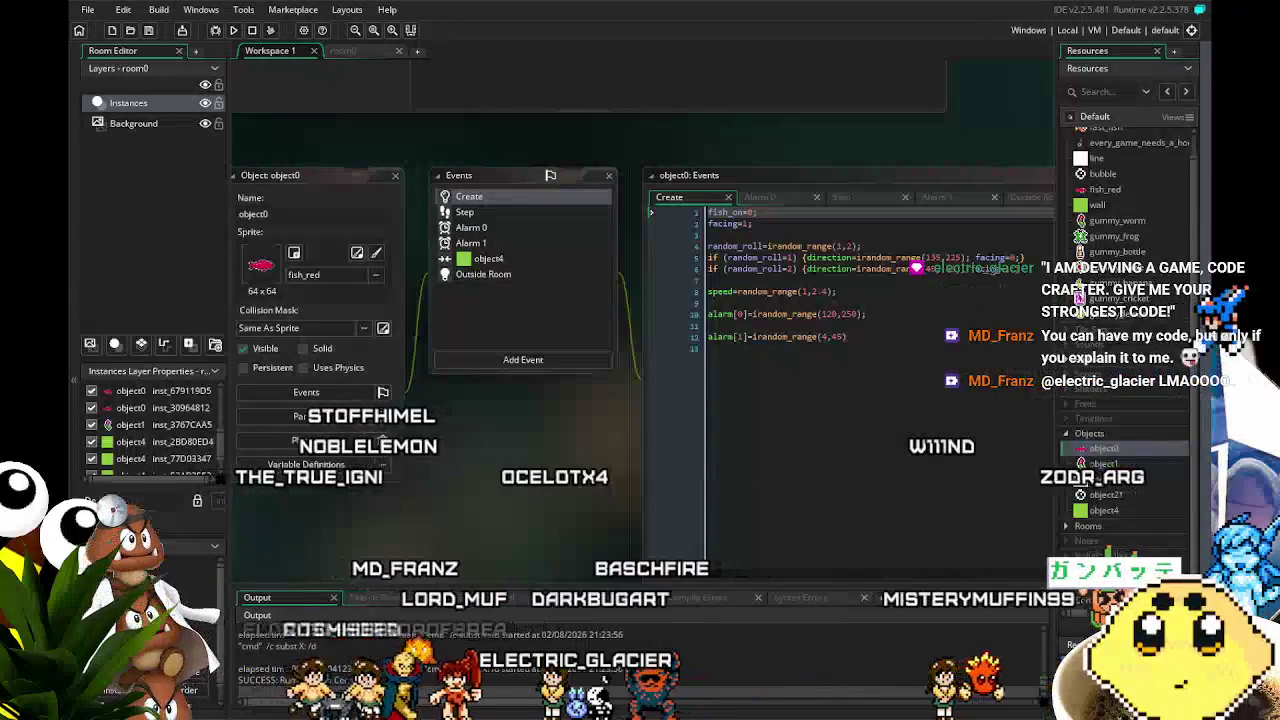
key(alt+Tab)
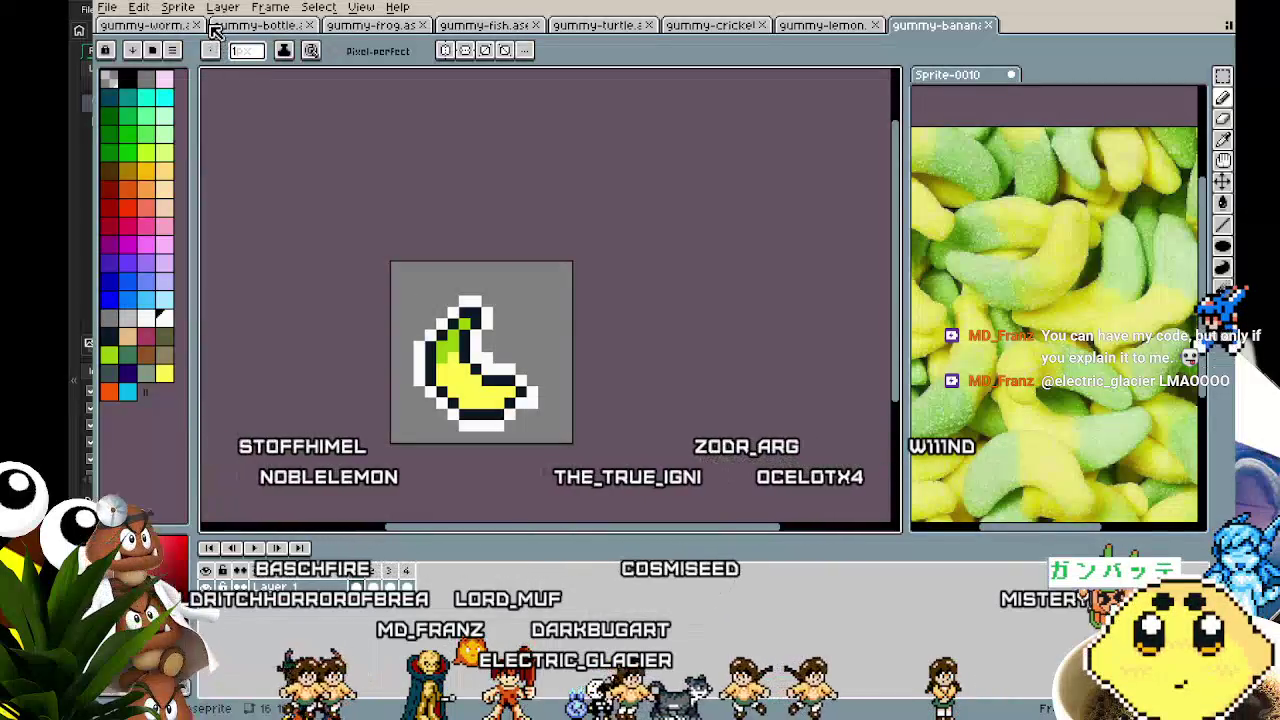
- Choose File > New... to start a new sprite
click(108, 8)
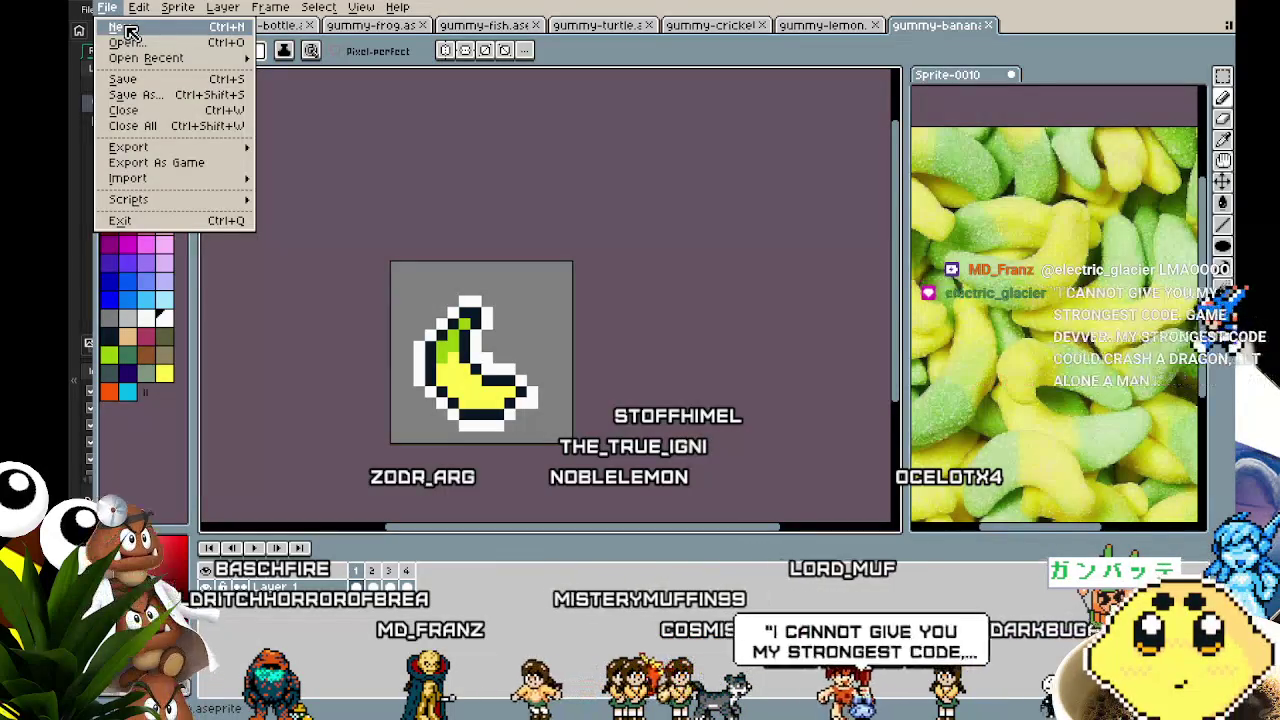
click(128, 29)
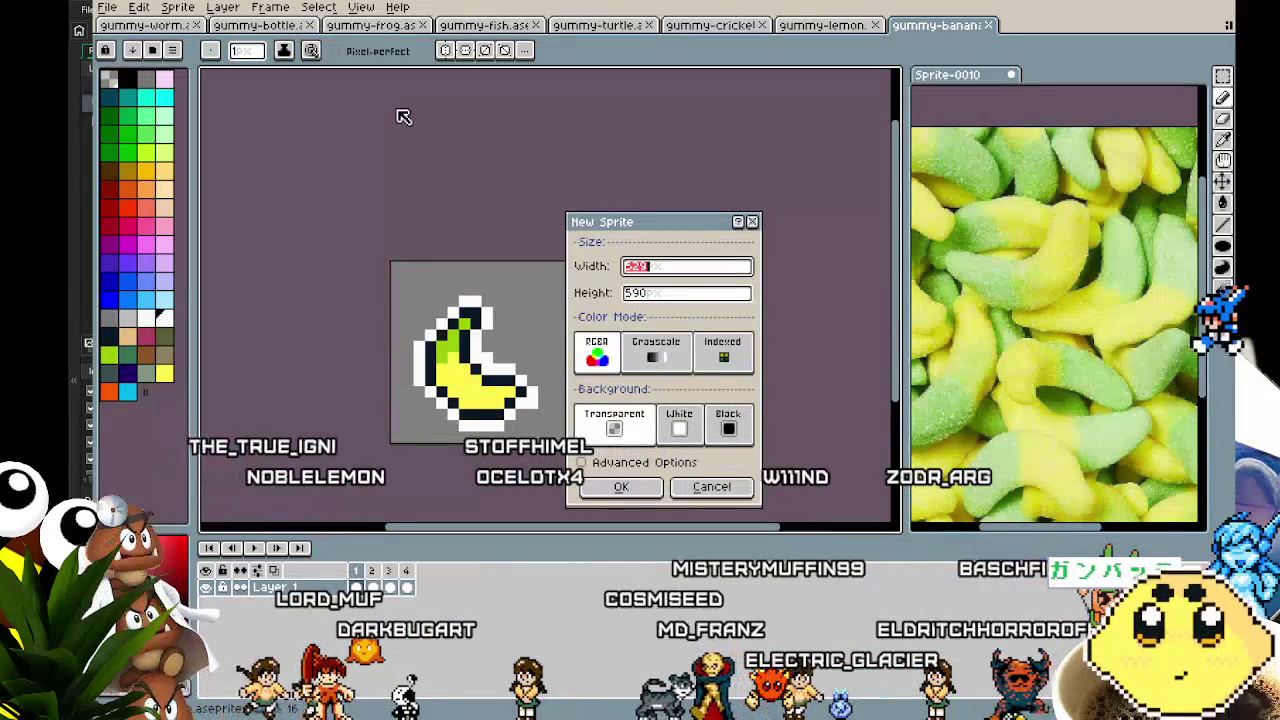
- Create a new 16×16 sprite
text(16)
key(Tab)
text(16)
key(Return)
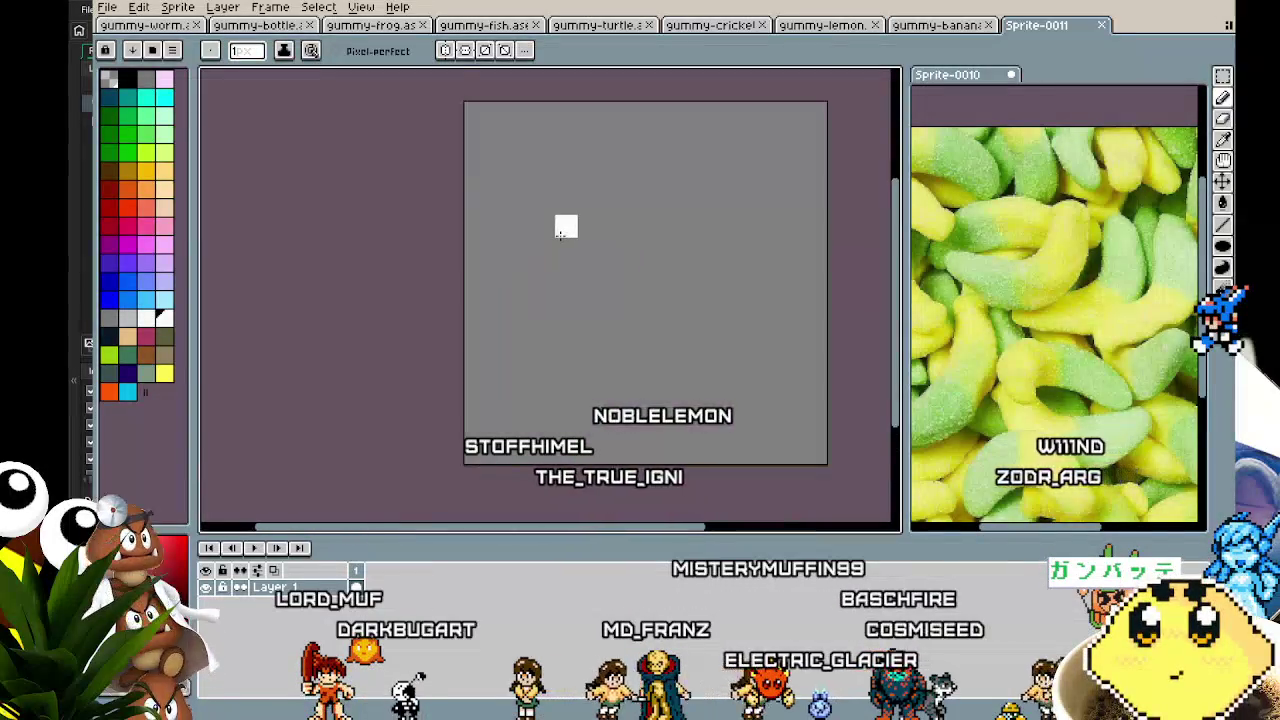
scroll(486, 223, up, 1)
scroll(480, 223, down, 2)
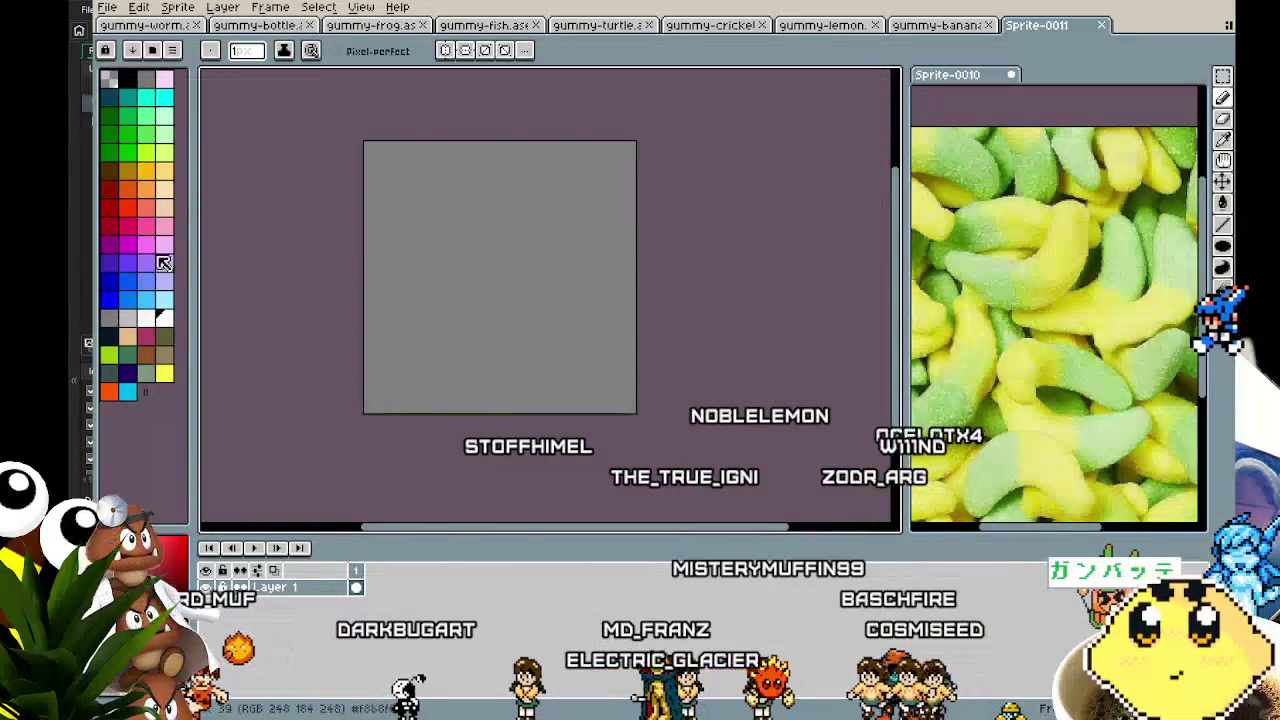
- Draw a large filled magenta ellipse as the star's body
click(108, 243)
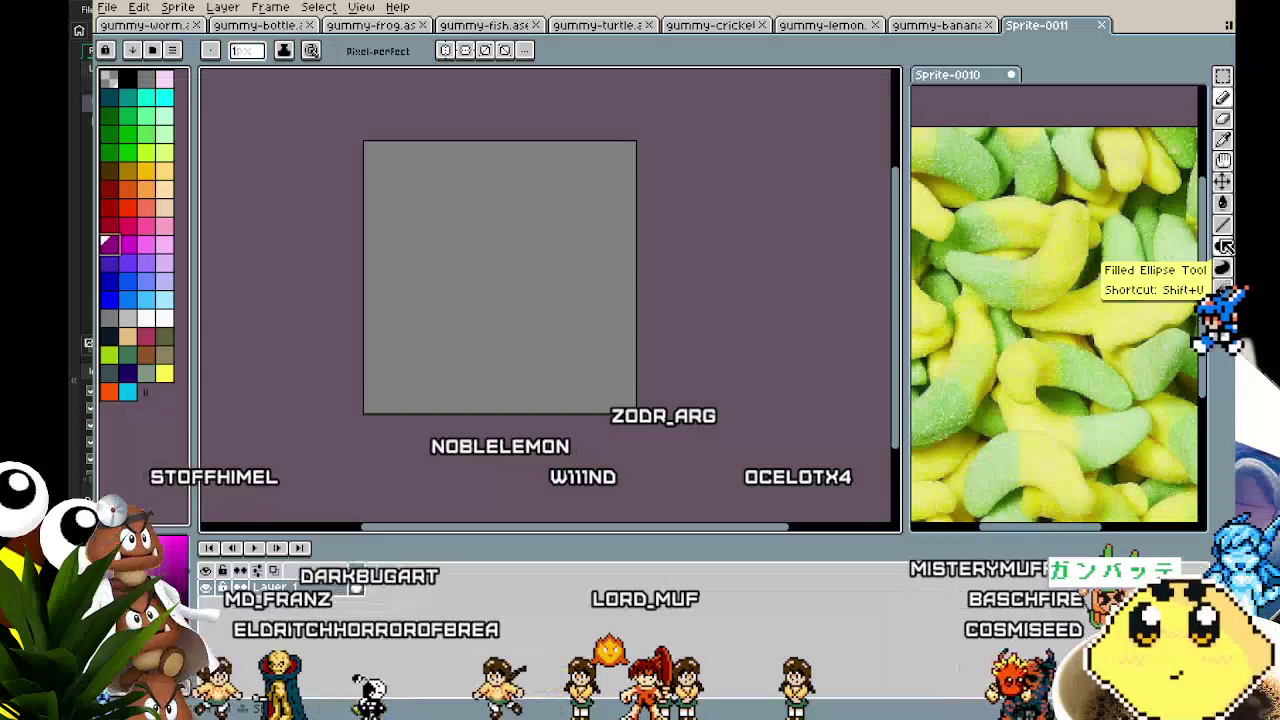
click(1226, 247)
click(1188, 247)
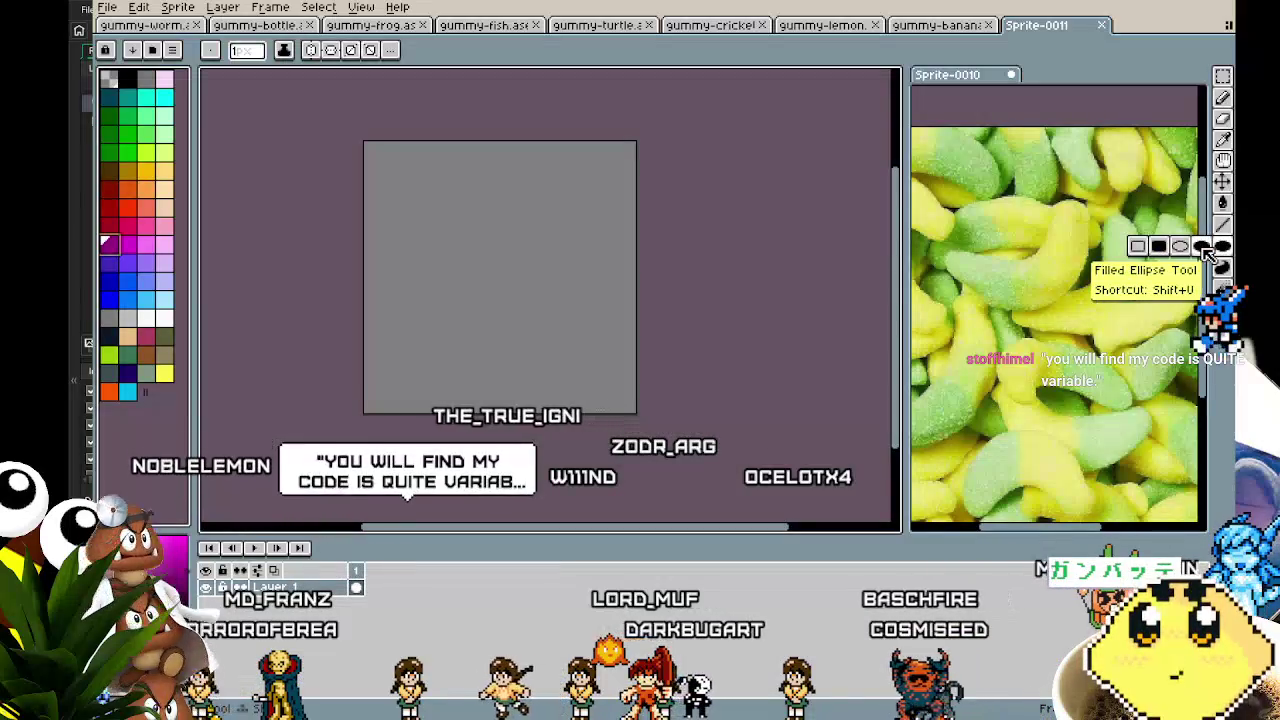
drag(386, 214, 587, 343)
drag(383, 210, 600, 377)
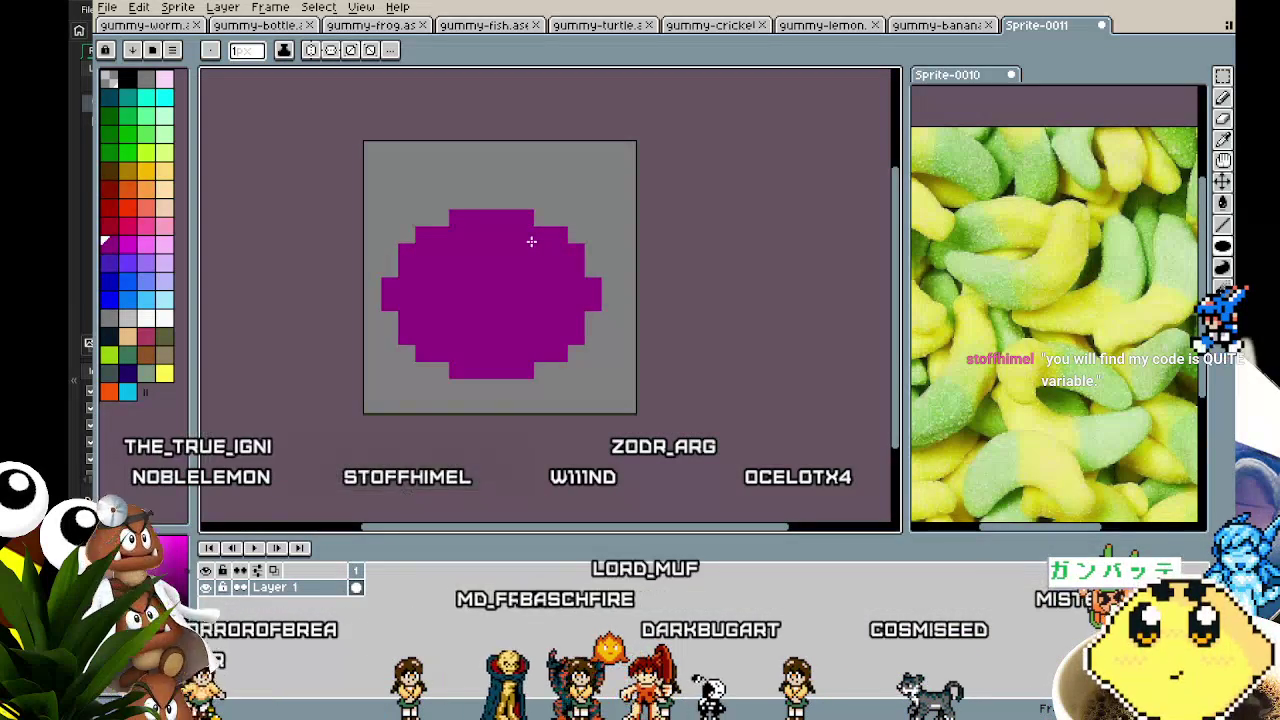
- Add magenta spikes around the blob's corners and edges with the pencil (B)
mouse_move(556, 199)
mouse_down()
mouse_move(593, 218)
mouse_move(543, 249)
mouse_up()
key(b)
drag(610, 400, 575, 395)
mouse_move(390, 350)
mouse_down()
mouse_move(390, 405)
mouse_move(426, 370)
mouse_up()
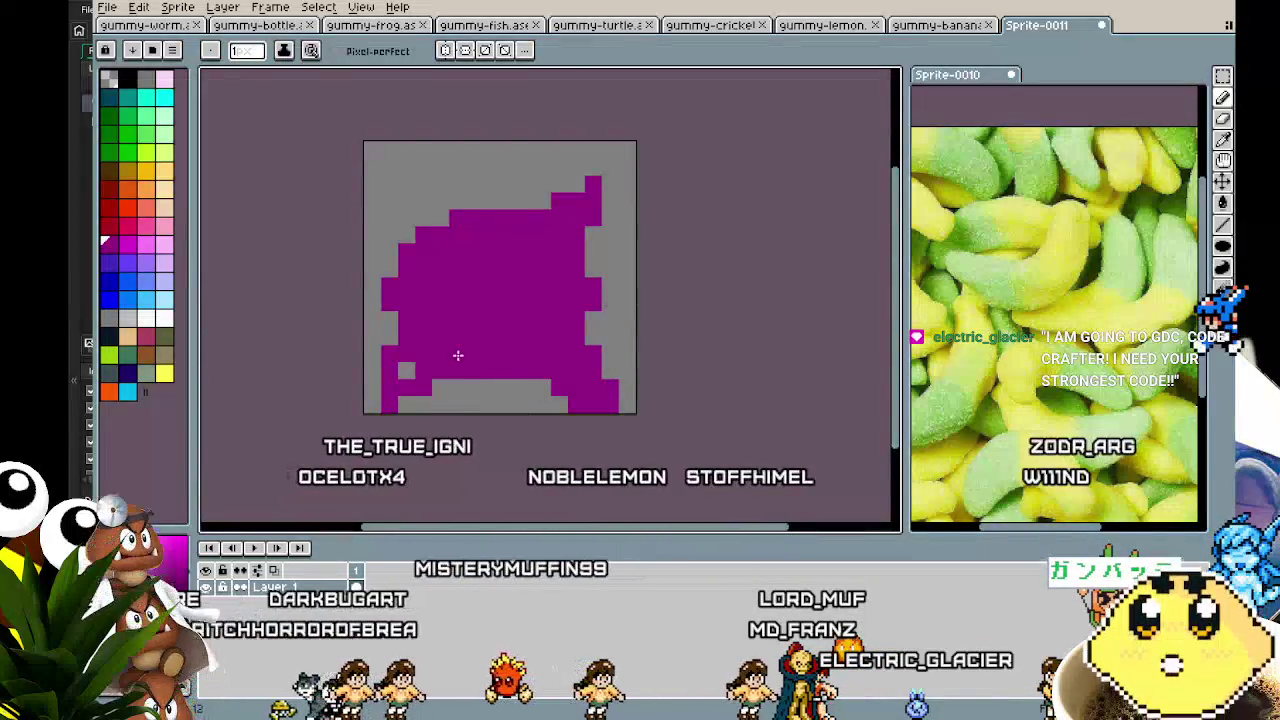
click(405, 370)
drag(390, 180, 474, 165)
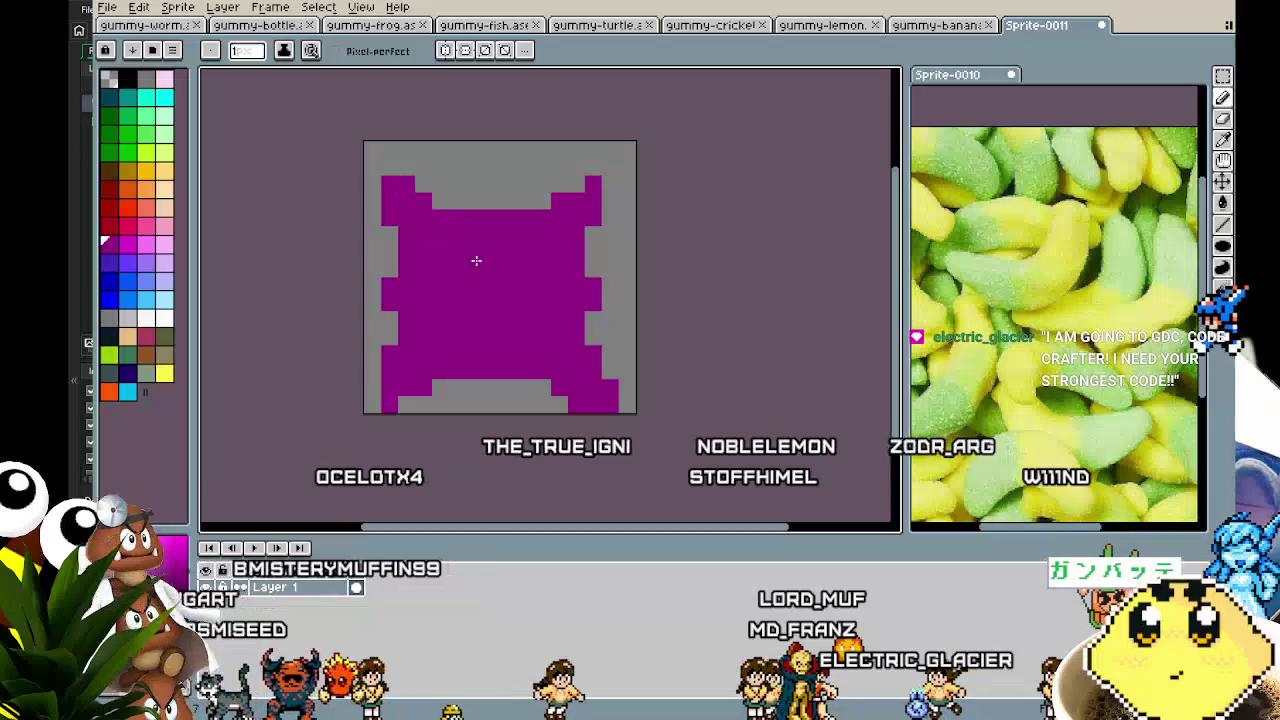
drag(495, 400, 462, 393)
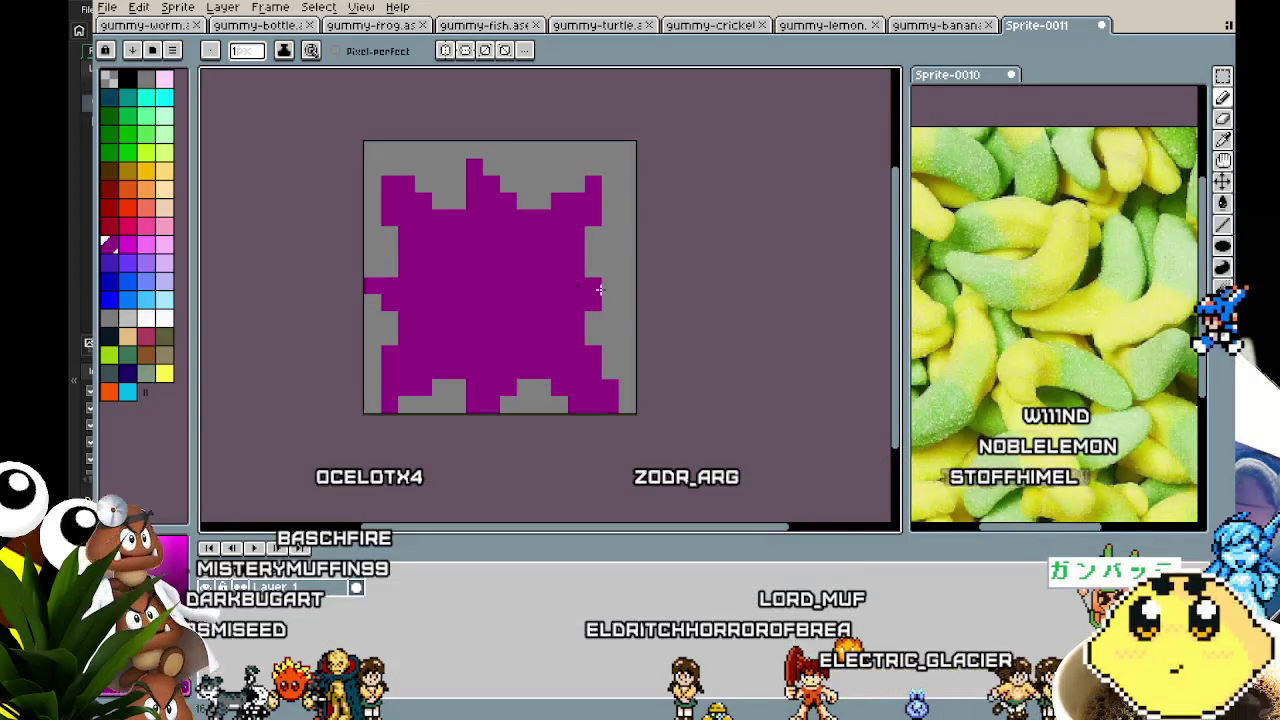
- Carve a notch into the right edge and start painting the interior light pink
scroll(537, 326, up, 1)
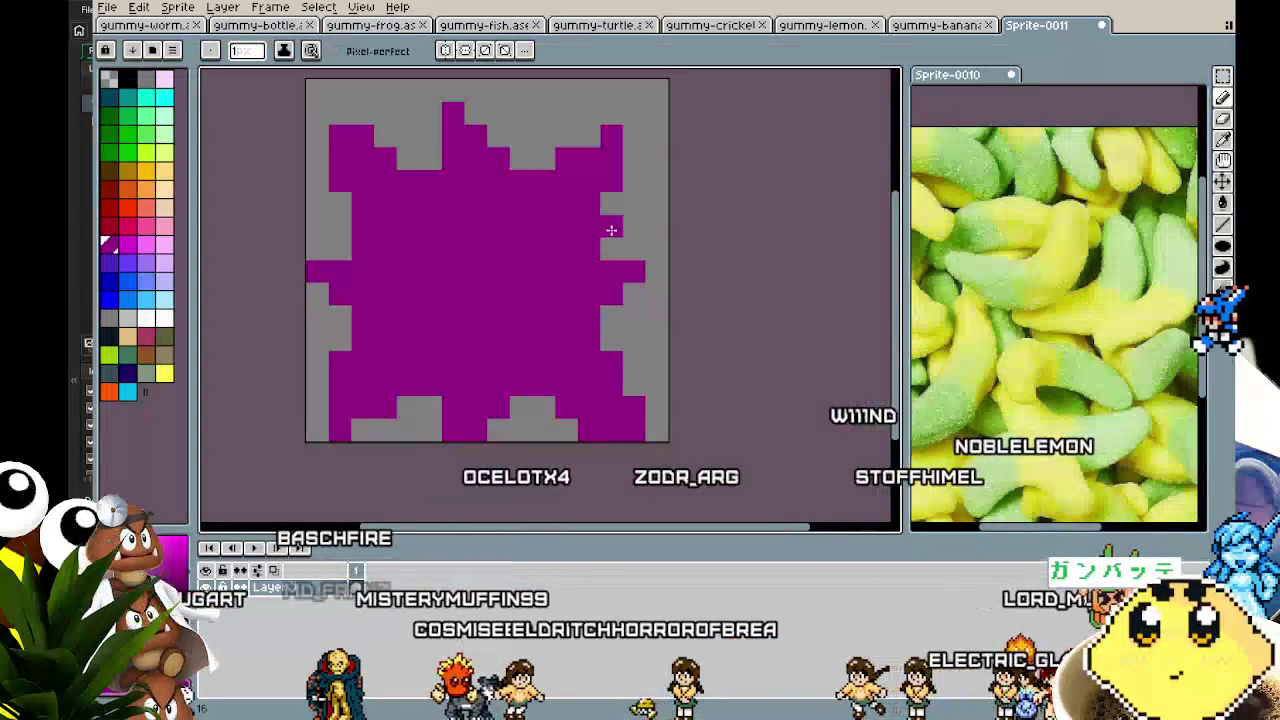
click(358, 228)
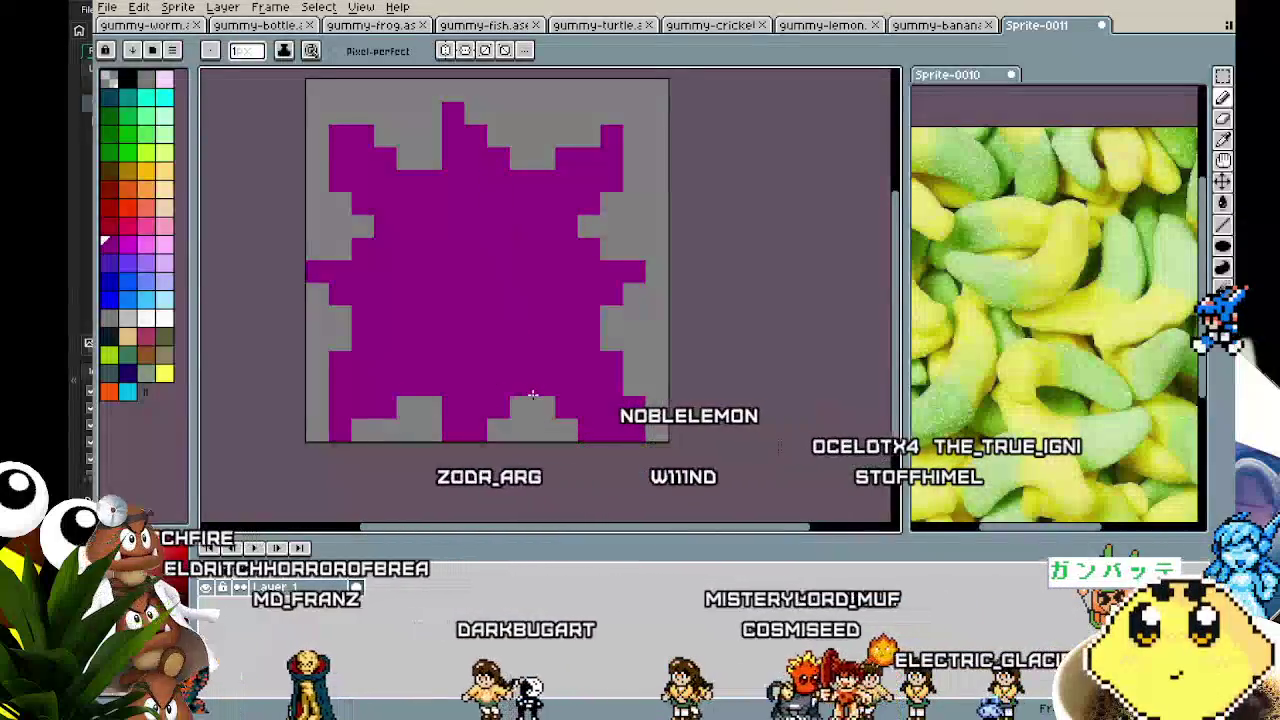
scroll(532, 396, down, 3)
mouse_move(528, 416)
mouse_down()
mouse_move(580, 392)
mouse_move(455, 430)
mouse_up()
scroll(512, 413, up, 1)
scroll(455, 430, up, 1)
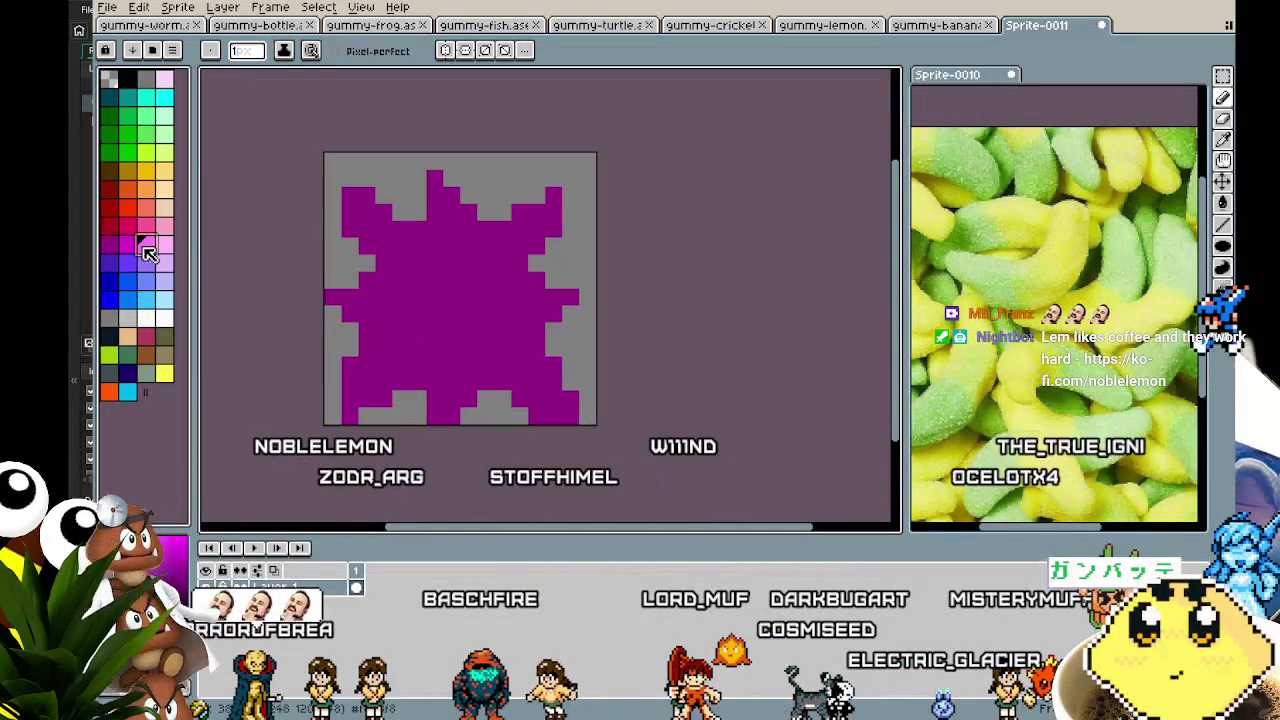
mouse_move(367, 213)
mouse_down()
mouse_move(386, 231)
mouse_move(536, 225)
mouse_move(526, 335)
mouse_move(531, 377)
mouse_move(553, 400)
mouse_move(378, 381)
mouse_move(418, 346)
mouse_move(418, 329)
mouse_move(470, 300)
mouse_up()
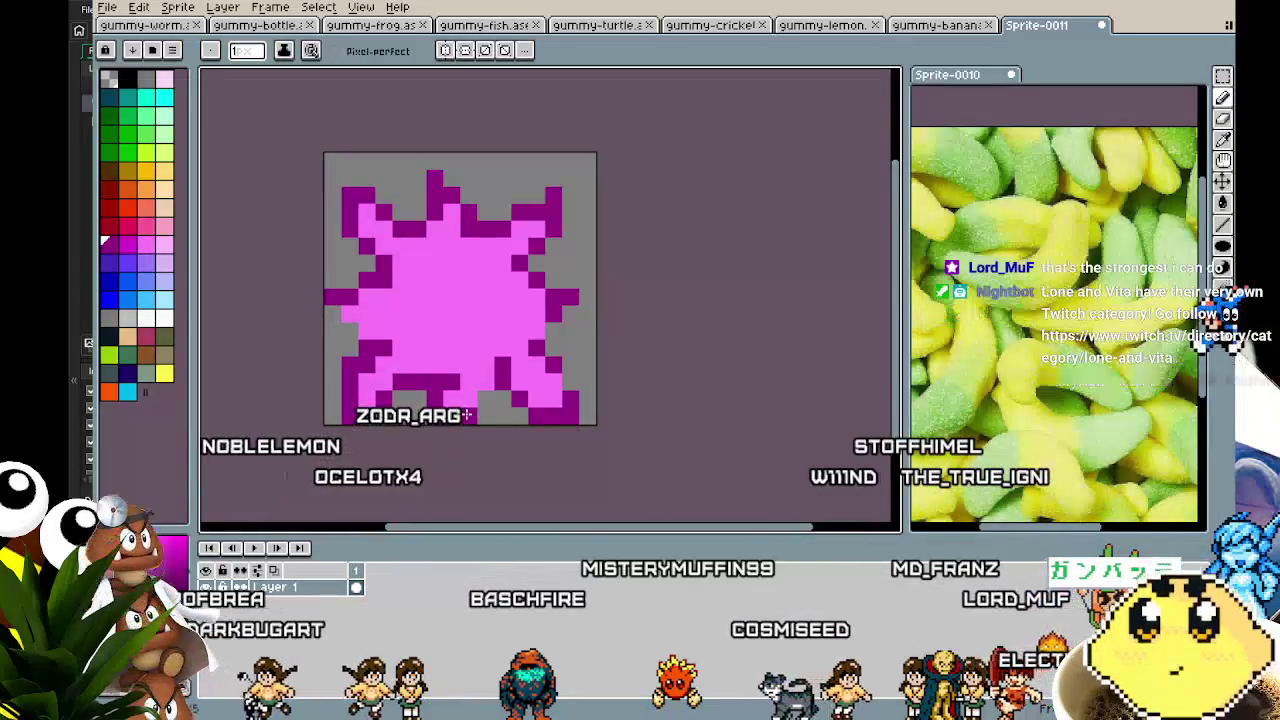
- Touch up the bottom of the outline with dark magenta pixels
alt+click(481, 401)
click(486, 383)
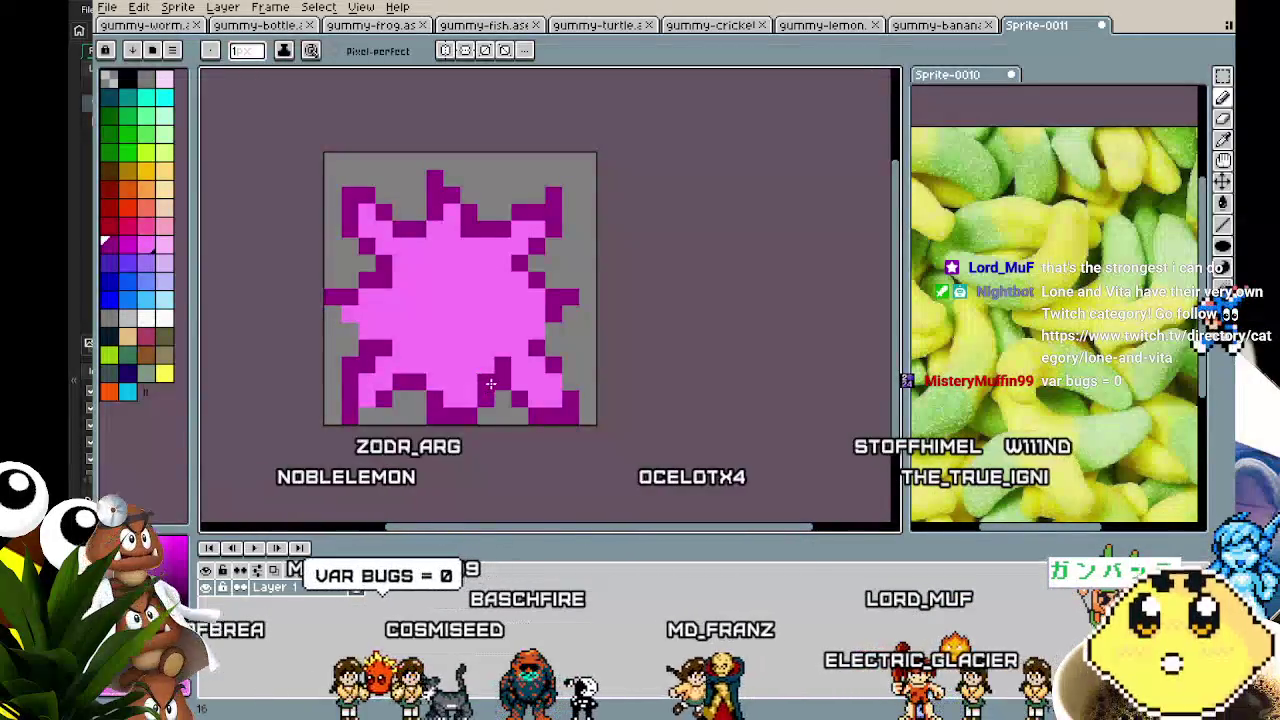
scroll(536, 338, up, 1)
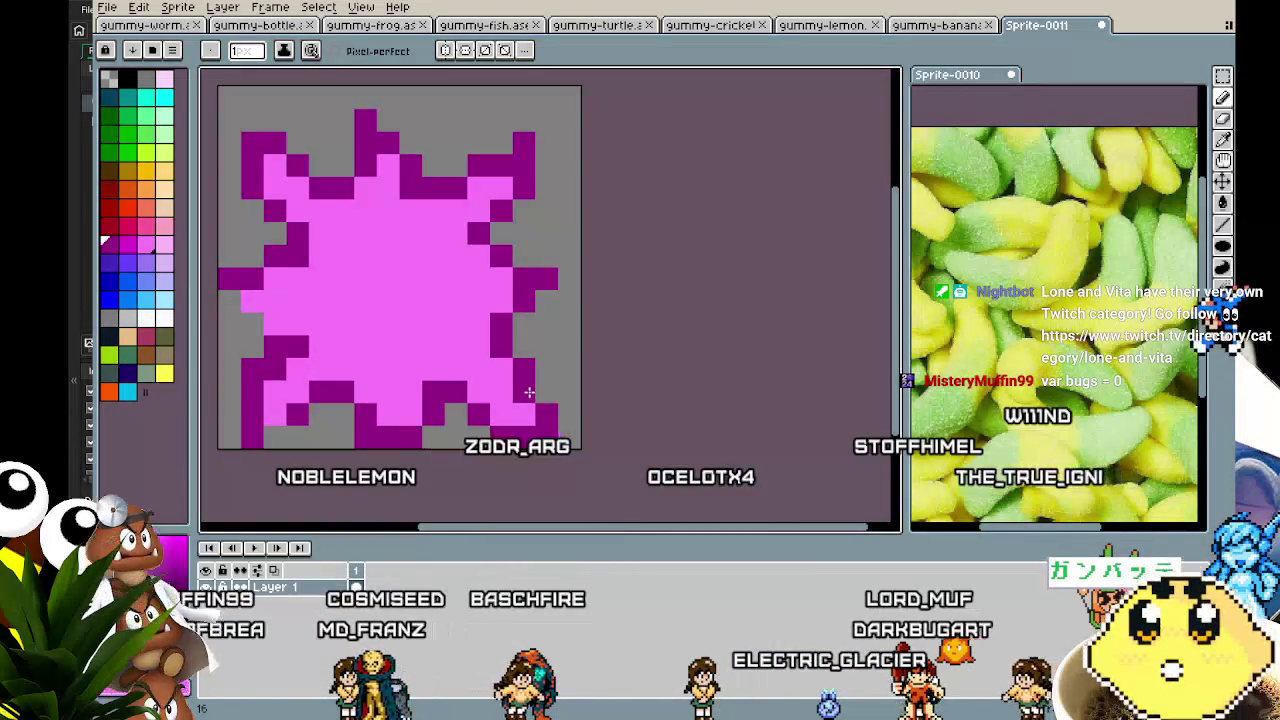
scroll(284, 440, down, 3)
scroll(281, 452, up, 3)
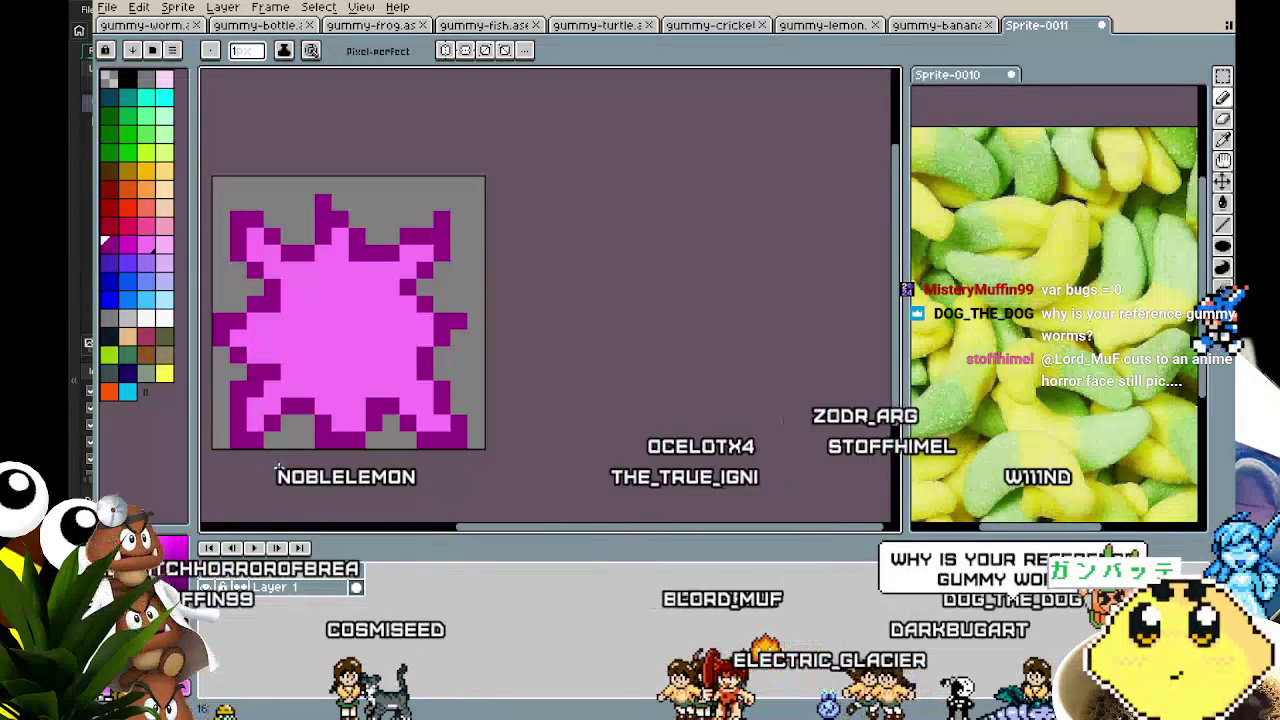
scroll(280, 465, down, 4)
scroll(272, 473, up, 2)
scroll(265, 476, down, 1)
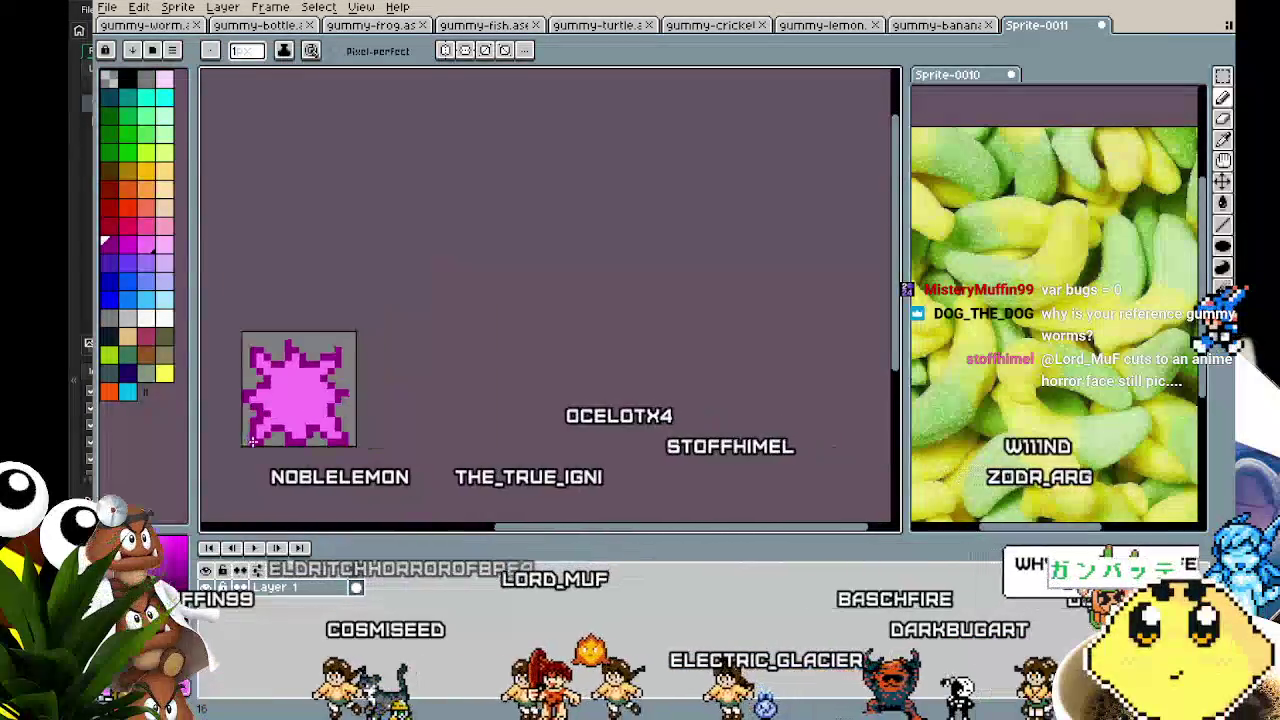
- Pan and zoom around the gummy worm reference photo
scroll(250, 483, down, 1)
drag(244, 484, 399, 436)
scroll(399, 436, up, 2)
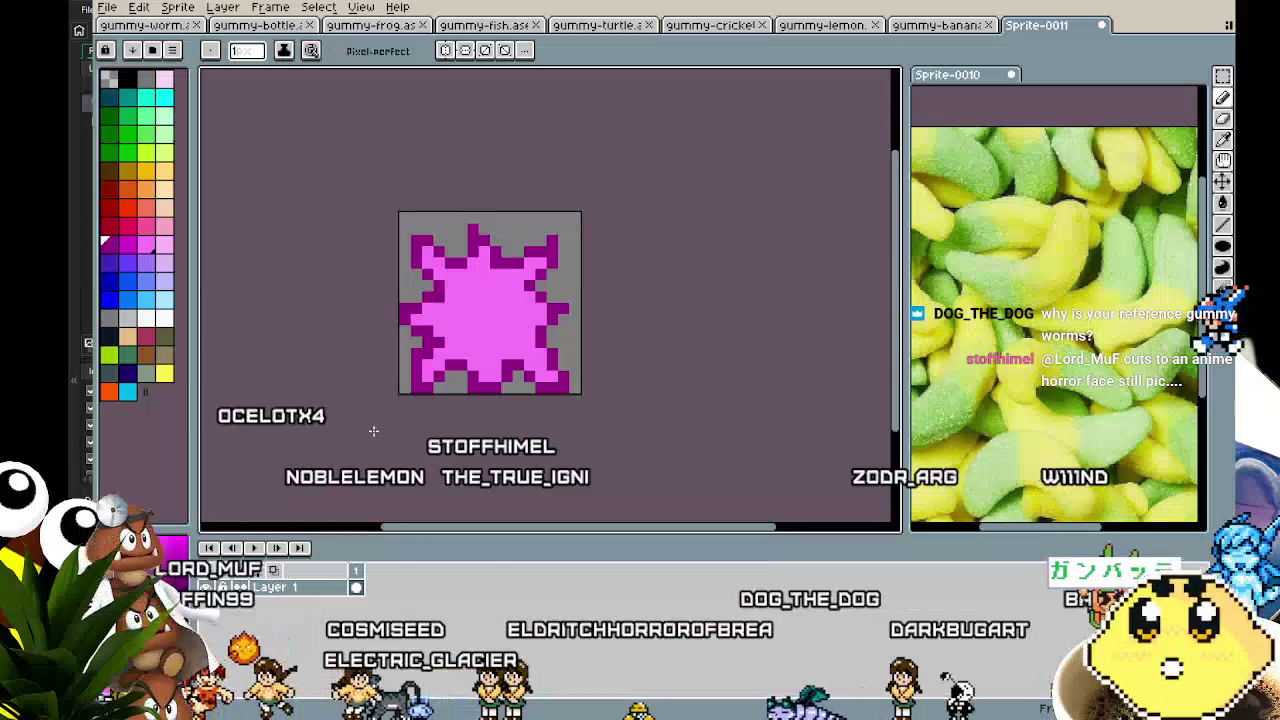
scroll(348, 418, up, 1)
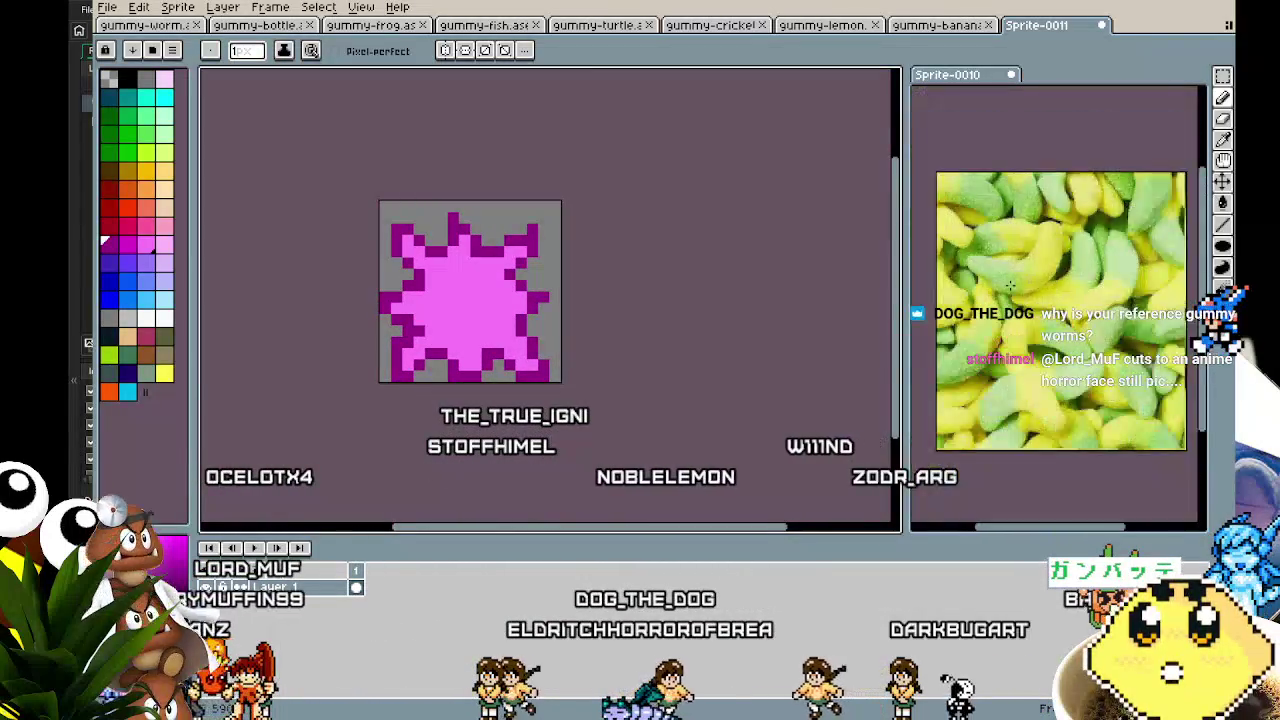
scroll(1010, 284, up, 2)
drag(1010, 284, 1036, 388)
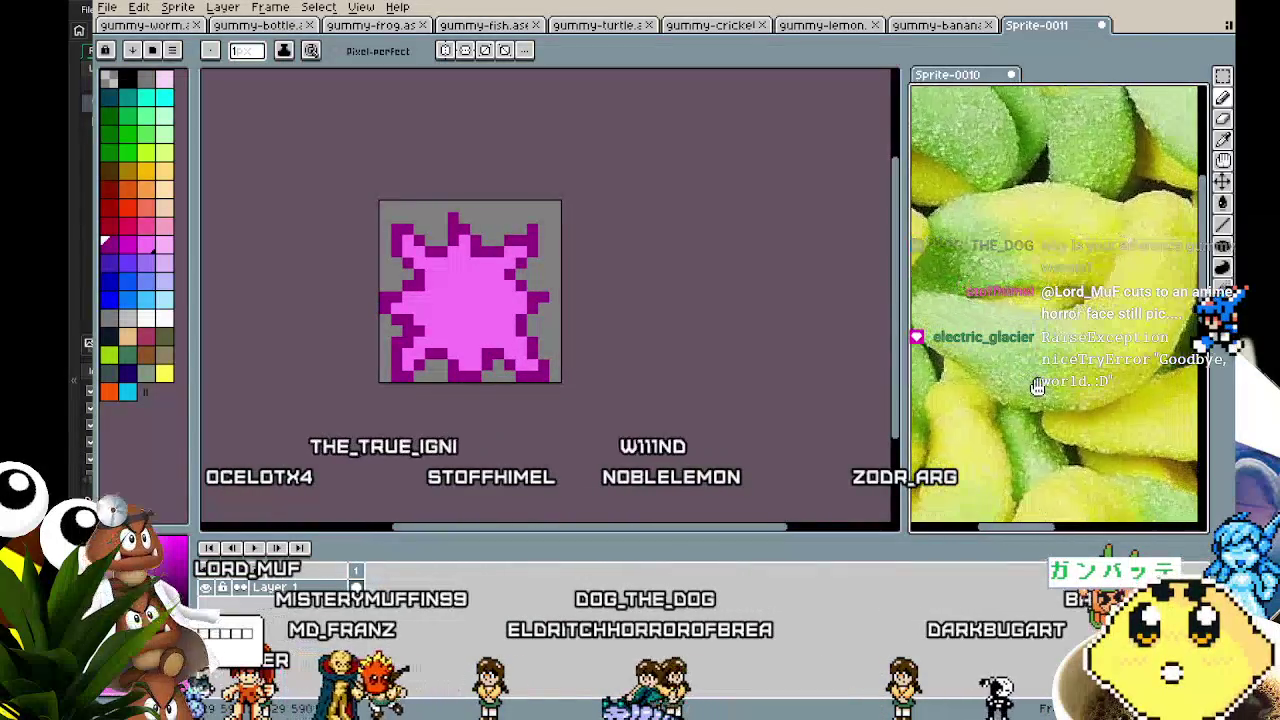
scroll(1036, 388, down, 3)
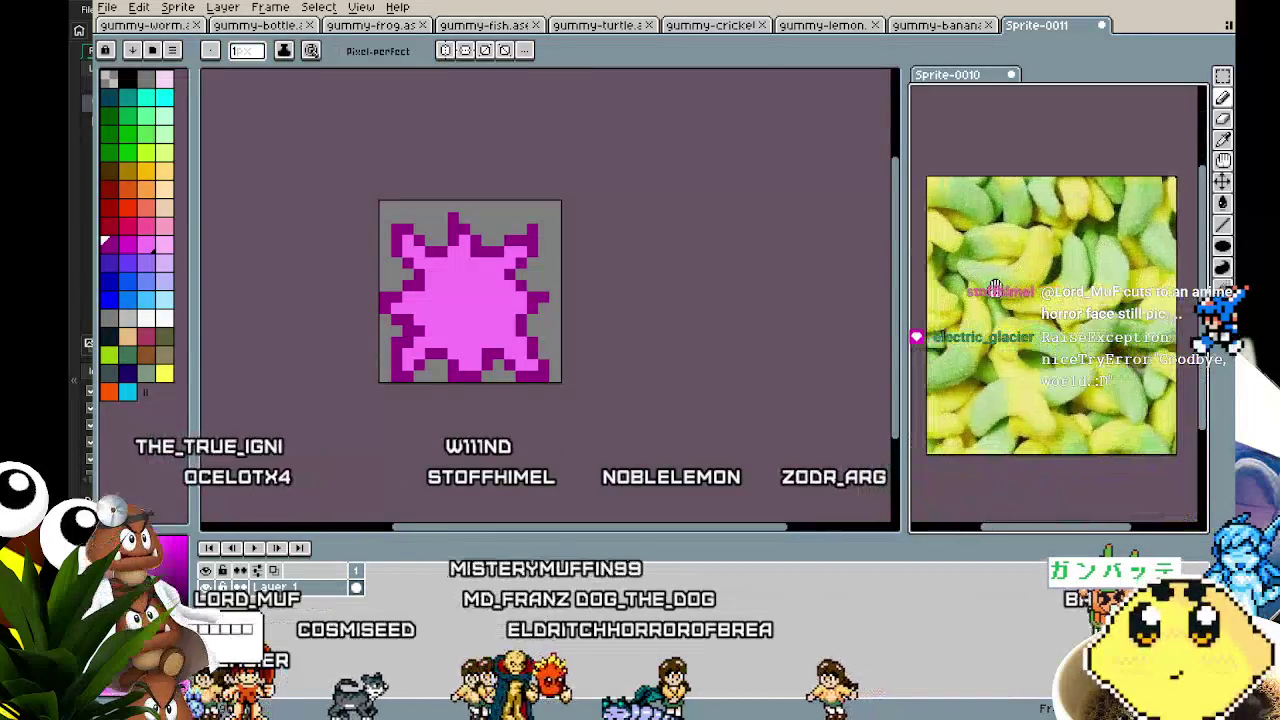
- Cycle through the gummy-banana, lemon, cricket and turtle sprites
key(ctrl+shift+Tab)
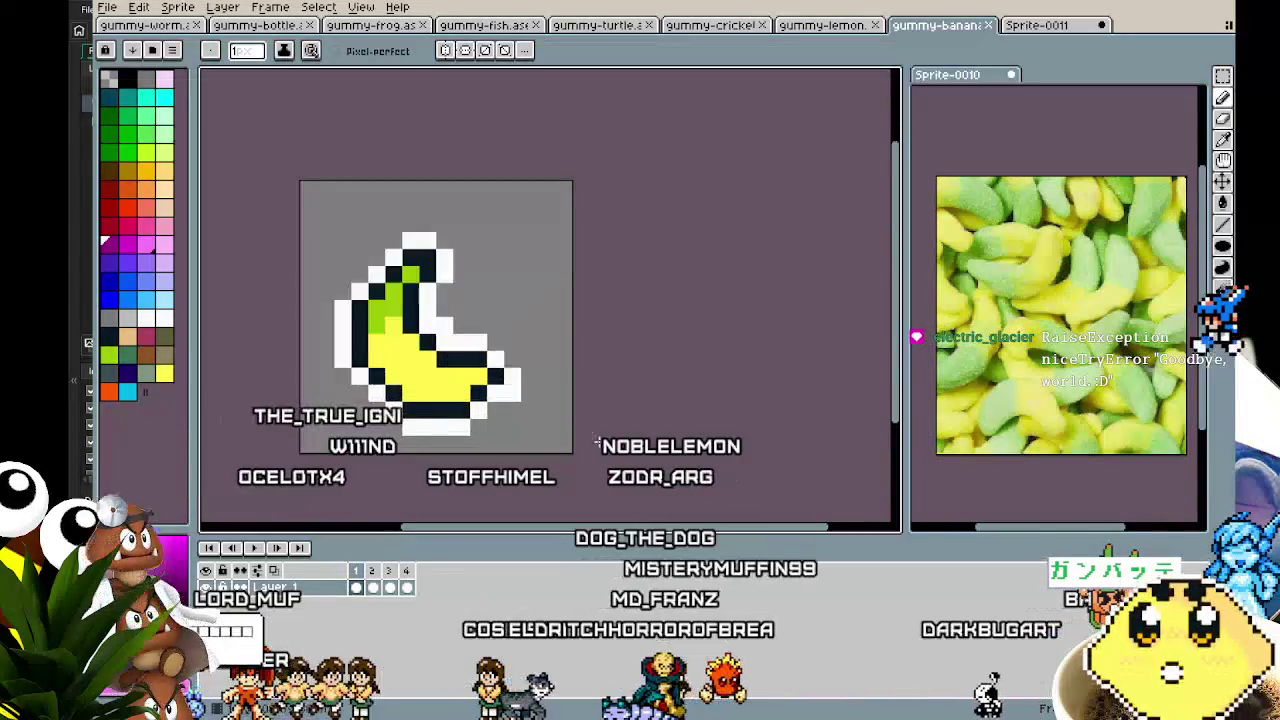
drag(700, 469, 608, 429)
key(ctrl+shift+Tab)
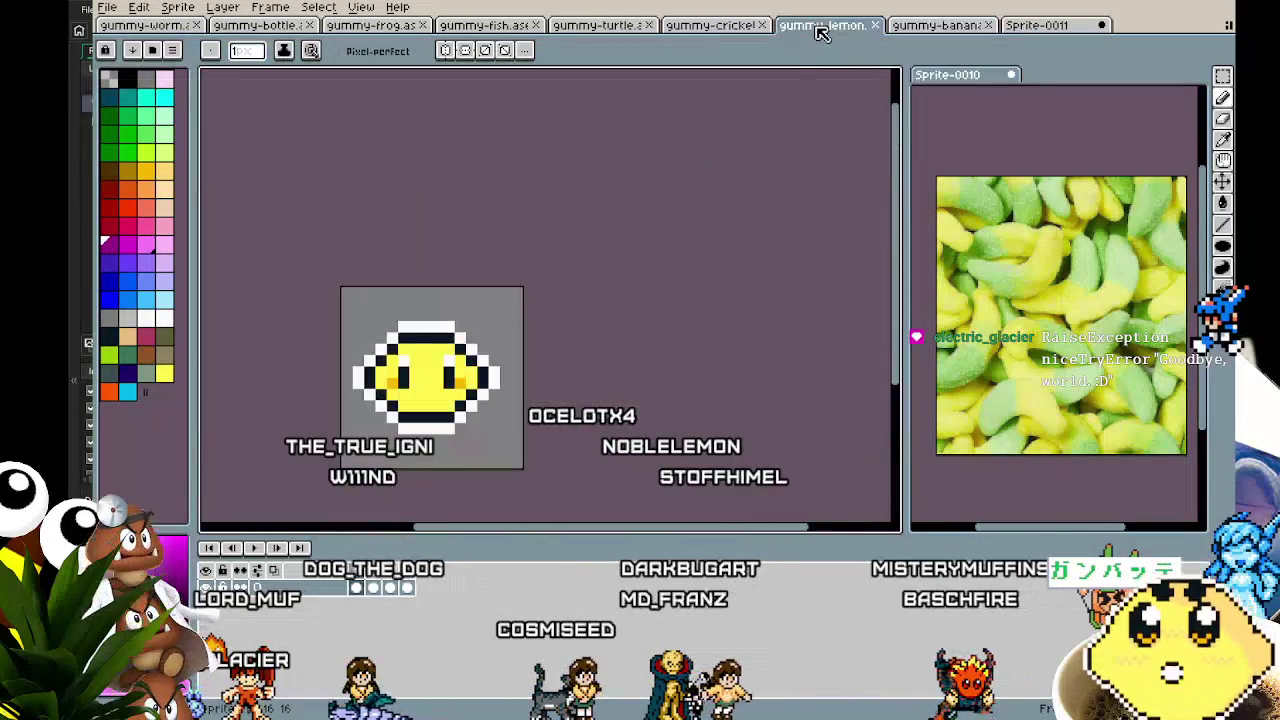
scroll(460, 465, up, 1)
drag(521, 462, 651, 470)
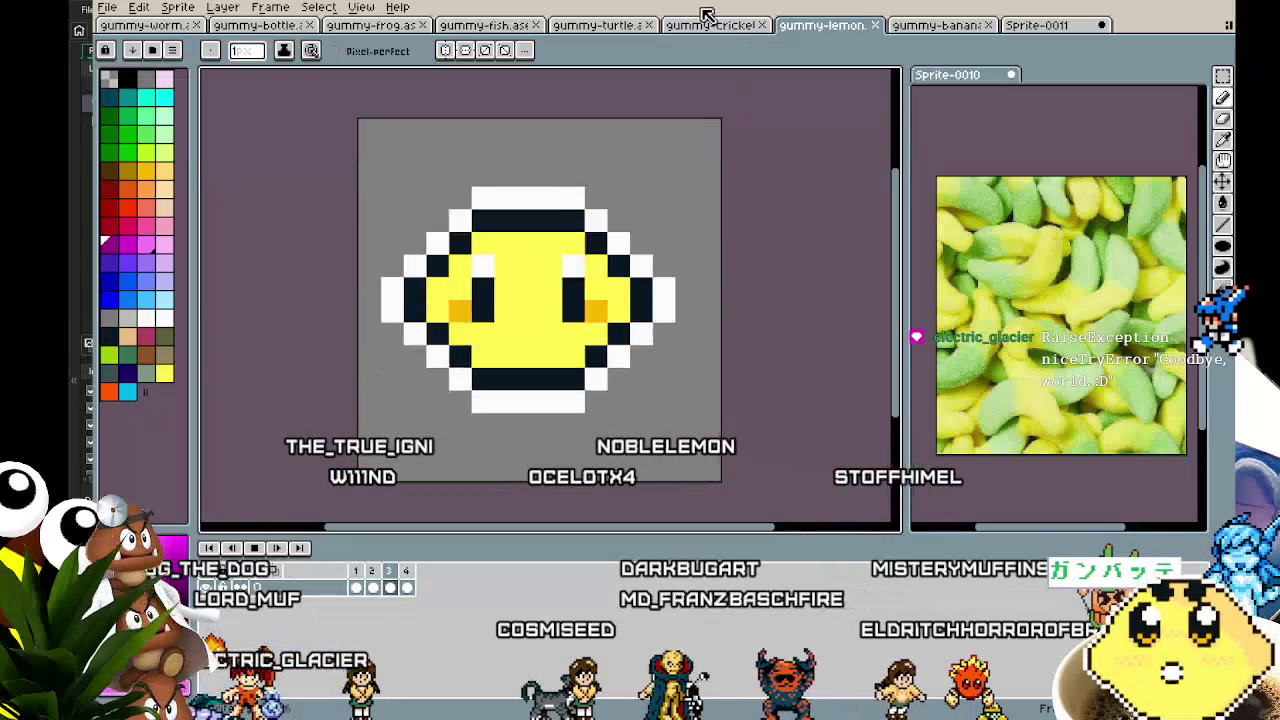
key(ctrl+shift+Tab)
scroll(617, 441, up, 1)
scroll(617, 441, down, 1)
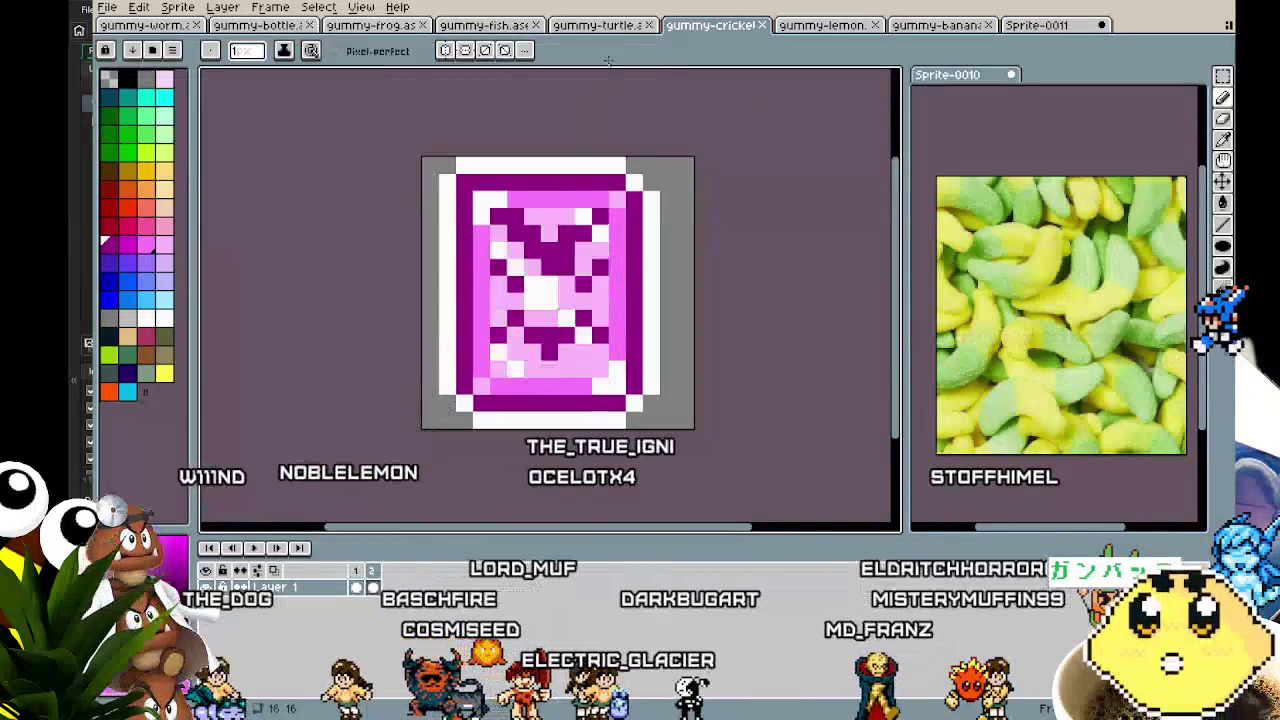
key(ctrl+shift+Tab)
scroll(648, 424, up, 1)
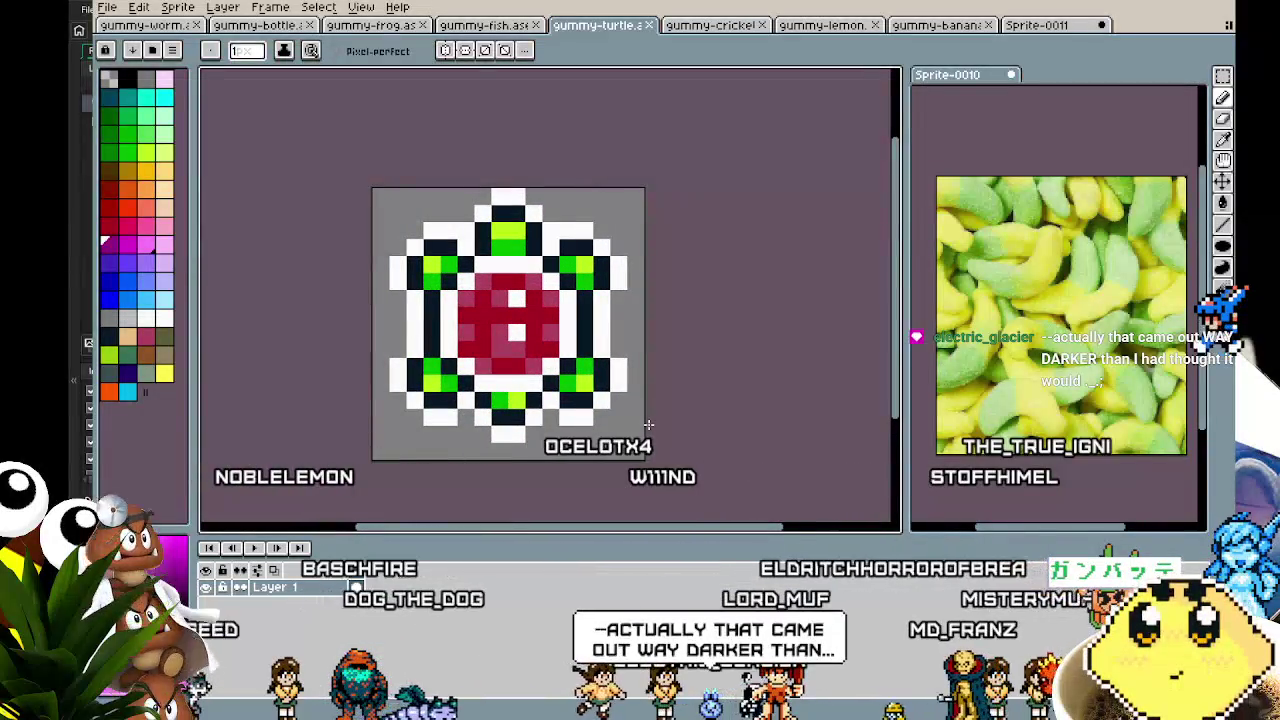
- Open the gummy-fish sprite, centre it and play its animation
click(481, 26)
mouse_move(381, 428)
mouse_down()
mouse_move(571, 443)
mouse_move(533, 443)
mouse_up()
key(Return)
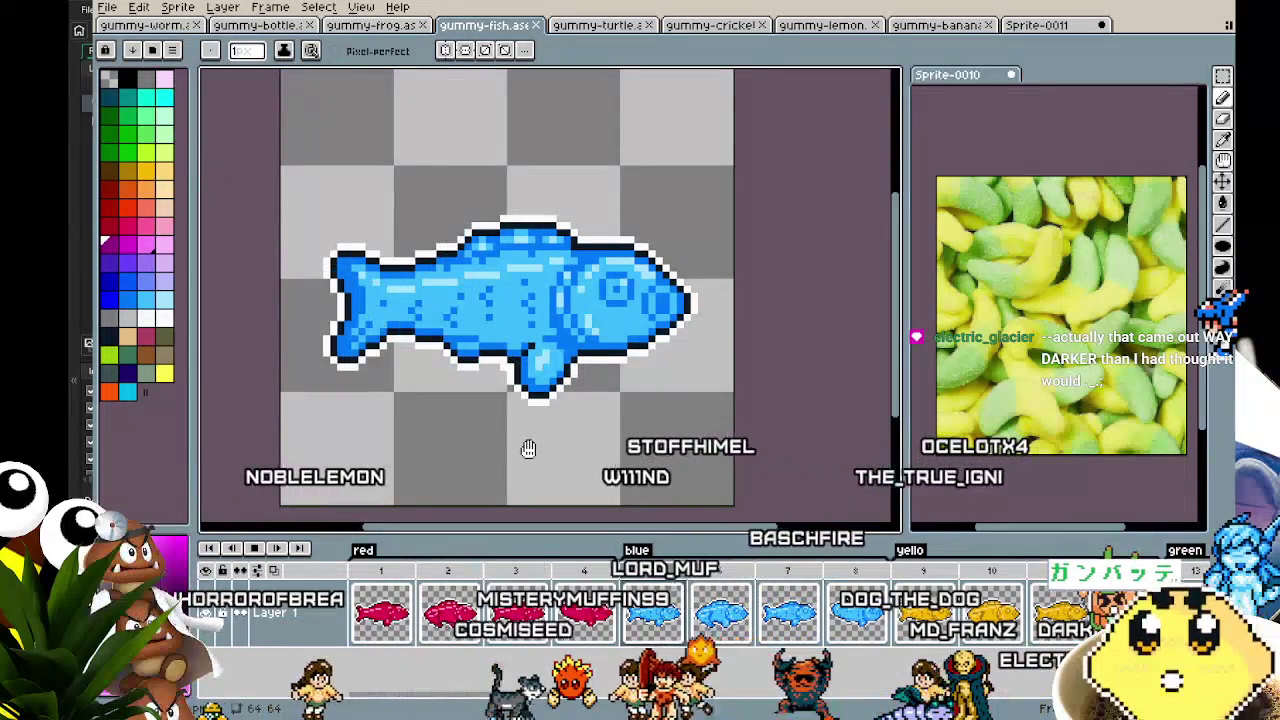
- Pass through the frog and bottle sprites to the gummy-worm sprite and pan it
click(370, 25)
click(265, 25)
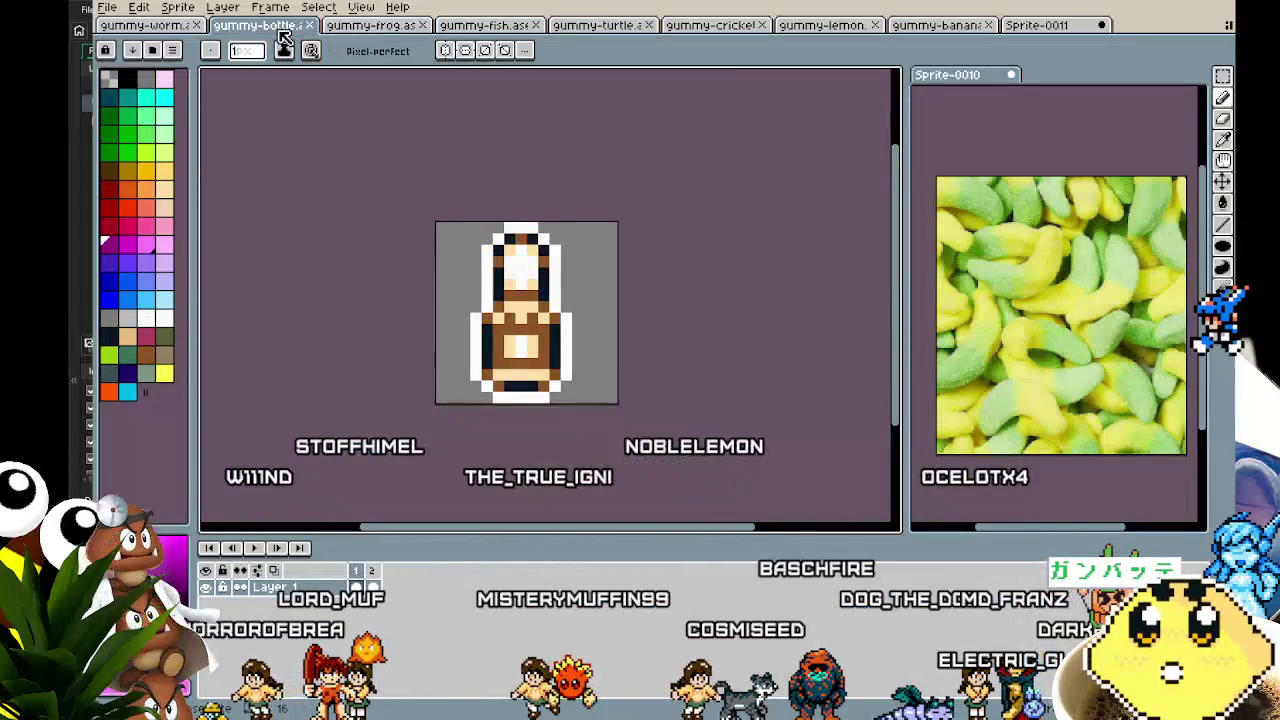
click(145, 25)
mouse_move(384, 354)
mouse_down()
mouse_move(329, 364)
mouse_move(300, 408)
mouse_up()
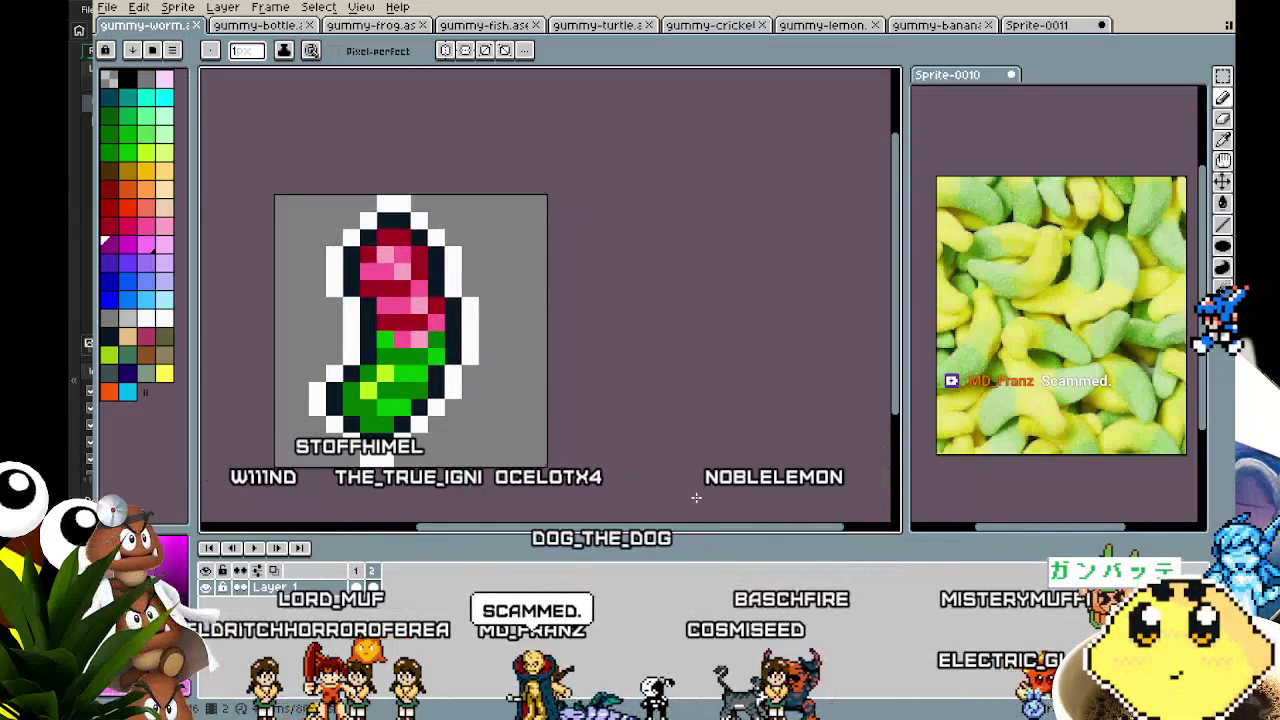
- Switch to the pink splat sprite Sprite-0011 and centre it in view
click(1050, 25)
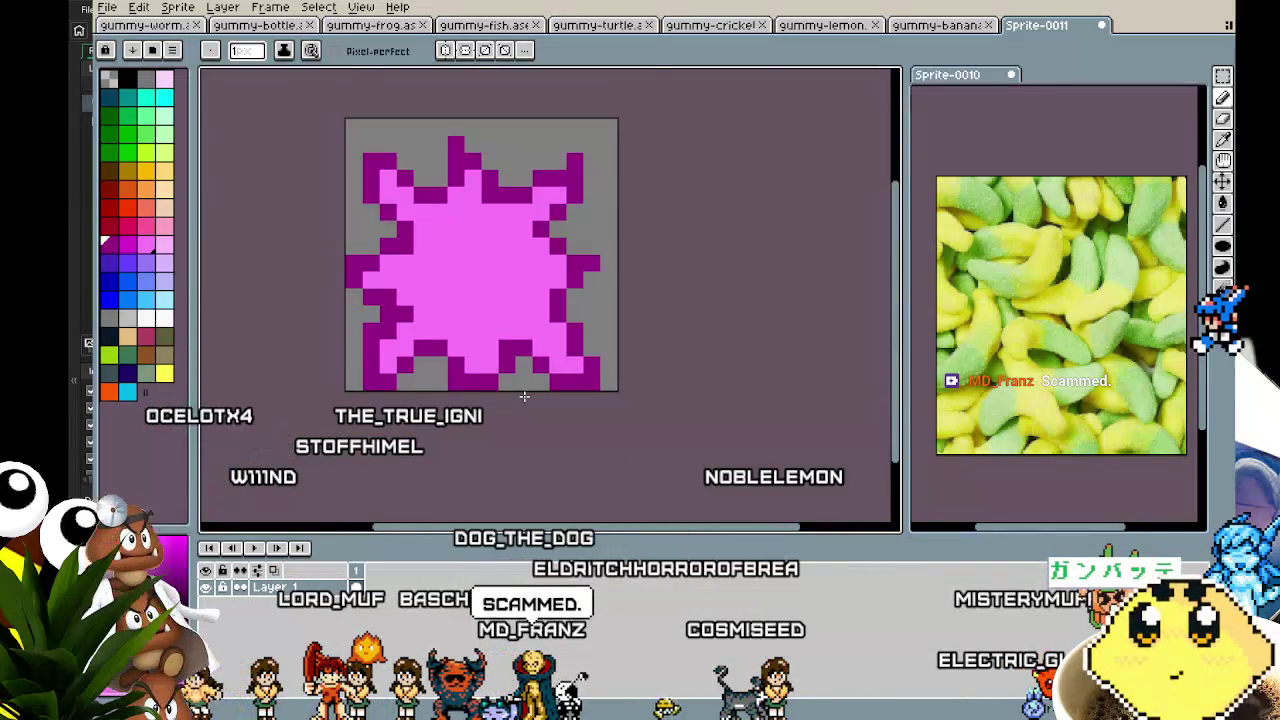
drag(571, 392, 514, 400)
scroll(579, 455, up, 1)
- Start typing 'St' as text on the splat, then cancel the text entry
key(t)
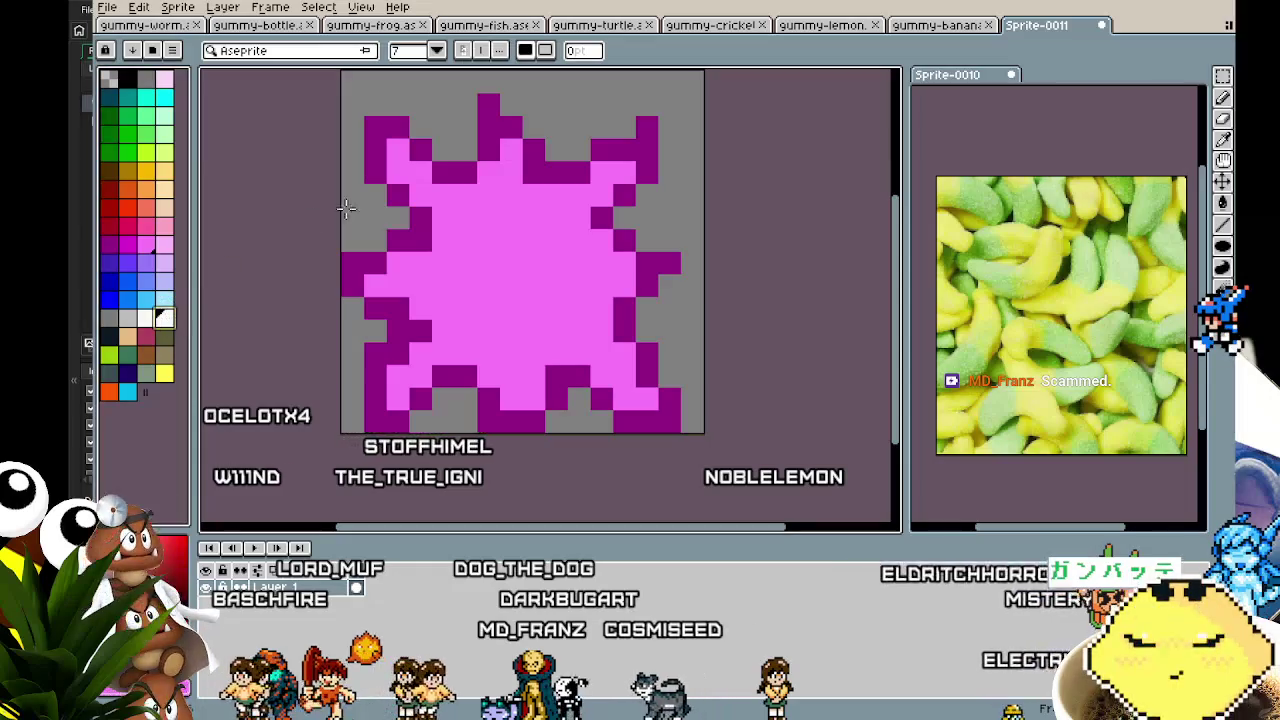
click(397, 240)
text(S)
key(Return)
text(t)
key(Escape)
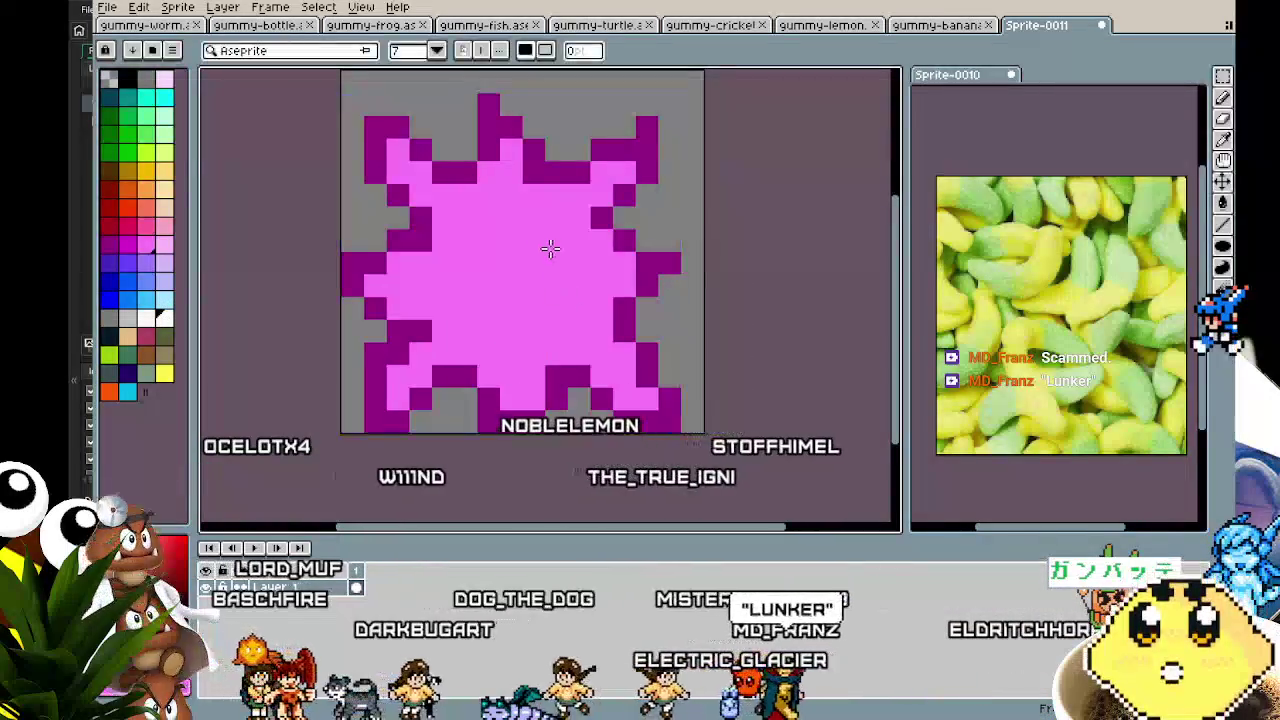
- Select the whole sprite, nudge it up and back down one pixel, then deselect
key(b)
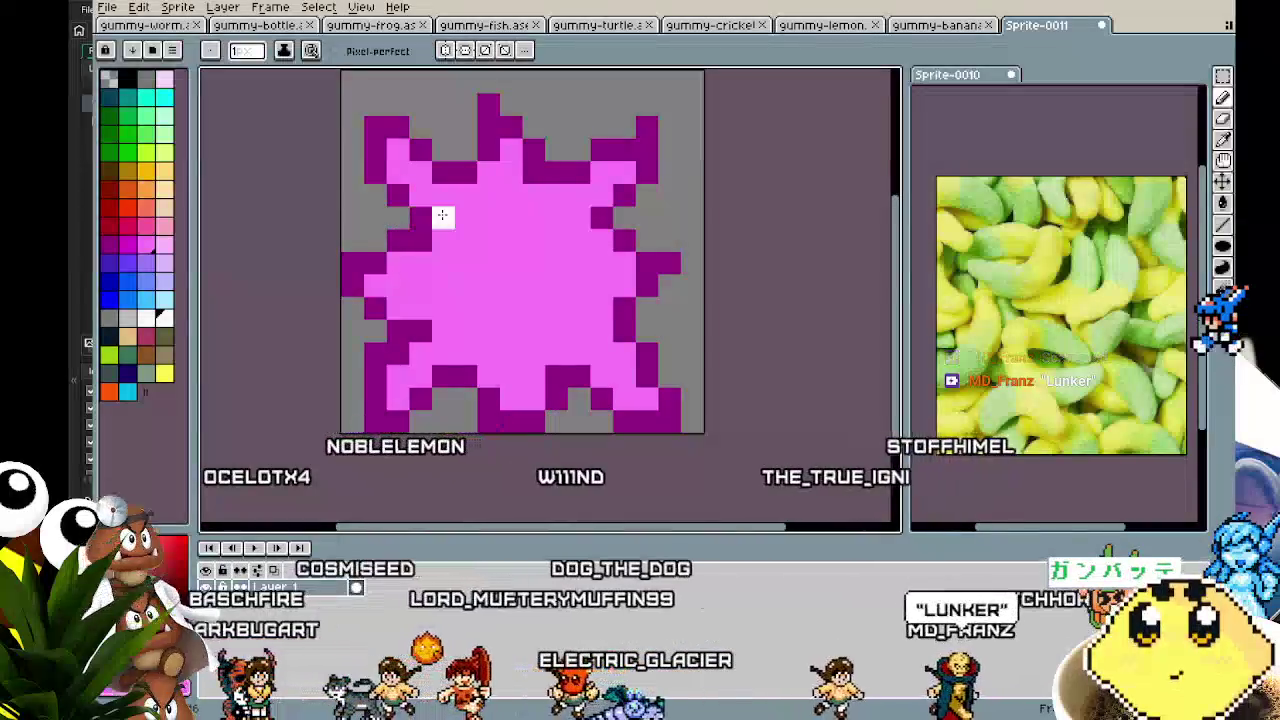
scroll(430, 220, up, 1)
scroll(408, 240, down, 1)
key(ctrl+a)
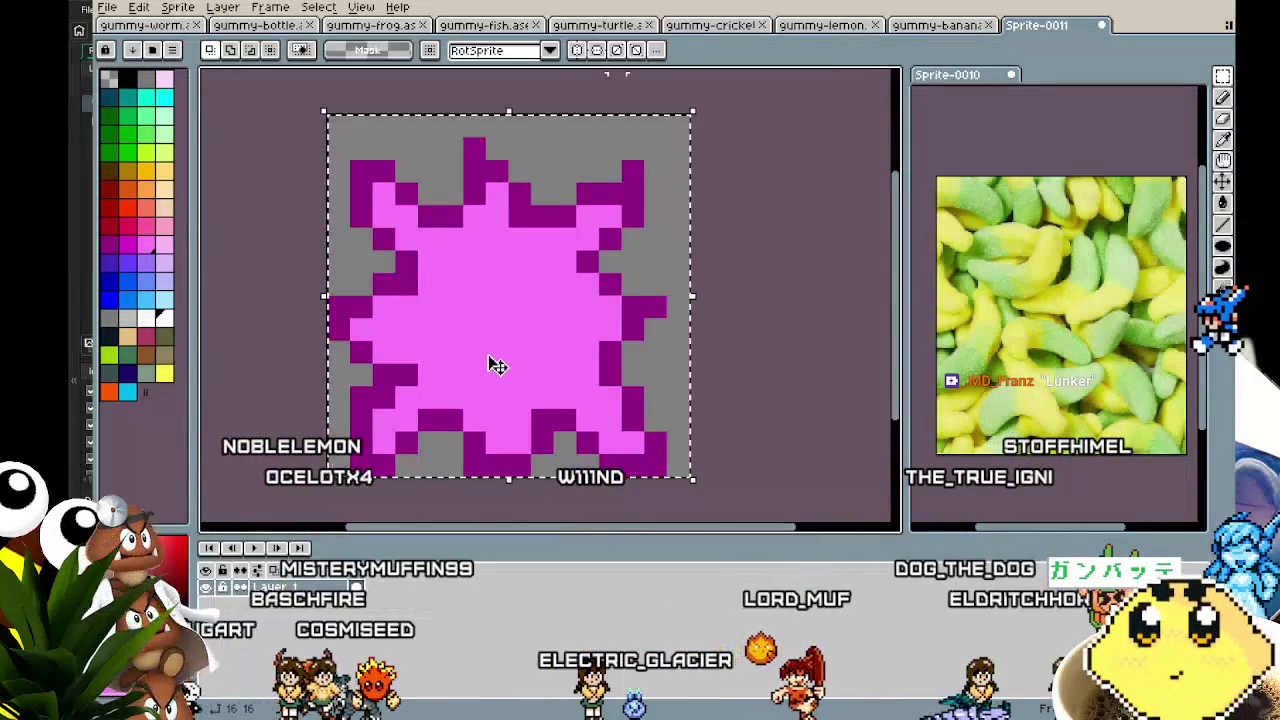
key(Up)
key(Down)
key(ctrl+d)
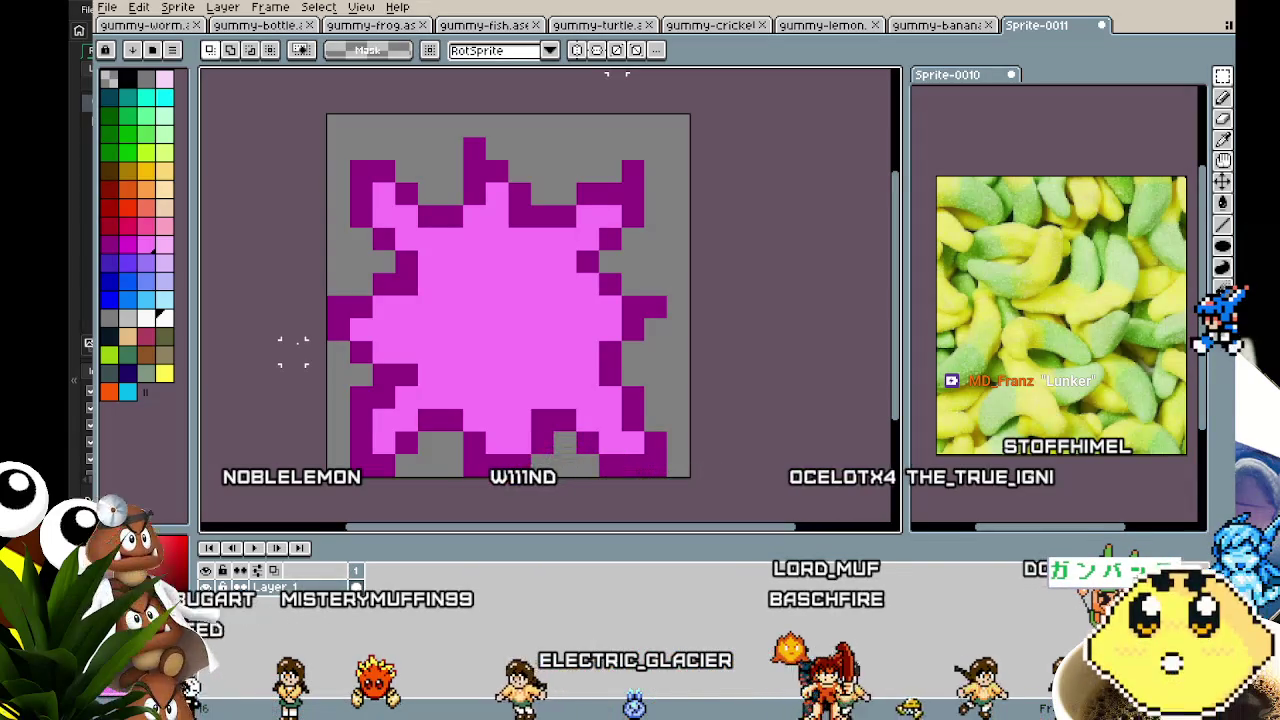
key(b)
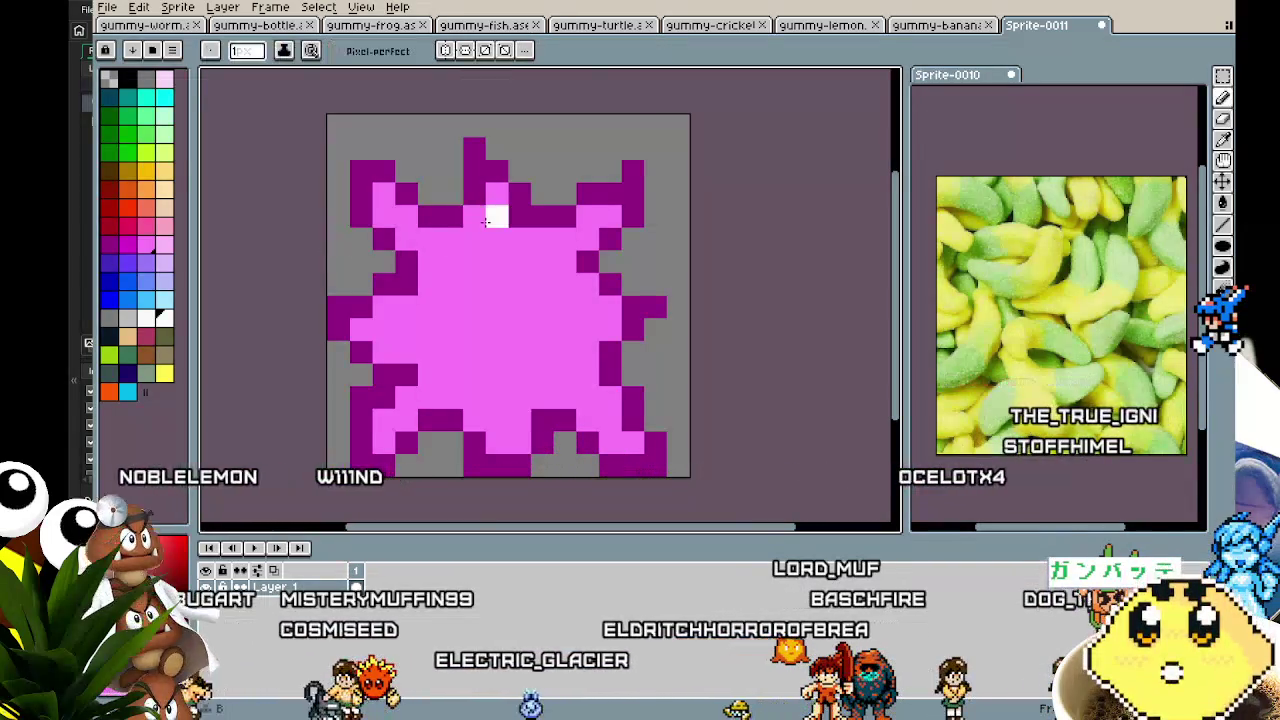
- Hand-draw white S, T and I letters and begin the C on the splat
mouse_move(385, 262)
mouse_down()
mouse_move(405, 318)
mouse_move(388, 353)
mouse_up()
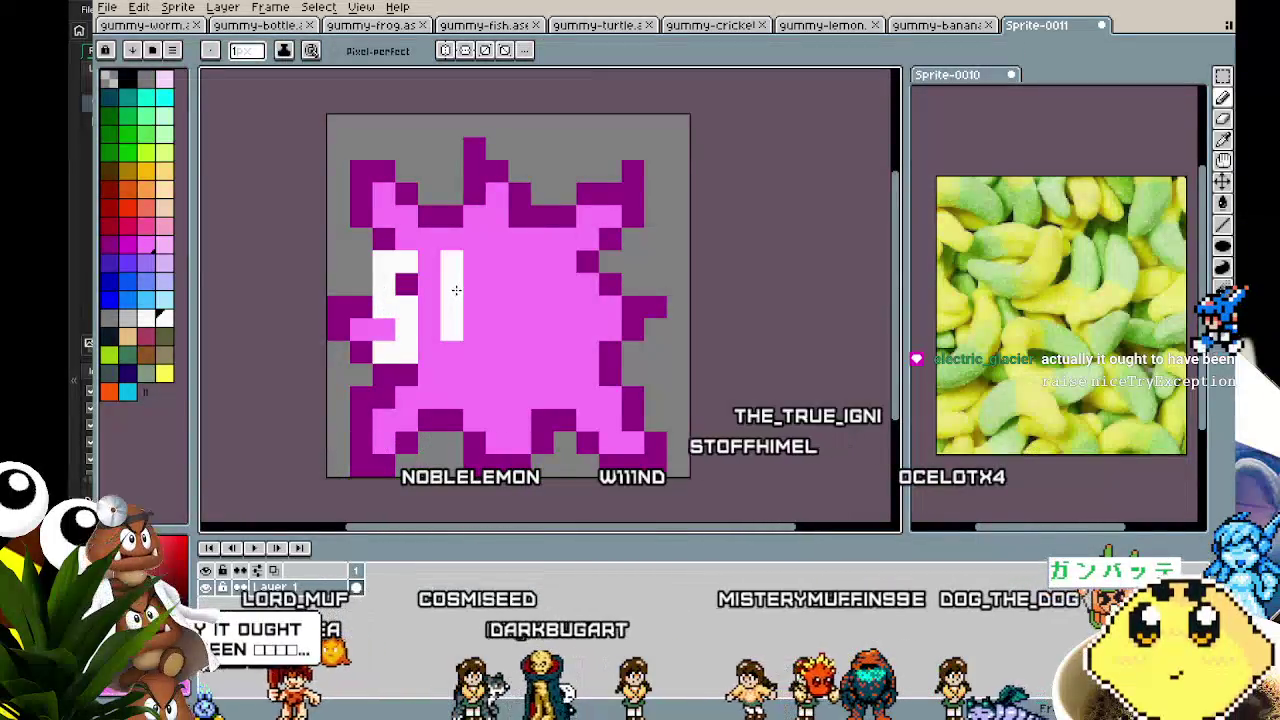
click(451, 262)
drag(472, 262, 497, 262)
mouse_move(474, 284)
mouse_down()
mouse_move(474, 352)
mouse_move(532, 258)
mouse_move(588, 338)
mouse_up()
click(610, 262)
click(588, 265)
- Add a white stroke after the C, then undo the lettering to a short stub
scroll(588, 338, up, 2)
click(646, 309)
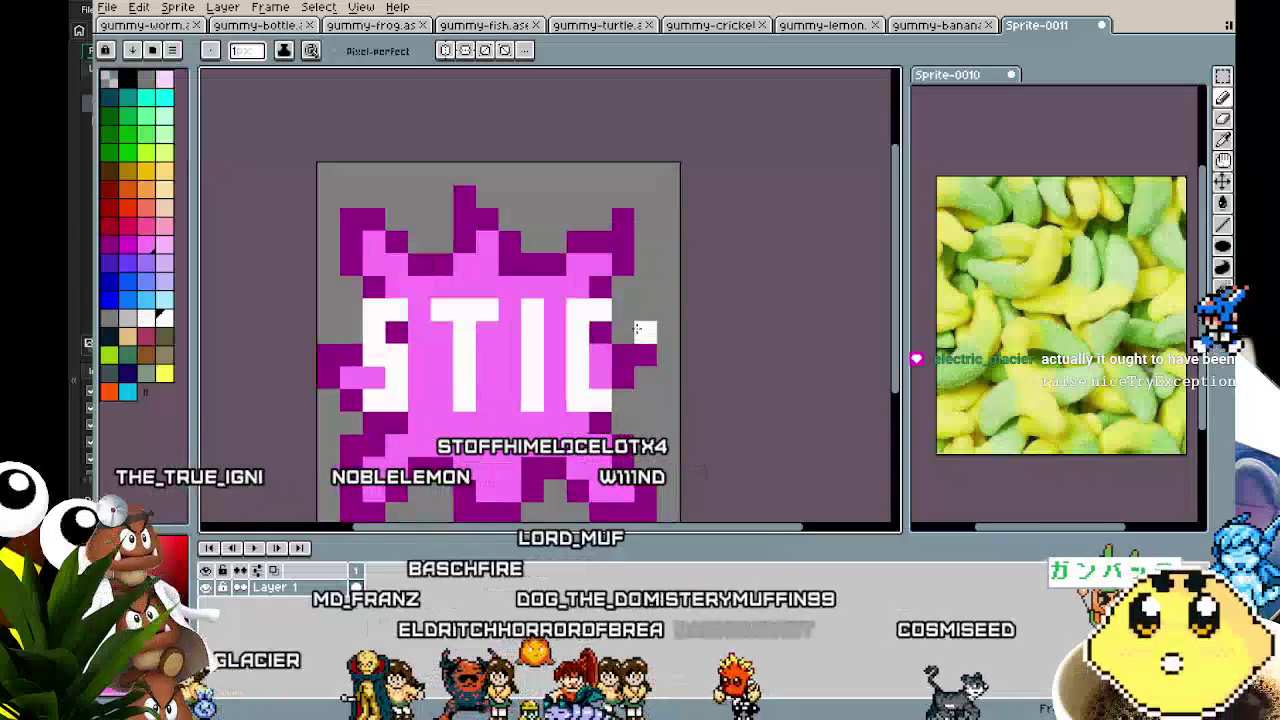
drag(646, 320, 646, 400)
click(663, 349)
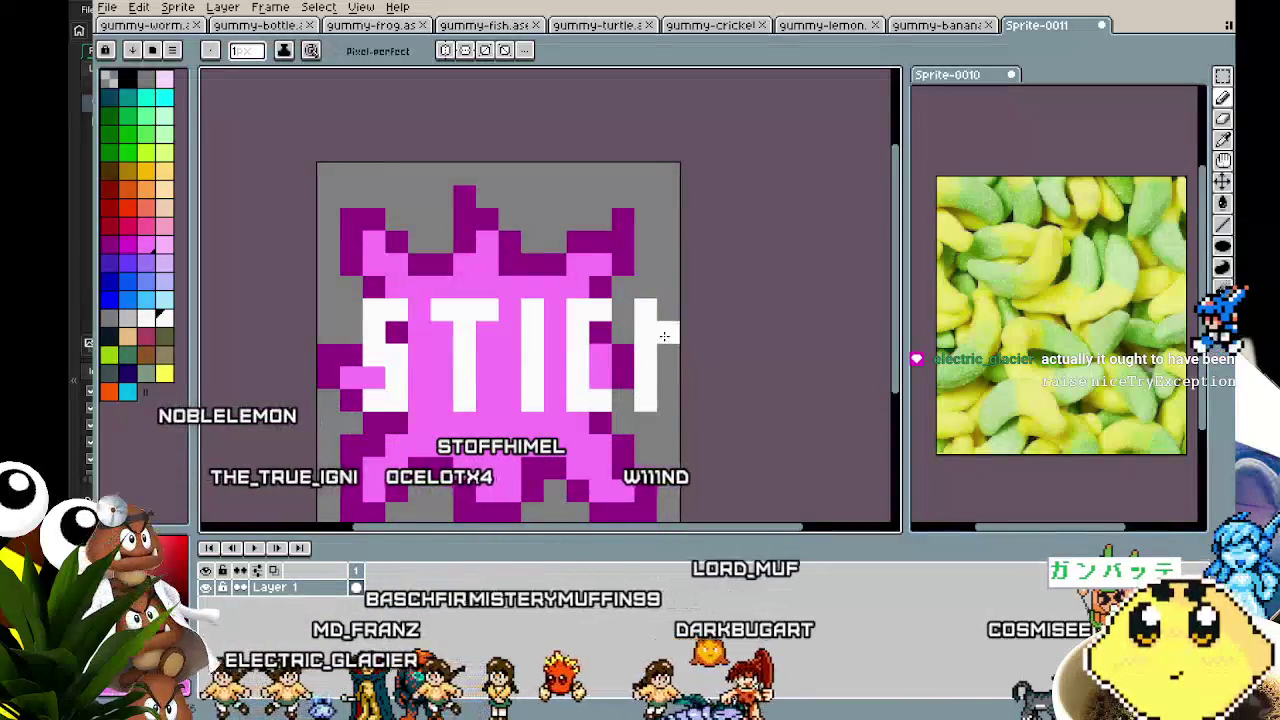
key(ctrl+z)
key(ctrl+z)
key(ctrl+z)
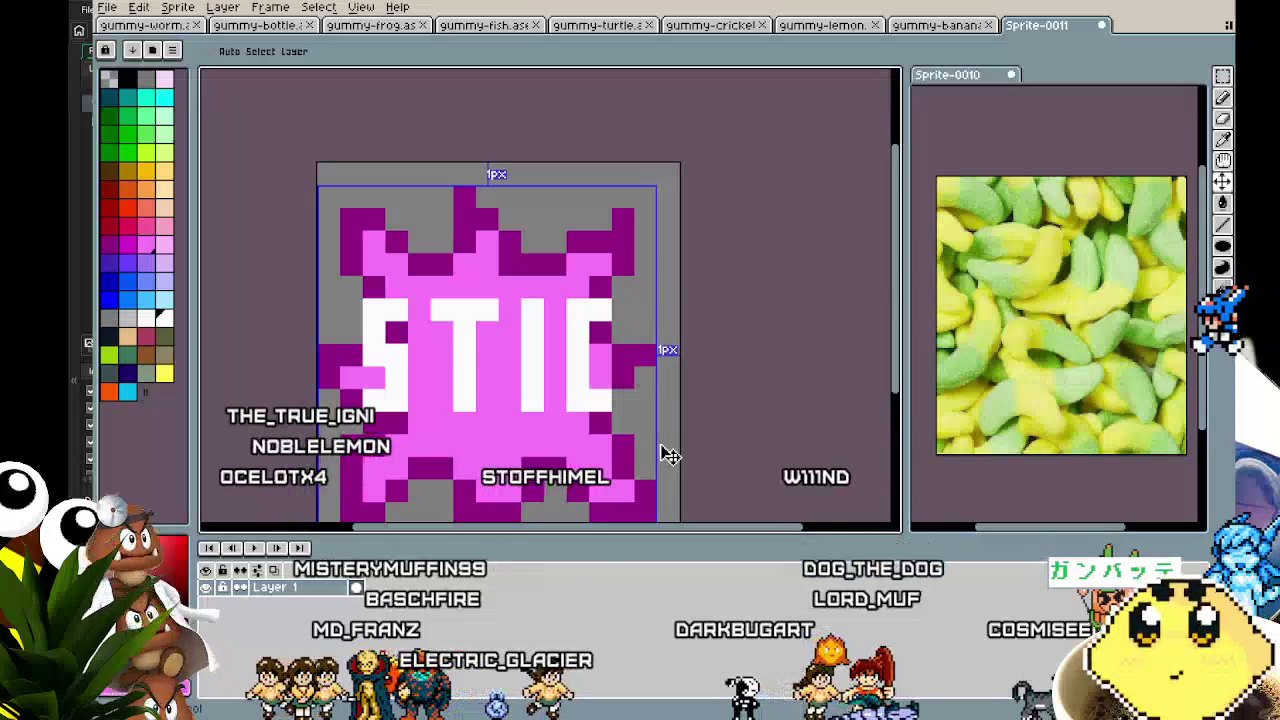
key(ctrl+z)
key(ctrl+z)
key(ctrl+z)
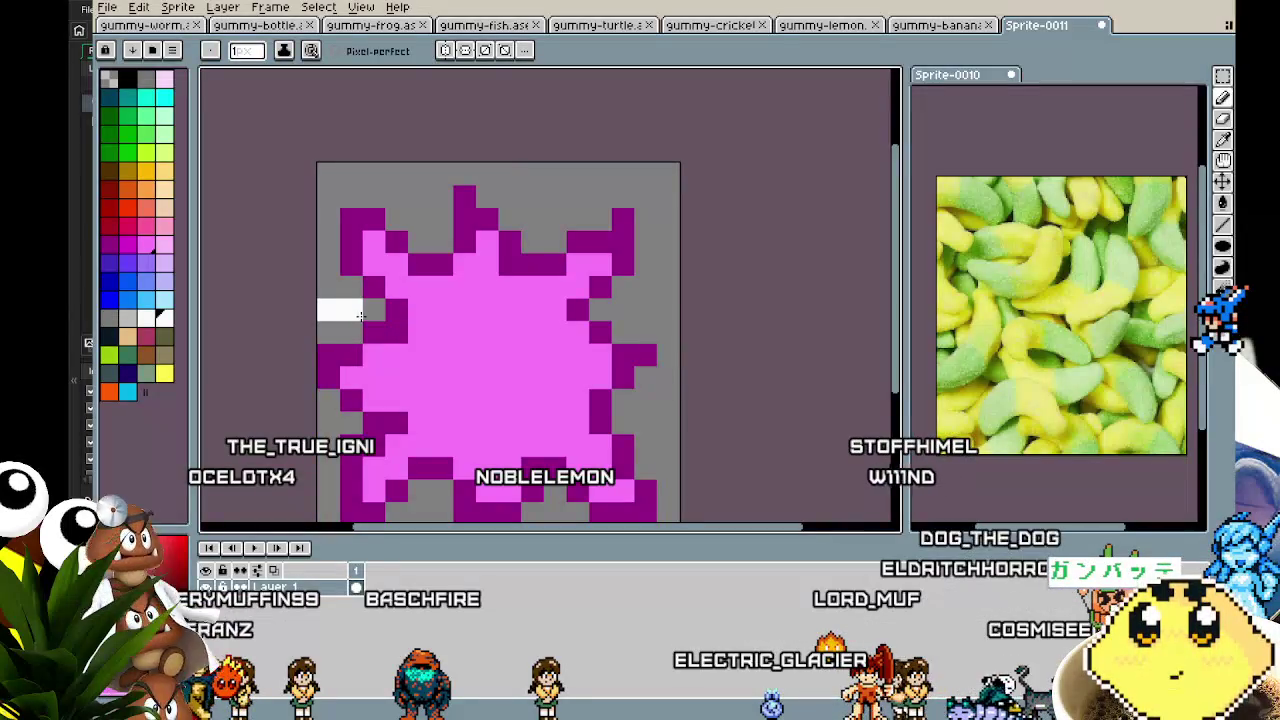
- Draw the white letters S, T, I, C and K across the splat
drag(350, 315, 350, 400)
drag(412, 310, 470, 310)
mouse_move(440, 320)
mouse_down()
mouse_move(440, 385)
mouse_move(453, 392)
mouse_up()
drag(509, 300, 509, 408)
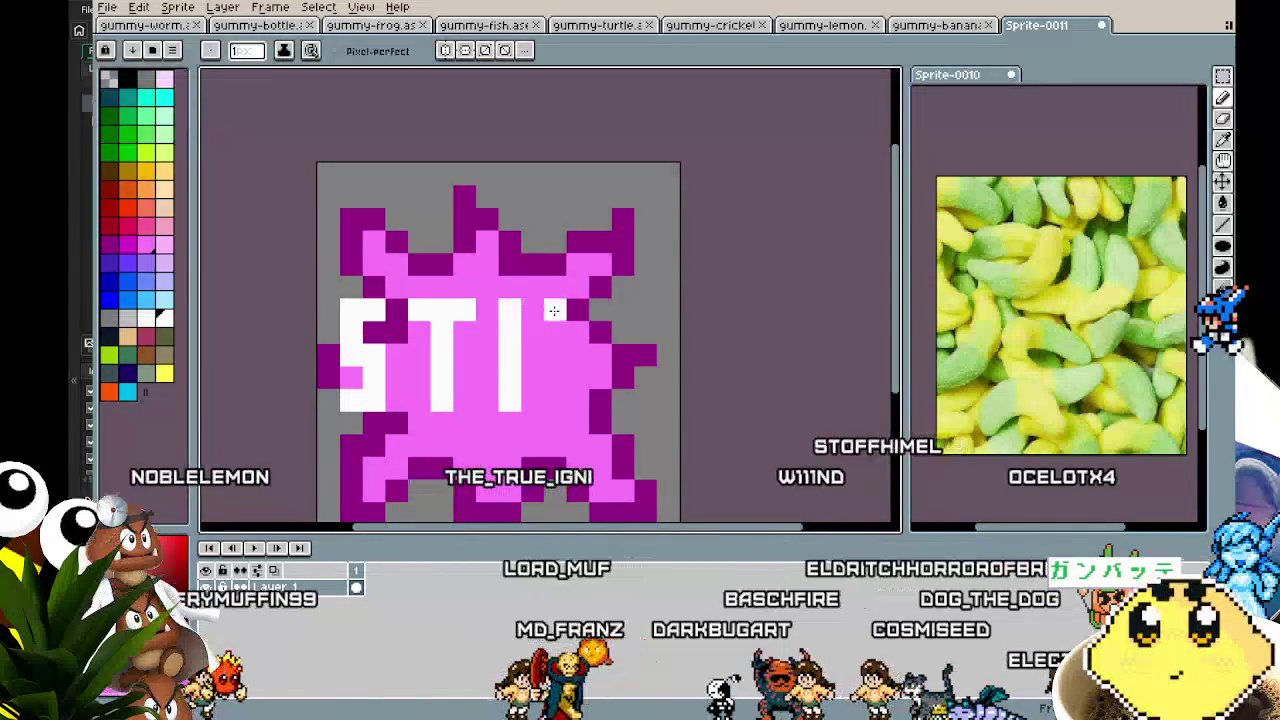
mouse_move(557, 311)
mouse_down()
mouse_move(553, 400)
mouse_move(574, 401)
mouse_move(620, 305)
mouse_up()
drag(667, 332, 645, 360)
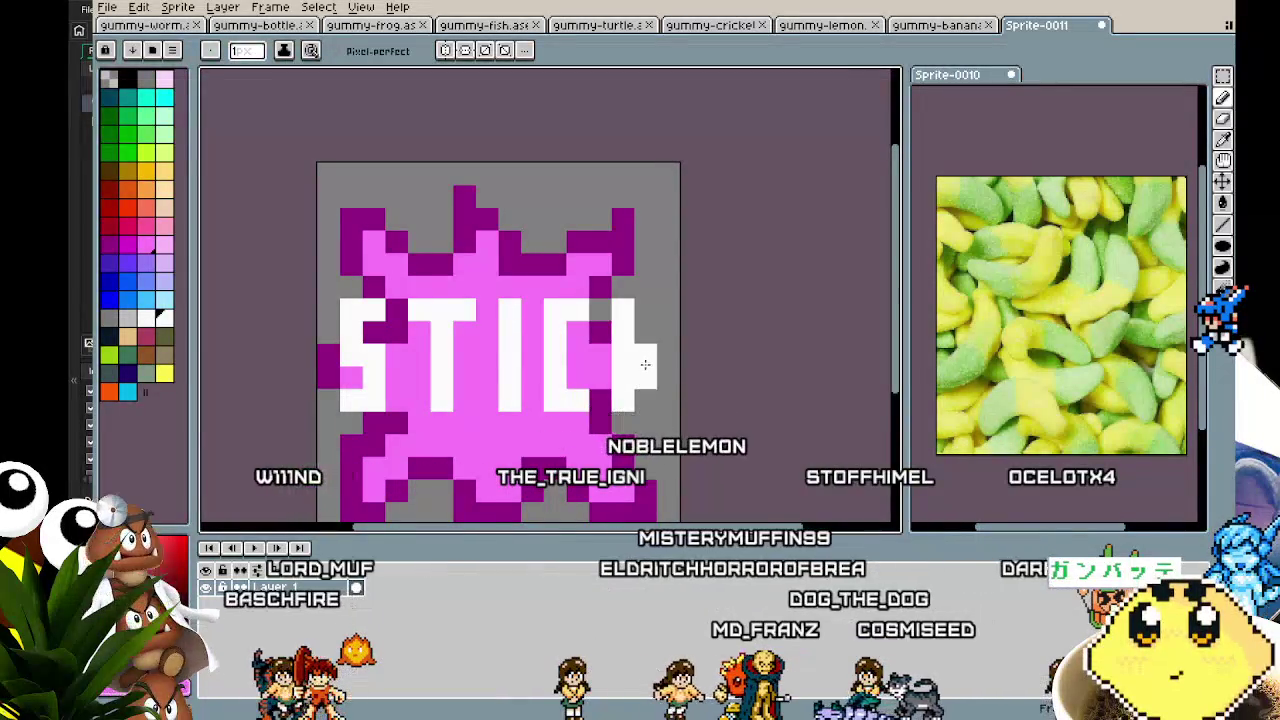
click(667, 398)
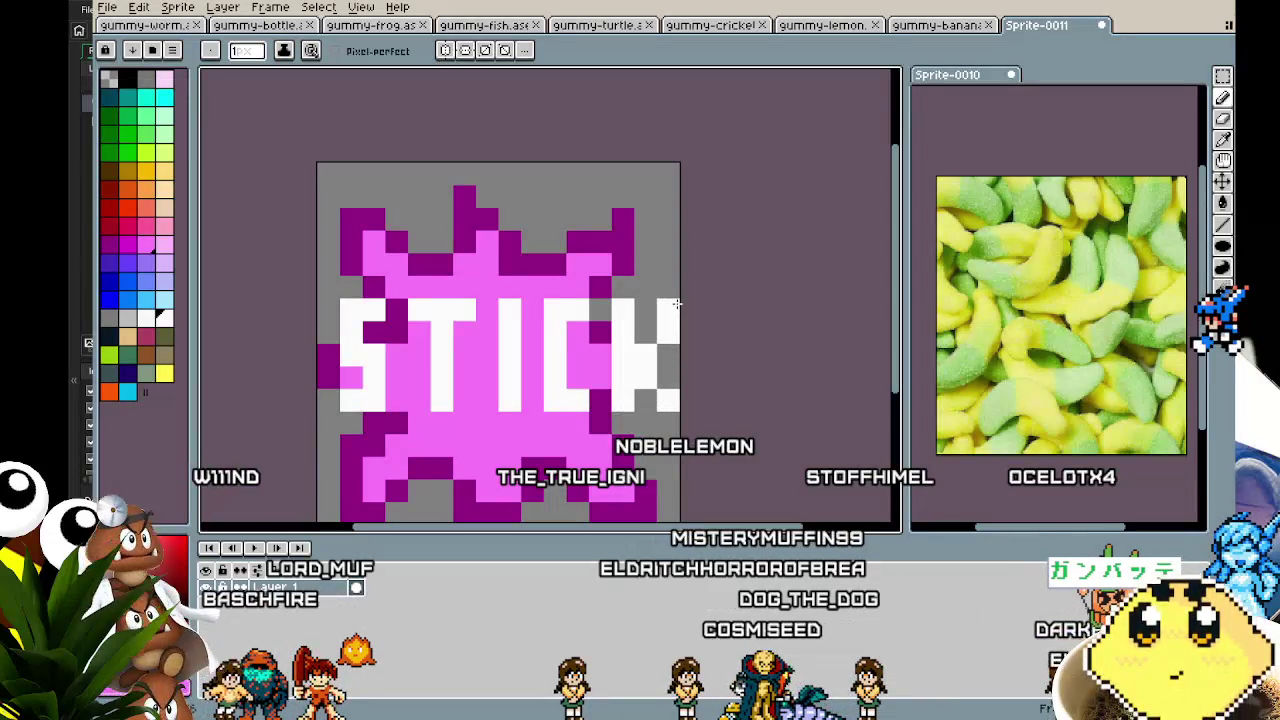
- Paint the sprite's left edge purple
scroll(568, 495, down, 1)
scroll(568, 495, down, 1)
scroll(540, 455, up, 2)
drag(514, 417, 464, 420)
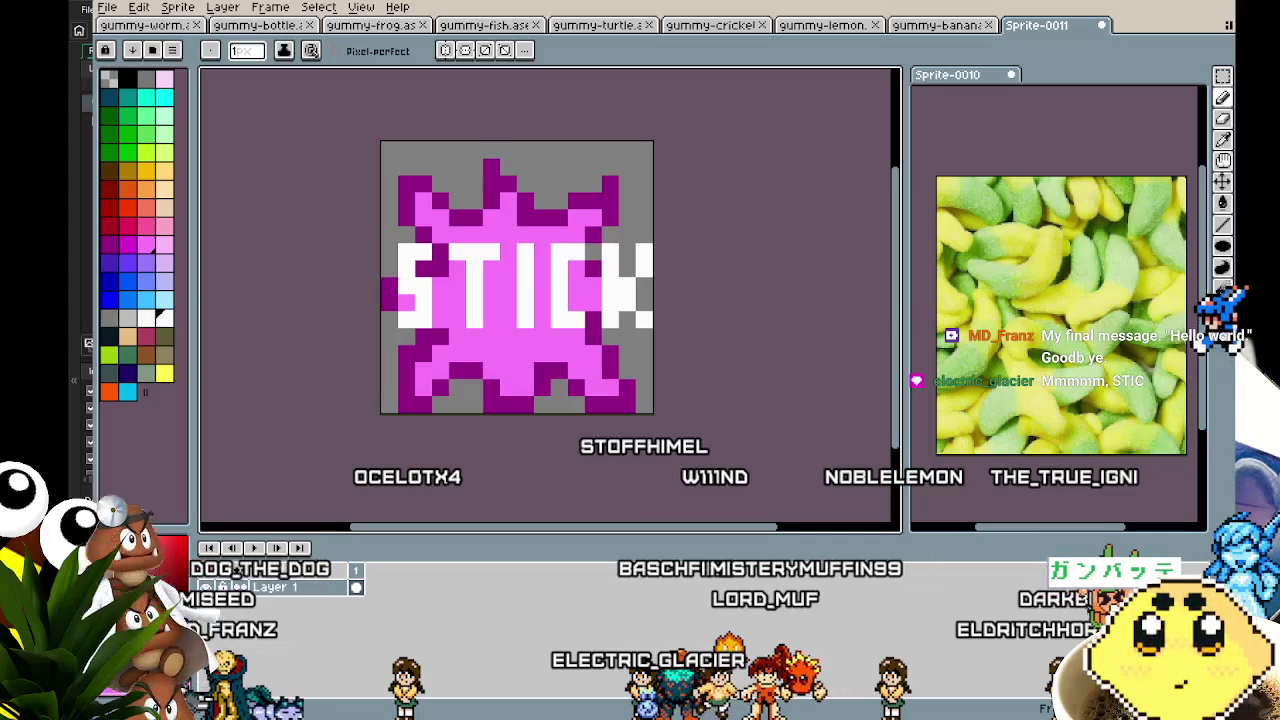
mouse_move(478, 407)
mouse_down()
mouse_move(438, 402)
mouse_move(474, 417)
mouse_move(388, 425)
mouse_up()
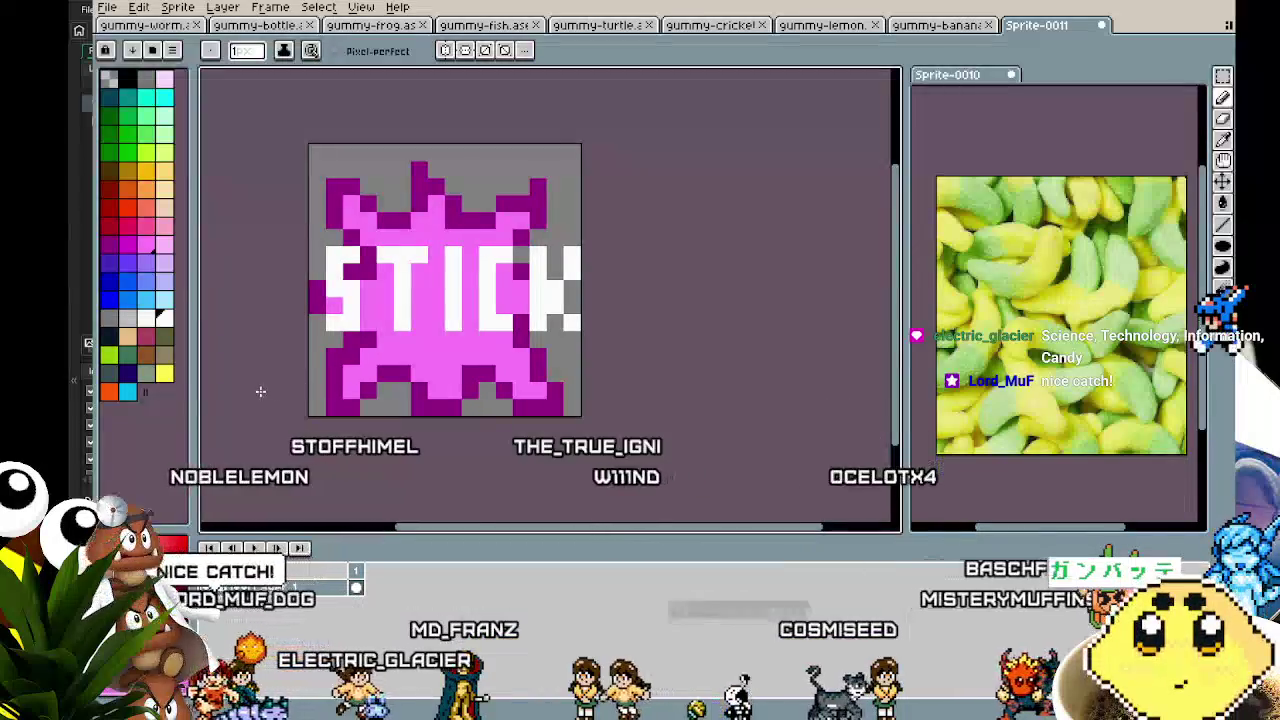
scroll(381, 265, up, 1)
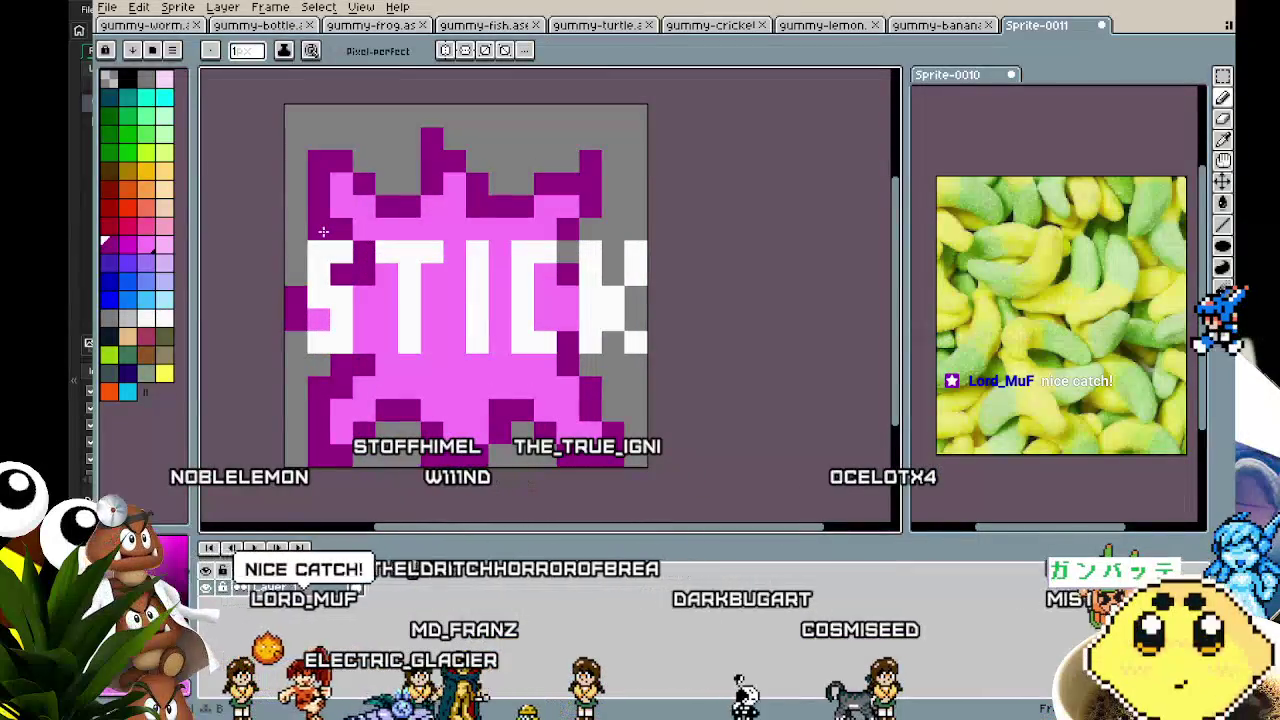
drag(295, 250, 301, 347)
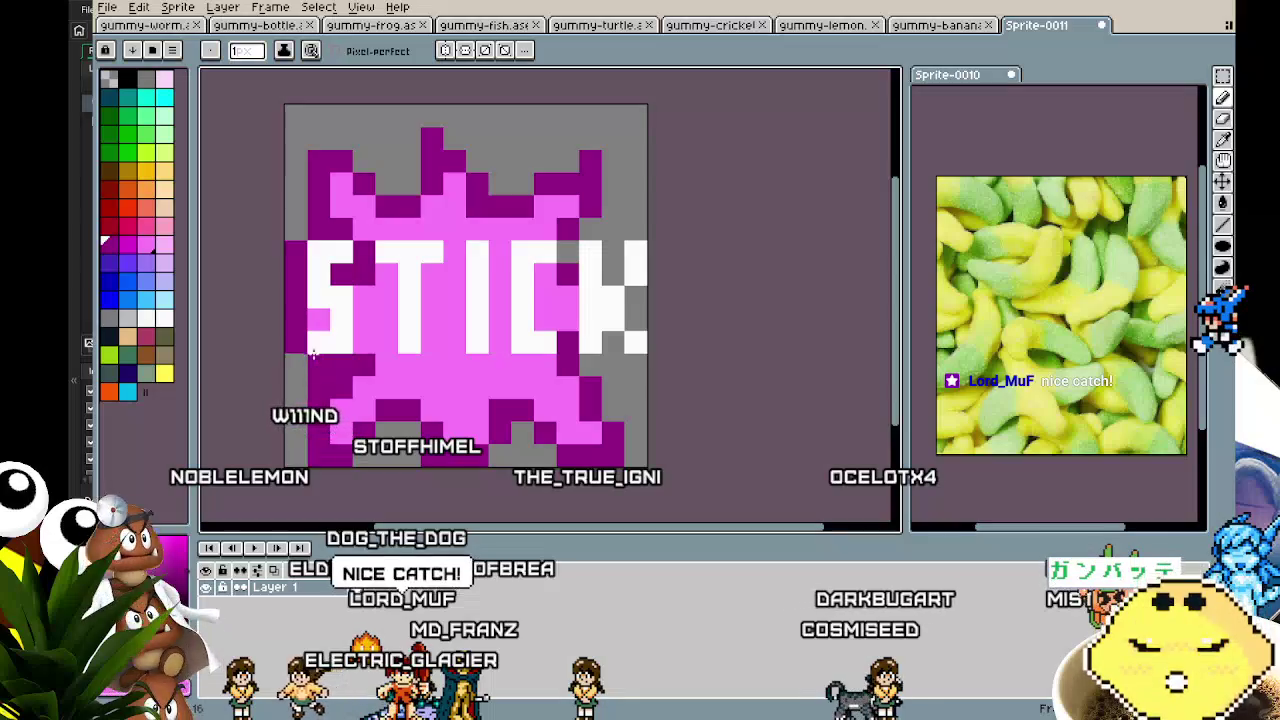
- Add dark purple shadow pixels at the left edge, below the S, and beside the I and C
key(v)
key(b)
click(297, 232)
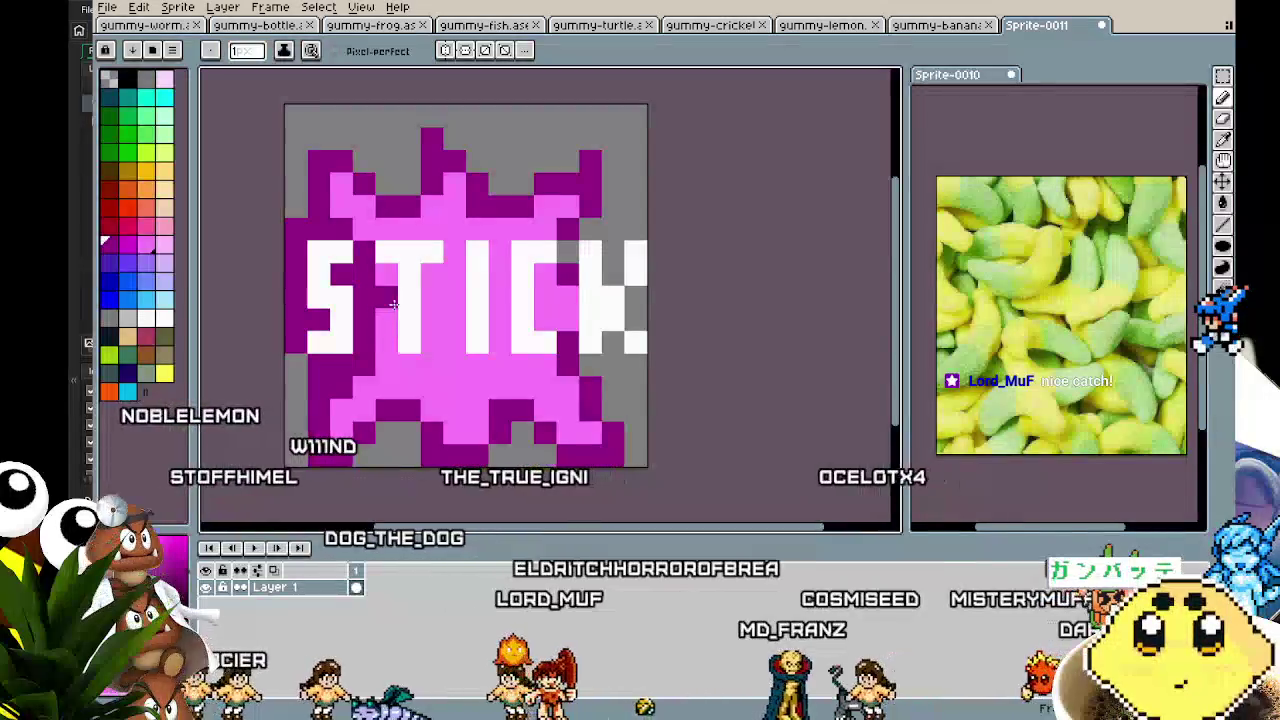
click(412, 360)
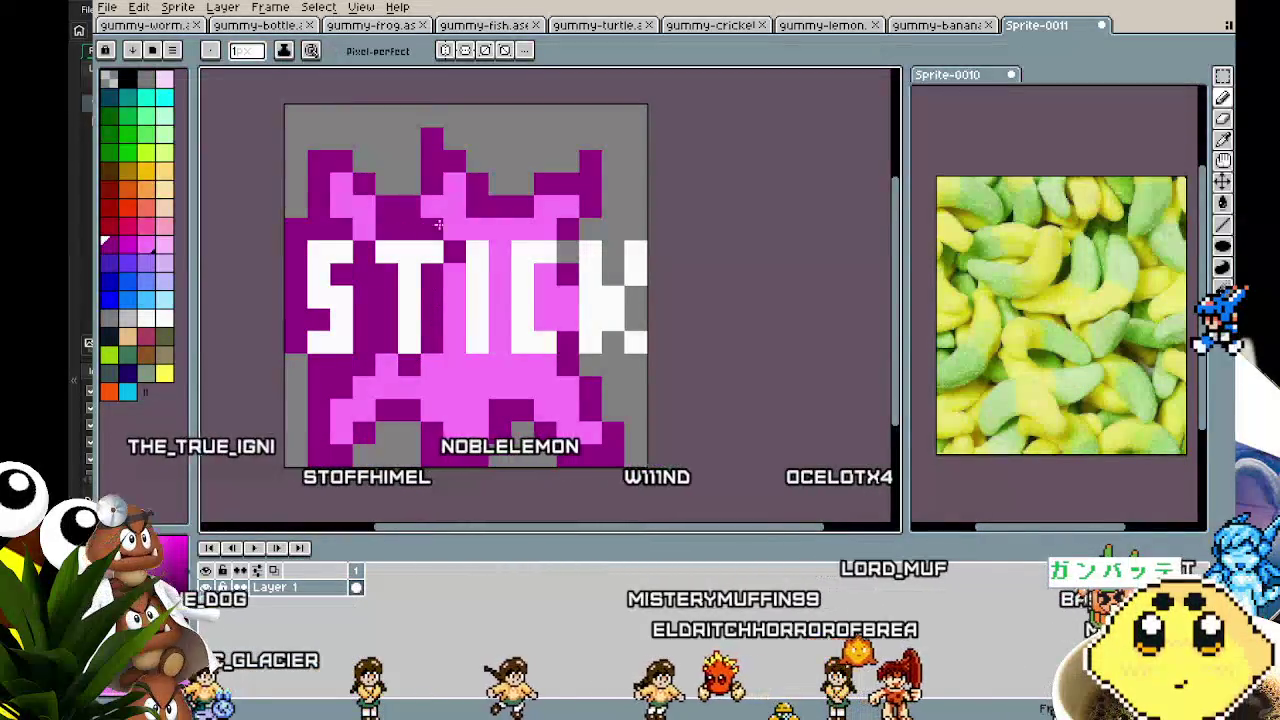
drag(500, 245, 501, 346)
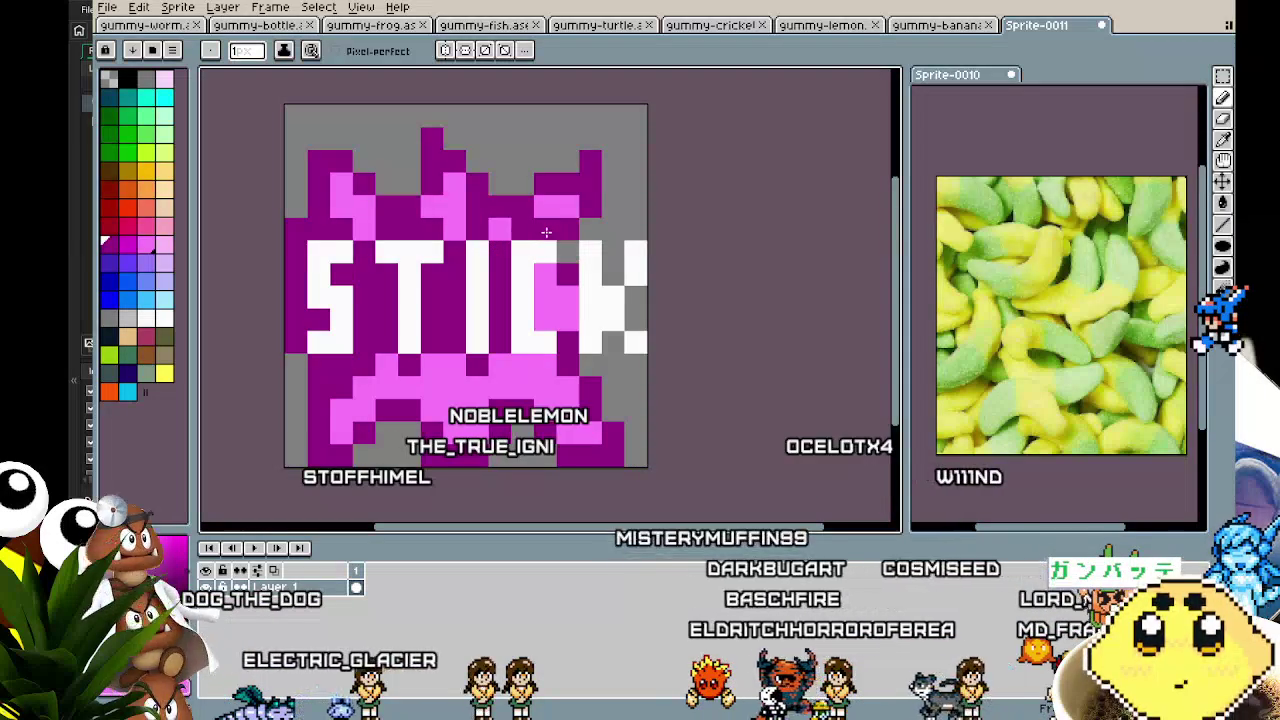
drag(545, 245, 545, 350)
click(566, 321)
- Look over the finished STICK sticker, then open the Save File dialog with Ctrl+S
scroll(502, 356, down, 2)
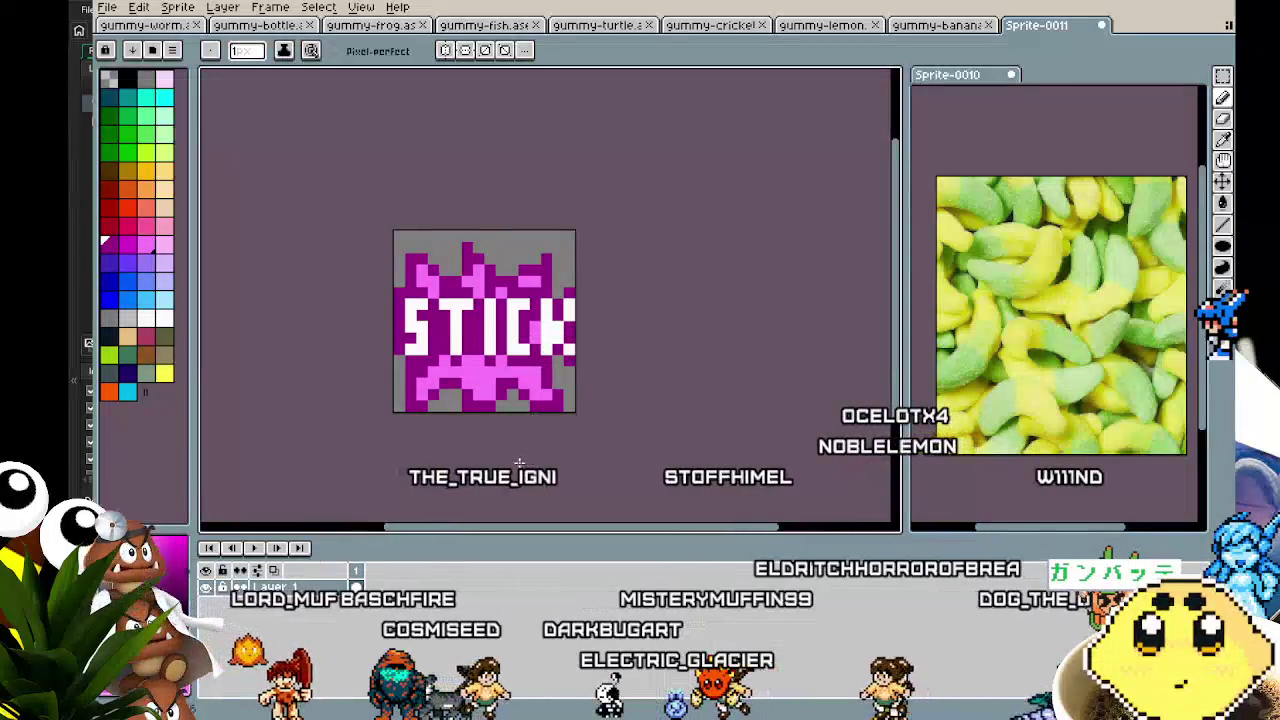
scroll(518, 411, down, 4)
scroll(484, 443, up, 2)
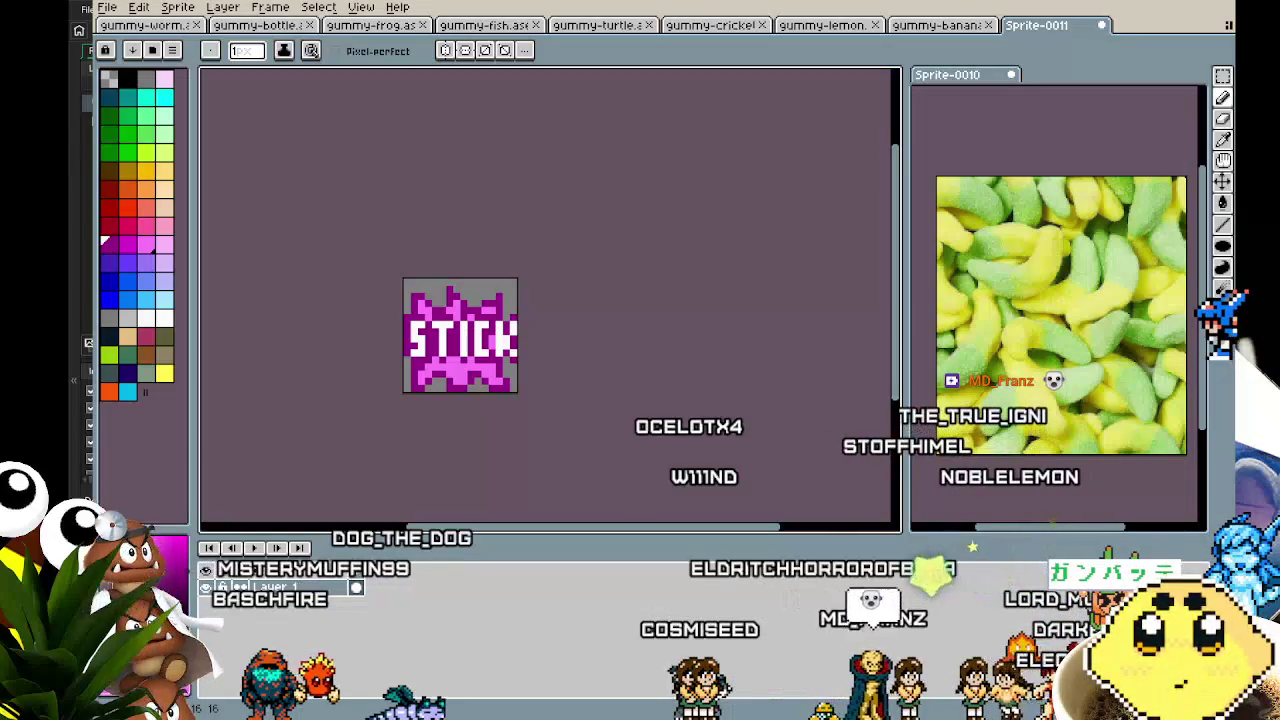
scroll(437, 451, up, 2)
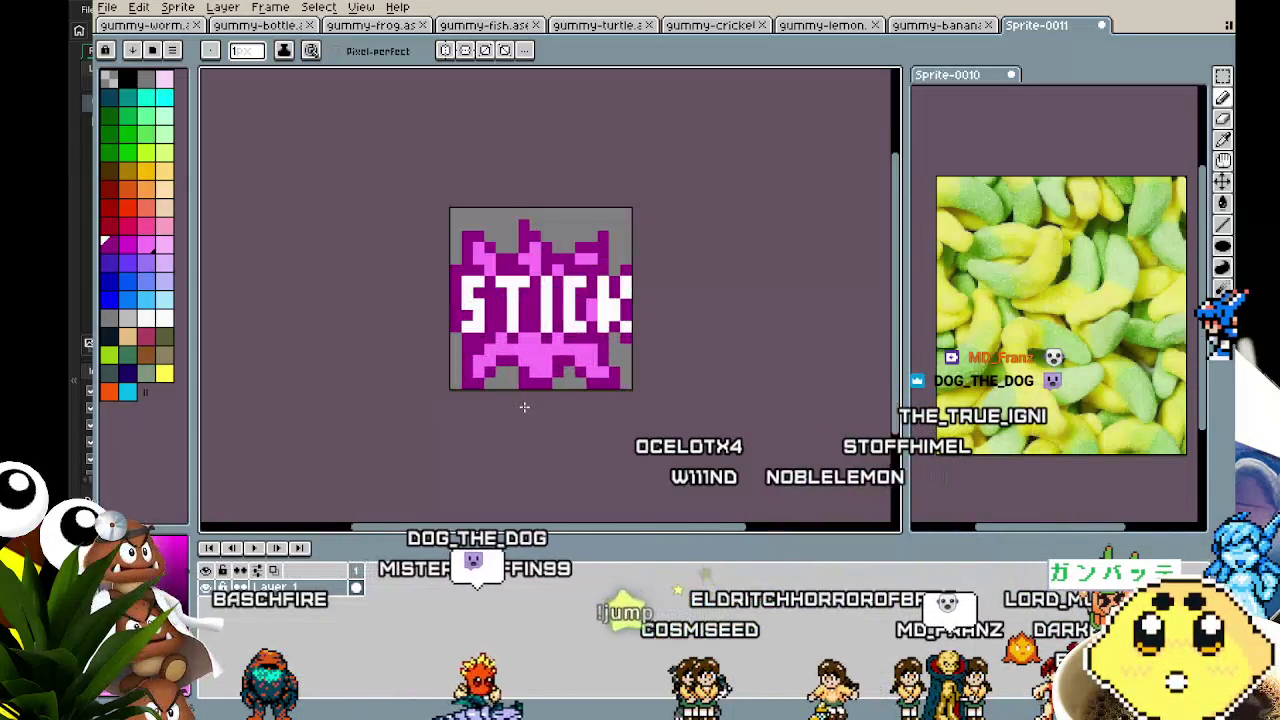
drag(491, 458, 441, 463)
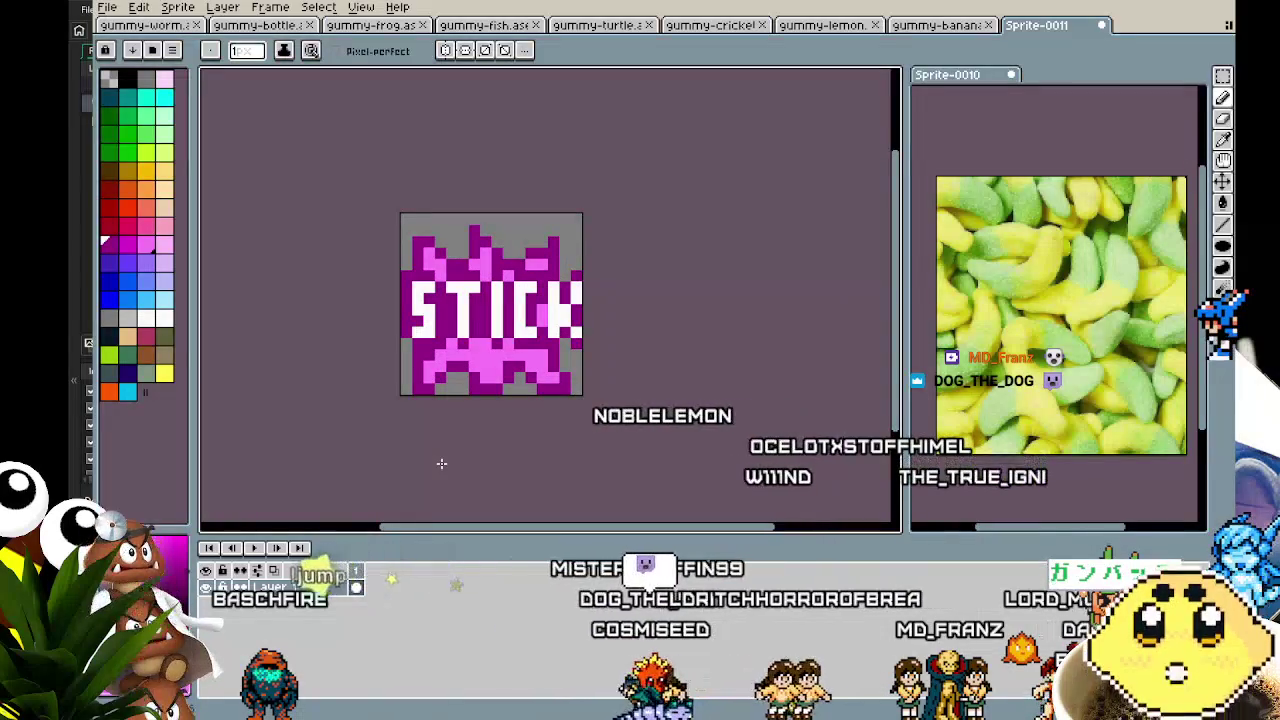
scroll(444, 450, down, 2)
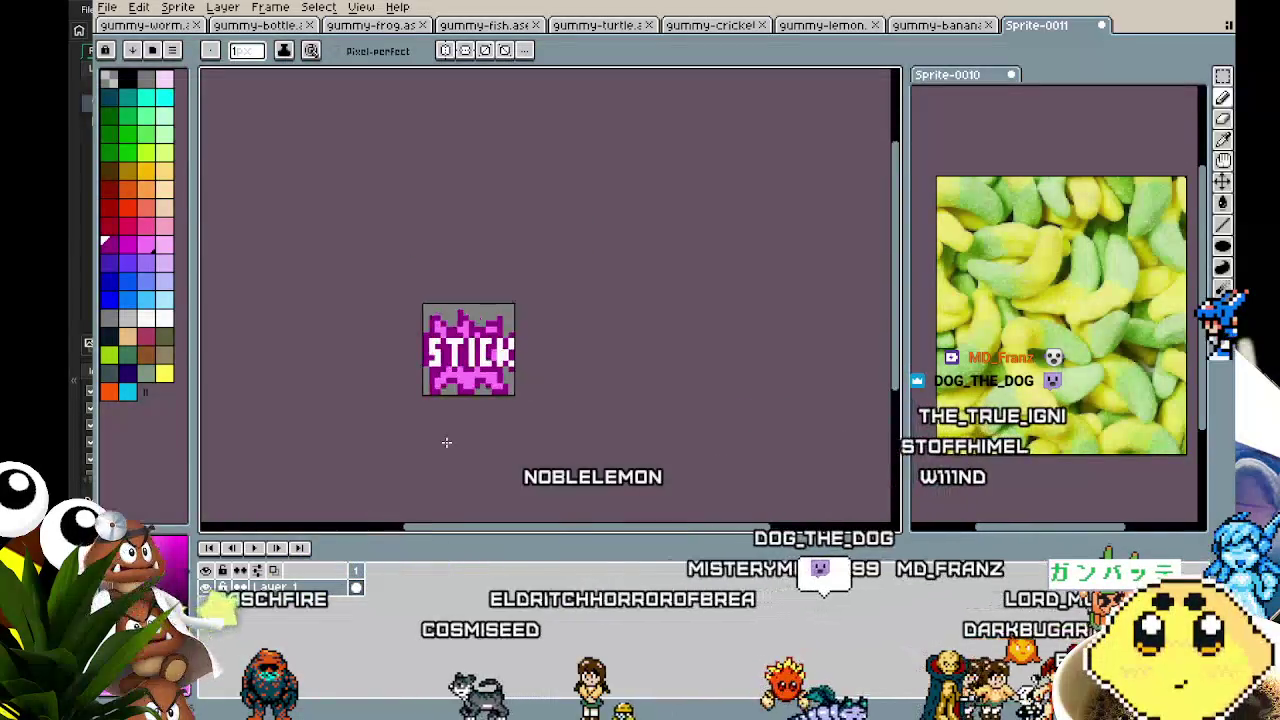
scroll(447, 443, up, 1)
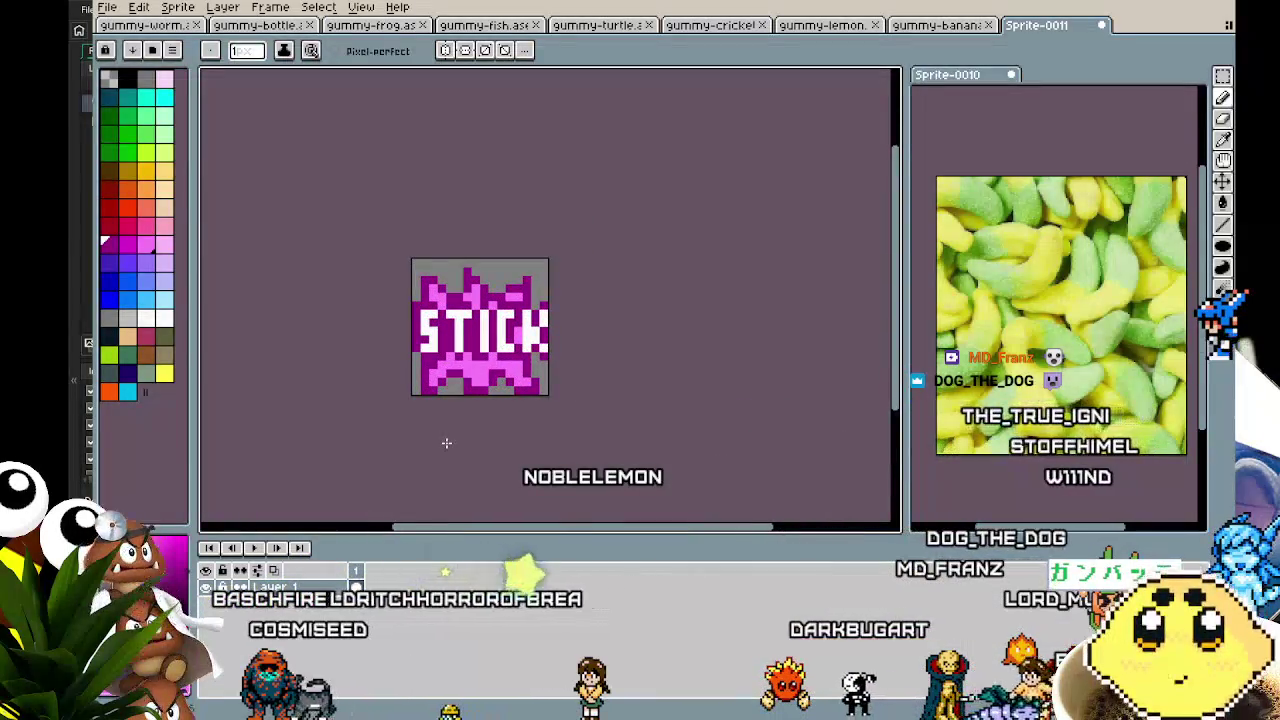
scroll(420, 434, up, 1)
scroll(397, 426, down, 1)
mouse_move(397, 426)
mouse_down()
mouse_move(463, 420)
mouse_move(363, 416)
mouse_up()
scroll(463, 420, up, 1)
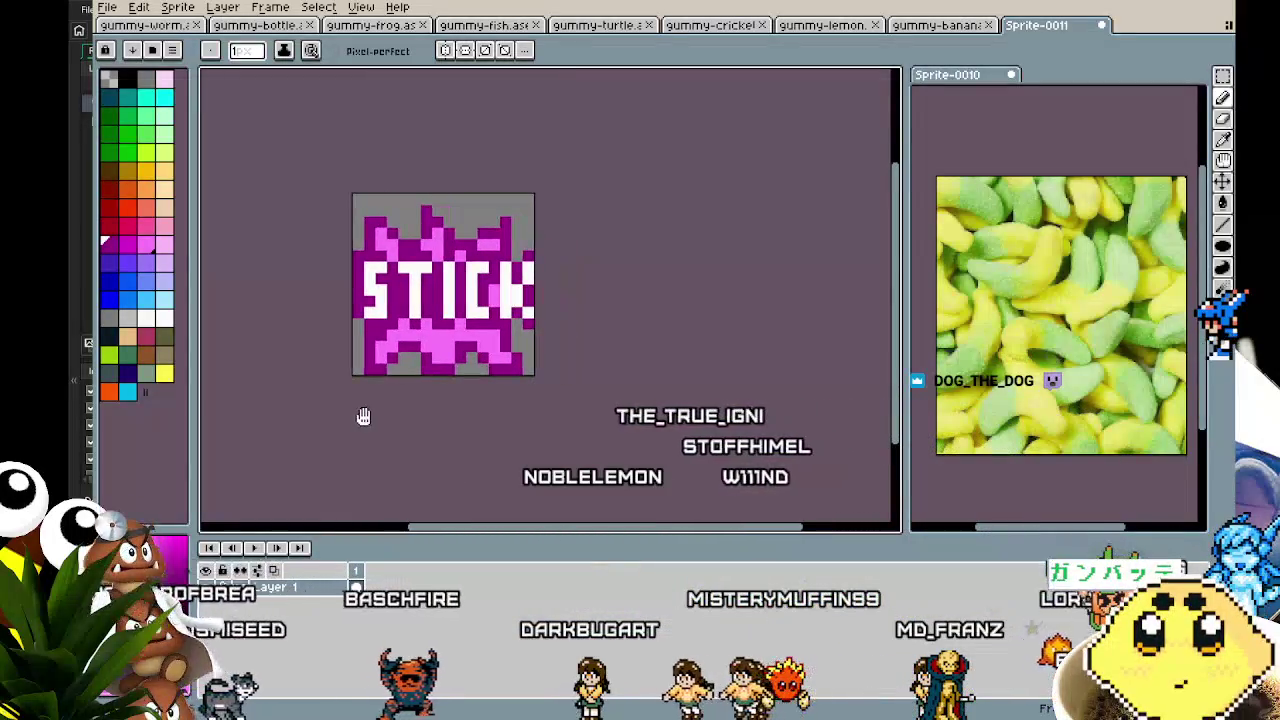
key(v)
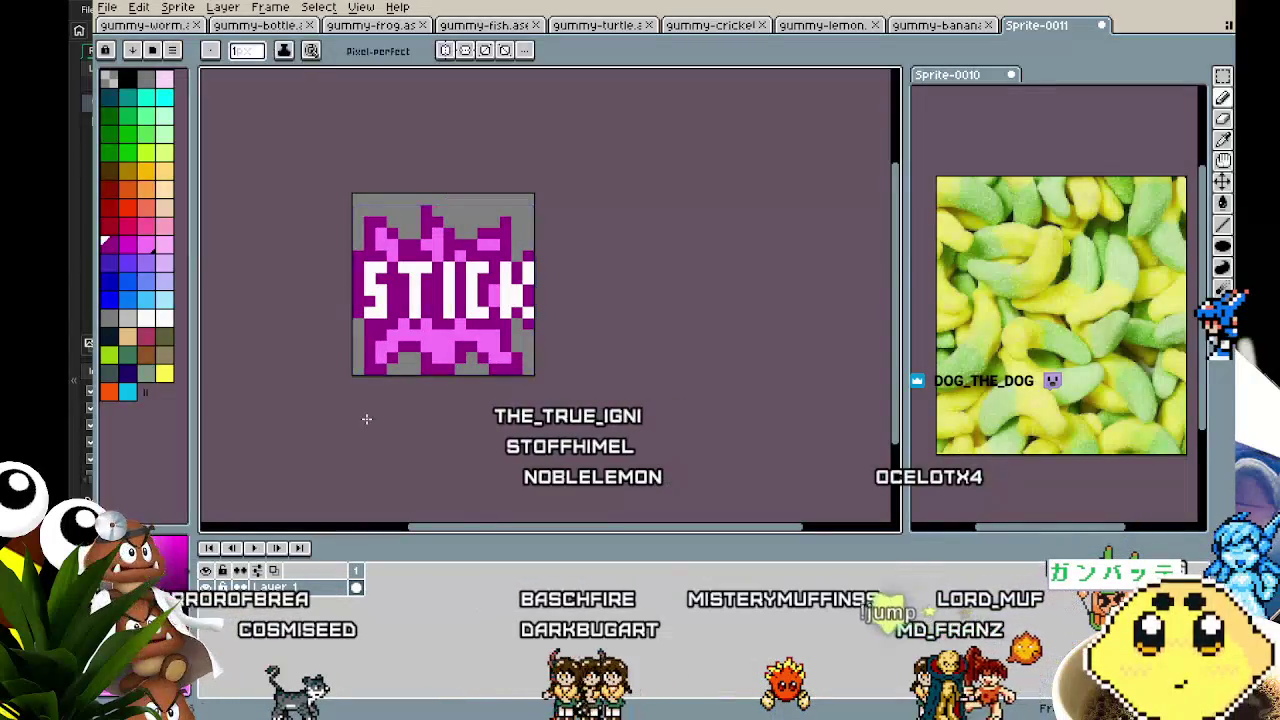
key(ctrl+s)
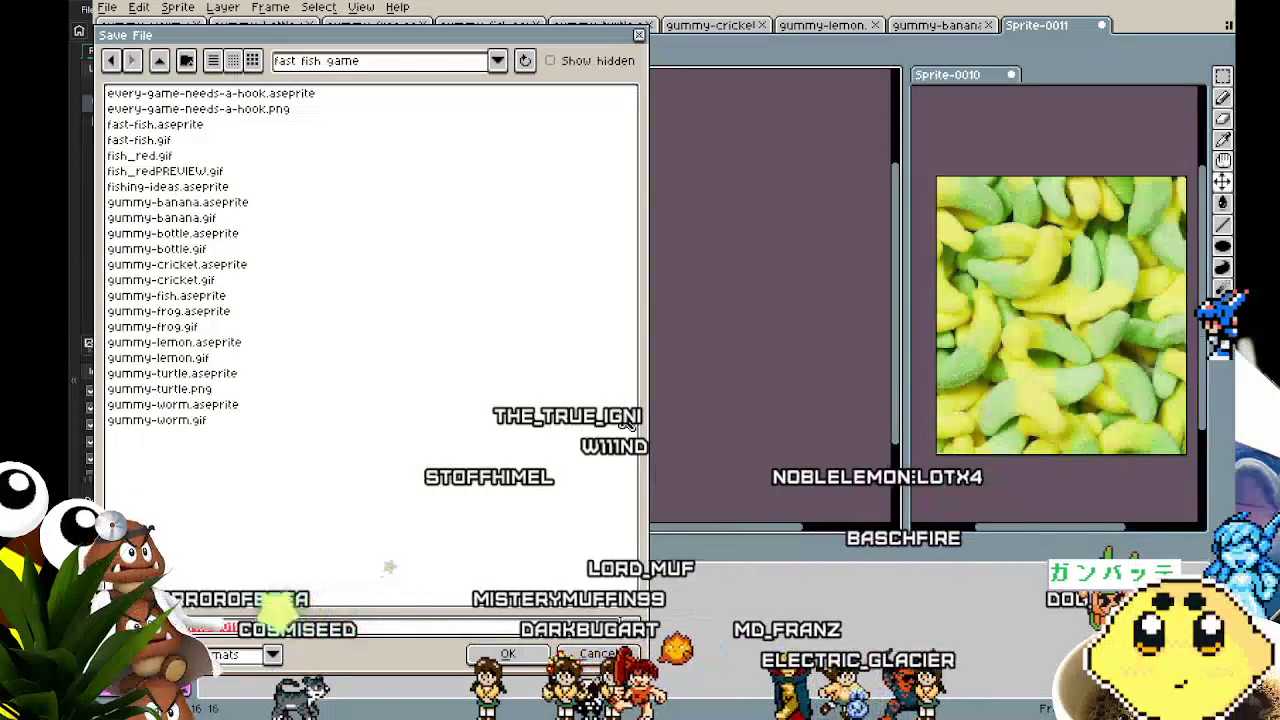
- Save as stick_on.aseprite, export stick_on.png, then start a new sprite from File > New
key(Return)
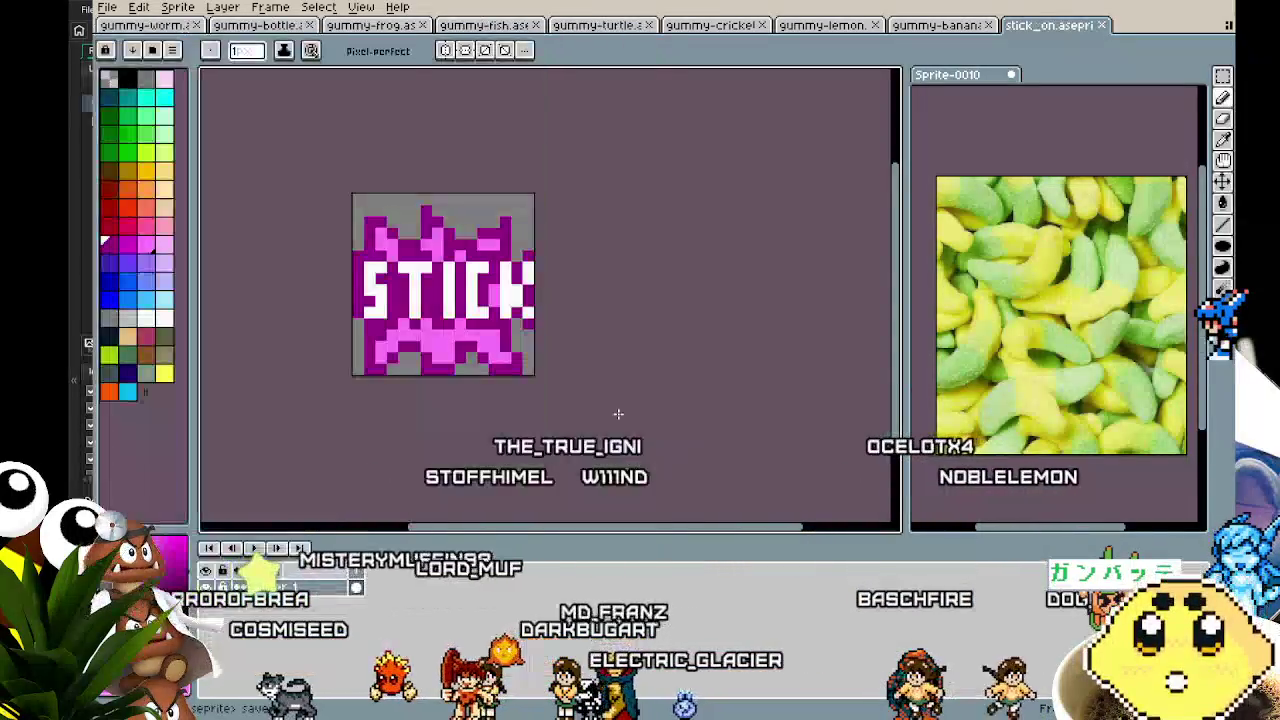
click(107, 8)
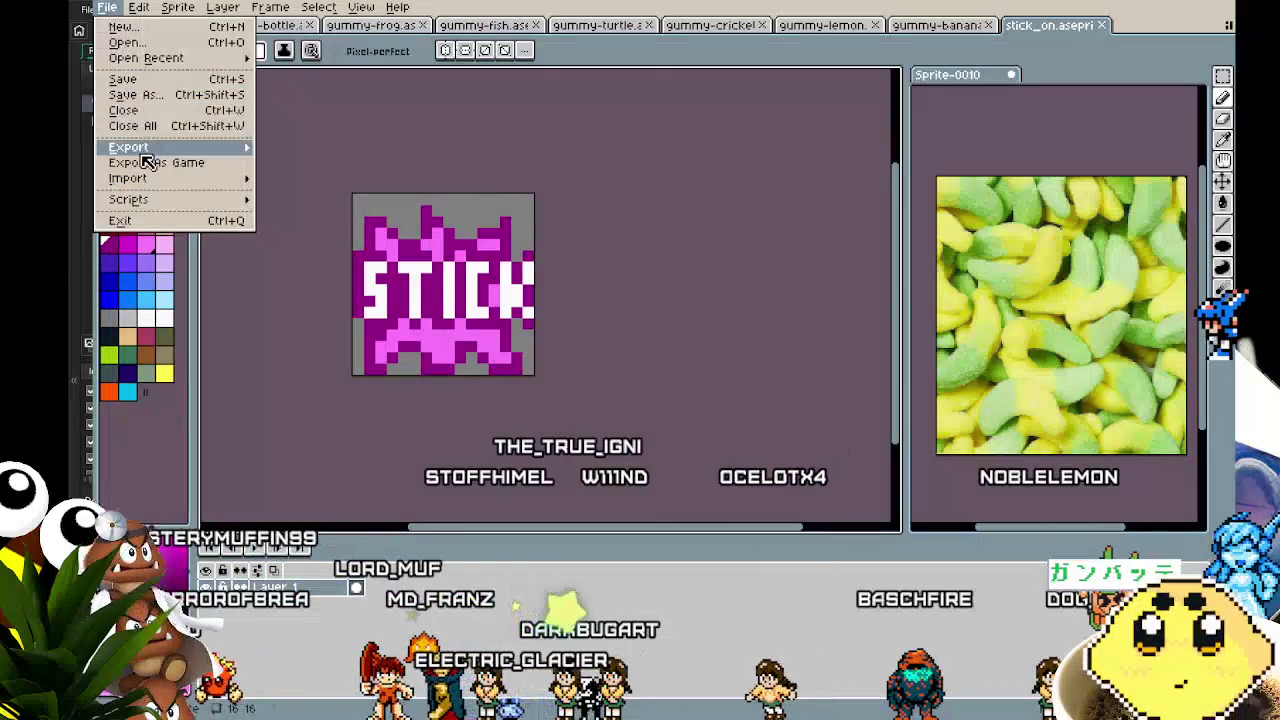
mouse_move(145, 150)
click(305, 150)
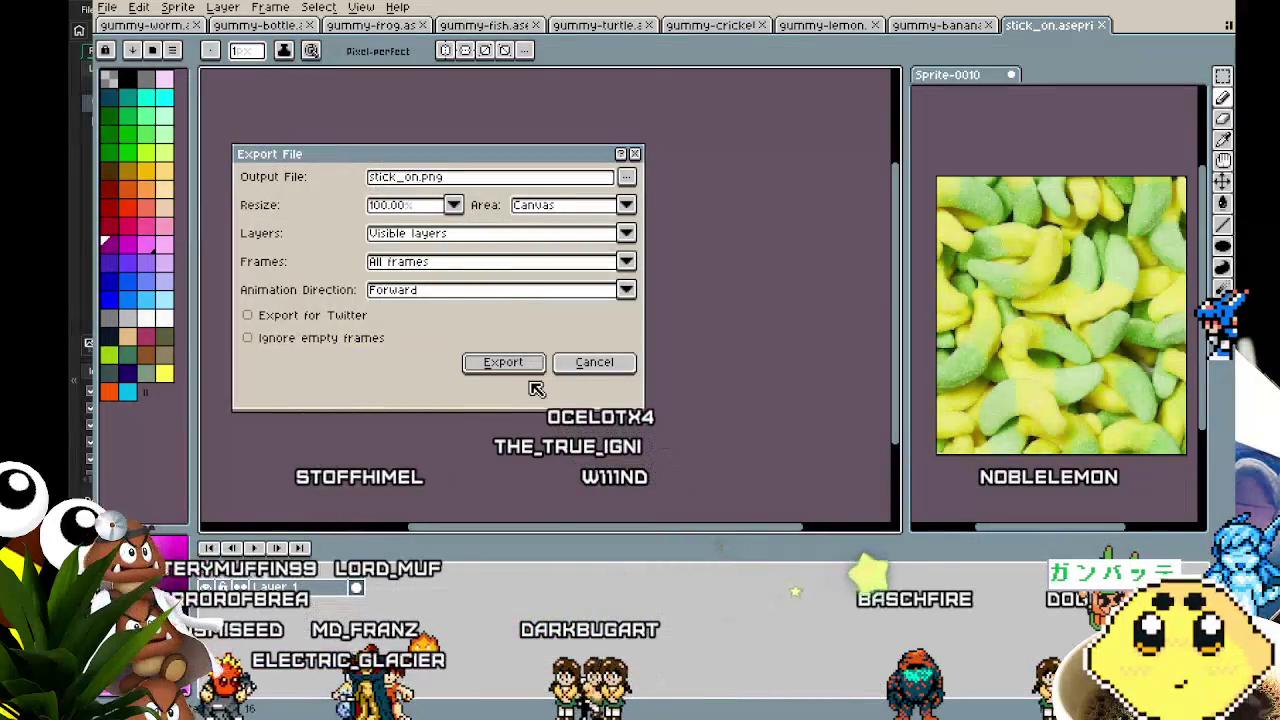
click(510, 362)
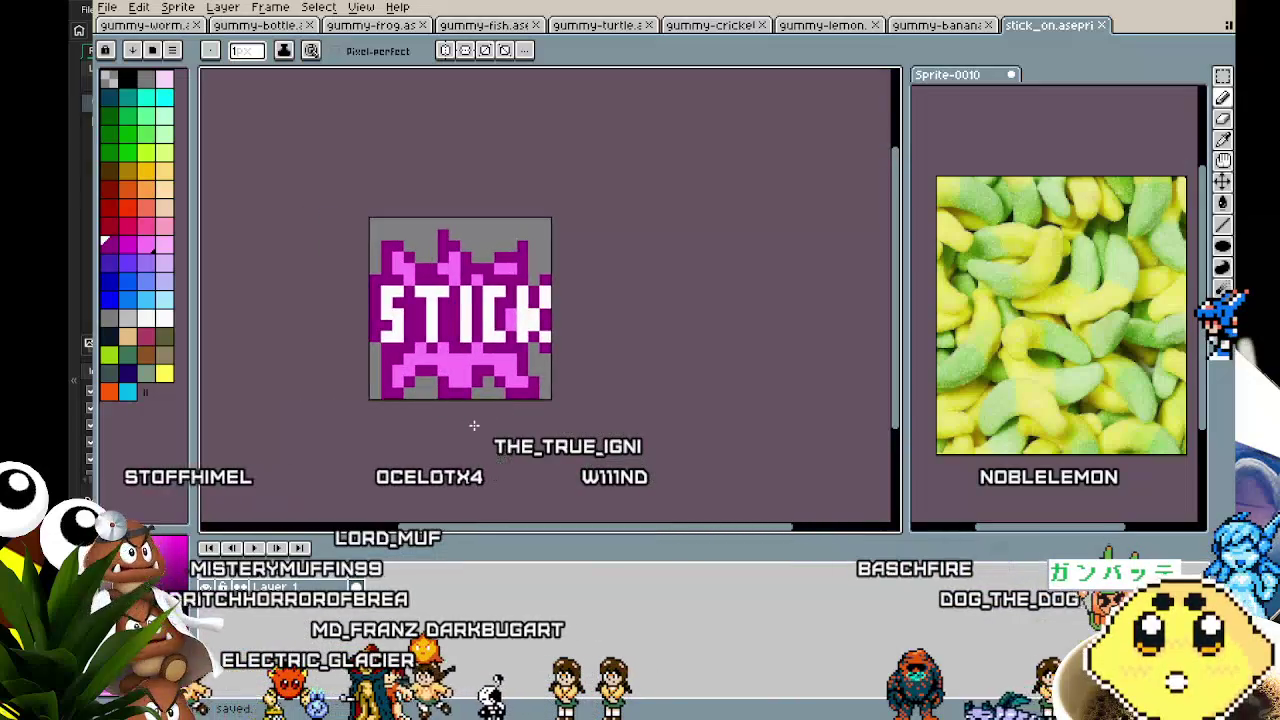
click(107, 8)
click(125, 26)
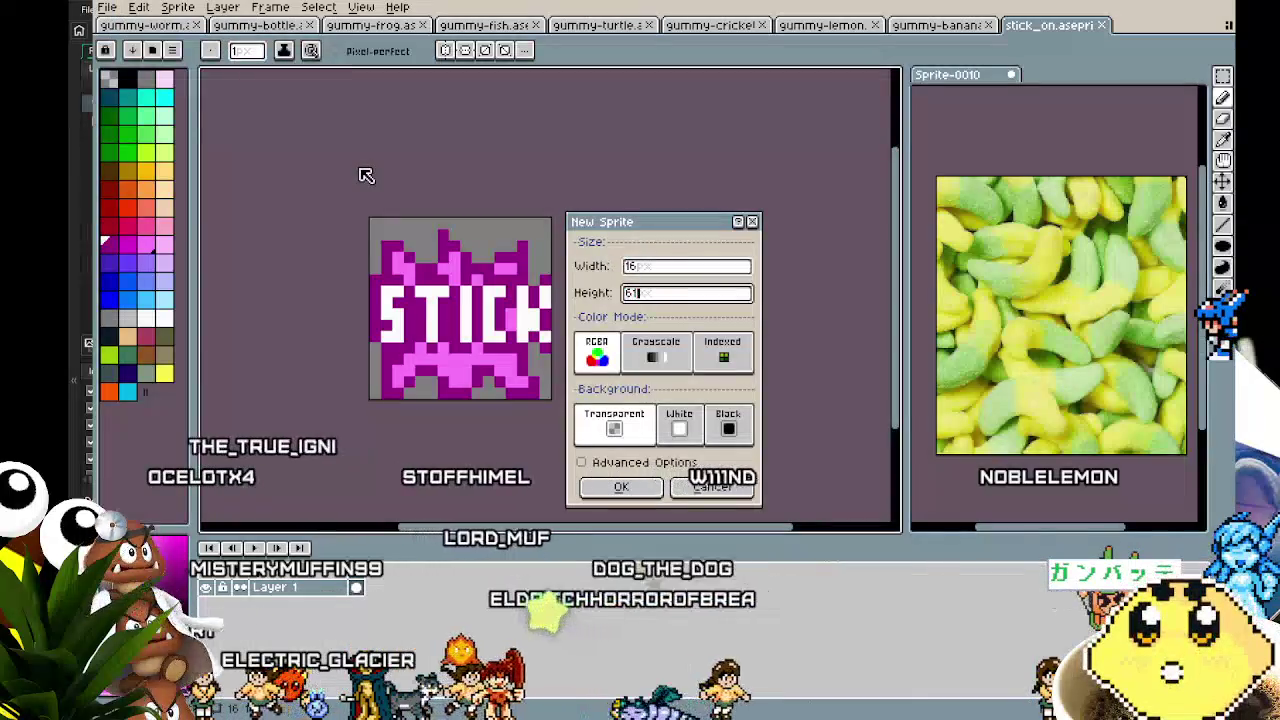
- Create a 16×61 sprite, then resize its canvas height to 16 for a 16×16 square
key(Return)
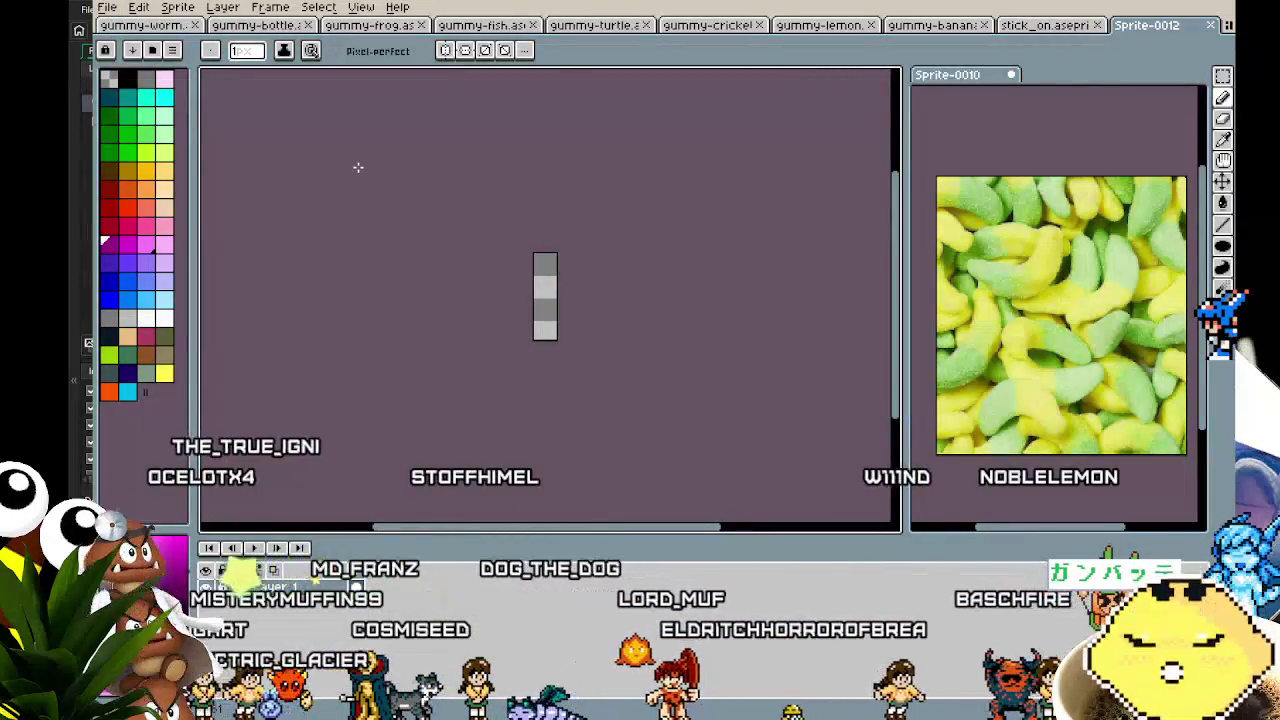
scroll(531, 306, up, 3)
key(ctrl+alt+c)
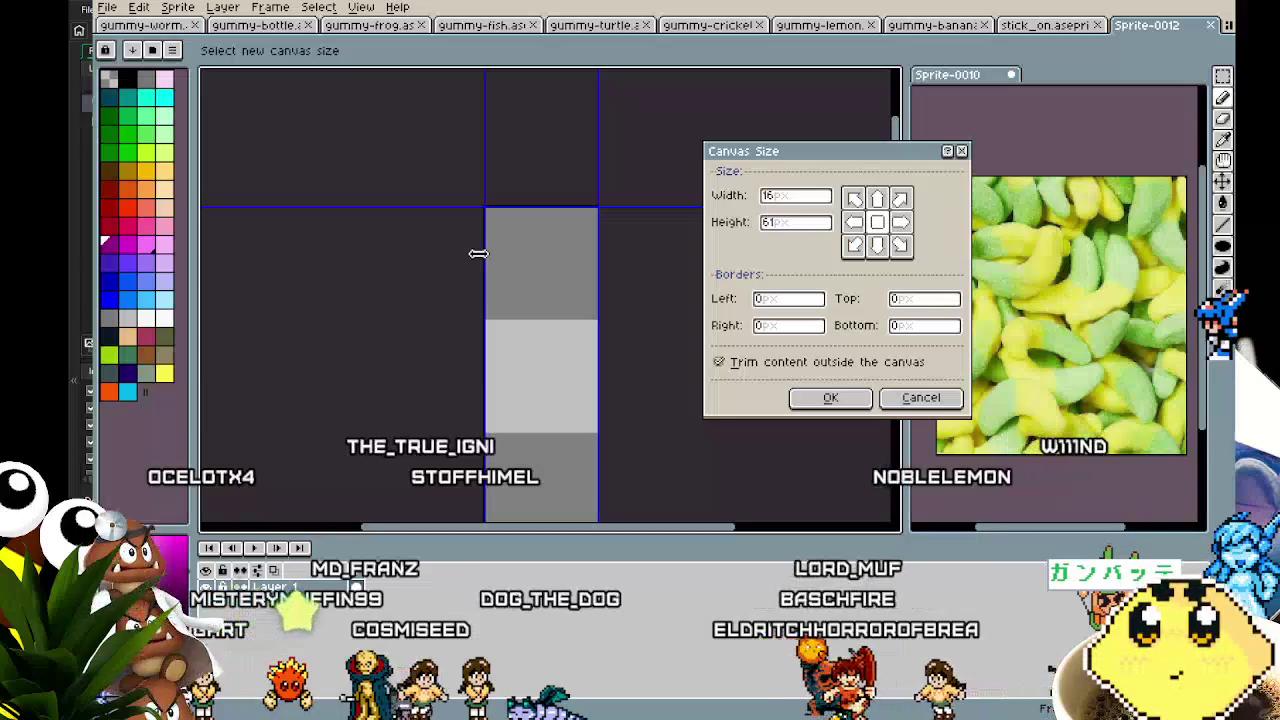
double_click(812, 221)
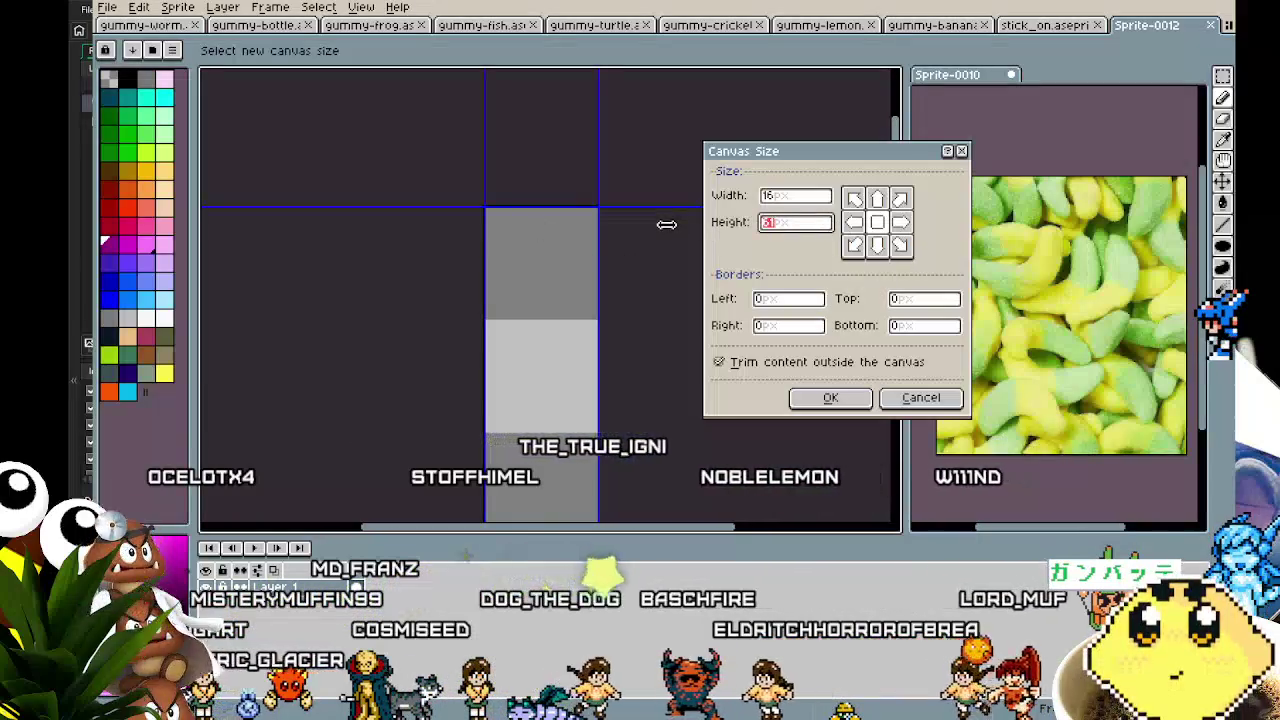
text(16)
key(Return)
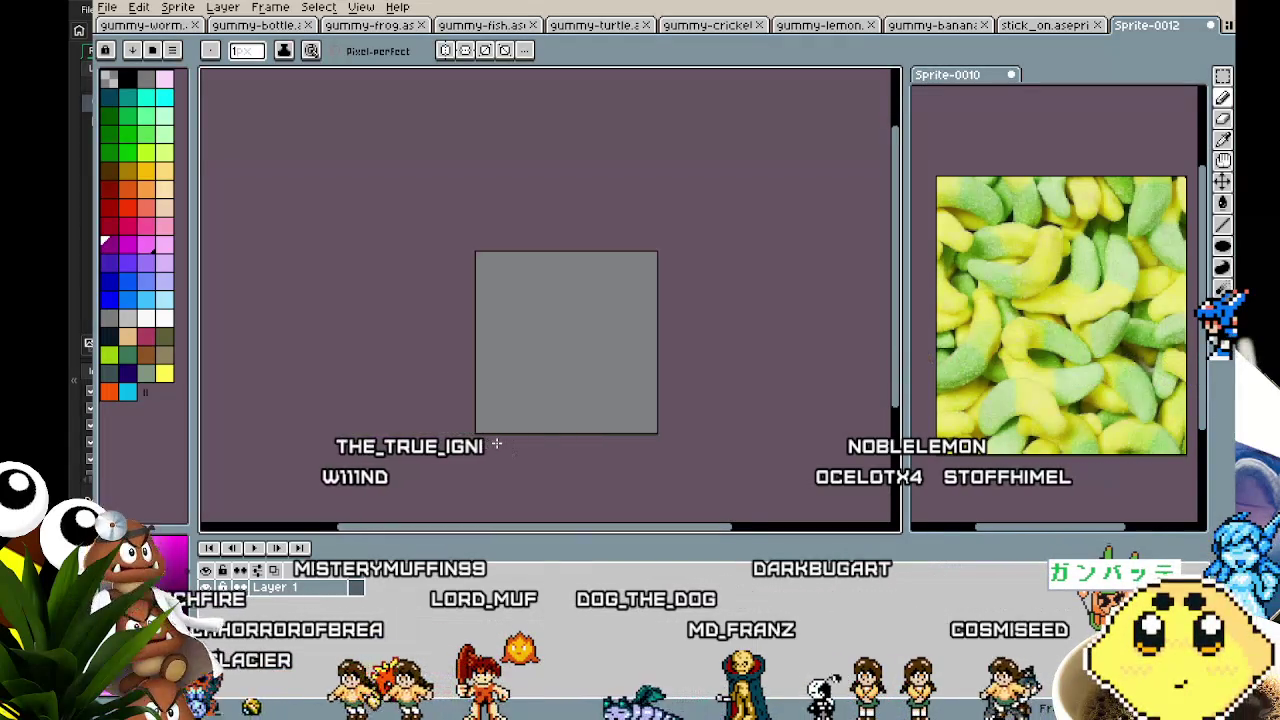
scroll(494, 443, up, 3)
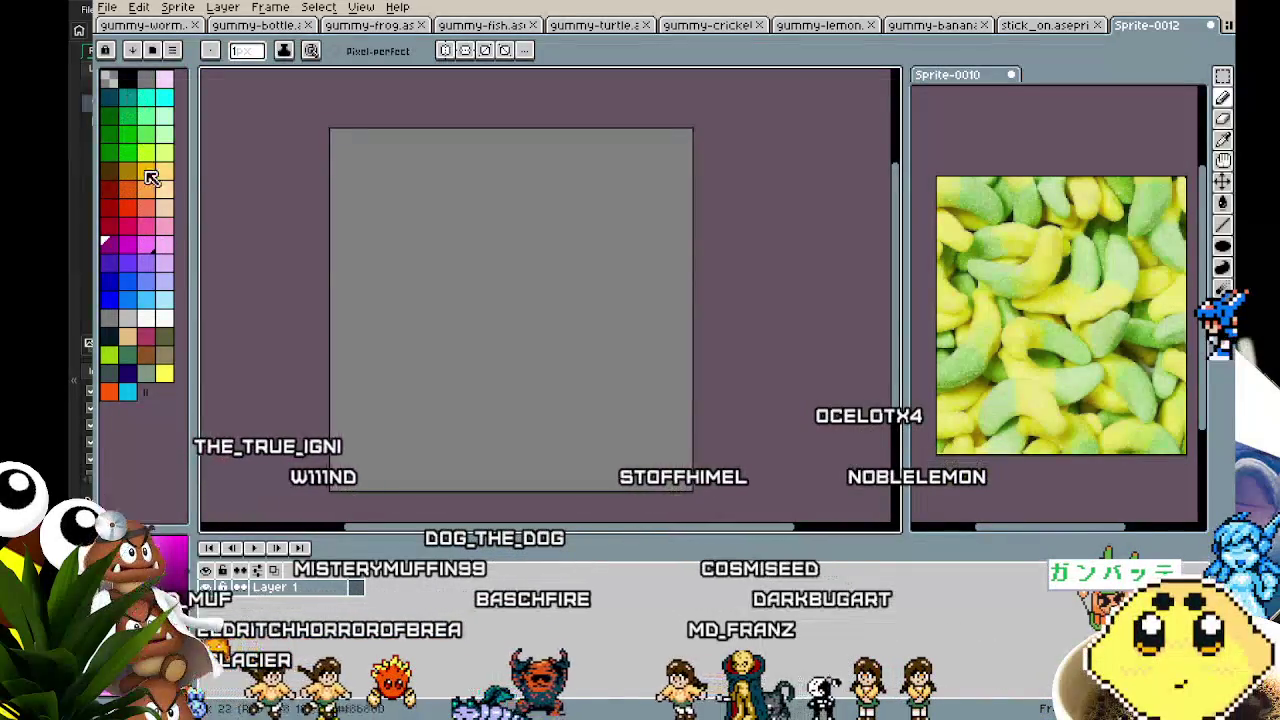
- Stamp an orange size-10 circle and pencil it out into a spiky star body
click(111, 401)
key(plus)
key(plus)
key(plus)
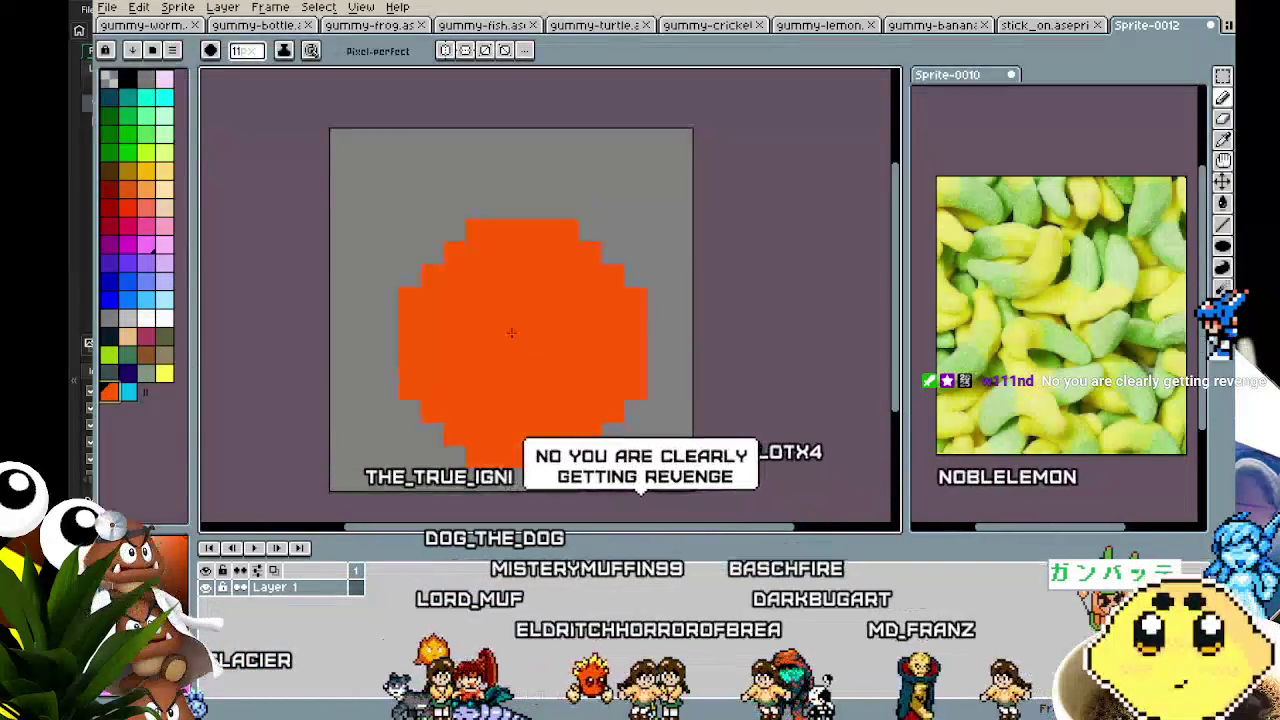
key(minus)
click(507, 345)
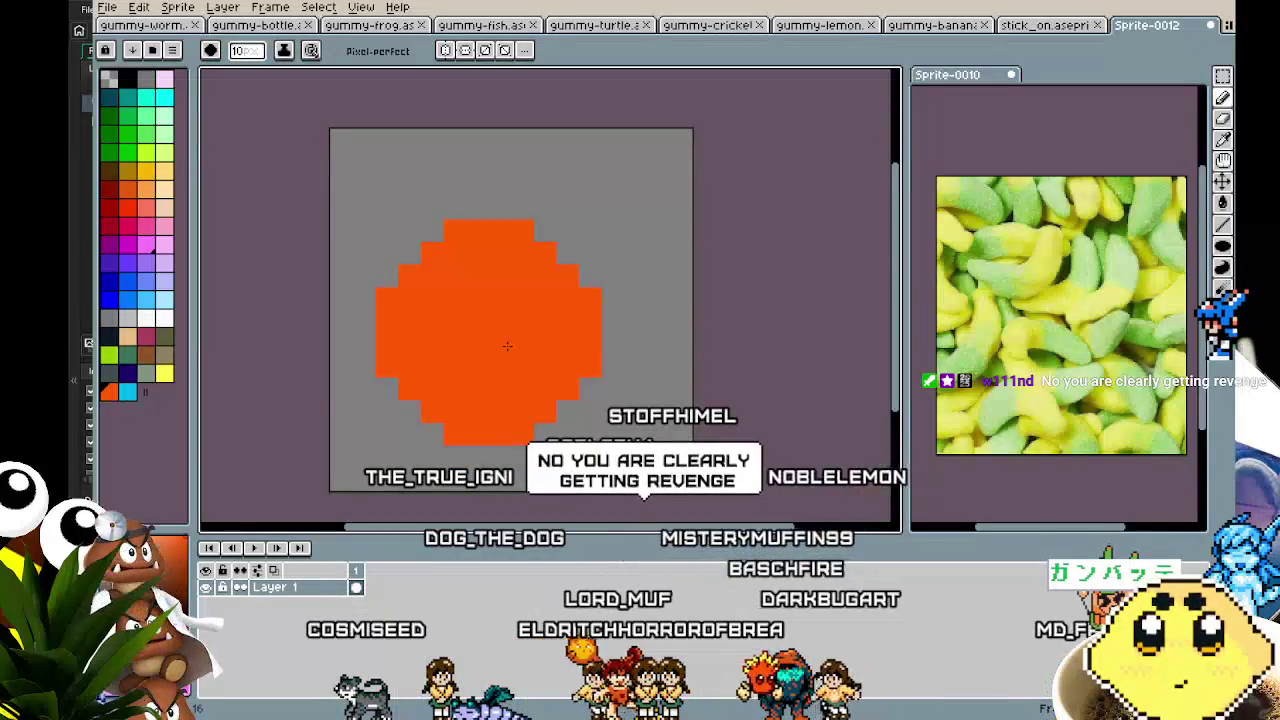
click(498, 224)
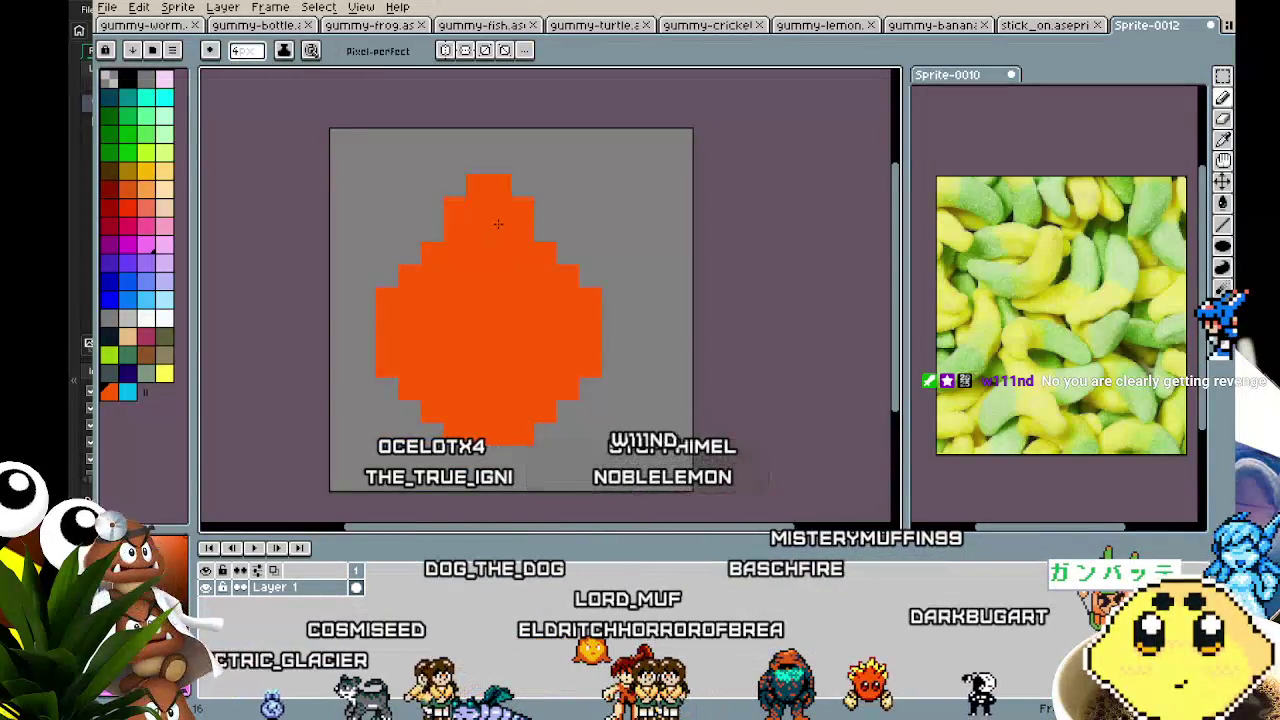
drag(497, 224, 577, 265)
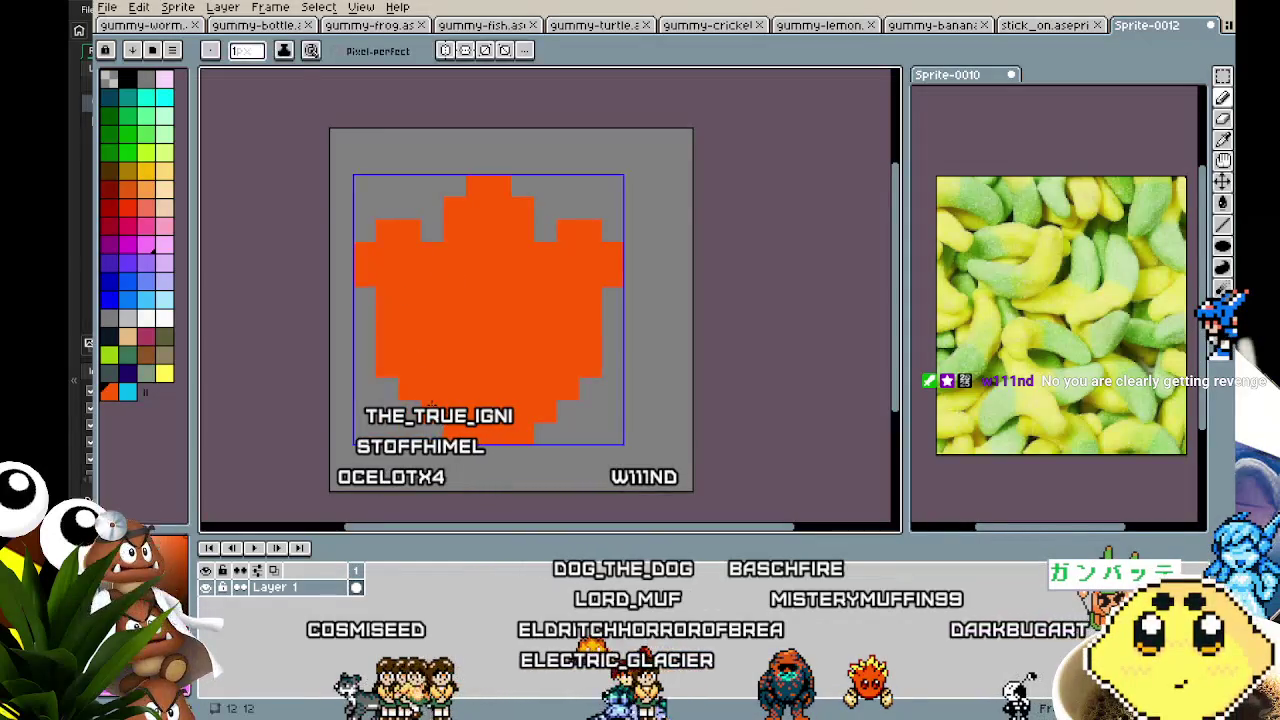
scroll(400, 277, down, 1)
scroll(400, 277, up, 2)
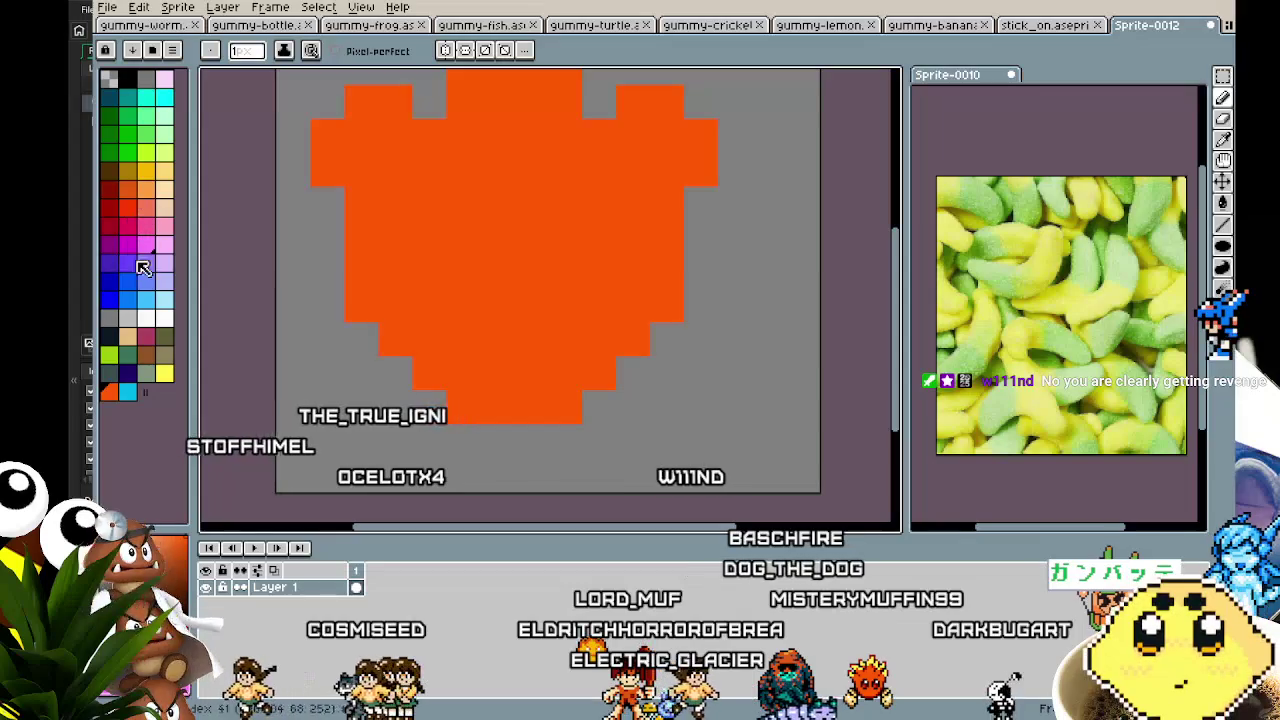
- Draw two black vertical-bar eyes on the orange star
click(110, 340)
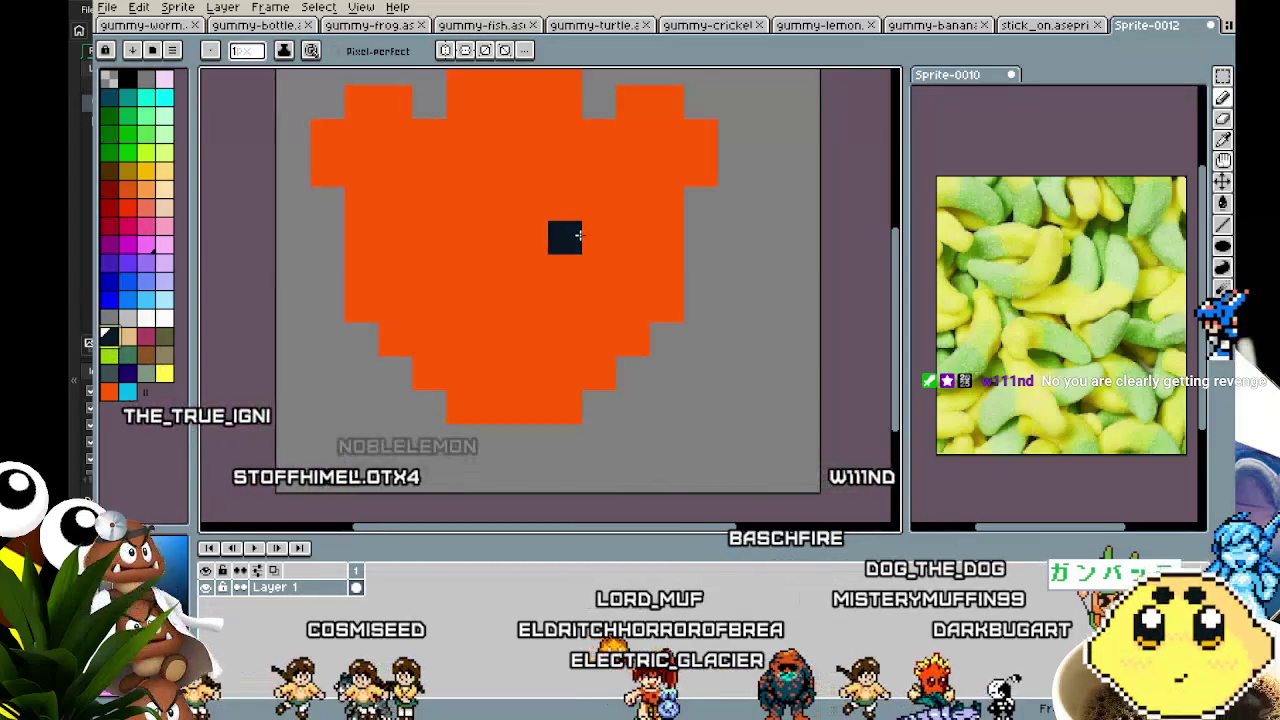
drag(566, 202, 566, 272)
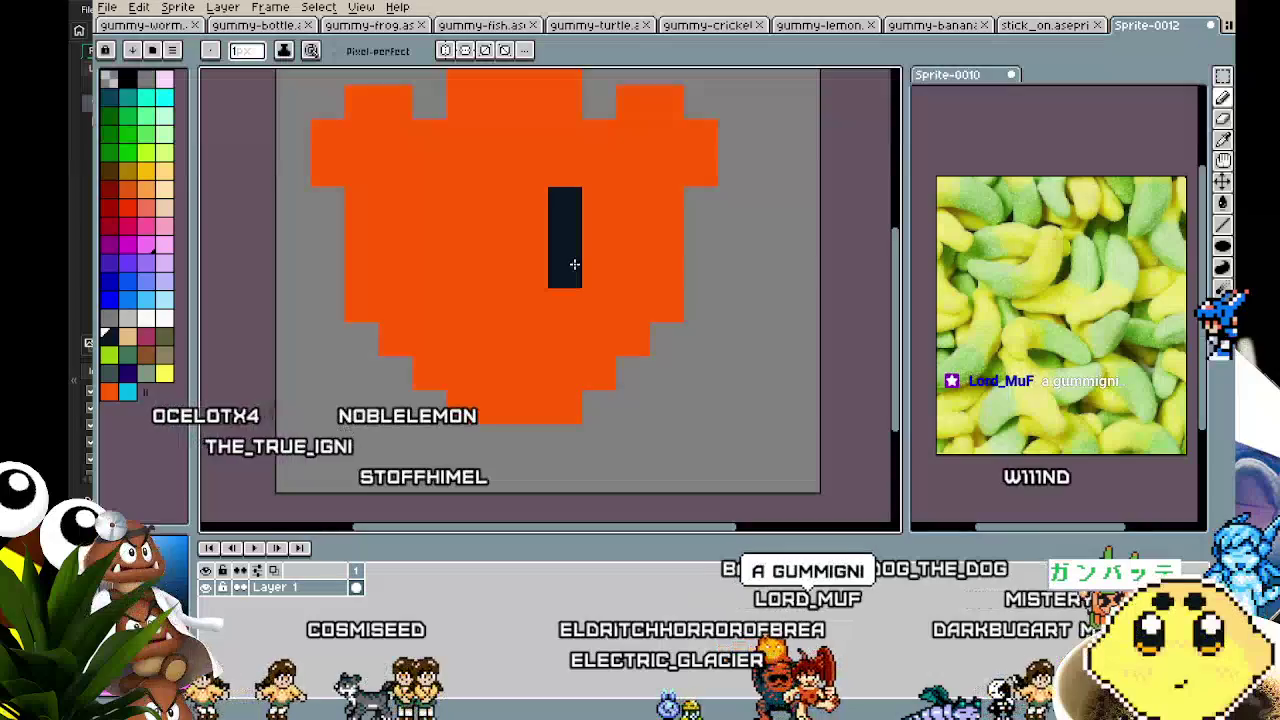
drag(463, 202, 463, 272)
scroll(463, 272, down, 3)
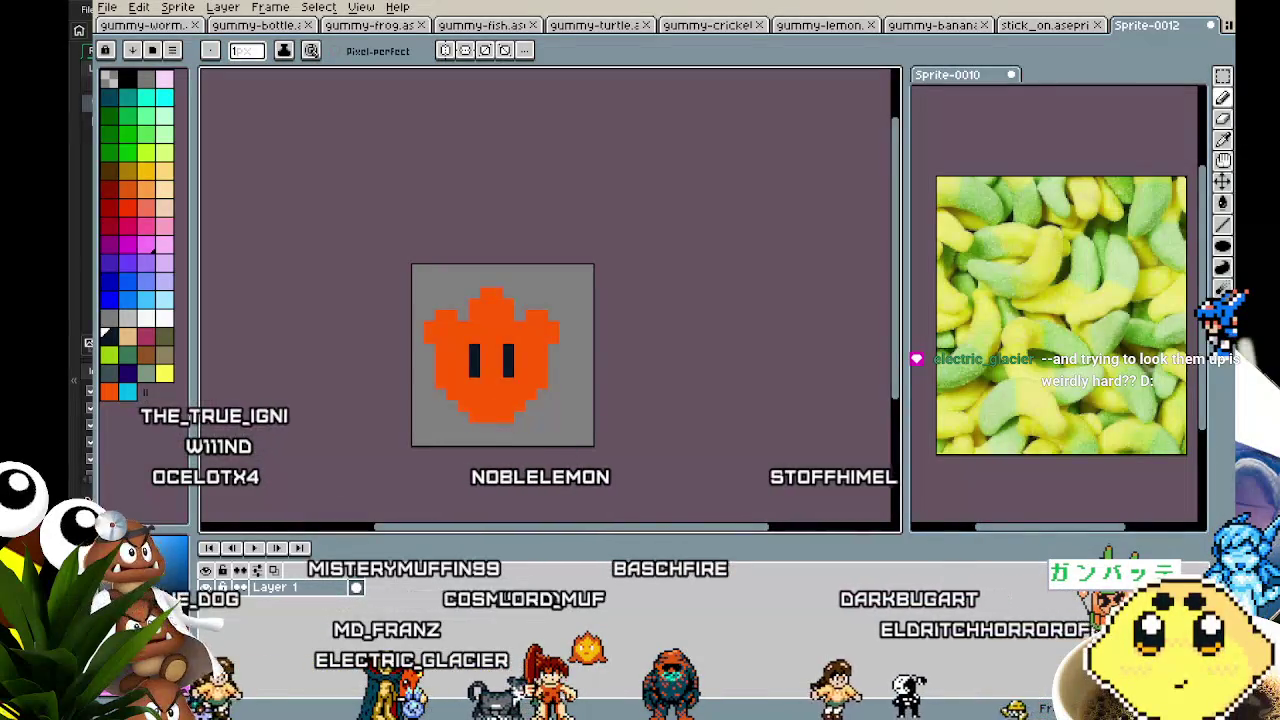
scroll(463, 440, up, 2)
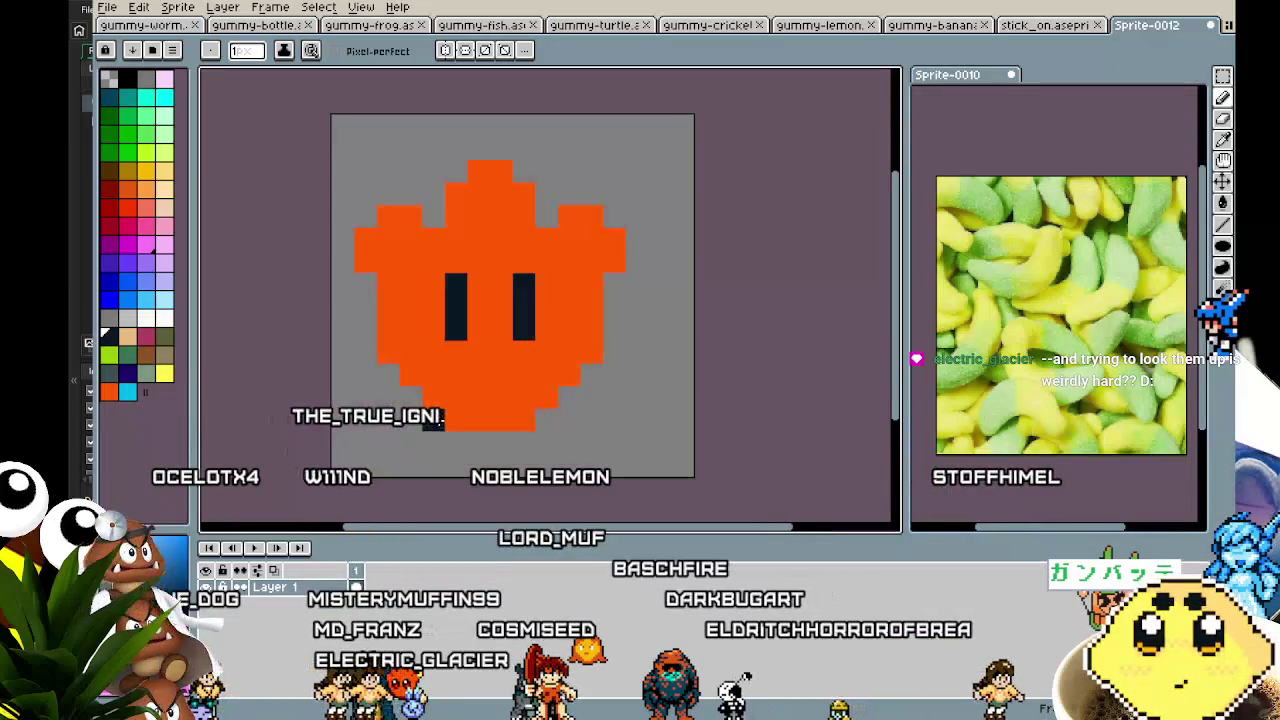
- Stamp peach hands with a size-4 brush and extend the right hand one salmon pixel
click(165, 189)
key(plus)
key(plus)
key(plus)
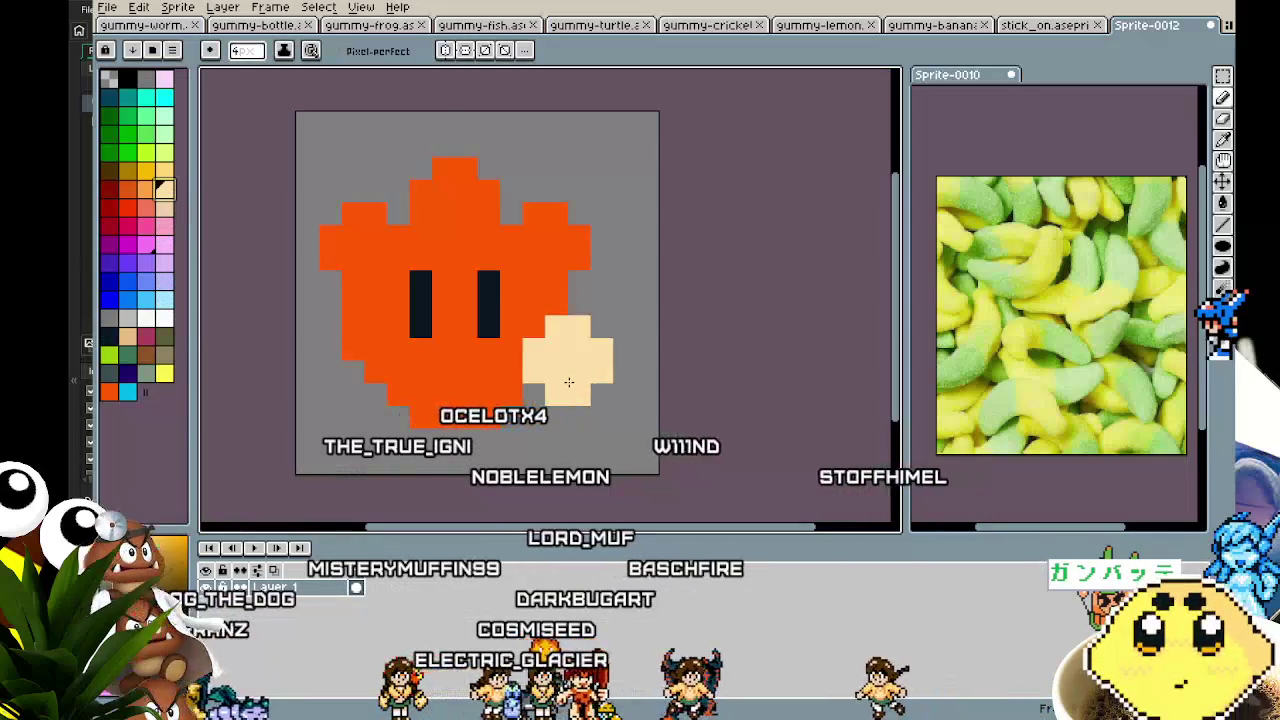
click(570, 382)
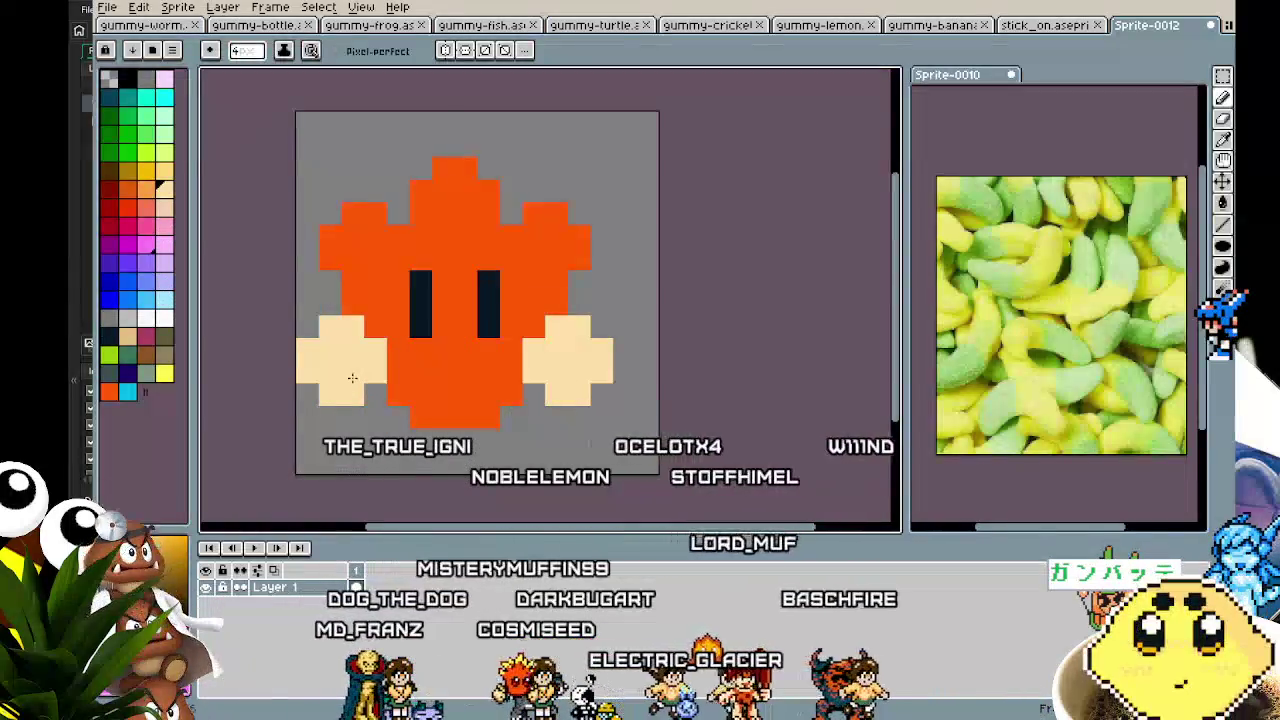
alt+click(601, 335)
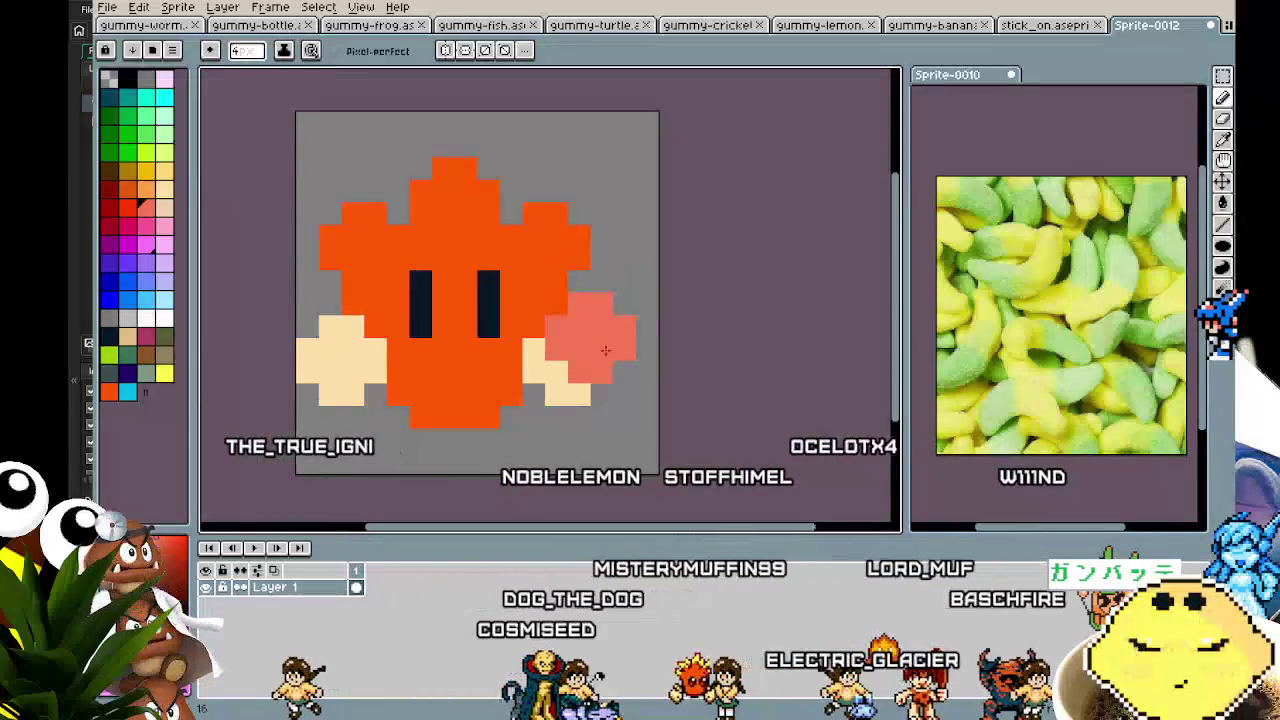
key(minus)
key(minus)
key(minus)
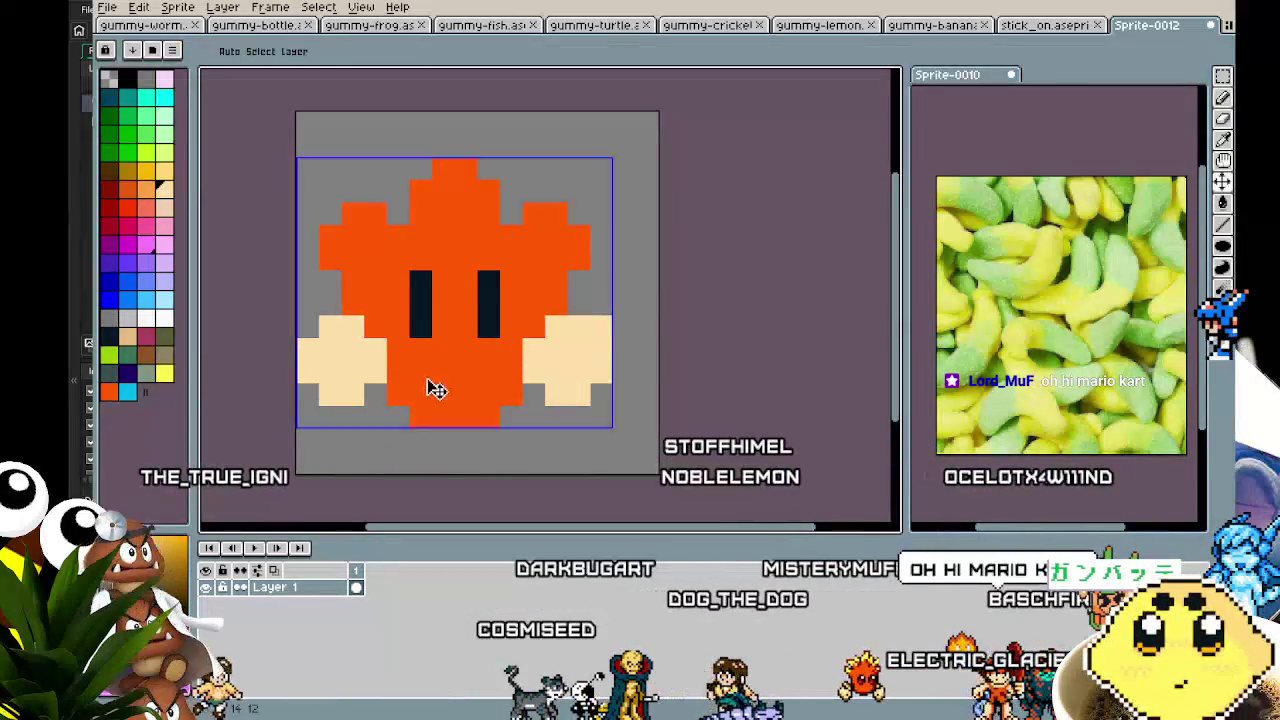
click(563, 407)
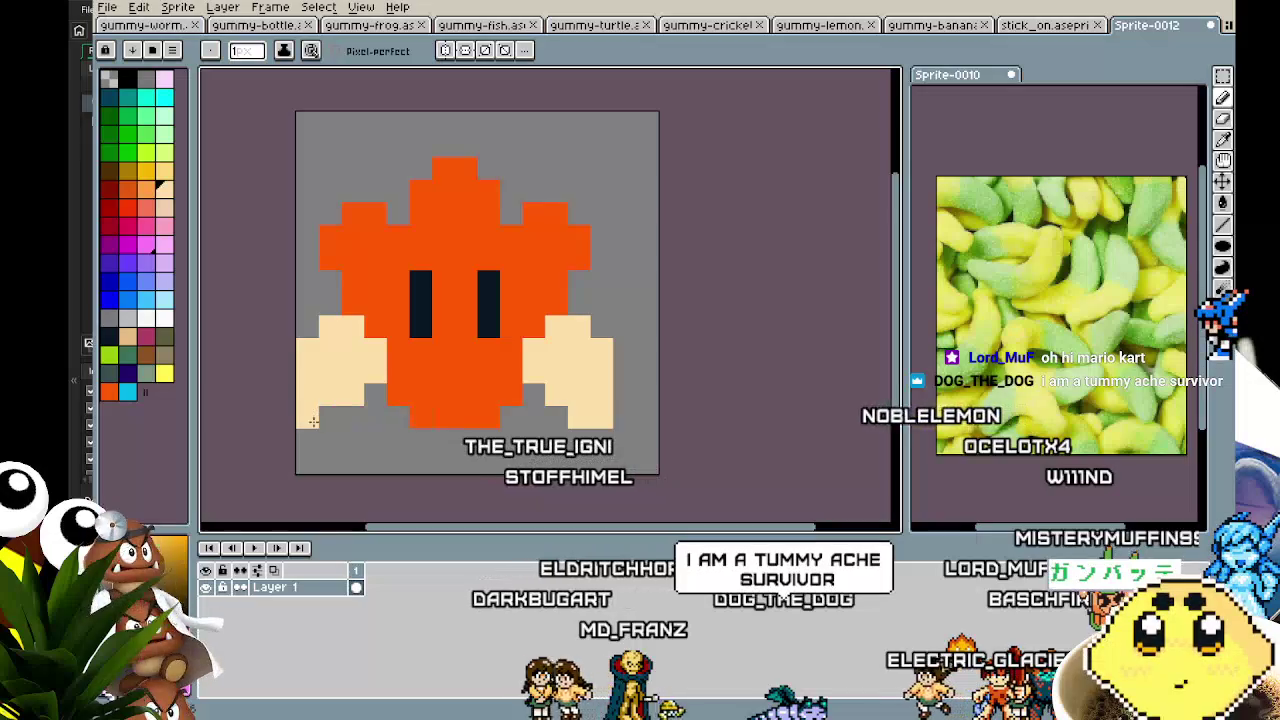
scroll(328, 449, down, 3)
scroll(330, 450, up, 3)
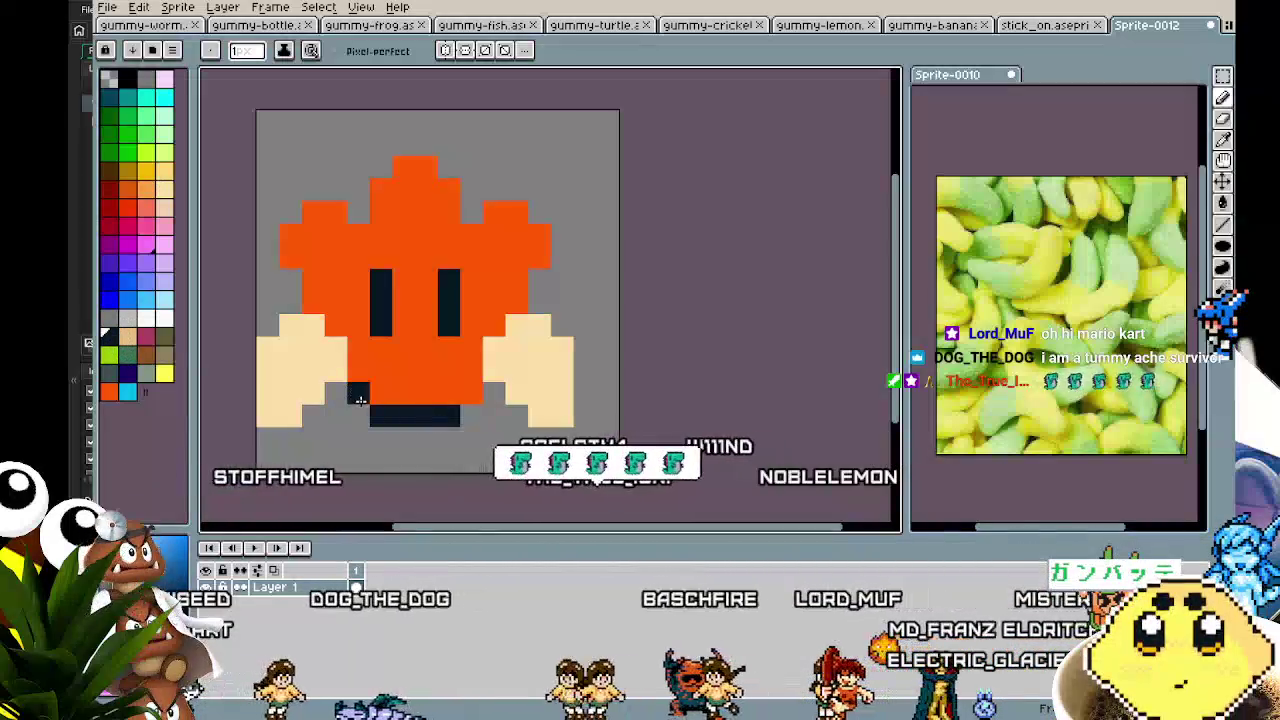
- Draw a dark outline along the right edge and an angry brow over the eyes
mouse_move(520, 297)
mouse_down()
mouse_move(536, 296)
mouse_move(560, 251)
mouse_move(514, 183)
mouse_up()
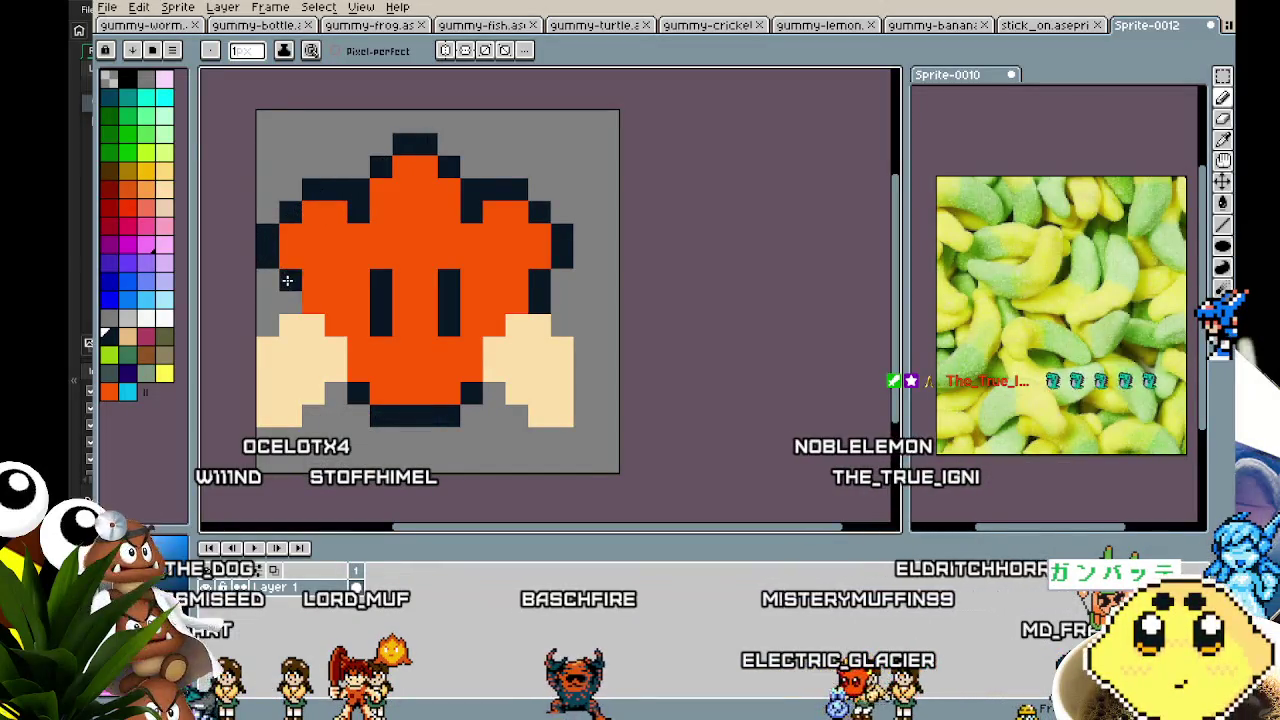
click(434, 278)
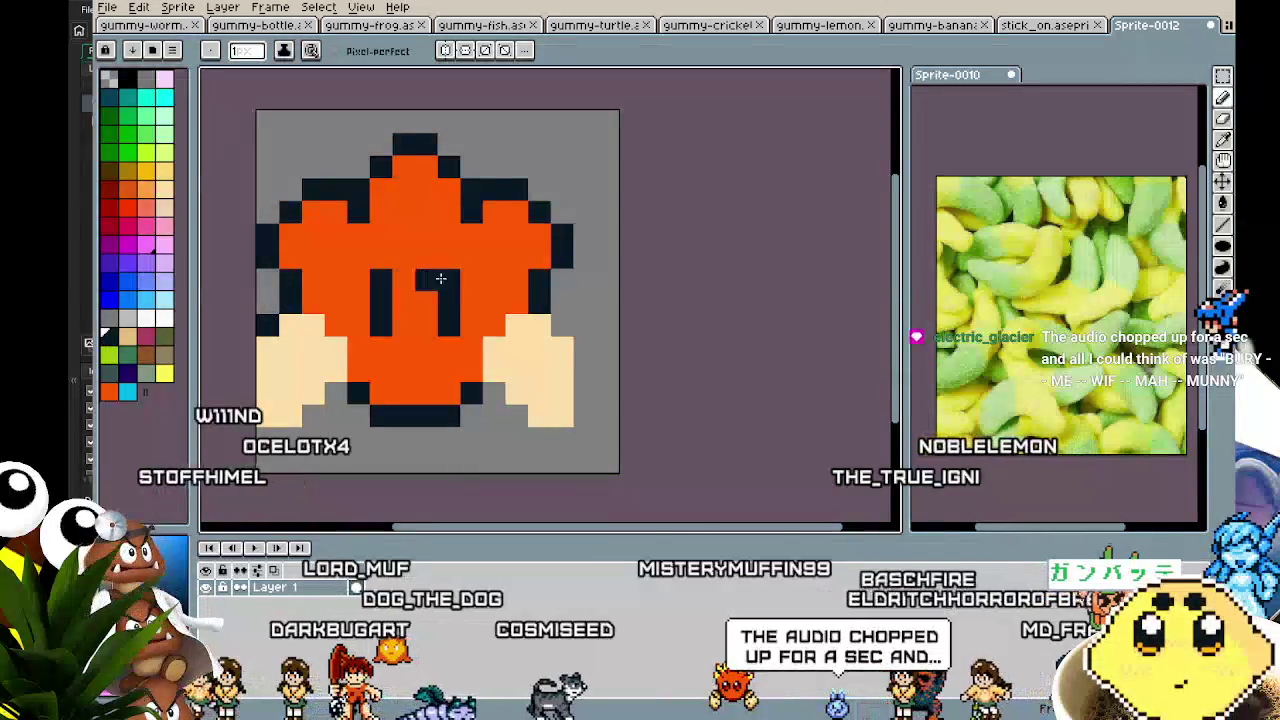
click(362, 280)
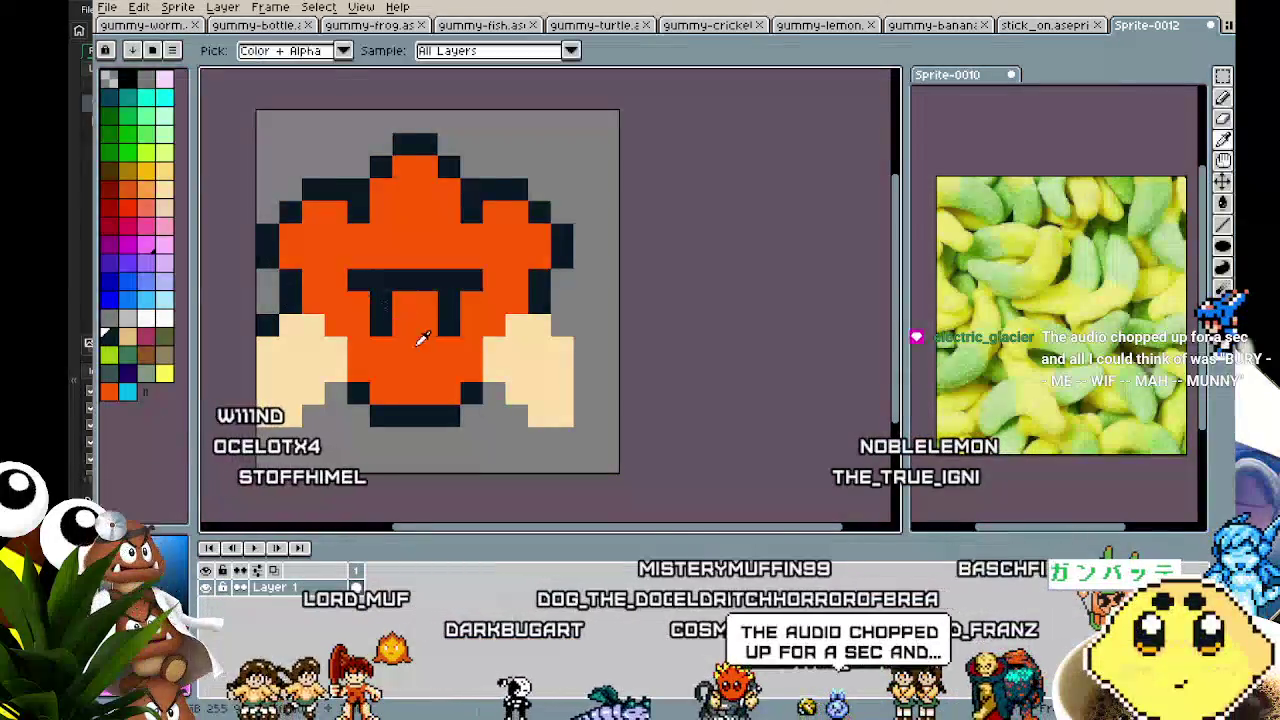
scroll(400, 462, down, 3)
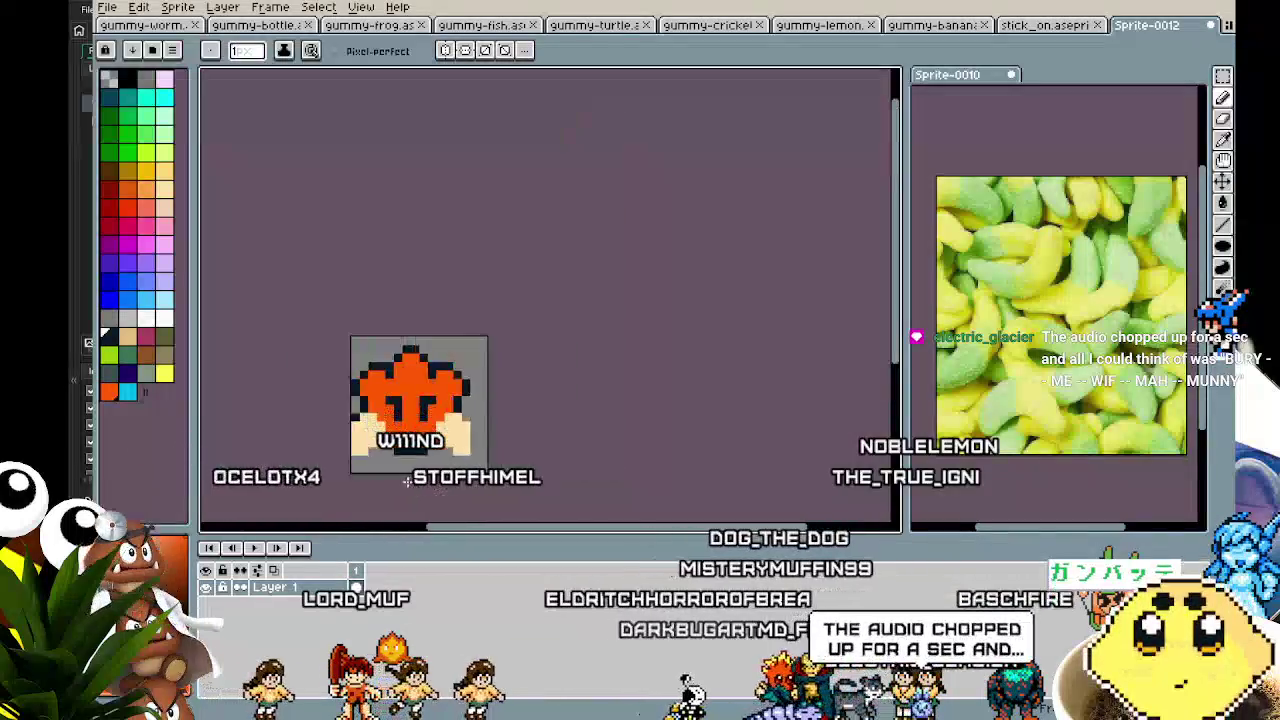
scroll(400, 462, up, 4)
scroll(400, 410, down, 2)
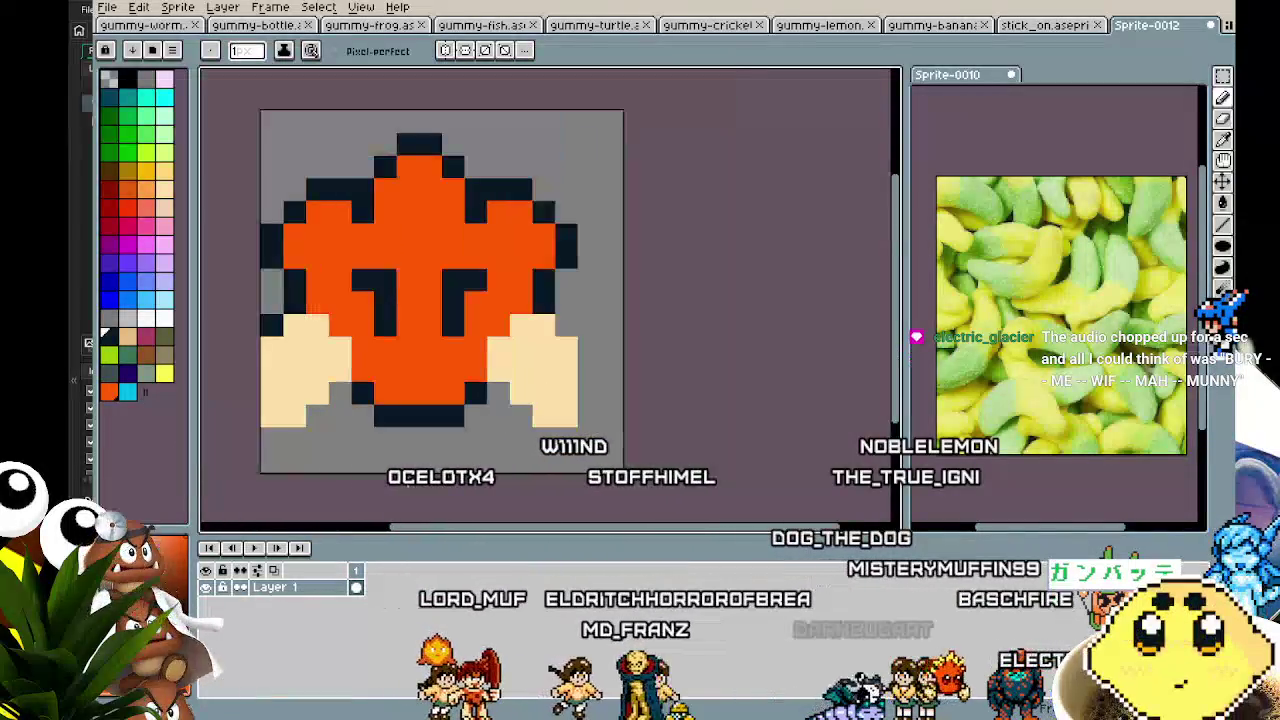
- Select the whole sprite, nudge it one pixel right, and deselect
key(m)
key(ctrl+a)
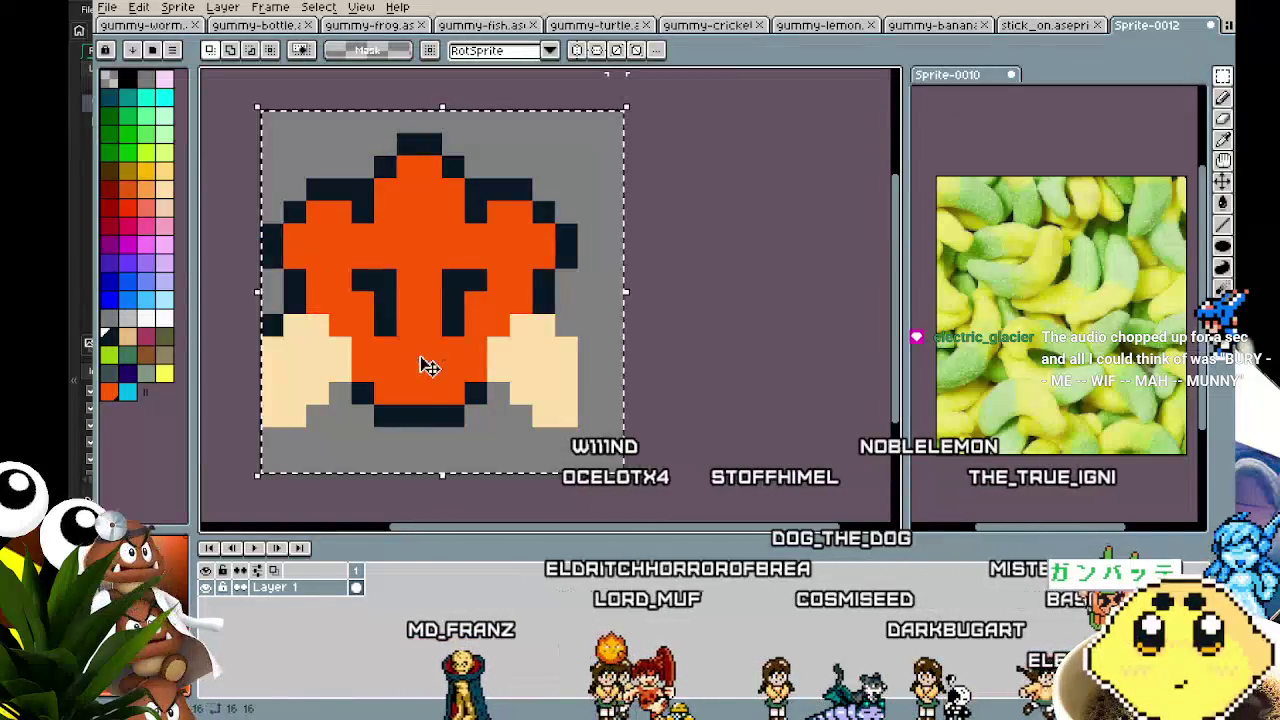
drag(423, 363, 428, 367)
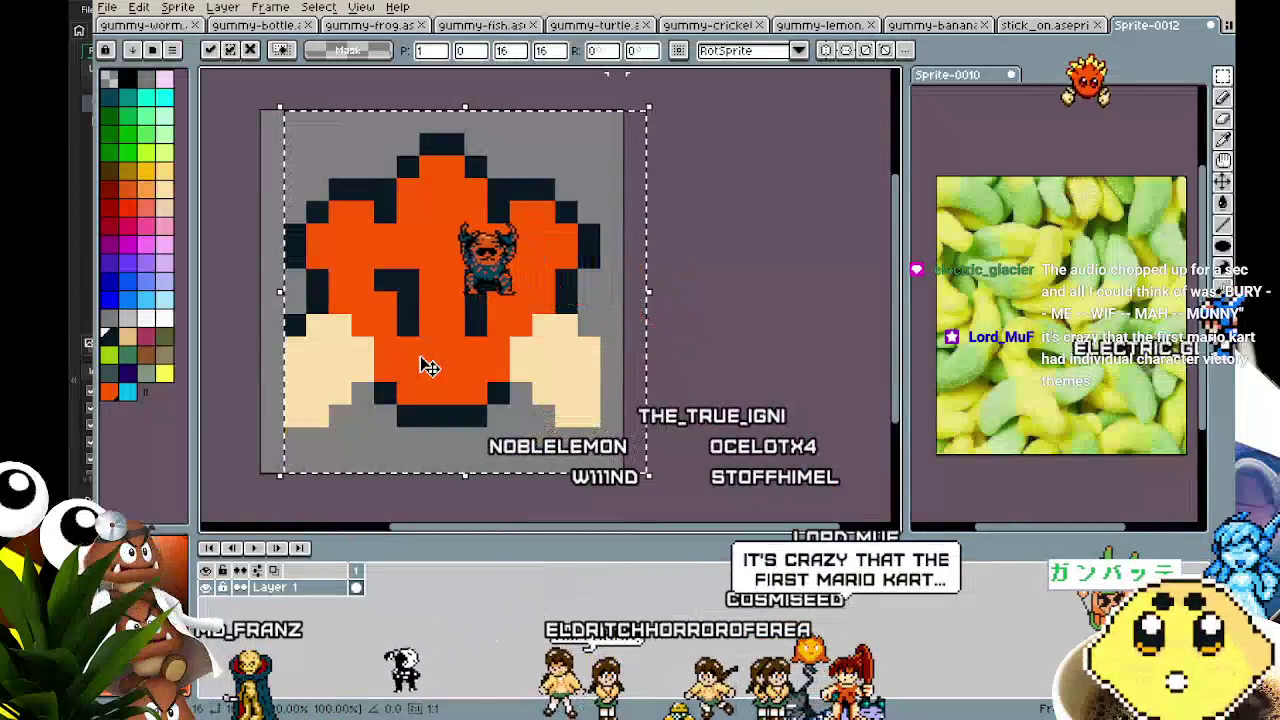
key(ctrl+d)
- Add dark outline pixels around both cream hands, undoing one stray cream pixel
key(i)
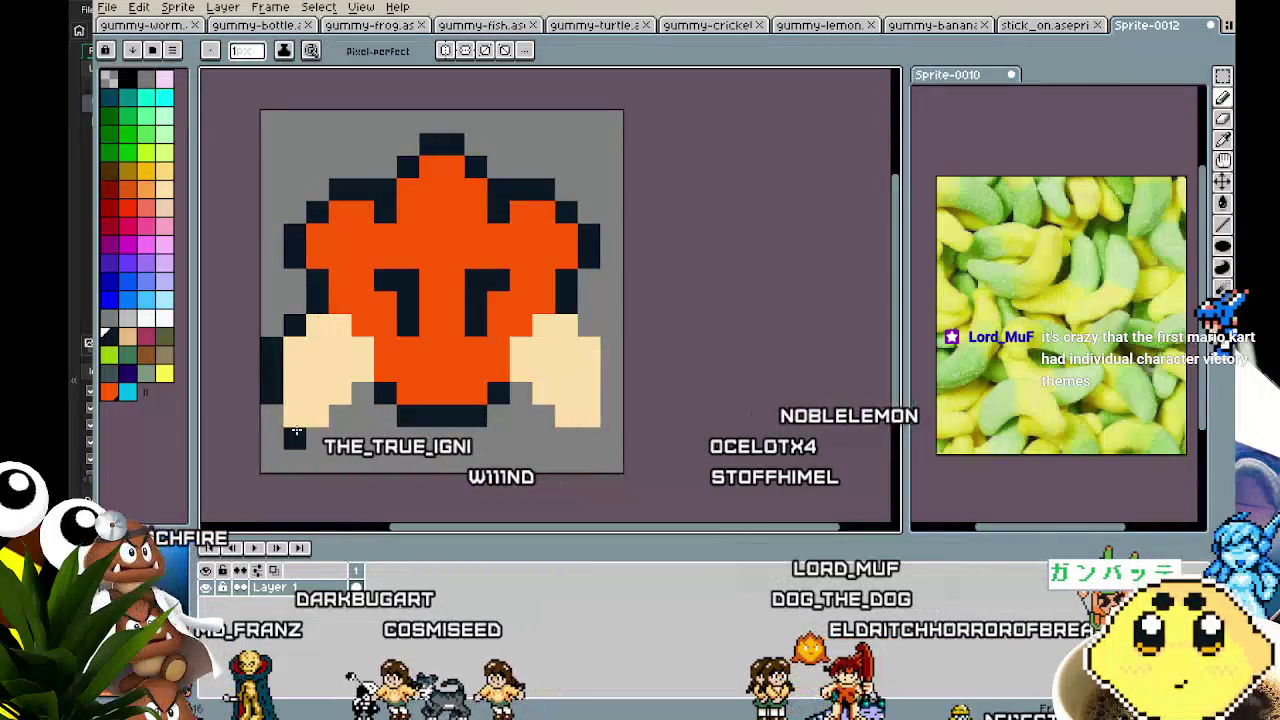
drag(292, 420, 316, 419)
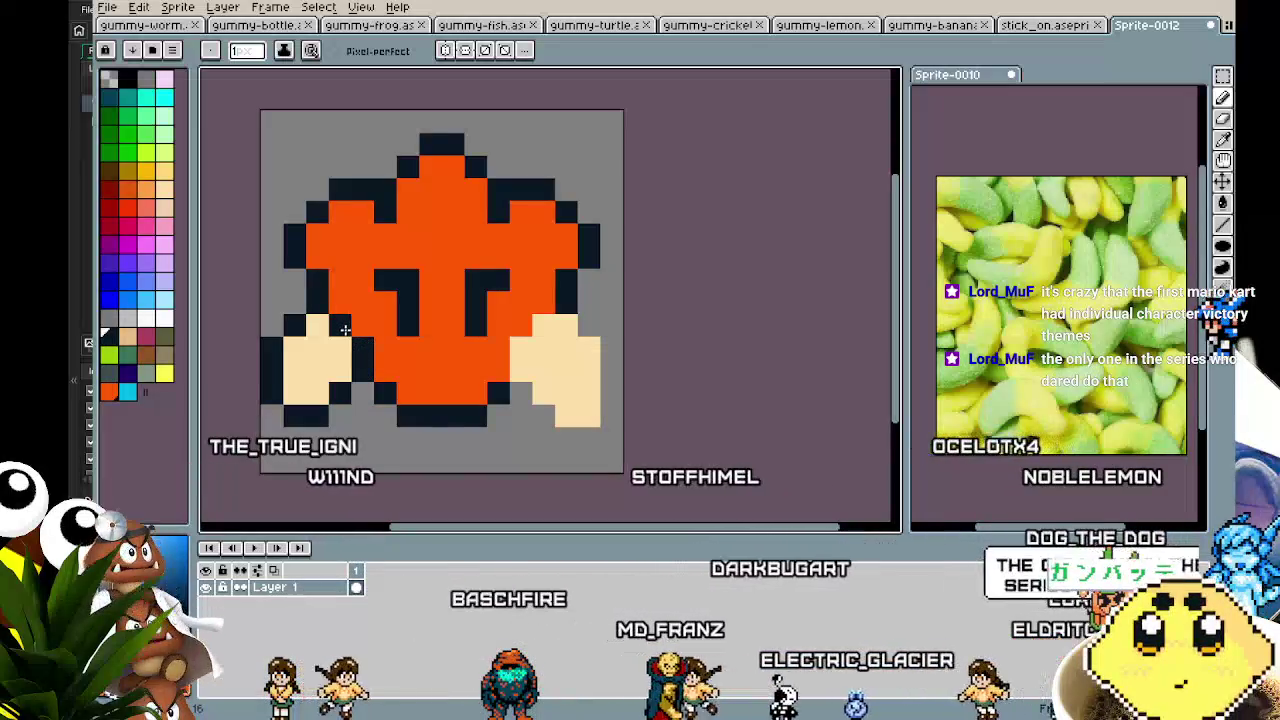
click(509, 403)
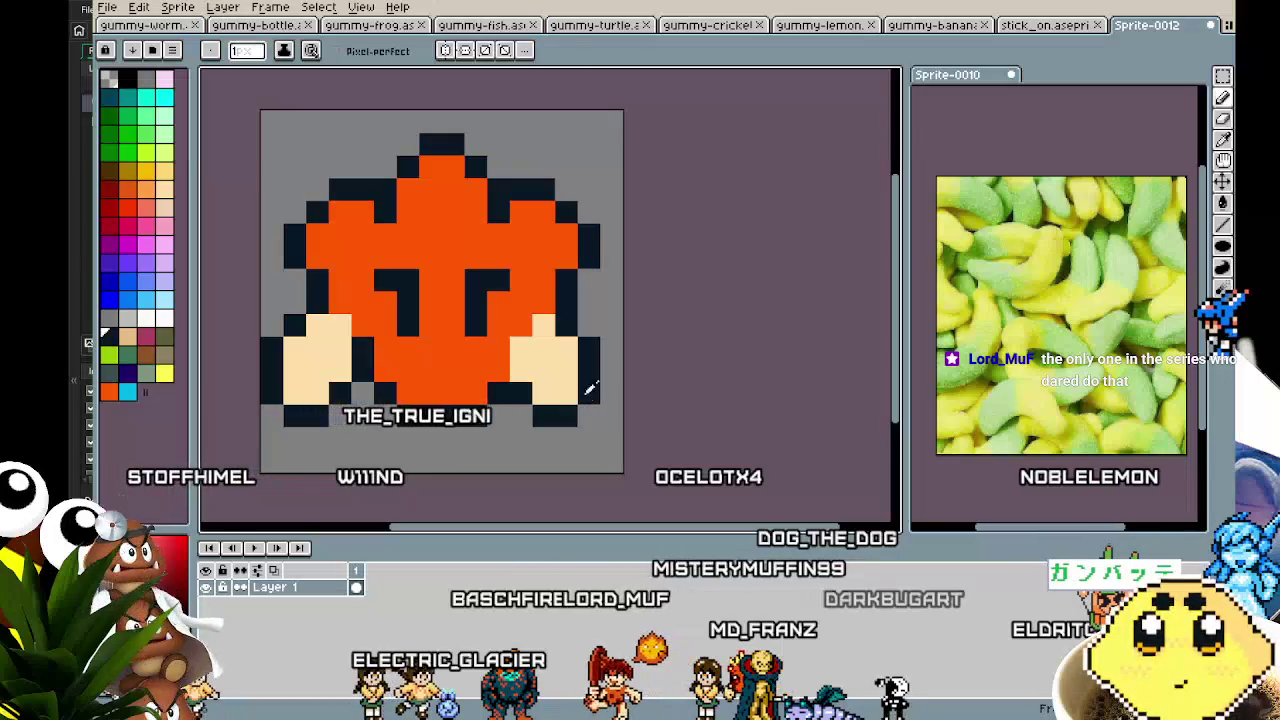
click(587, 398)
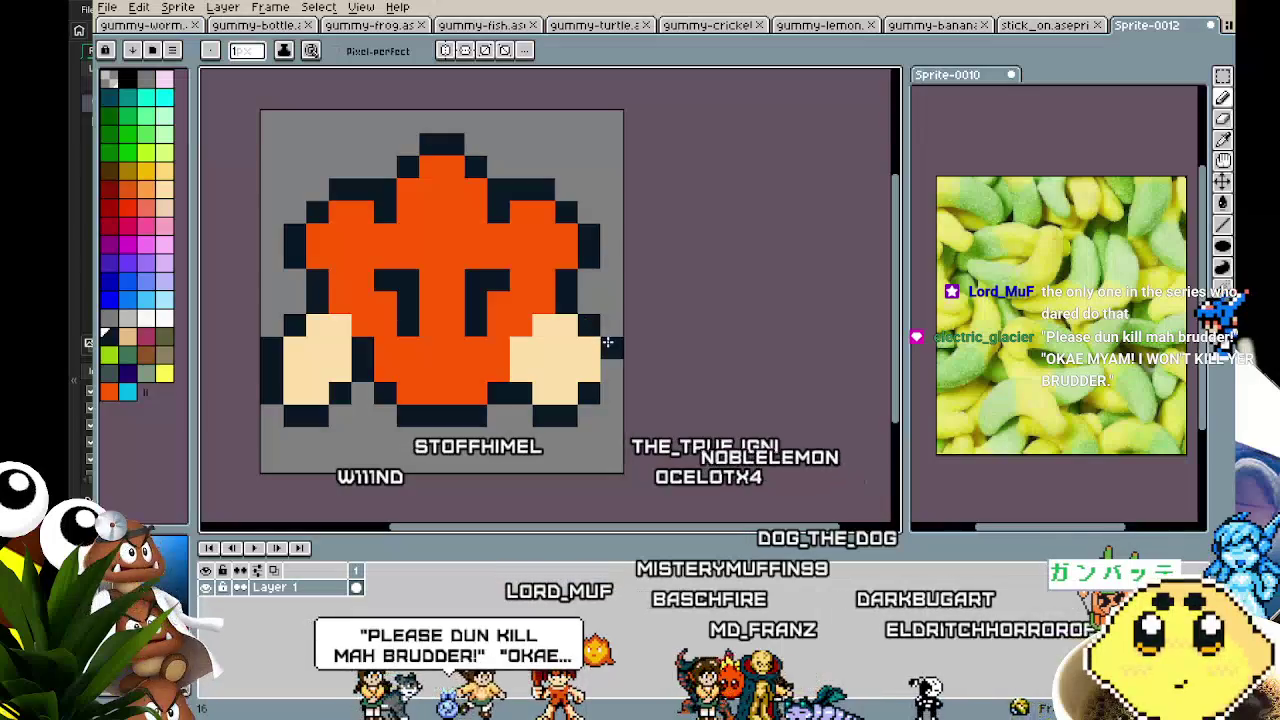
click(277, 376)
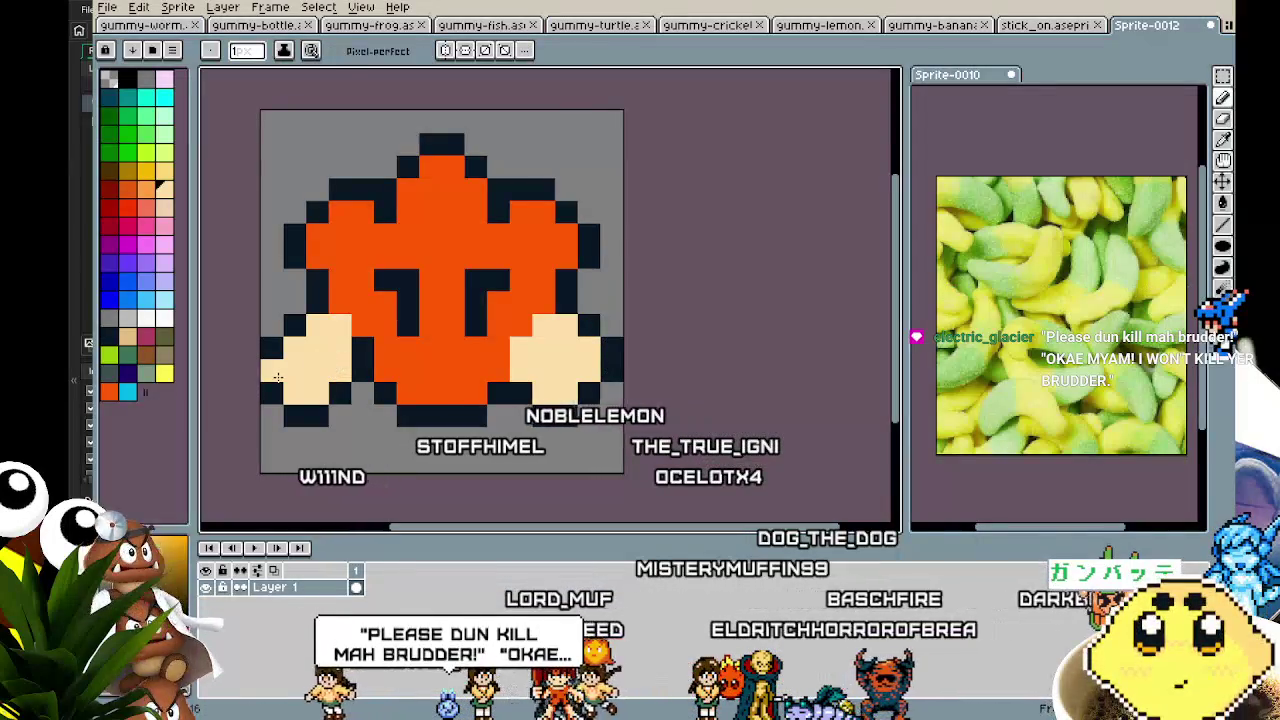
key(ctrl+z)
key(alt)
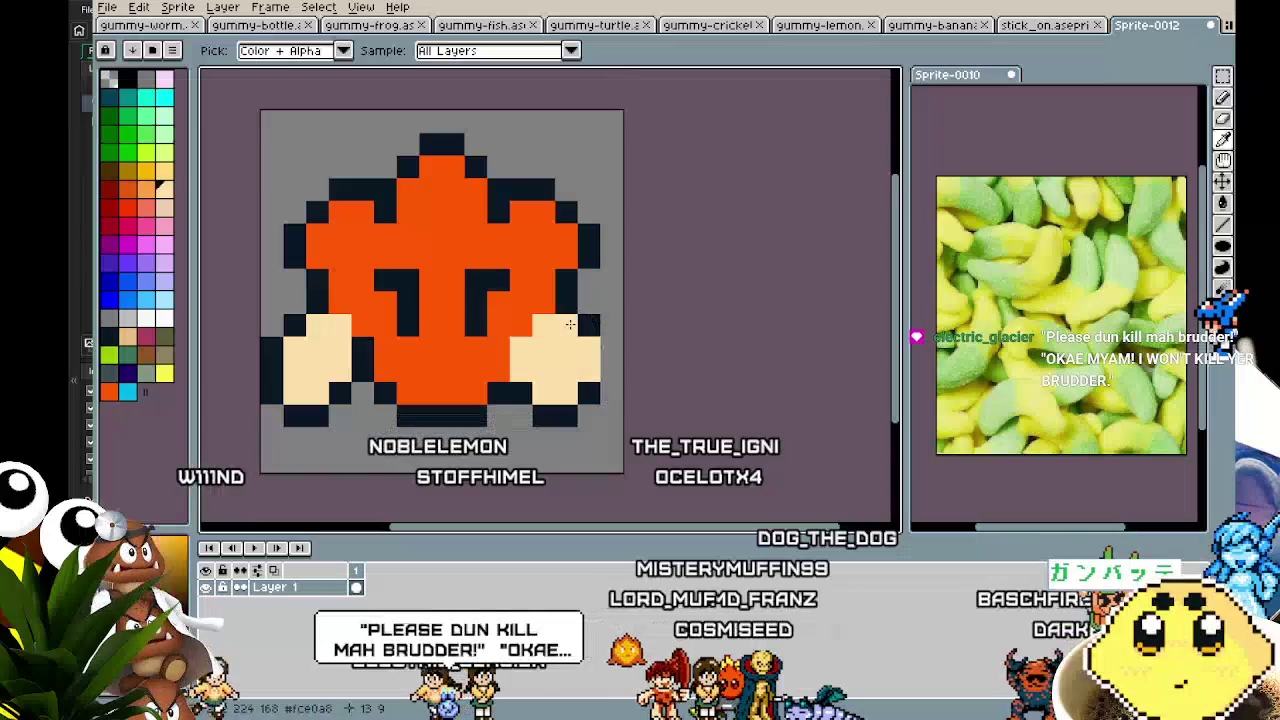
- Widen both cream hands with extra cream pixels
scroll(537, 370, down, 4)
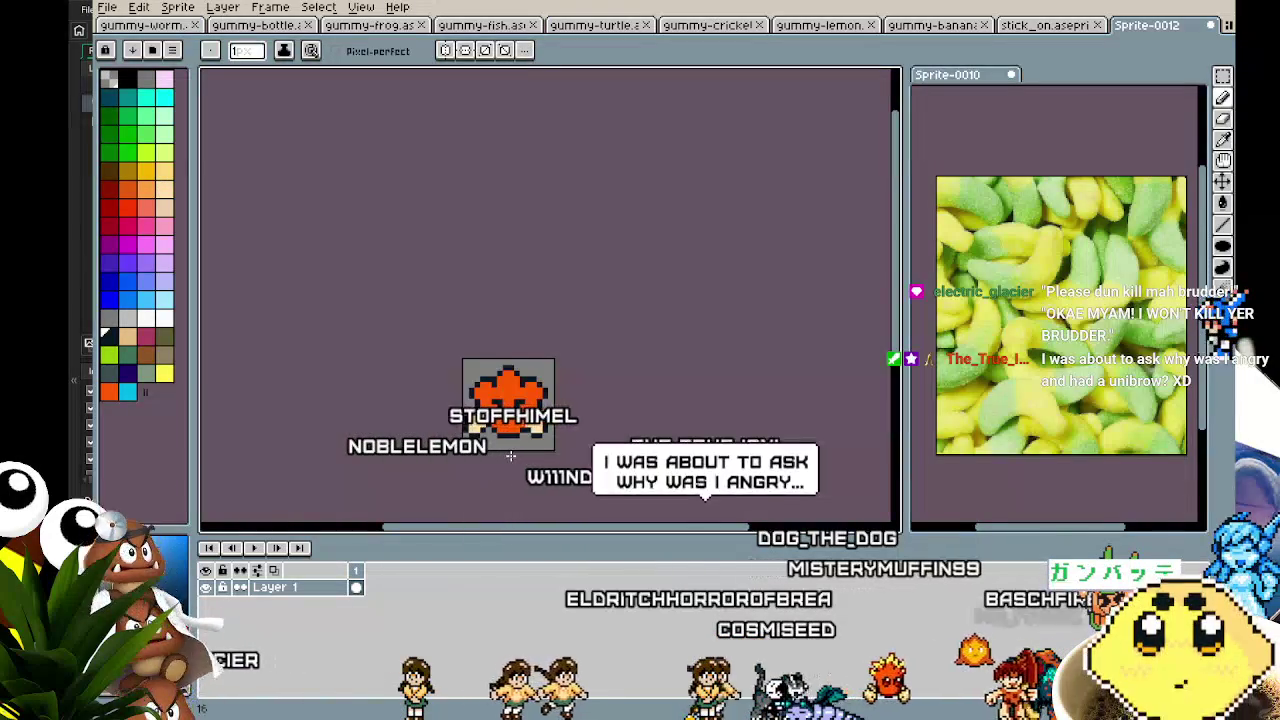
scroll(563, 365, up, 3)
key(alt)
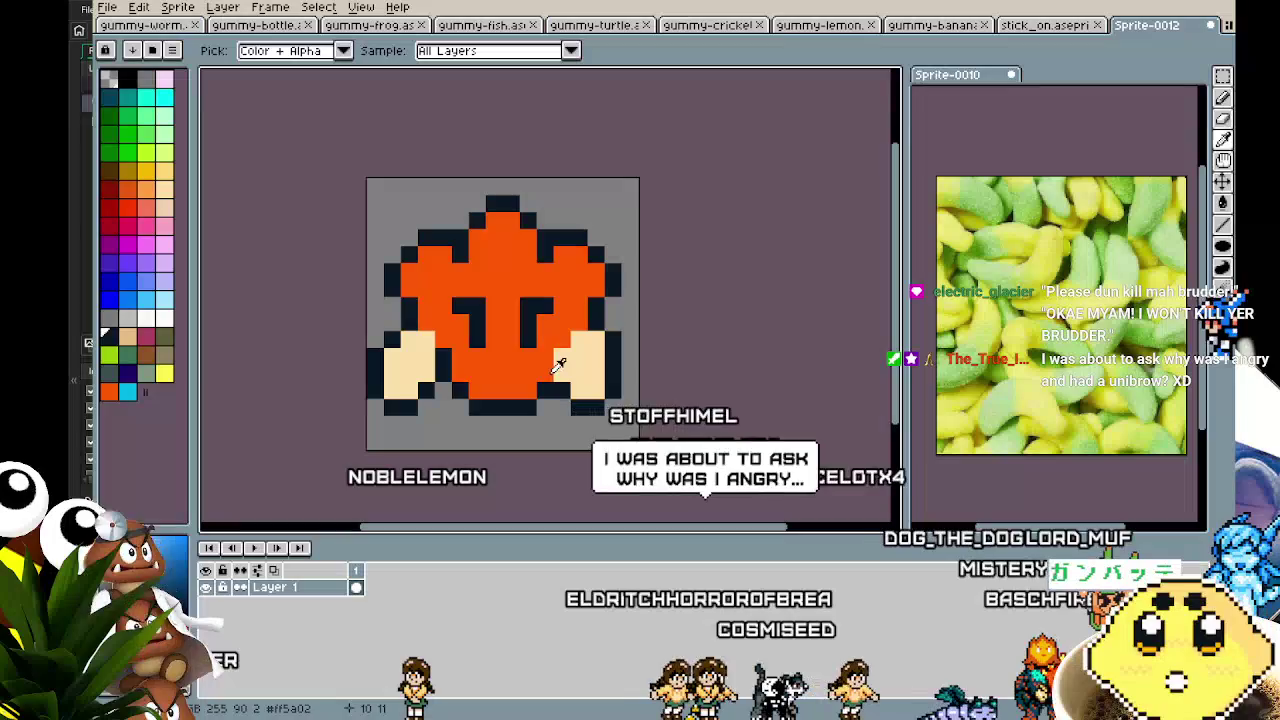
scroll(548, 374, right, 1)
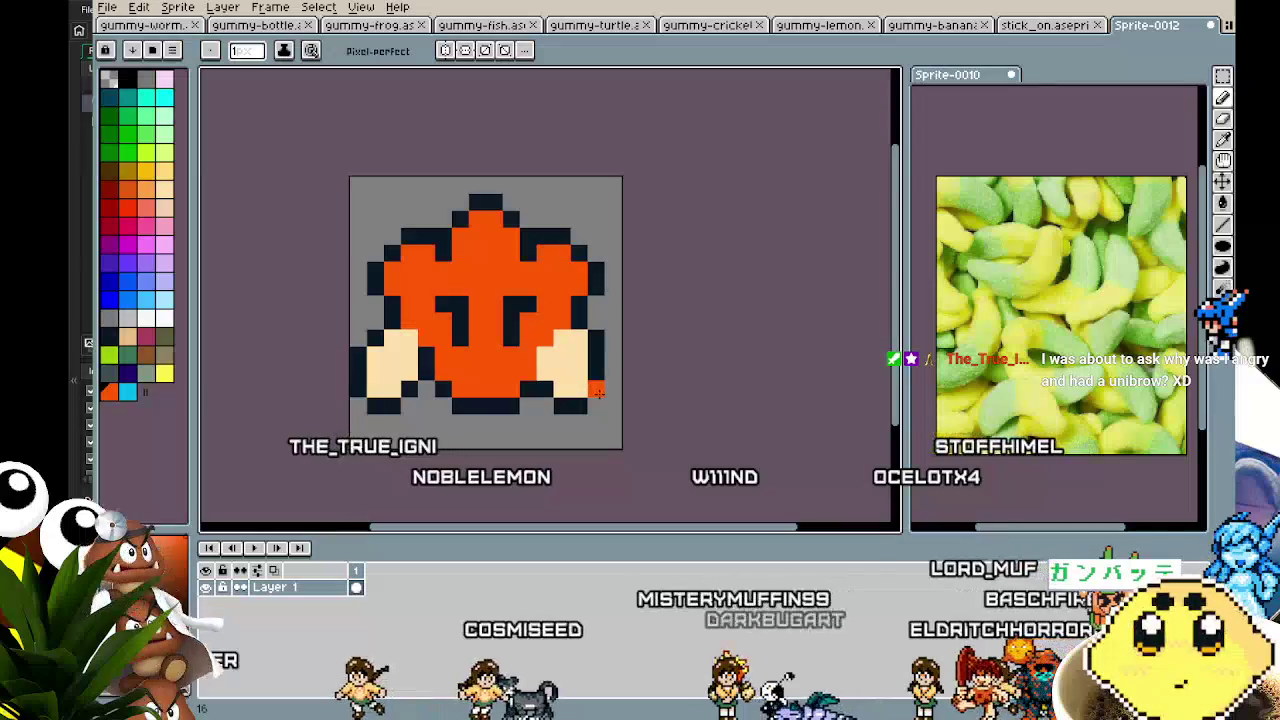
drag(580, 388, 606, 368)
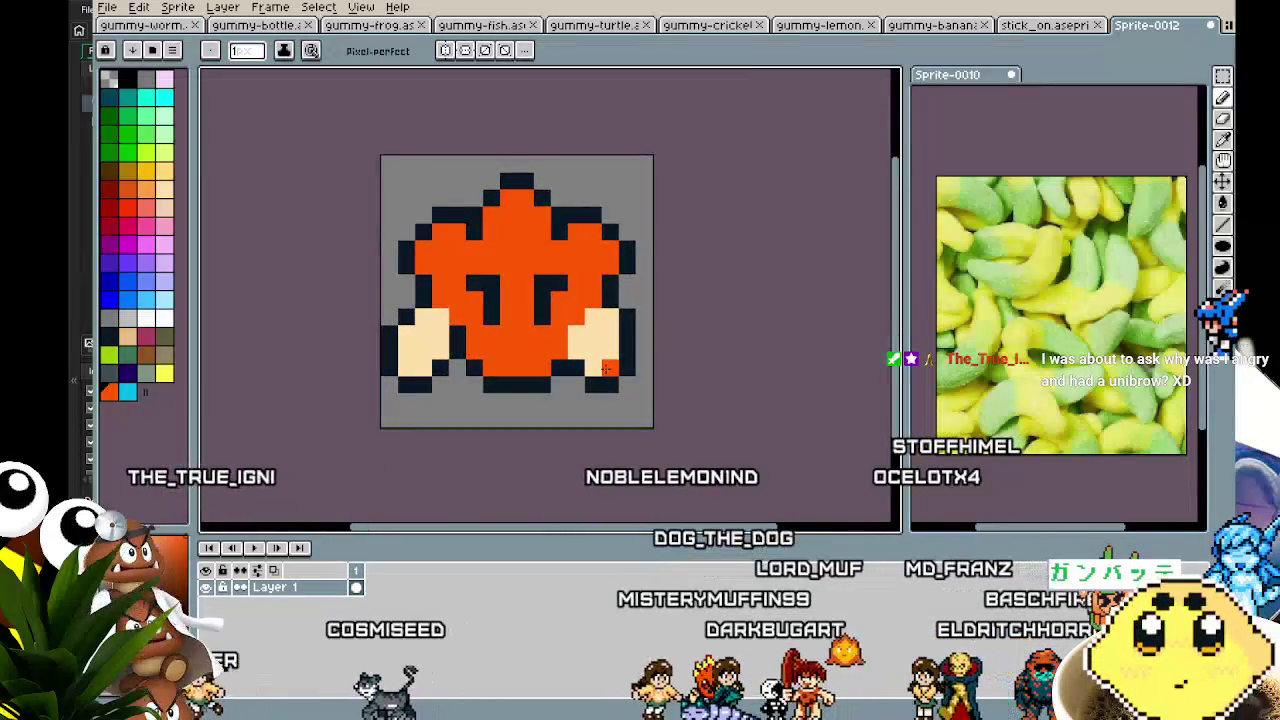
drag(606, 368, 497, 375)
scroll(497, 375, up, 1)
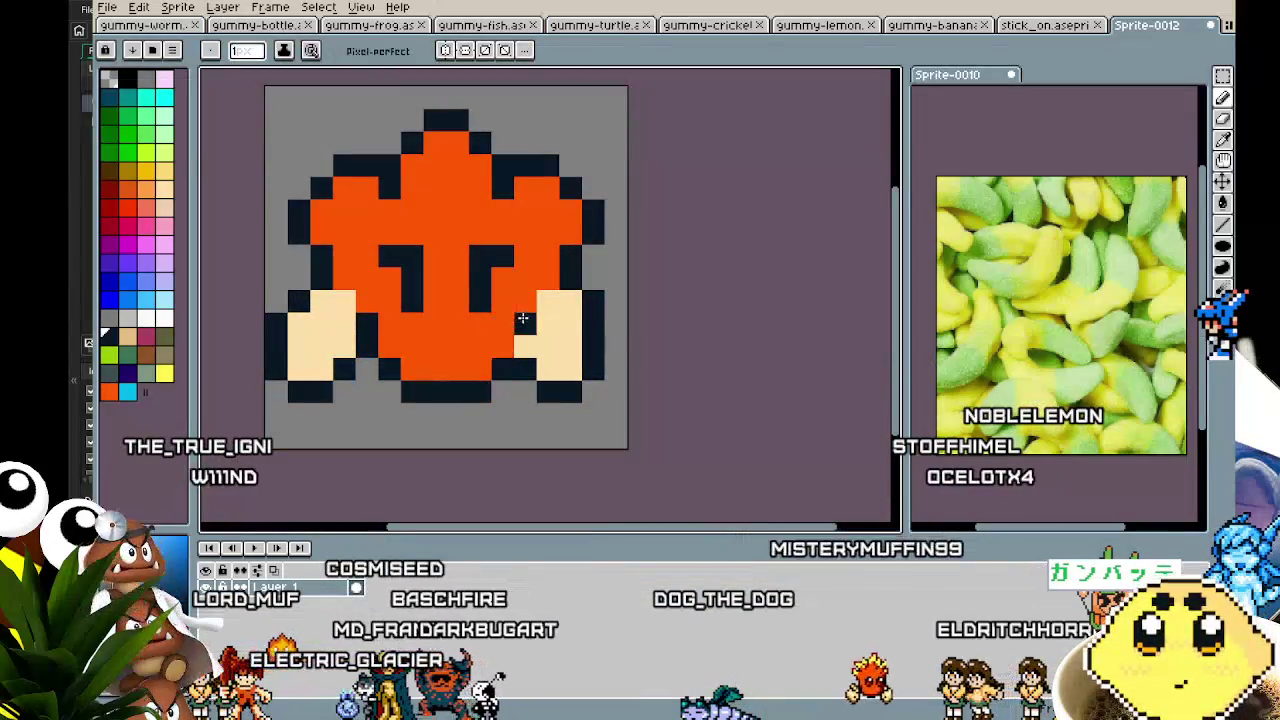
drag(548, 305, 593, 330)
mouse_move(276, 357)
mouse_down()
mouse_move(321, 391)
mouse_move(334, 366)
mouse_up()
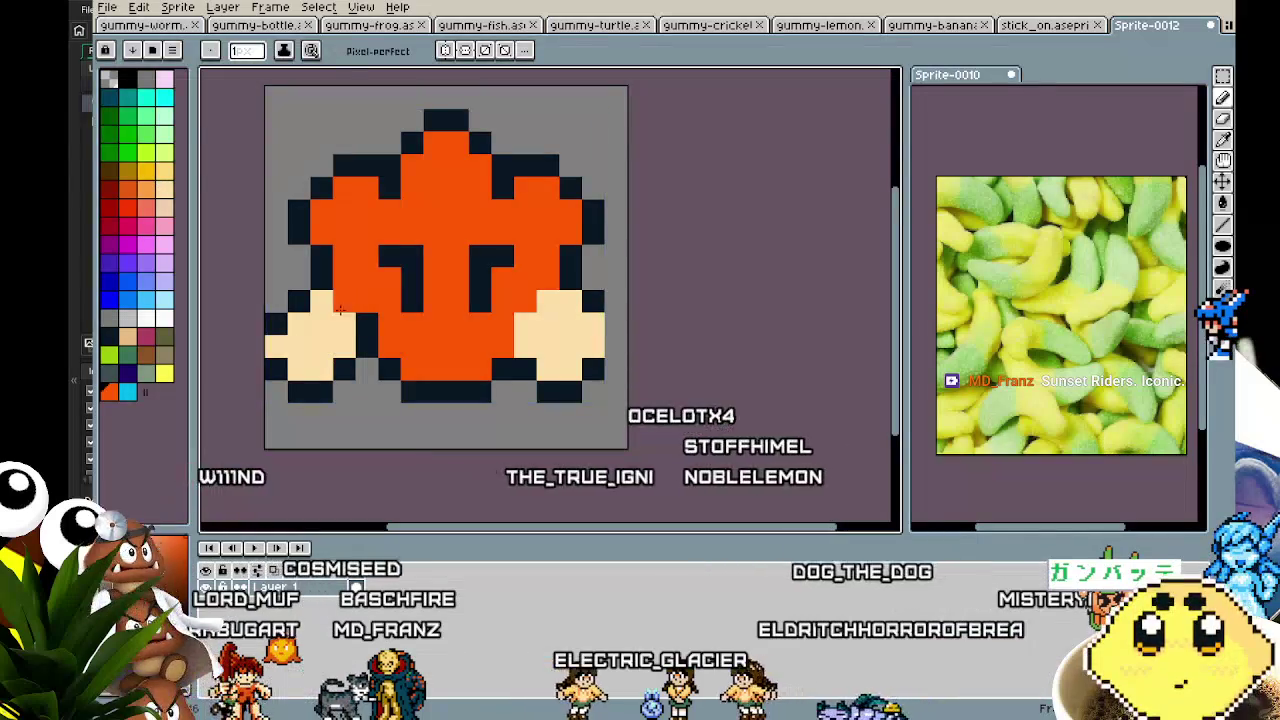
- Rework the dark outline pixels around the enlarged left hand
click(299, 300)
alt+click(276, 325)
click(276, 300)
click(299, 277)
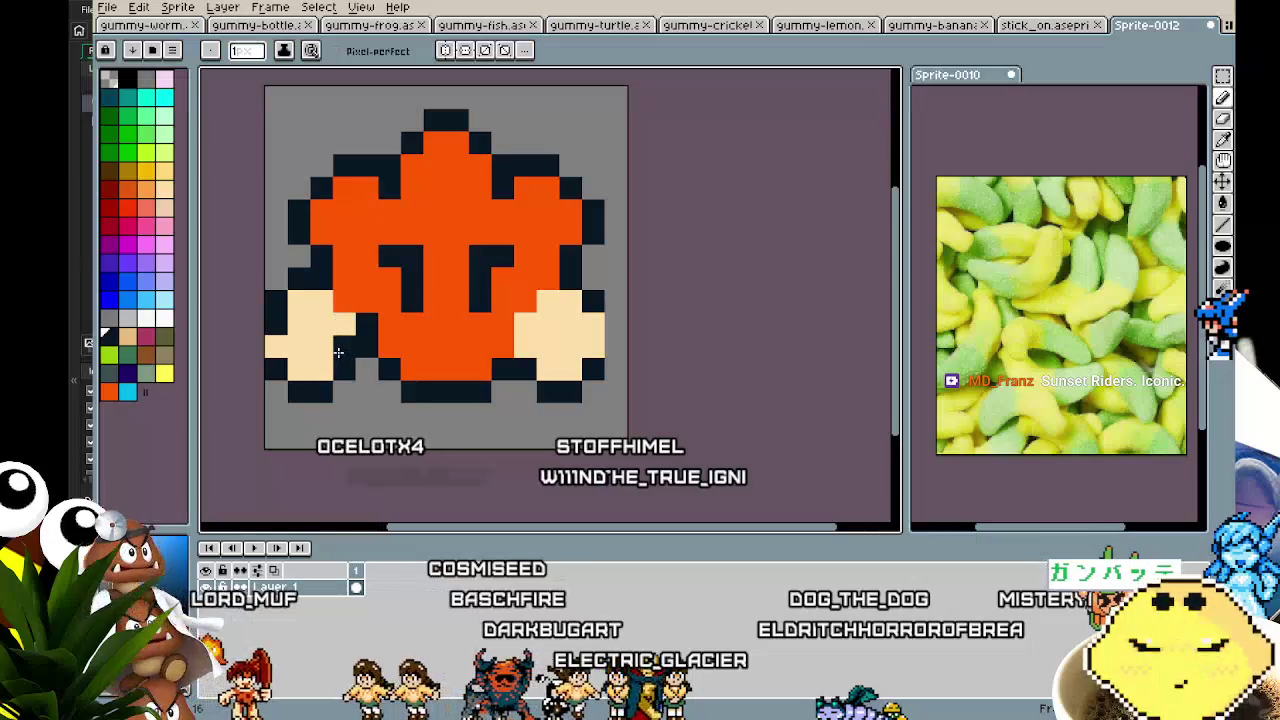
click(358, 311)
scroll(347, 303, down, 2)
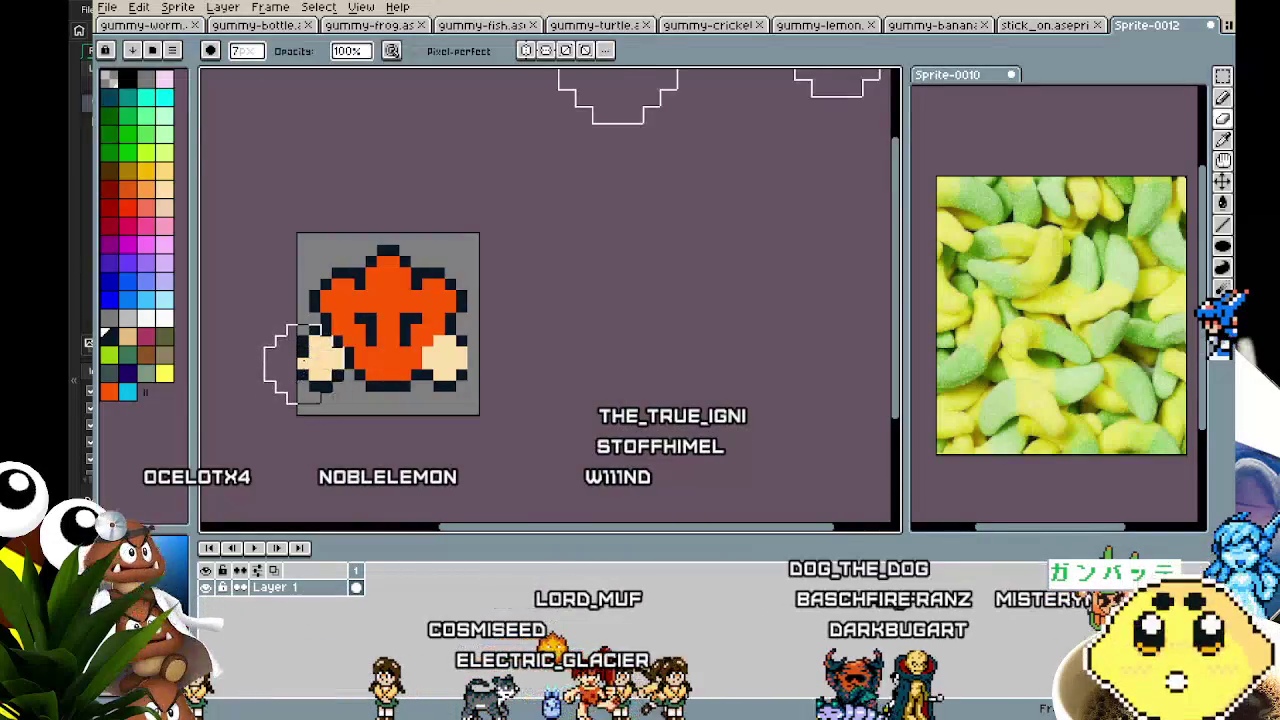
- Erase the left hand with a large eraser and redraw it in cream to match the right hand
drag(477, 295, 431, 383)
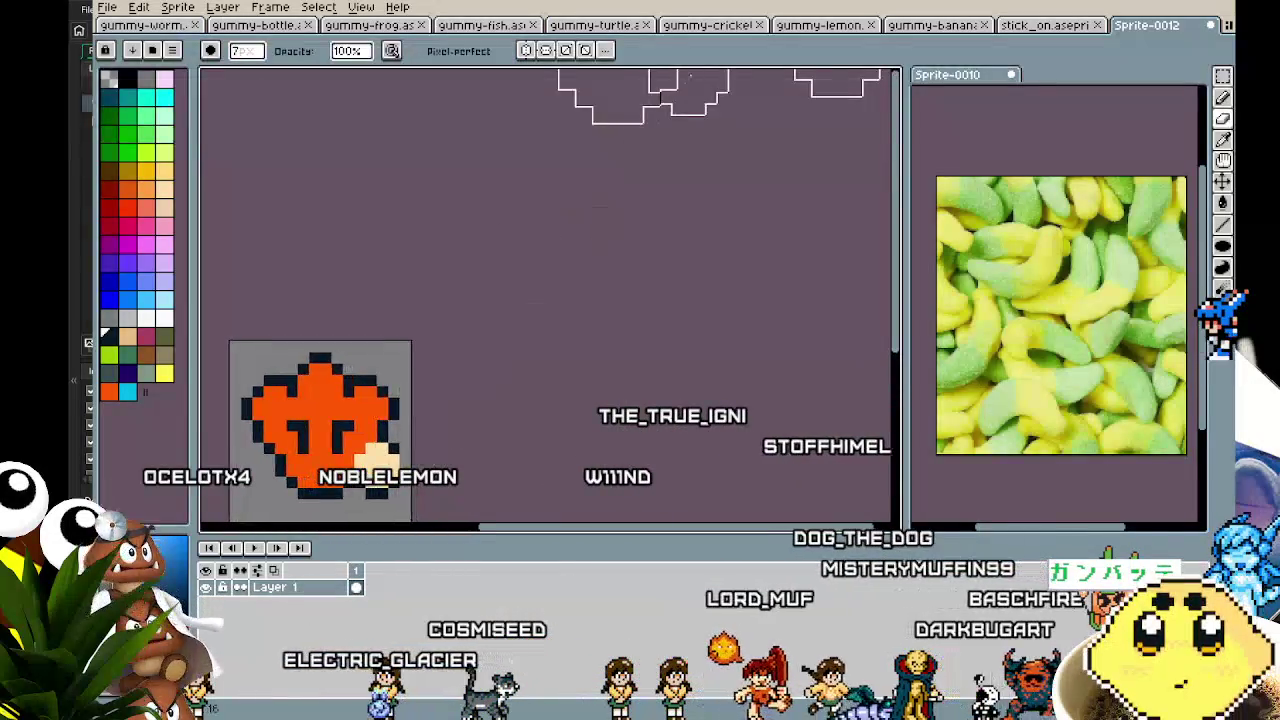
scroll(555, 220, up, 1)
scroll(580, 290, down, 2)
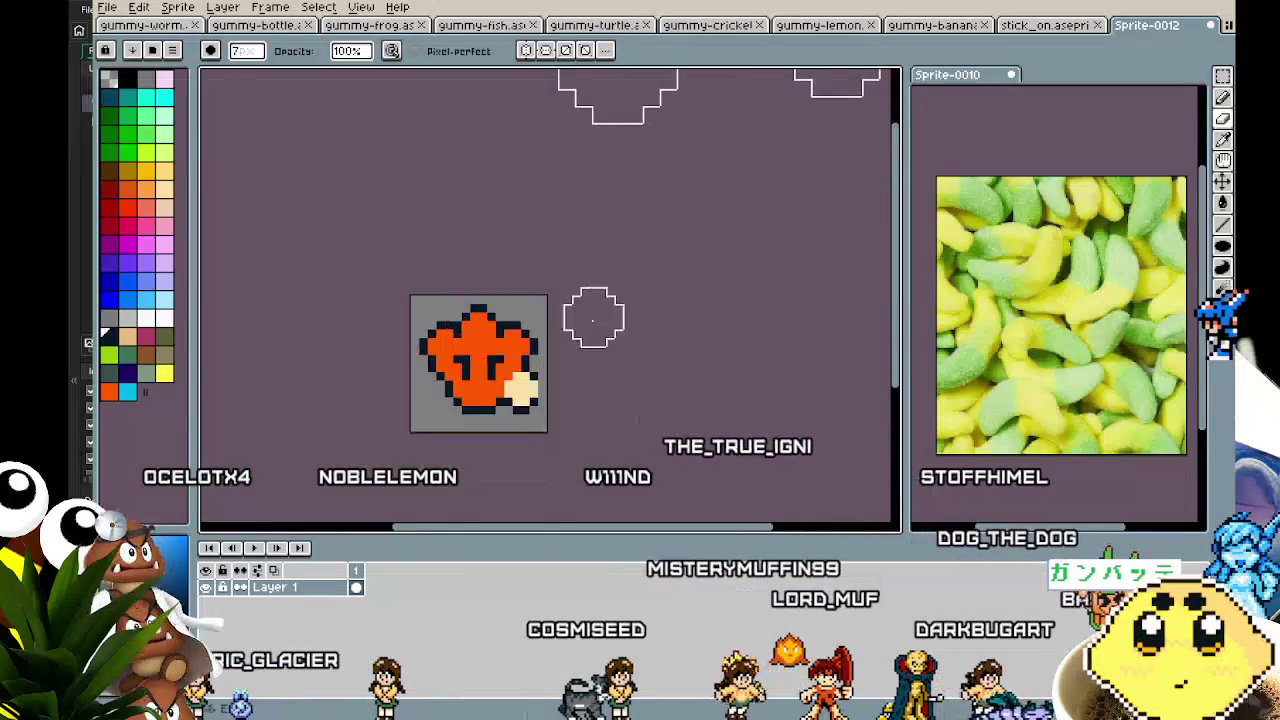
scroll(545, 360, up, 3)
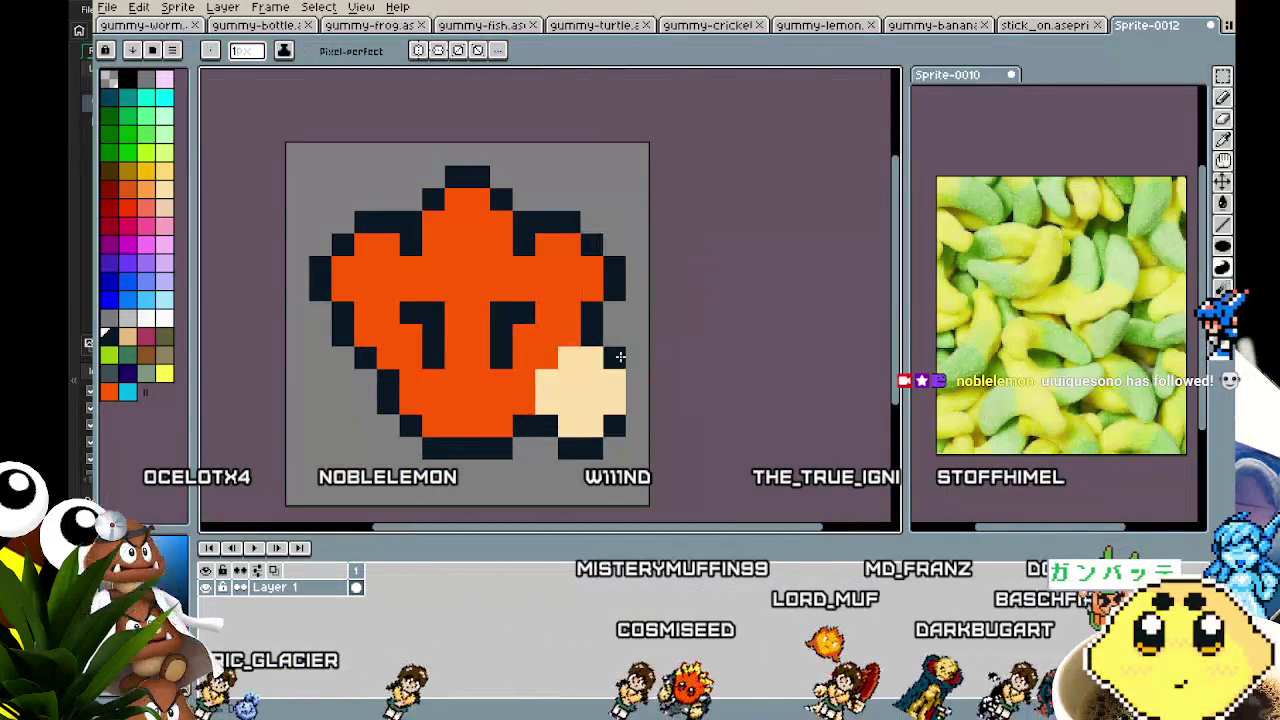
key(e)
scroll(677, 337, down, 2)
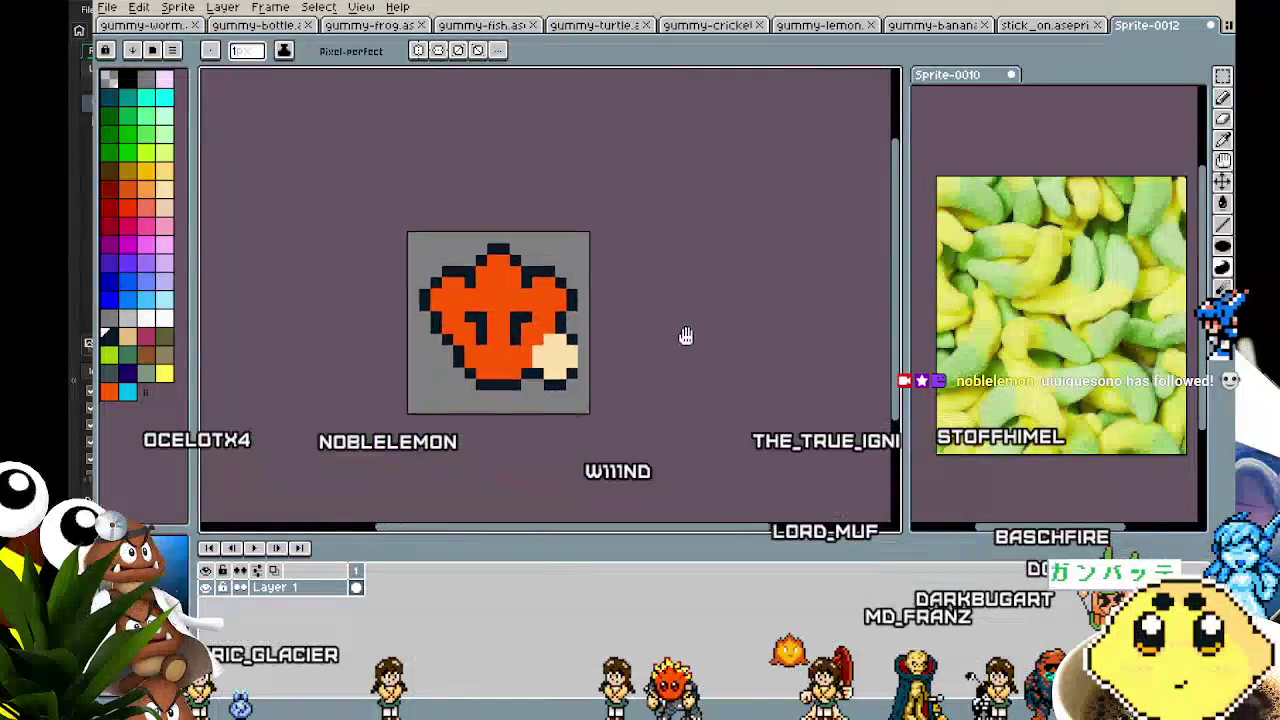
scroll(666, 294, up, 2)
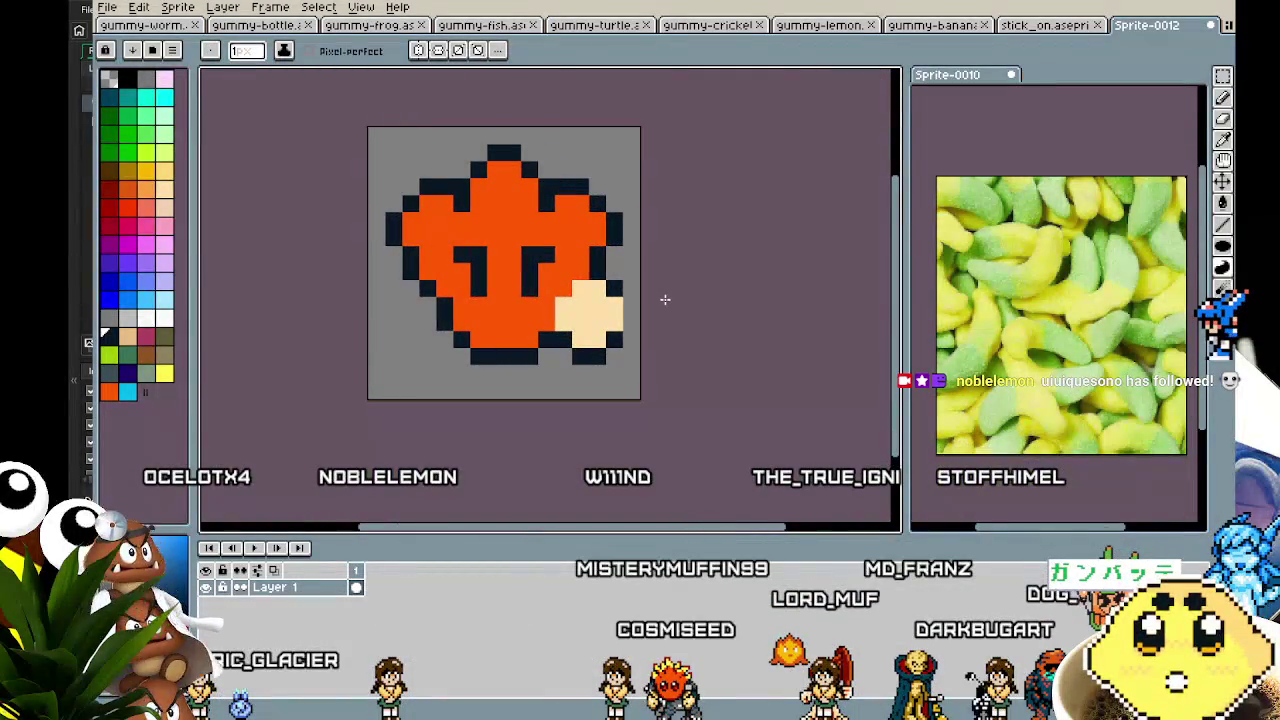
scroll(461, 337, up, 2)
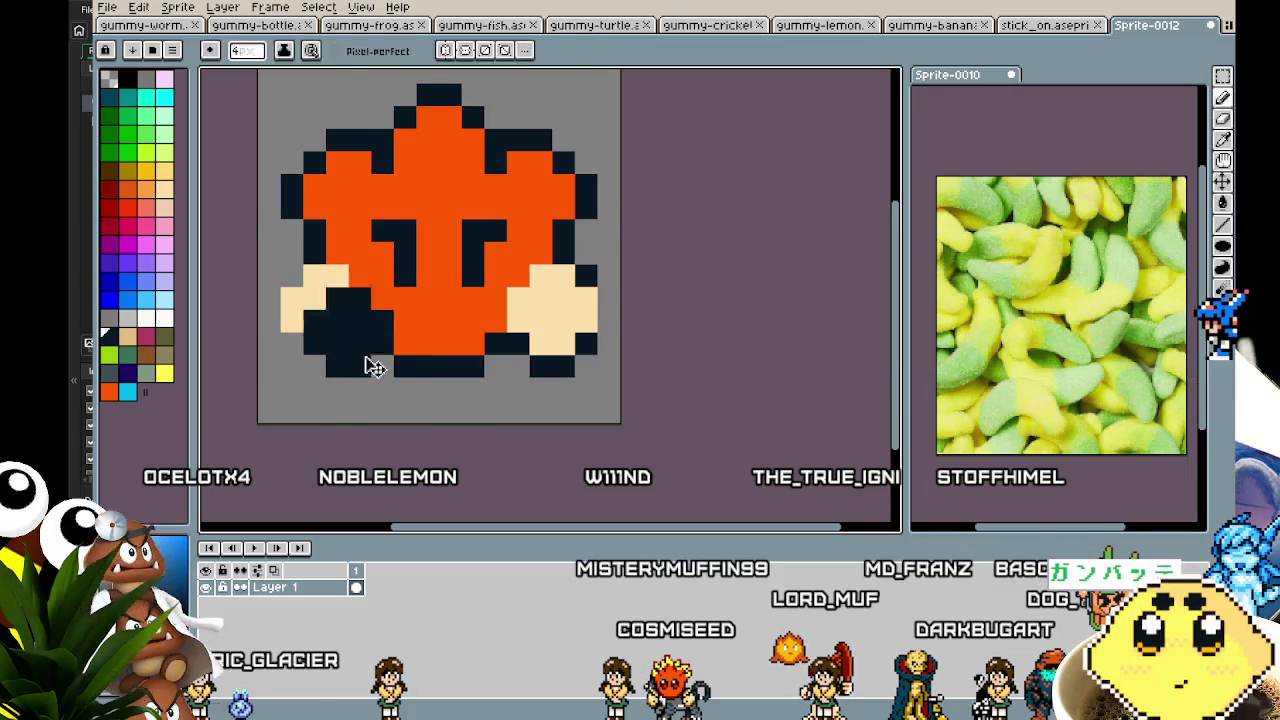
scroll(309, 366, down, 3)
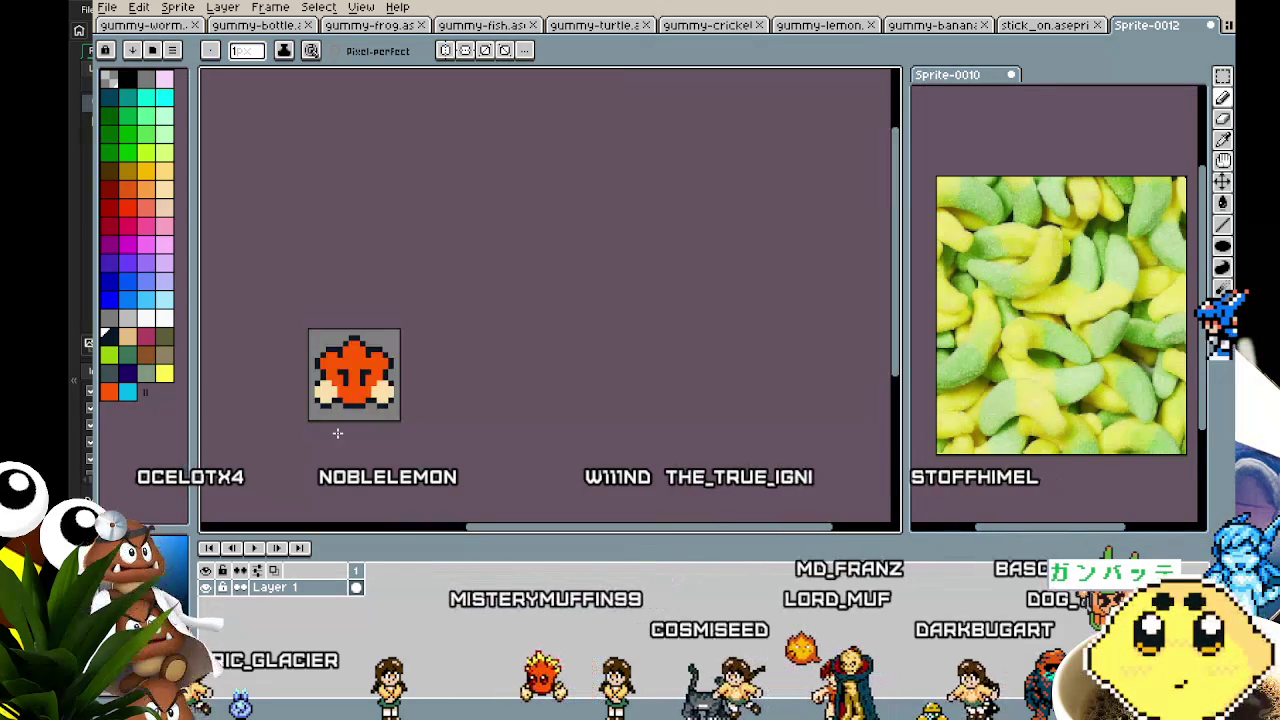
scroll(337, 434, up, 3)
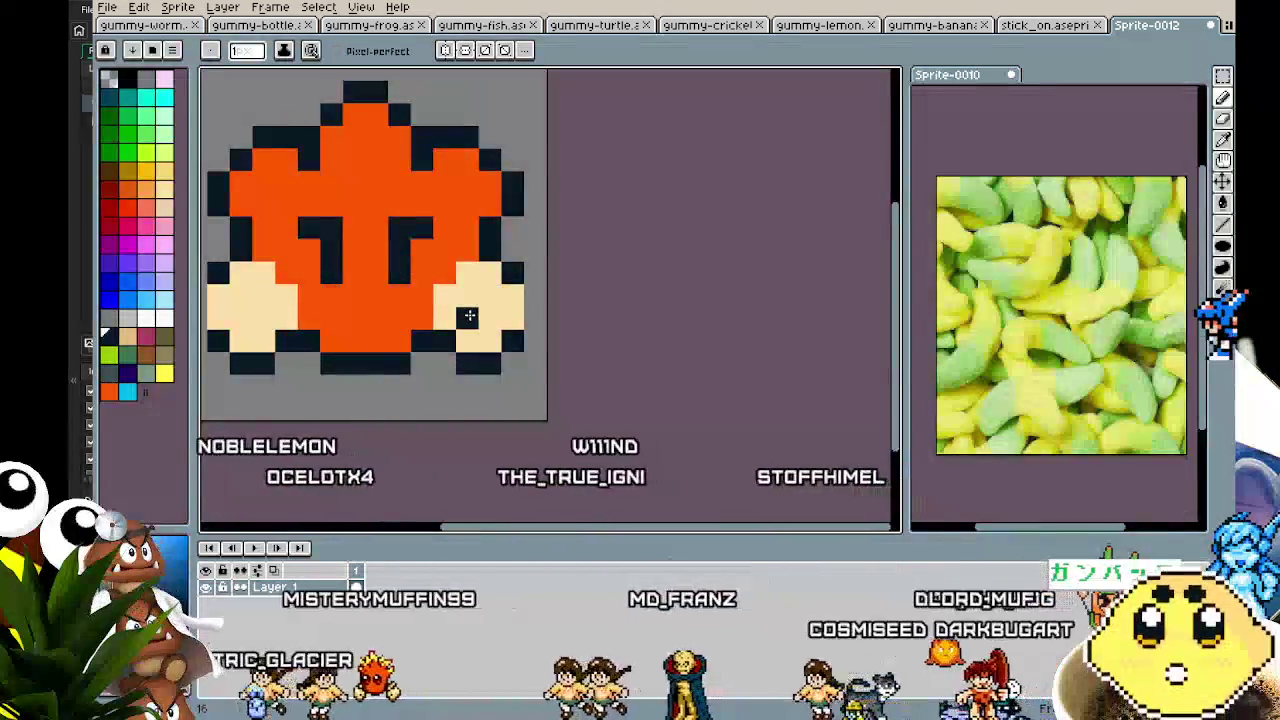
- Sample the grey background colour and repaint a stray outline pixel grey
scroll(290, 440, down, 3)
scroll(263, 421, up, 3)
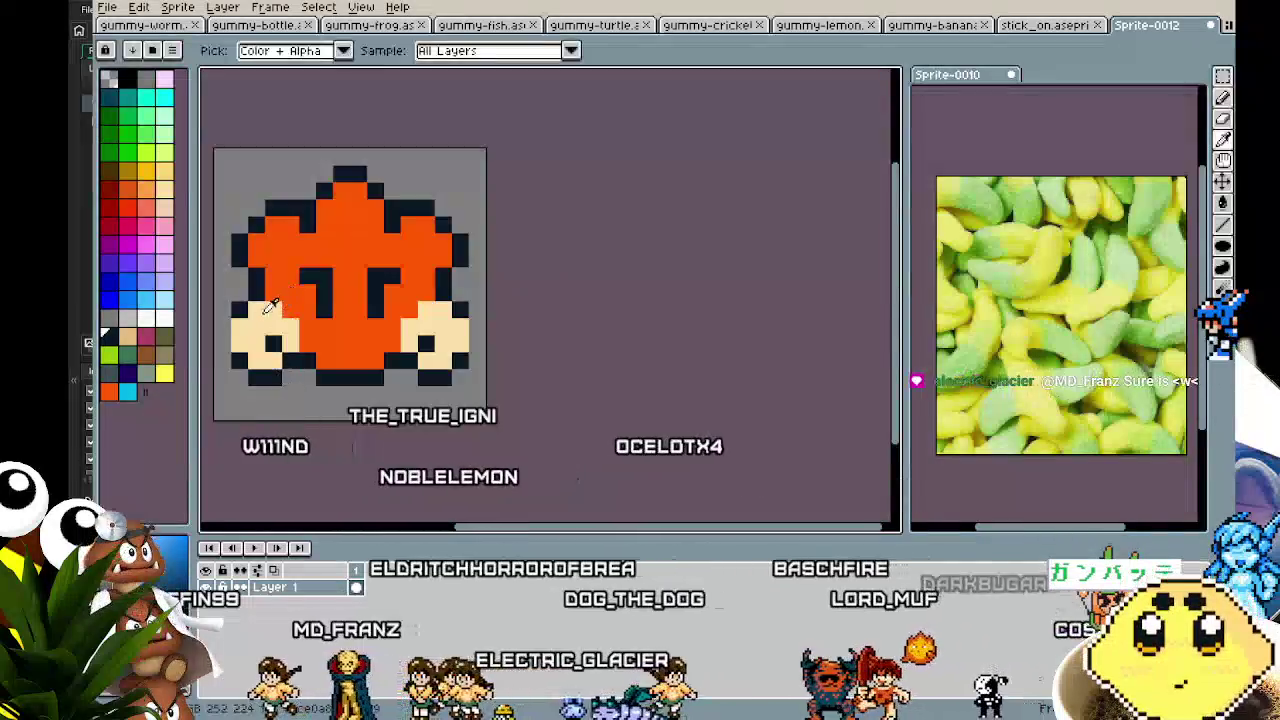
key(v)
key(b)
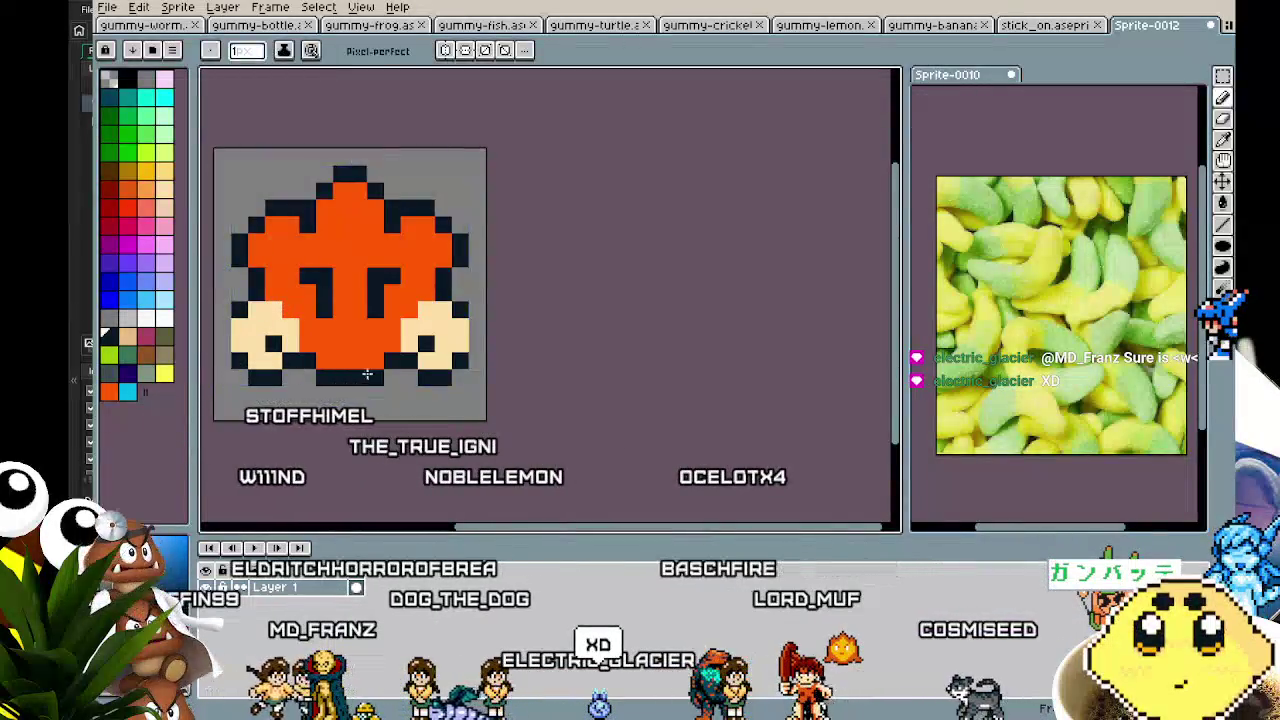
scroll(300, 380, down, 2)
drag(385, 358, 450, 318)
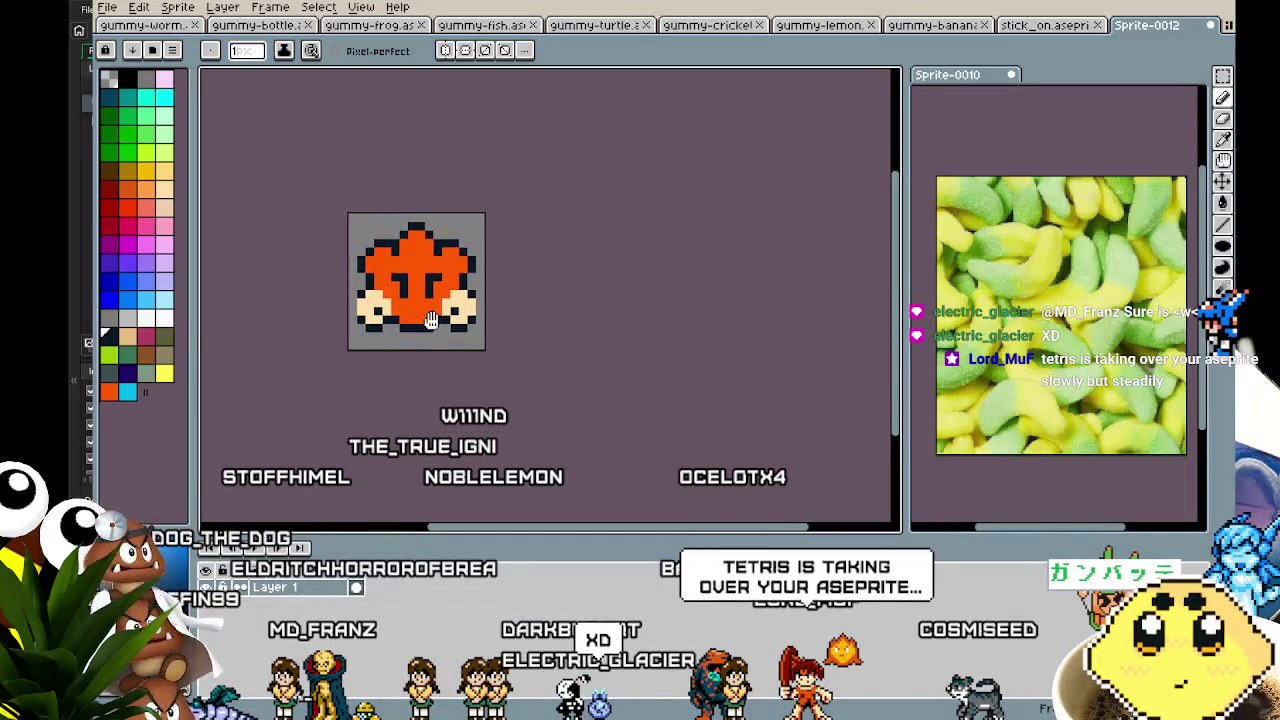
scroll(432, 320, up, 1)
drag(431, 320, 445, 328)
scroll(406, 235, up, 1)
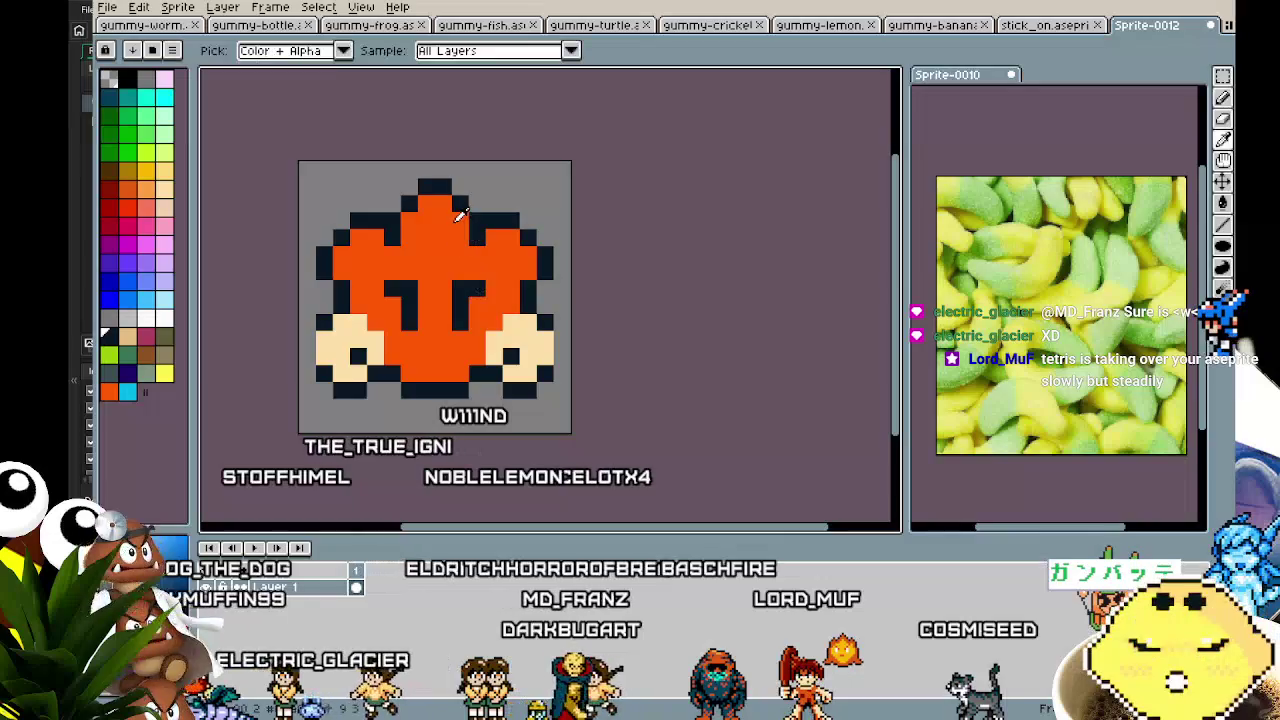
key(alt)
alt+click(383, 181)
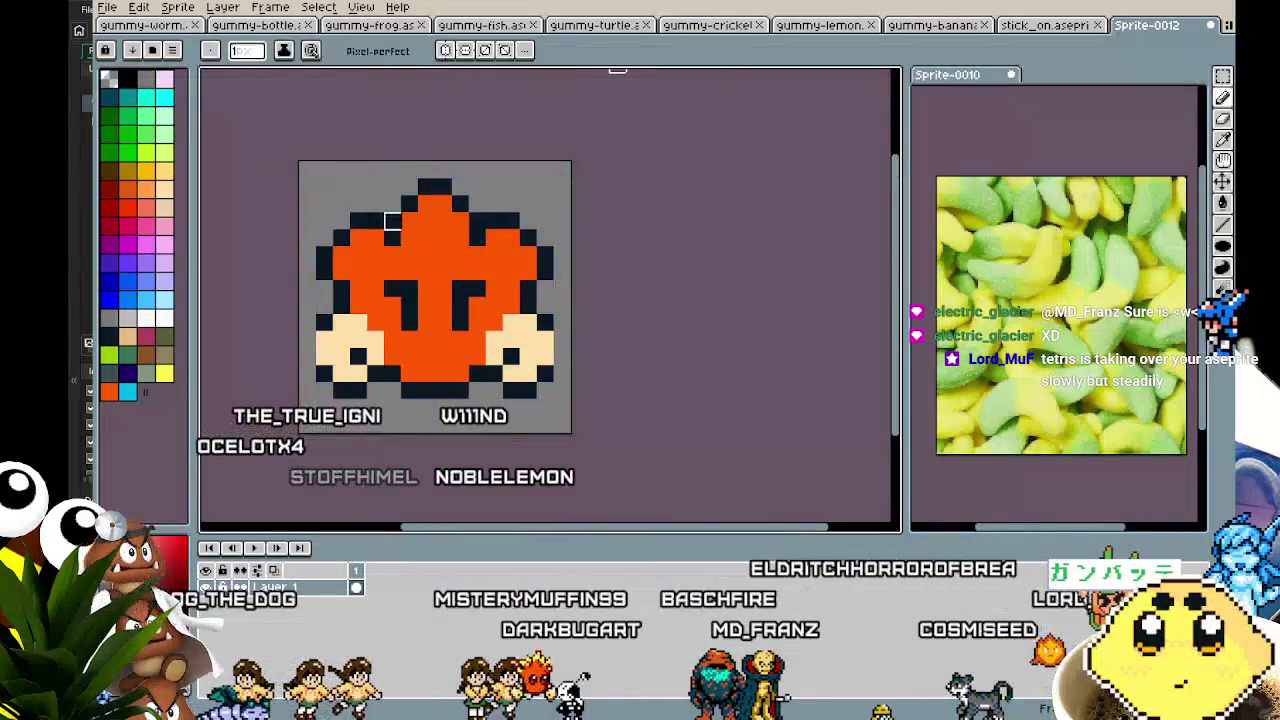
click(493, 222)
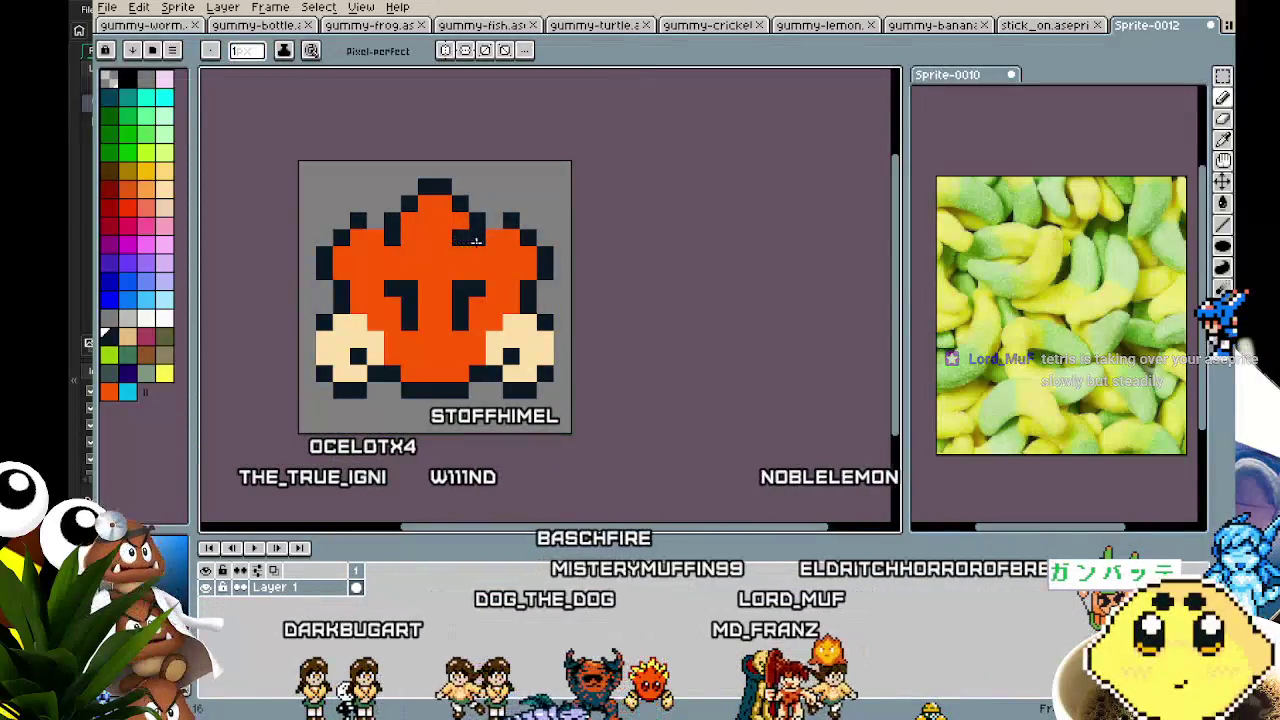
- Add a black pixel to the star's top-right outline and a peach pixel near the top
drag(380, 235, 388, 169)
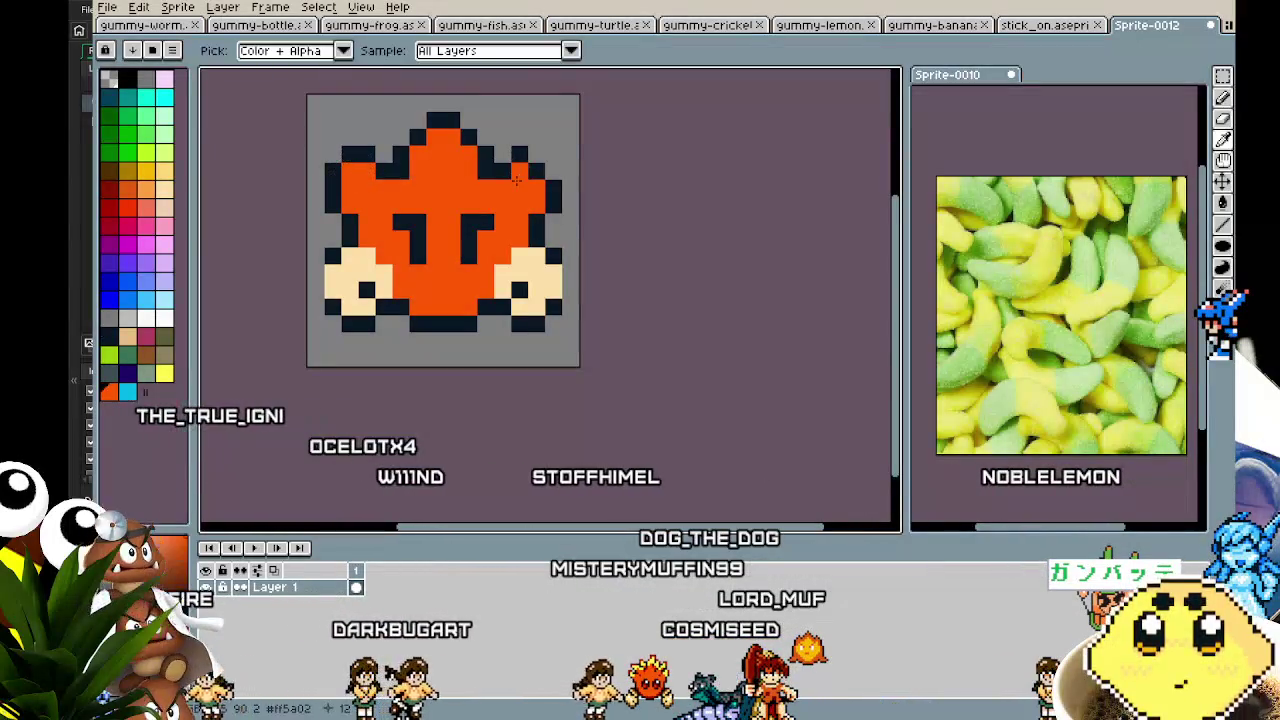
click(537, 155)
scroll(475, 328, down, 4)
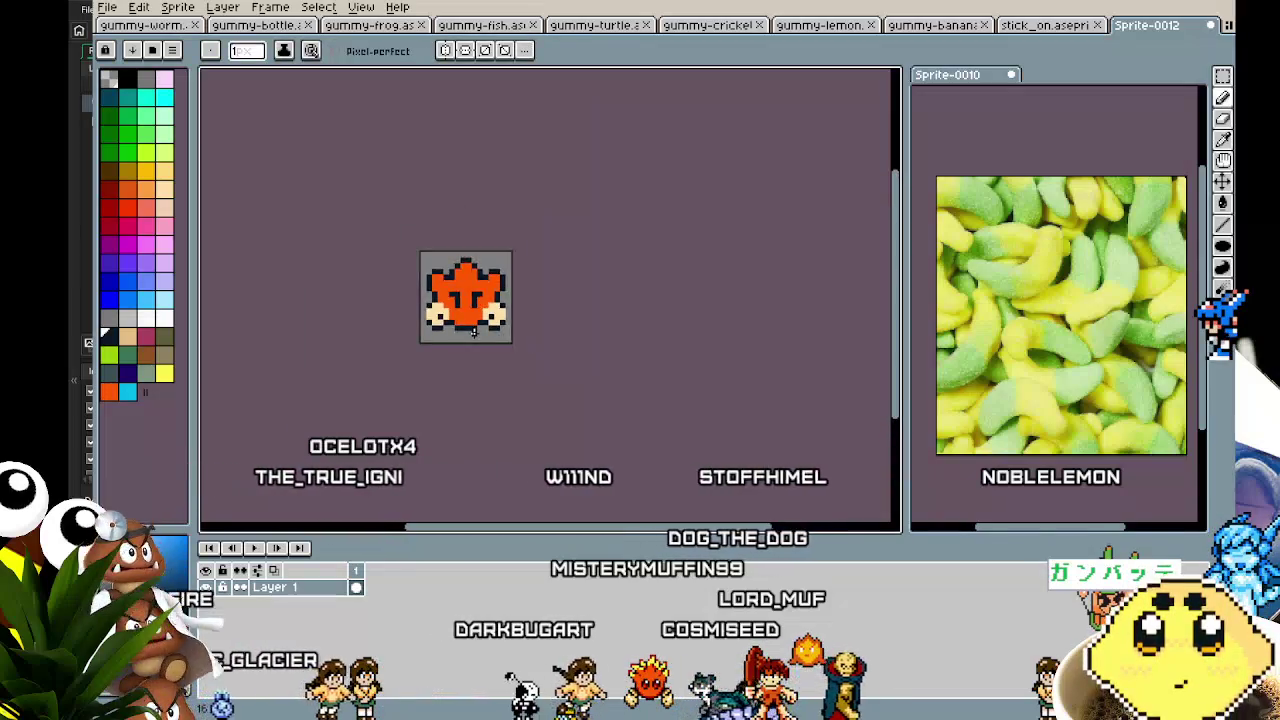
scroll(458, 300, up, 6)
scroll(449, 221, down, 4)
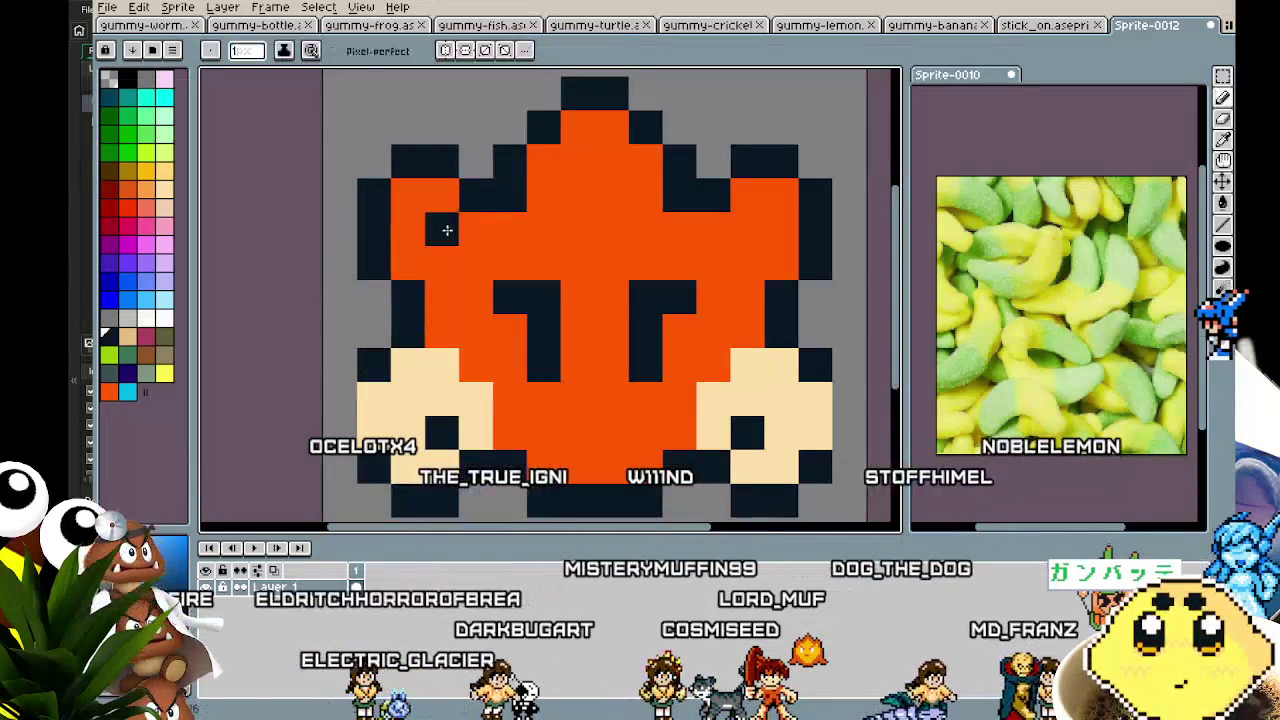
scroll(423, 345, up, 2)
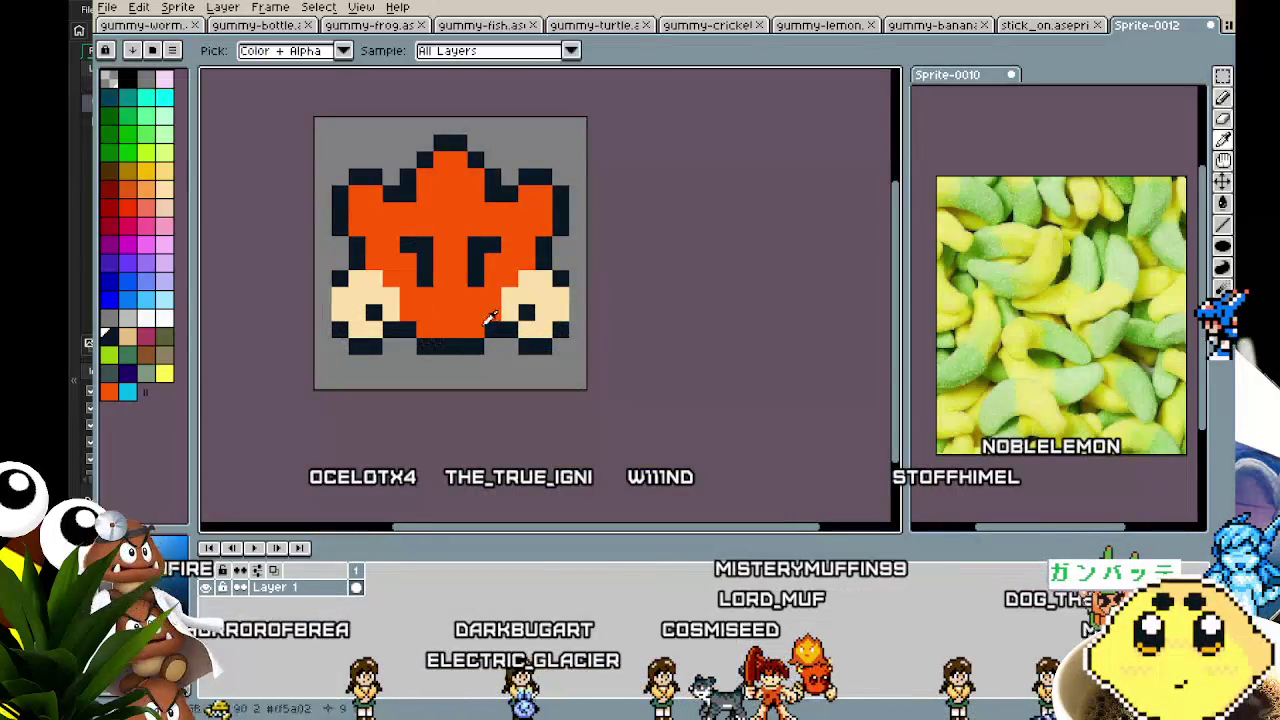
click(443, 175)
- Add peach pixels to the star's shoulders and paint stray peach pixels back to orange
click(372, 193)
click(543, 193)
right_click(442, 176)
right_click(458, 176)
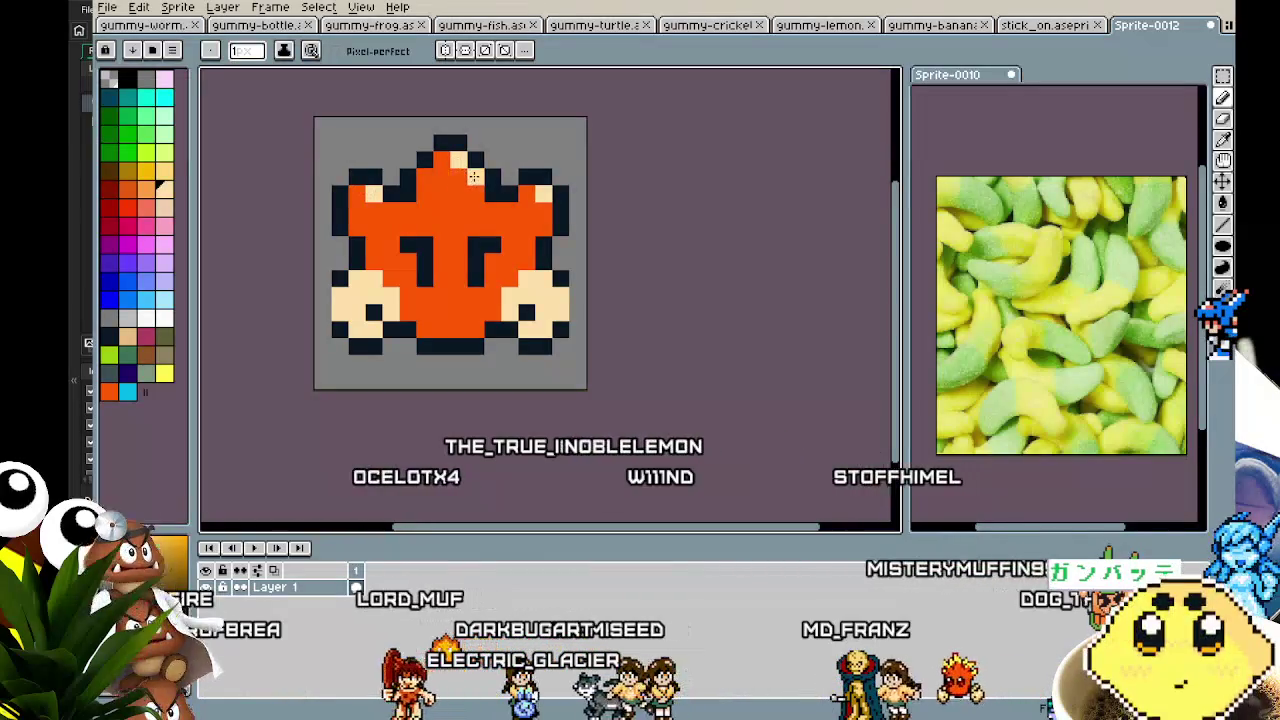
scroll(388, 339, down, 4)
scroll(372, 403, up, 2)
scroll(383, 402, up, 2)
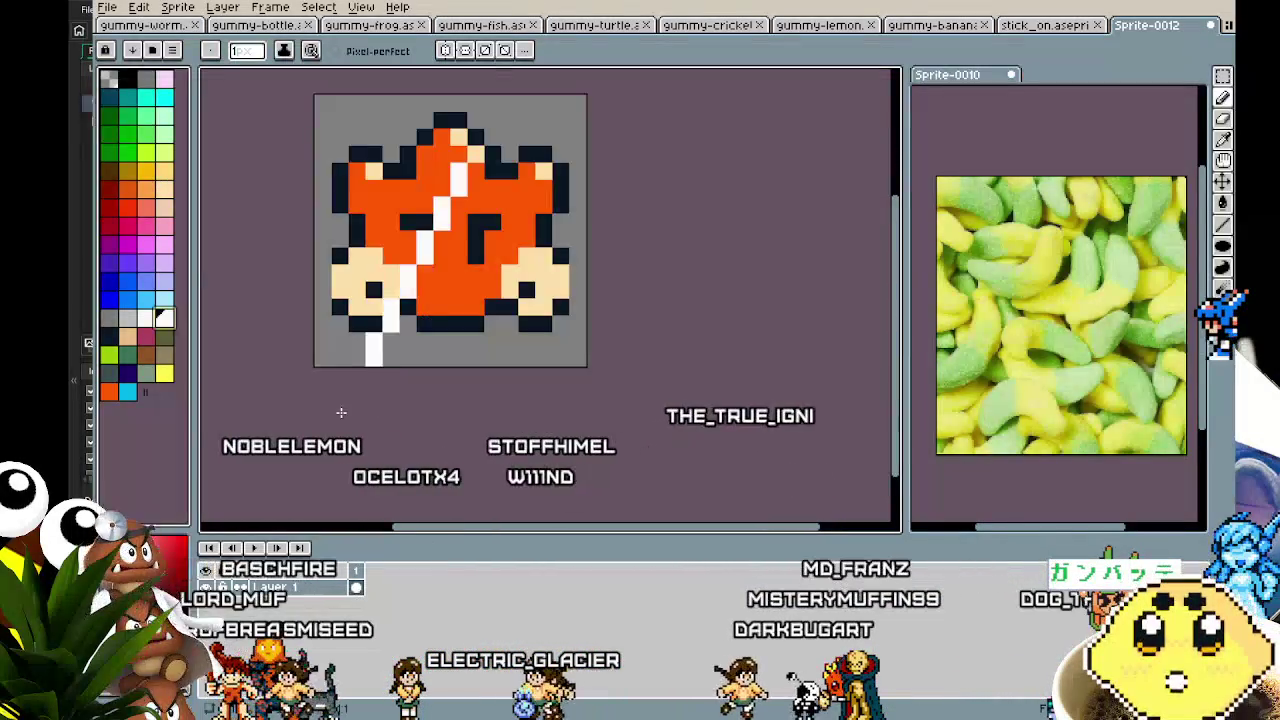
- Apply a white outline around the whole creature with Shift+O
key(shift+o)
key(Return)
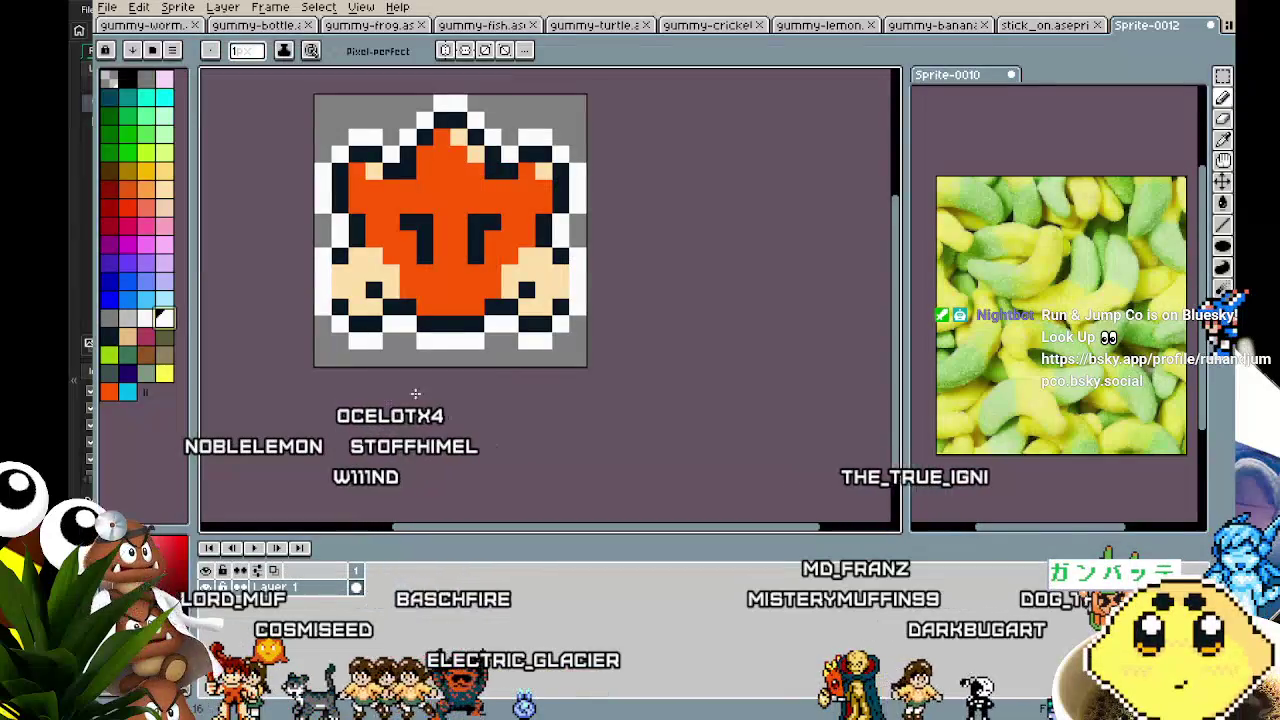
scroll(400, 390, down, 4)
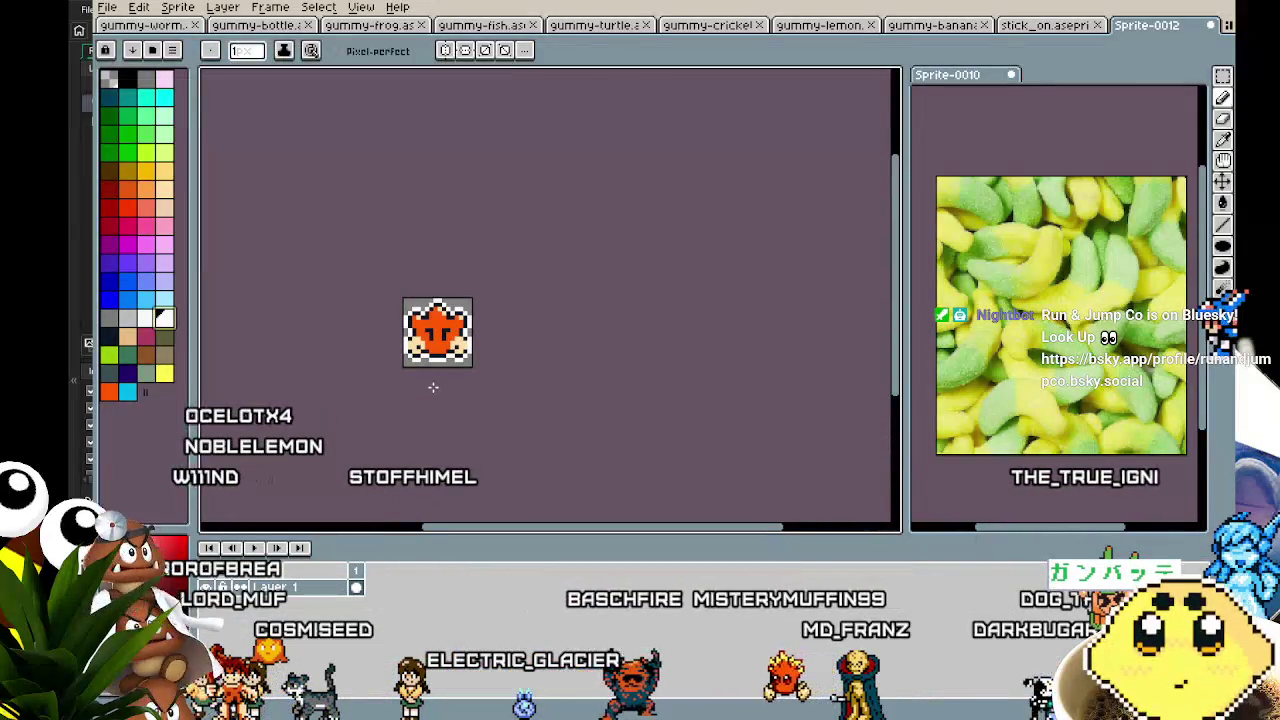
scroll(395, 340, up, 2)
- Sample black from the outline and redraw black pixels along the sprite's left edge
key(i)
click(428, 290)
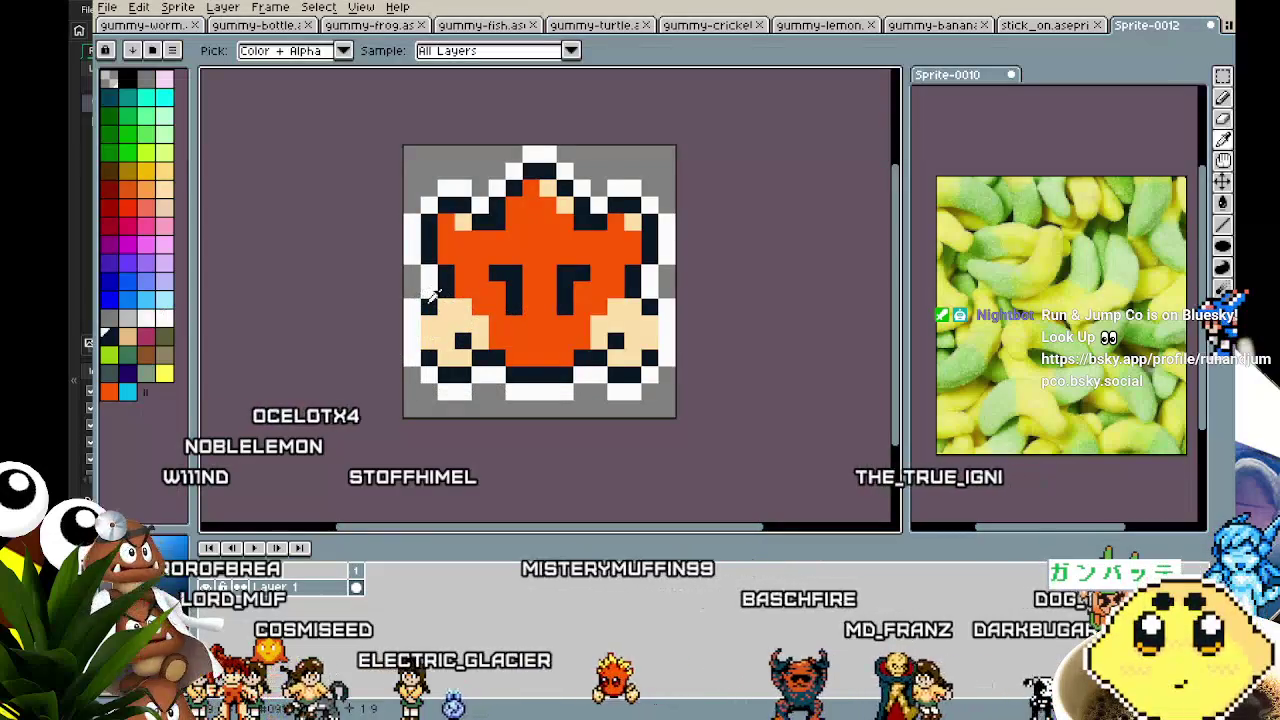
drag(428, 305, 428, 355)
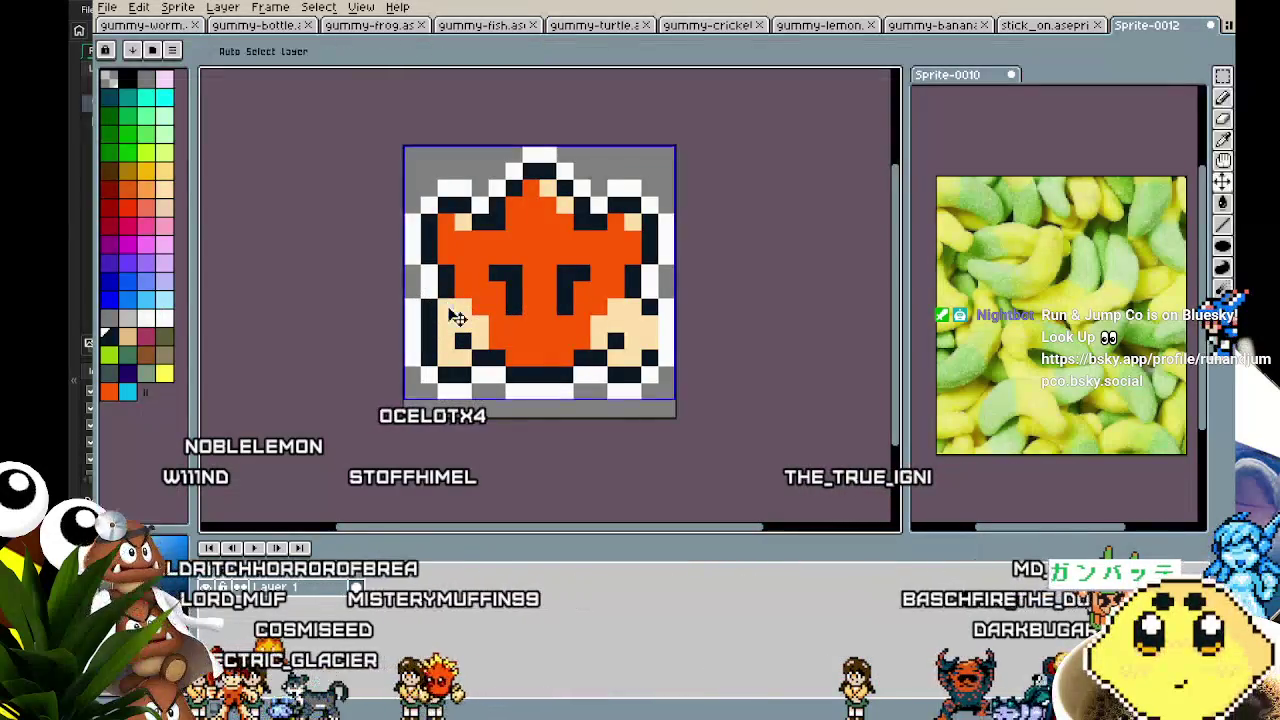
- Pick white and repaint the border's bottom outline pixels white
scroll(691, 466, down, 2)
scroll(691, 467, up, 1)
scroll(690, 467, up, 2)
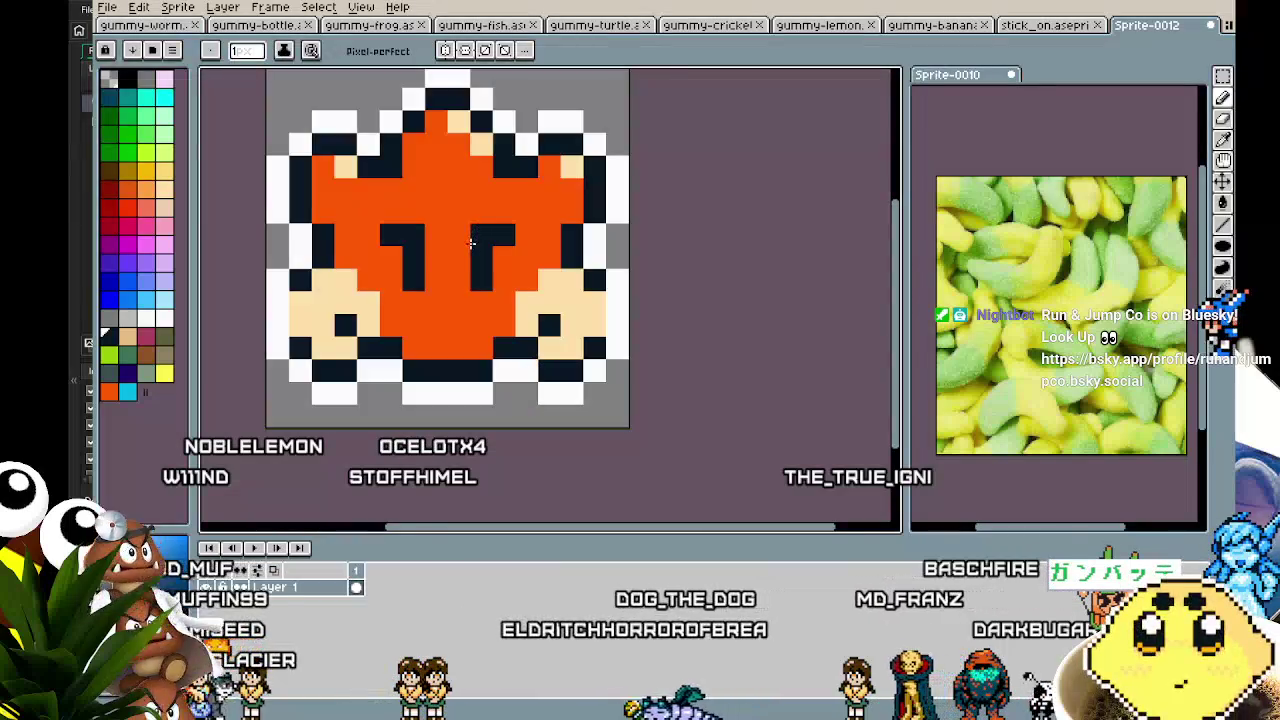
scroll(463, 400, down, 1)
alt+click(470, 395)
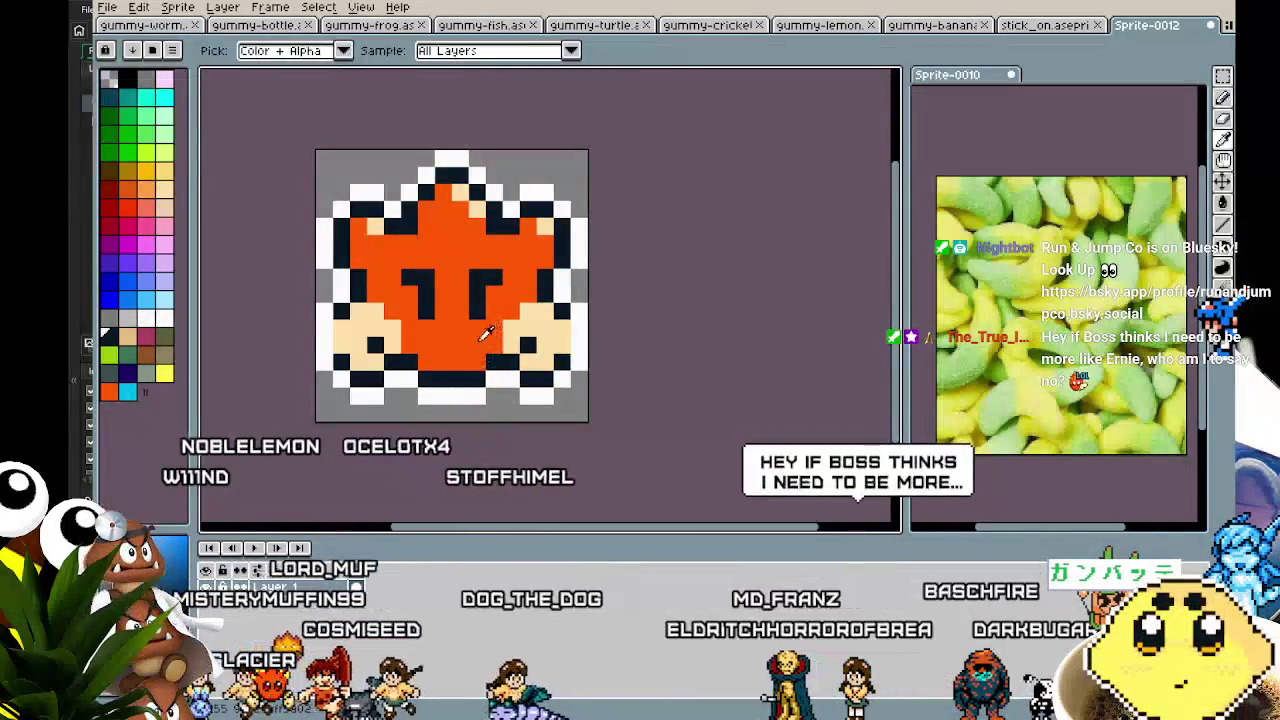
click(460, 395)
click(476, 312)
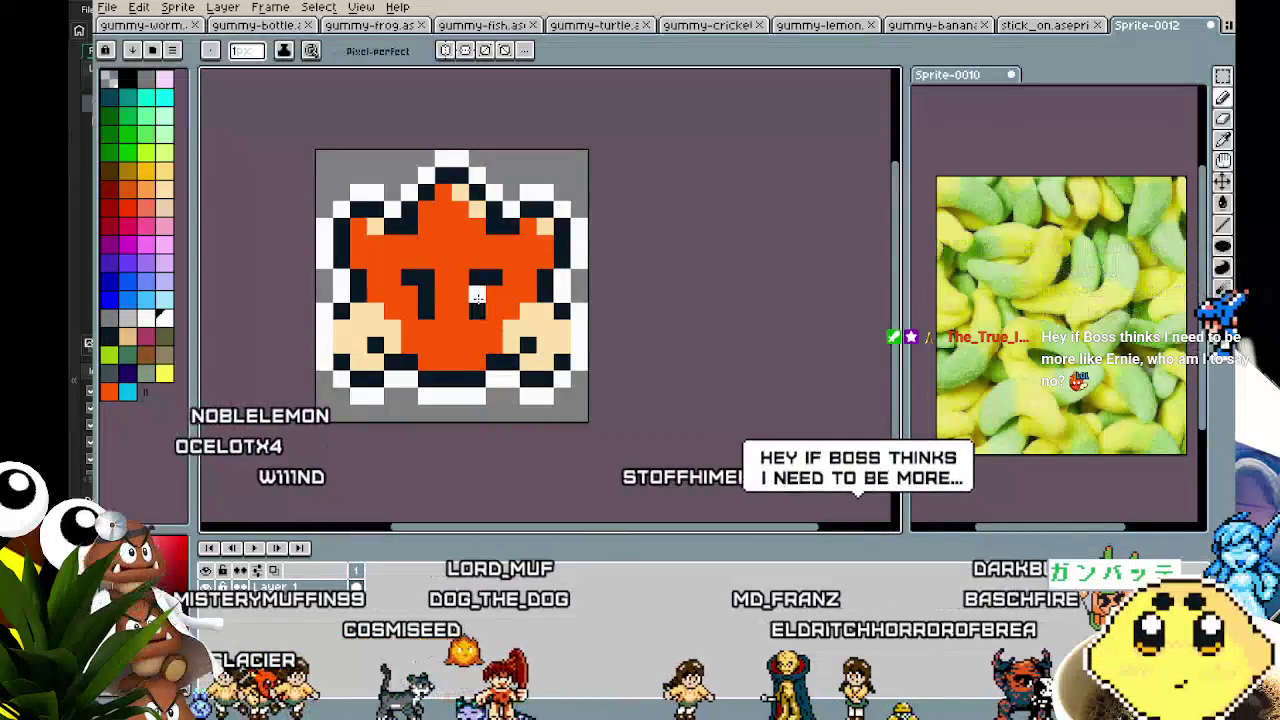
- Pick light orange and paint light pixels under the angry eyebrows
alt+click(478, 297)
click(478, 312)
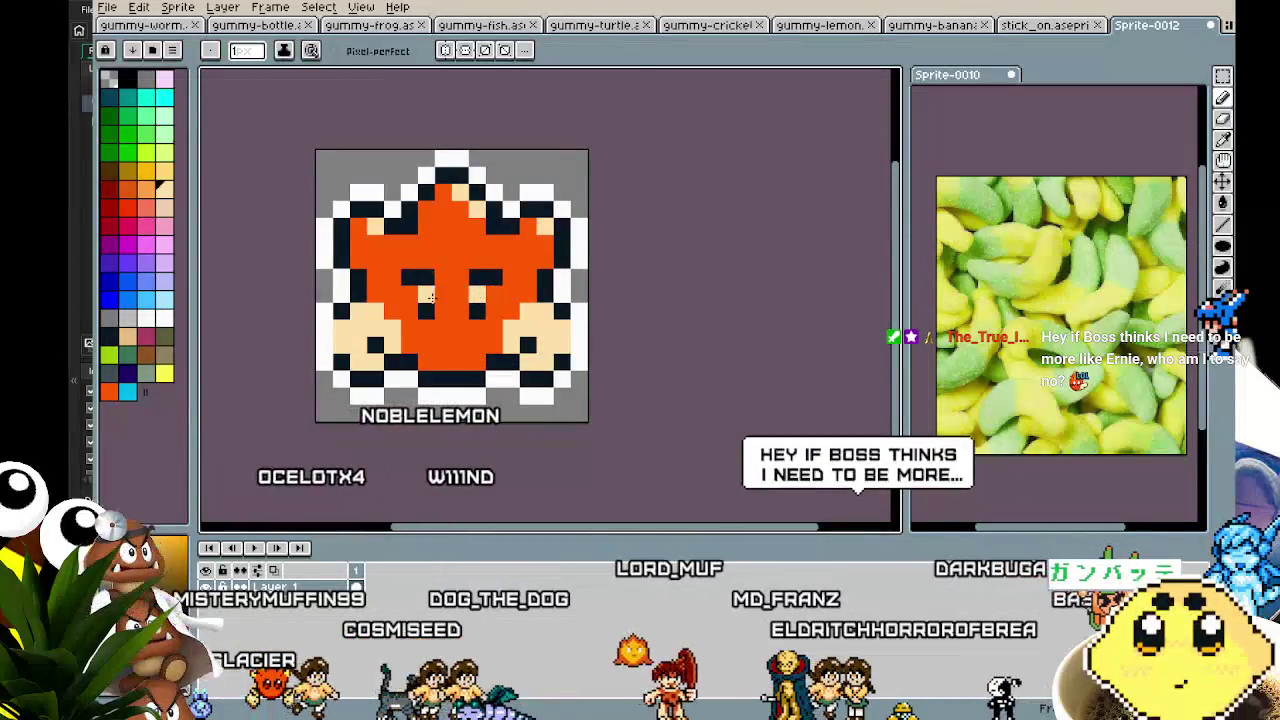
scroll(404, 405, down, 4)
scroll(404, 400, up, 2)
scroll(404, 451, up, 3)
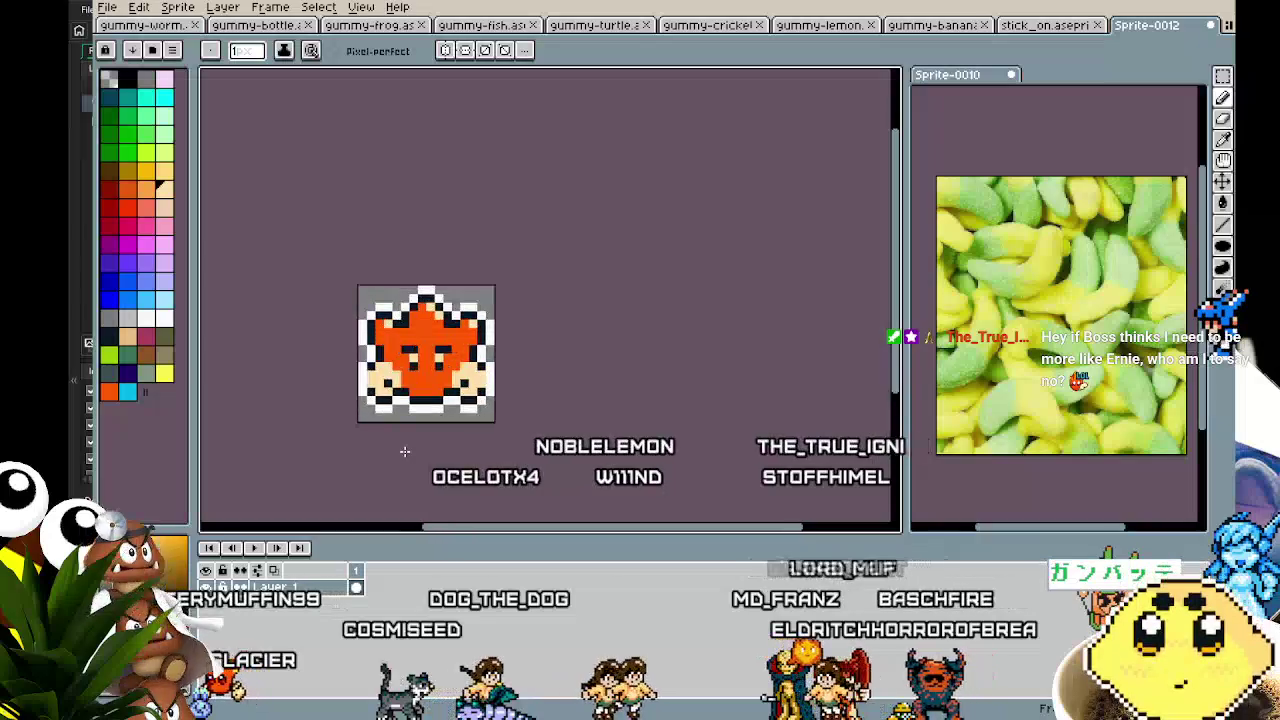
scroll(404, 451, down, 1)
scroll(404, 451, down, 1)
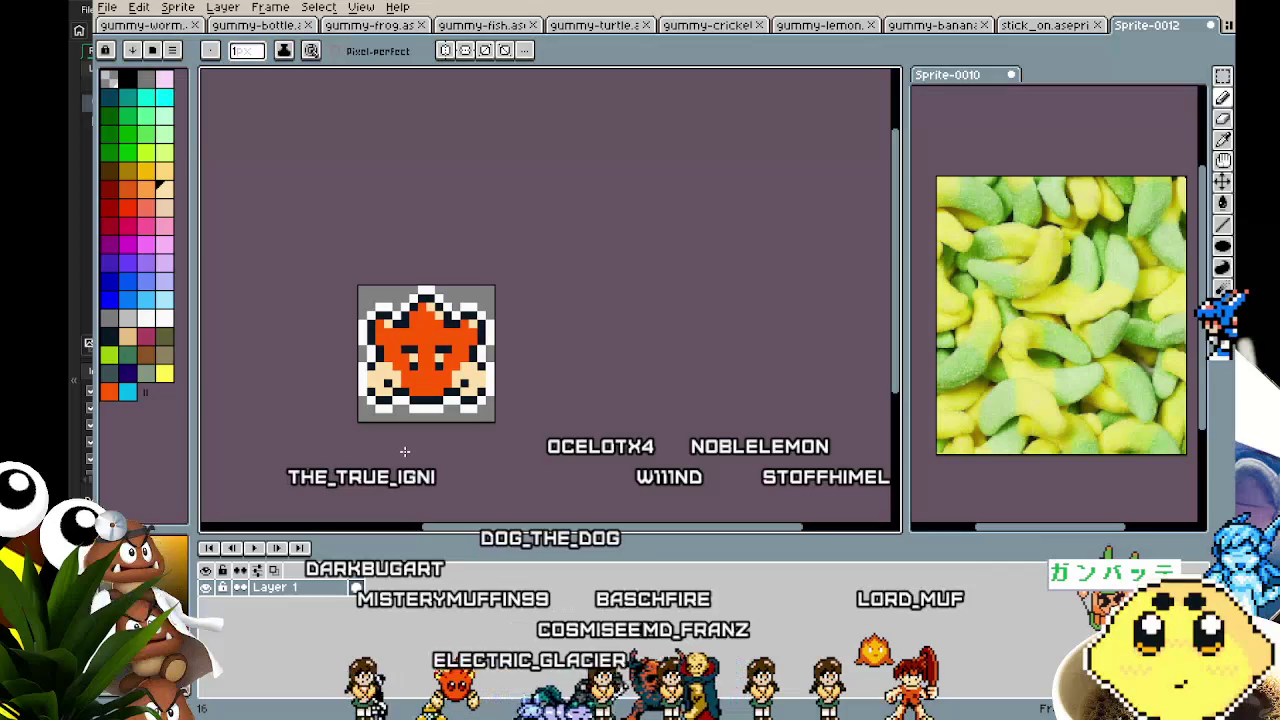
scroll(405, 452, up, 1)
scroll(405, 452, up, 1)
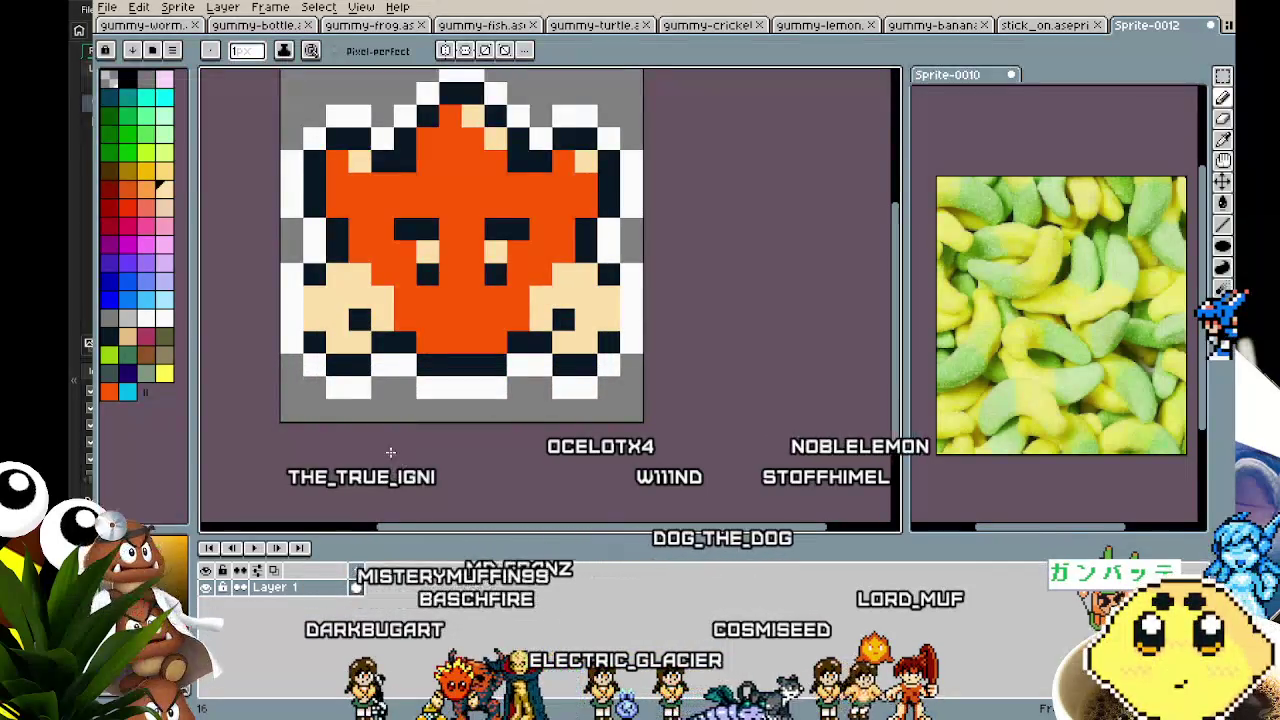
drag(403, 451, 379, 506)
- Add a second animation frame and select the whole canvas
right_click(365, 580)
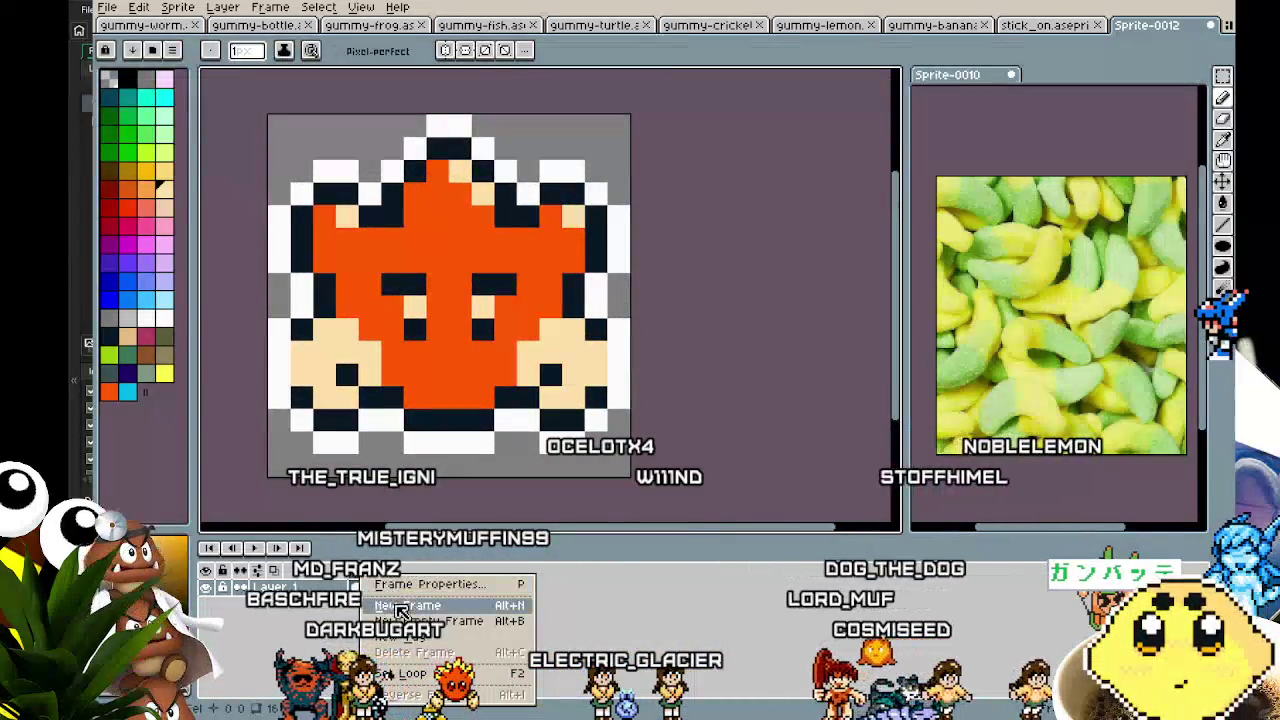
click(400, 615)
key(m)
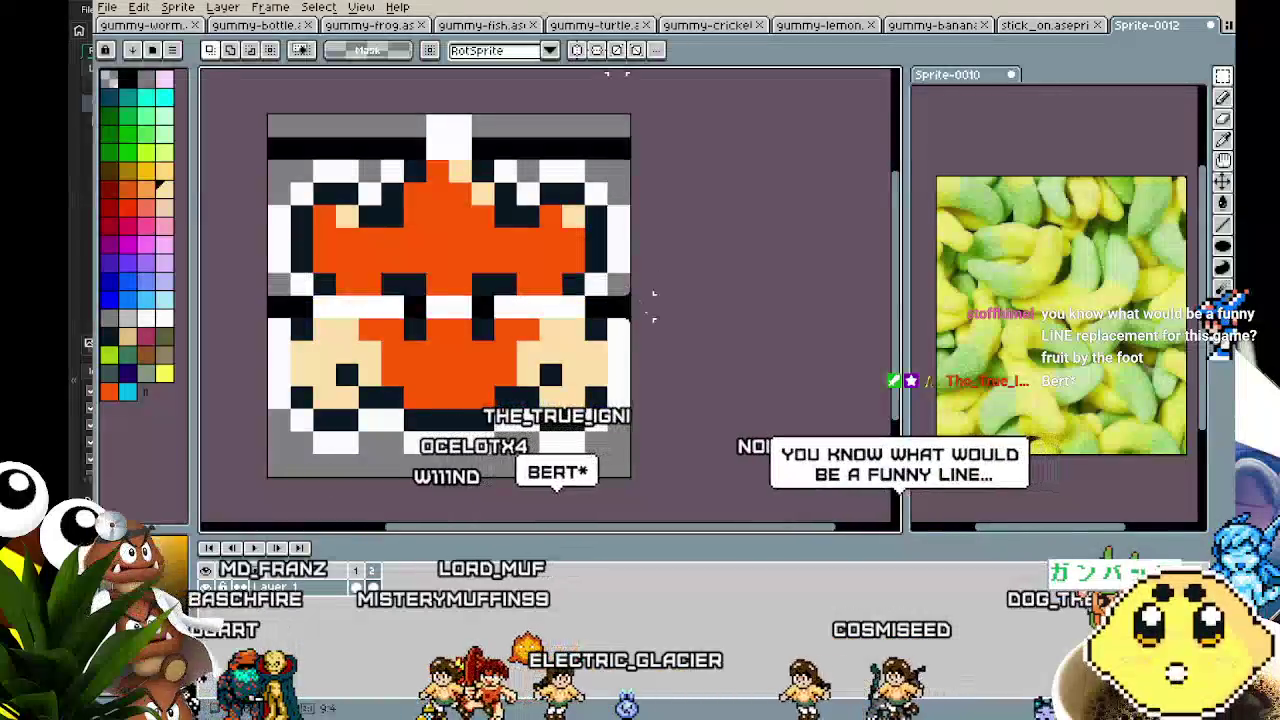
key(ctrl+a)
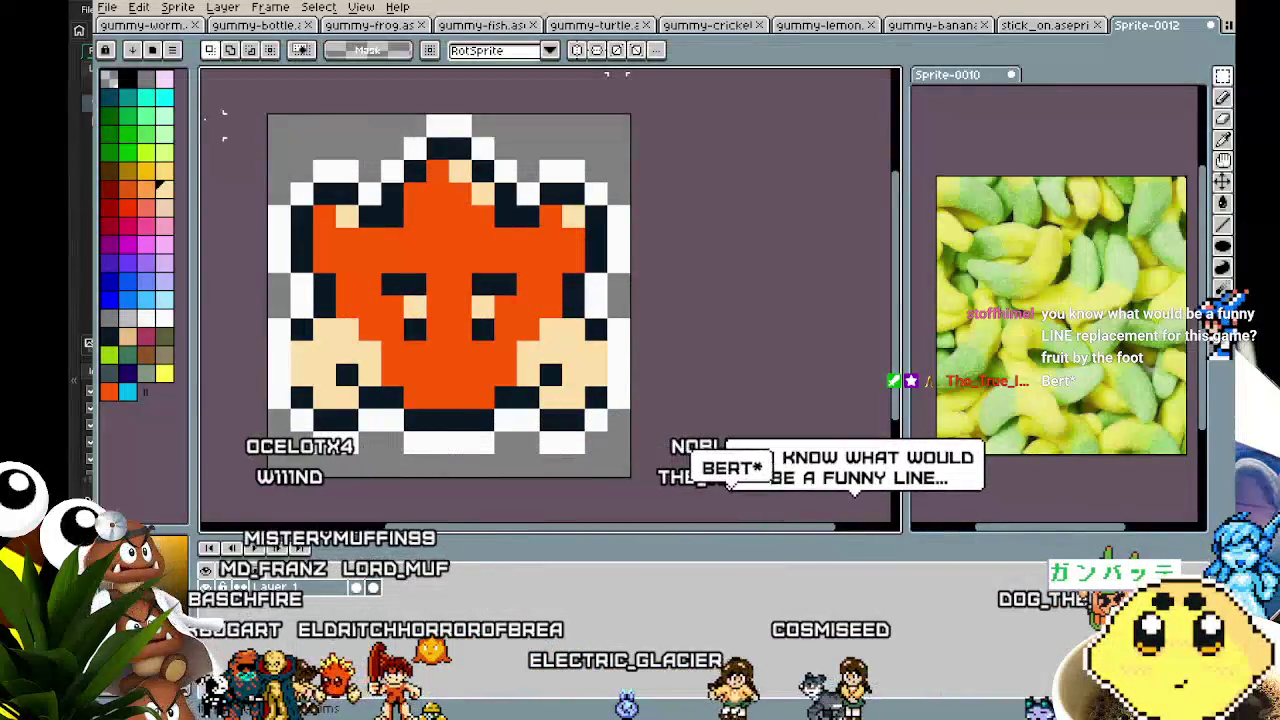
- Undo an accidental drag to restore the original eye row
scroll(240, 378, down, 1)
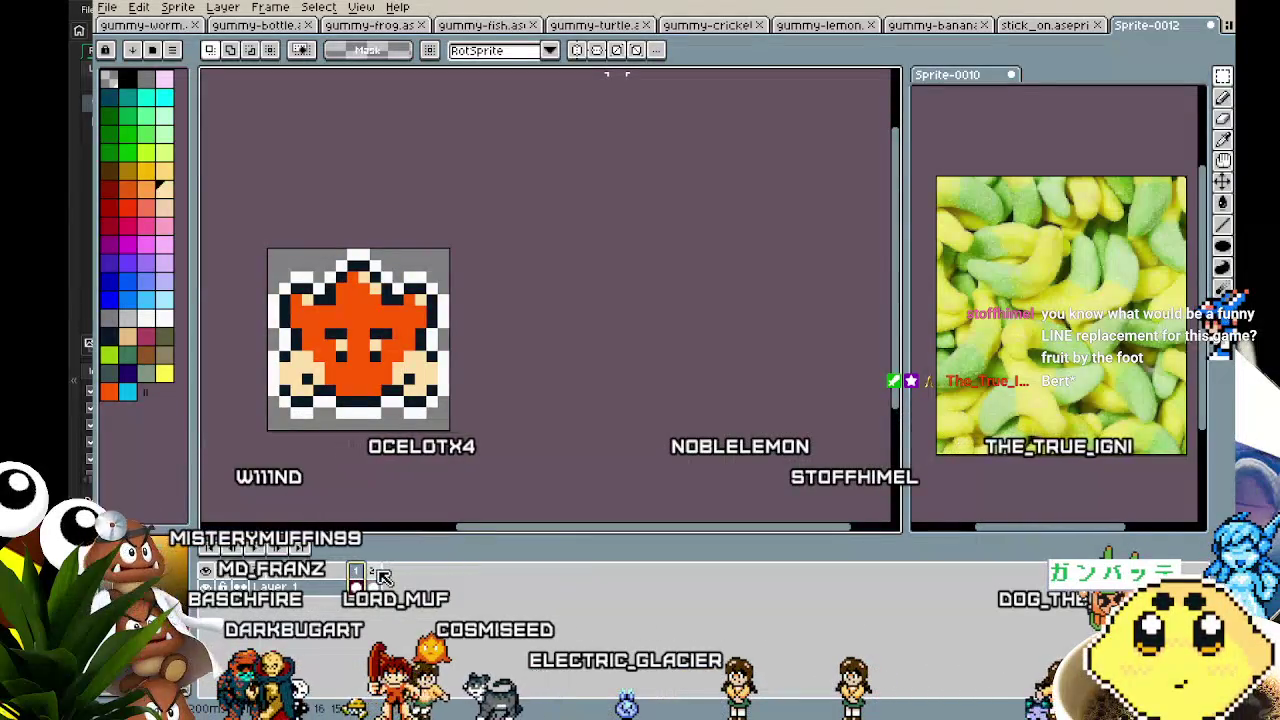
scroll(326, 475, up, 2)
scroll(370, 493, down, 1)
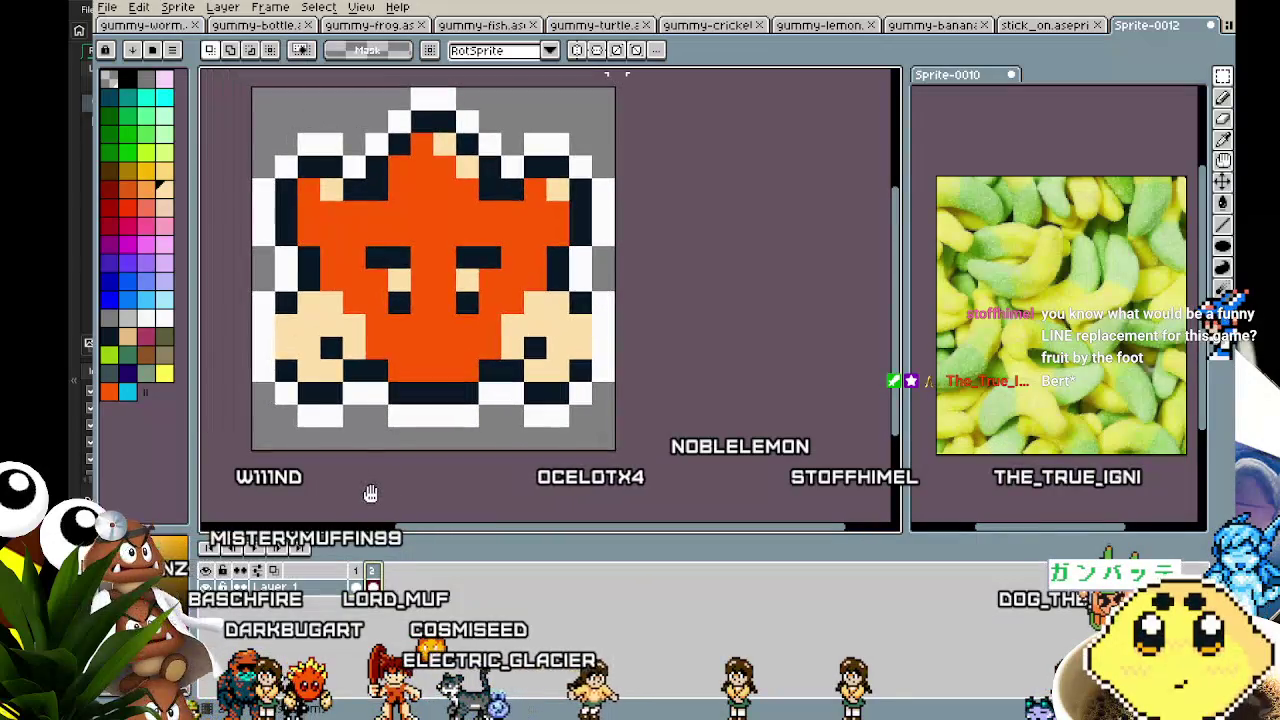
drag(258, 257, 636, 257)
key(ctrl+z)
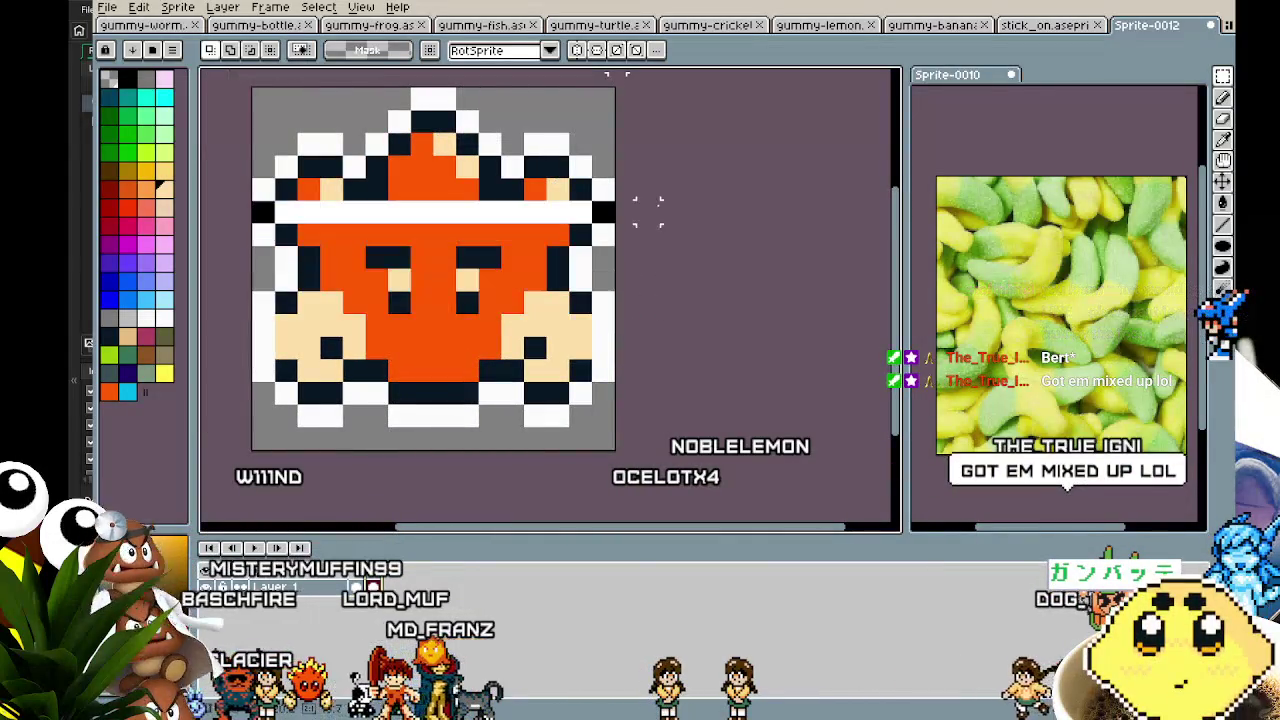
key(ctrl+z)
- Move the sprite's lower rows up one pixel and commit the change
drag(252, 258, 700, 452)
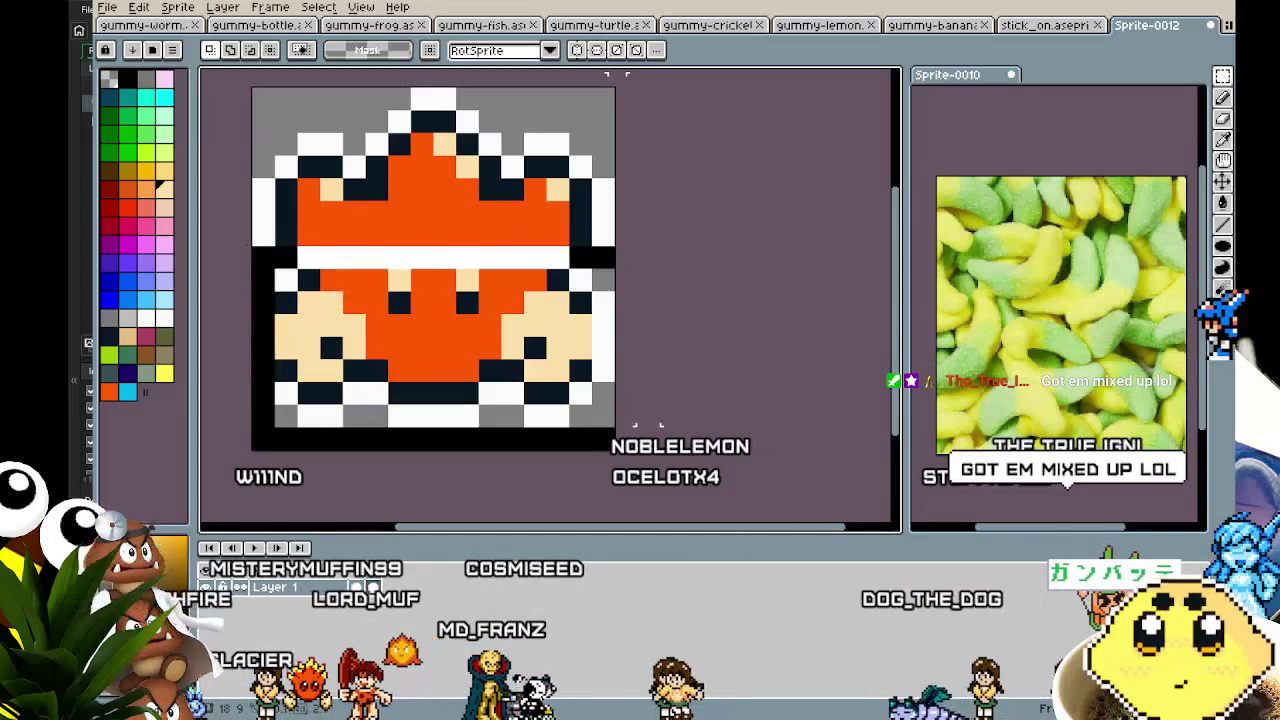
key(Up)
key(Down)
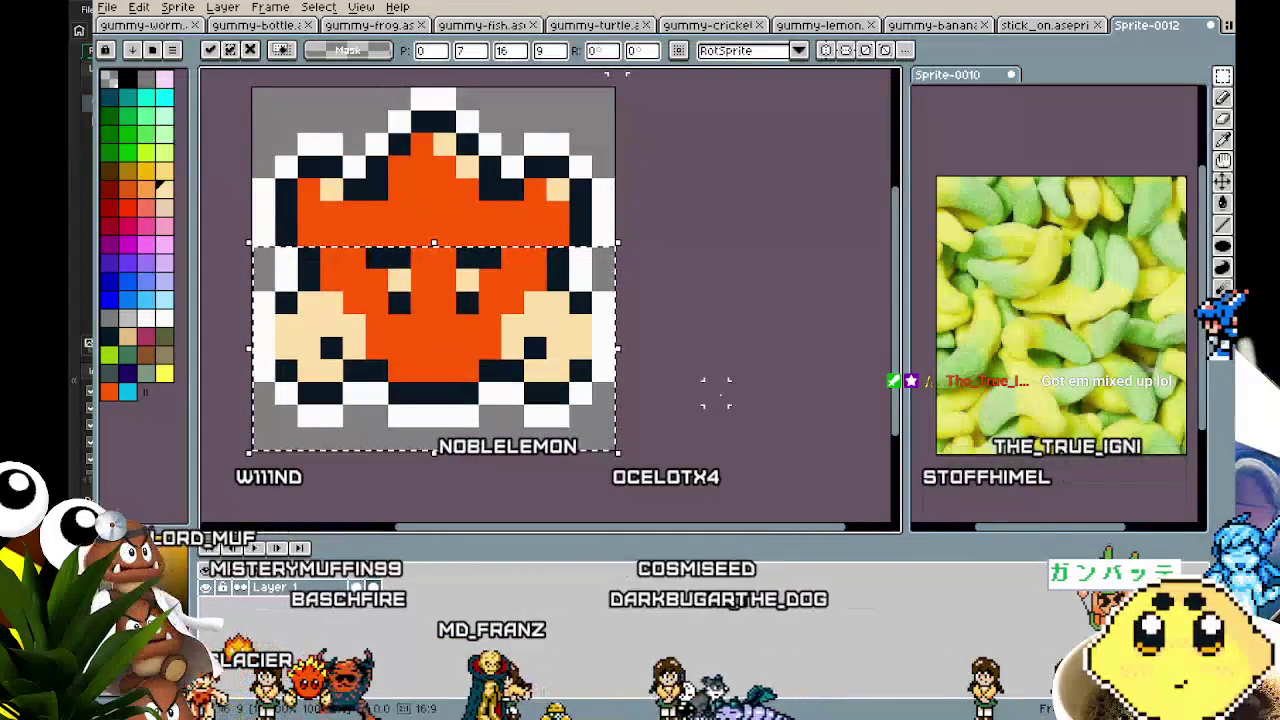
key(Up)
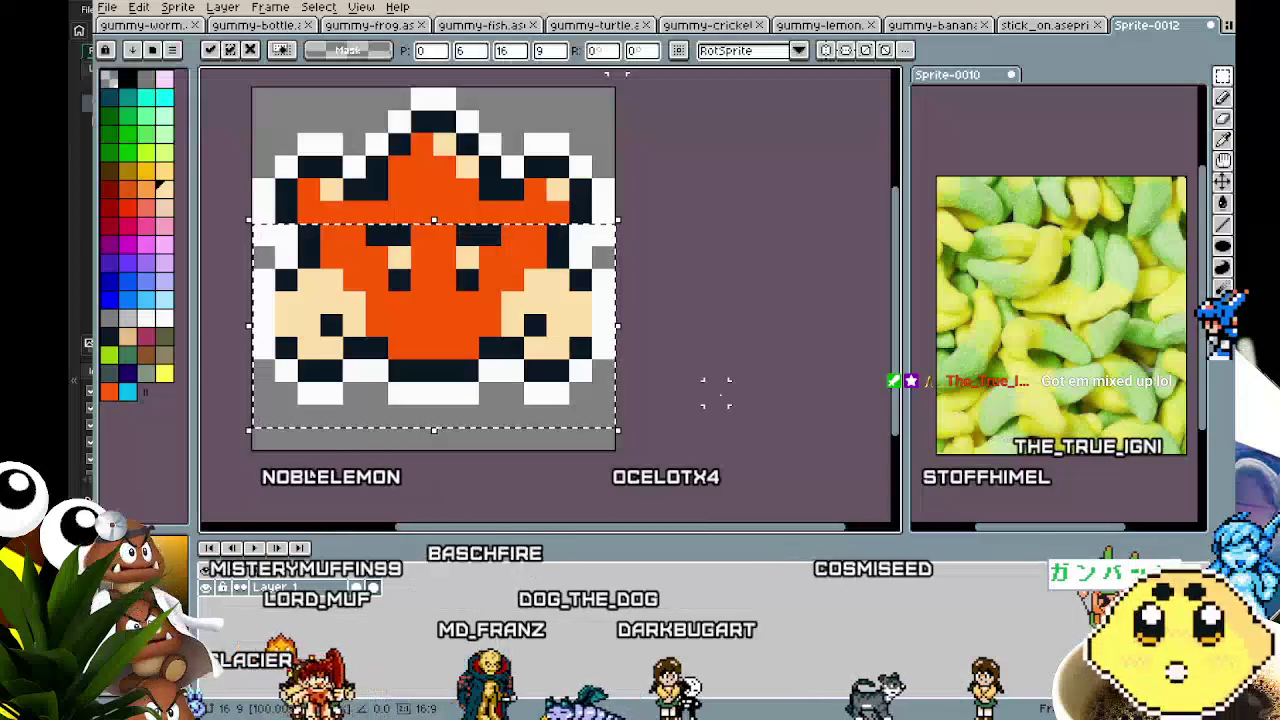
click(715, 392)
- Try shifting the sprite's left half one pixel right, then undo it and earlier edits
scroll(471, 434, up, 2)
mouse_move(262, 126)
mouse_down()
mouse_move(448, 494)
mouse_move(460, 492)
mouse_up()
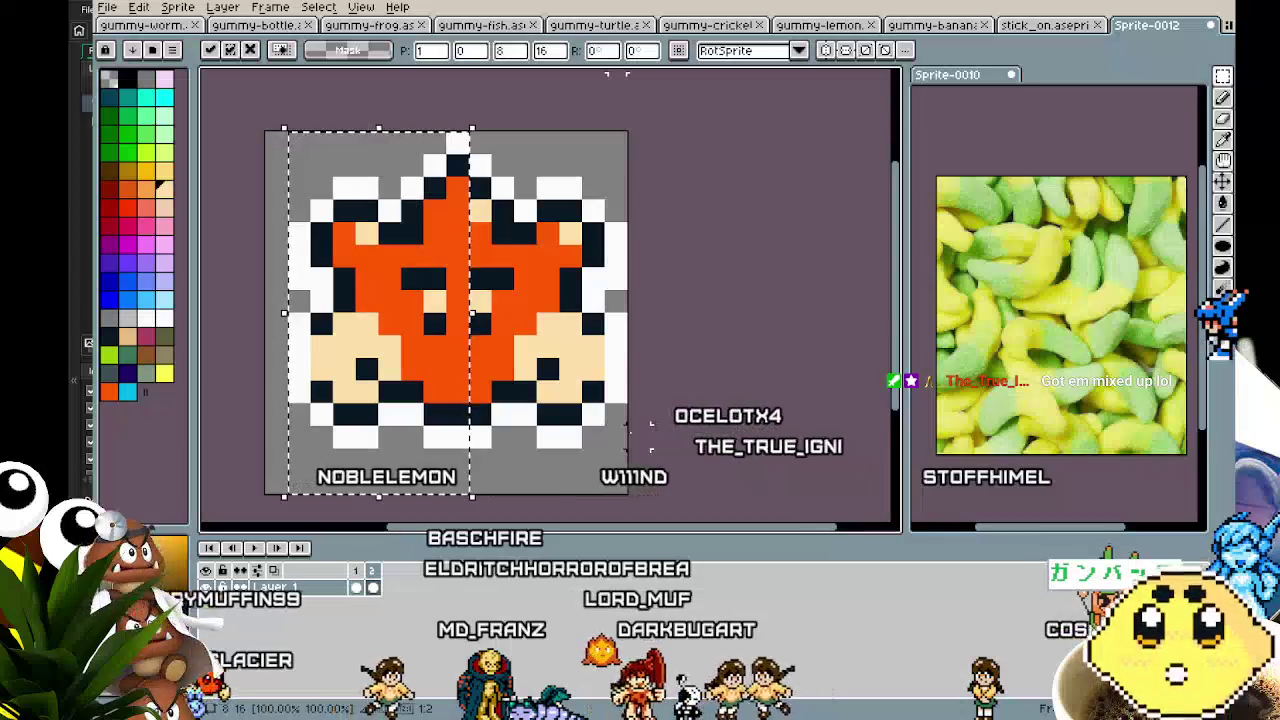
key(Return)
key(ctrl+z)
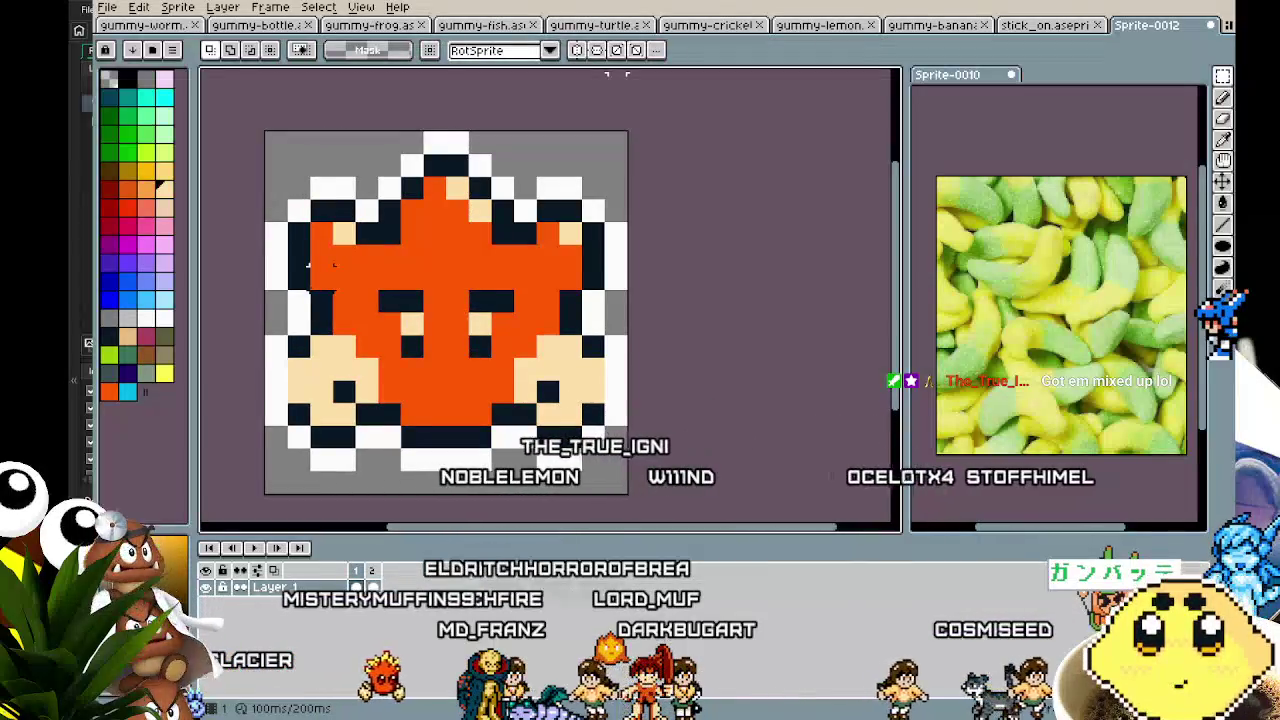
key(ctrl+y)
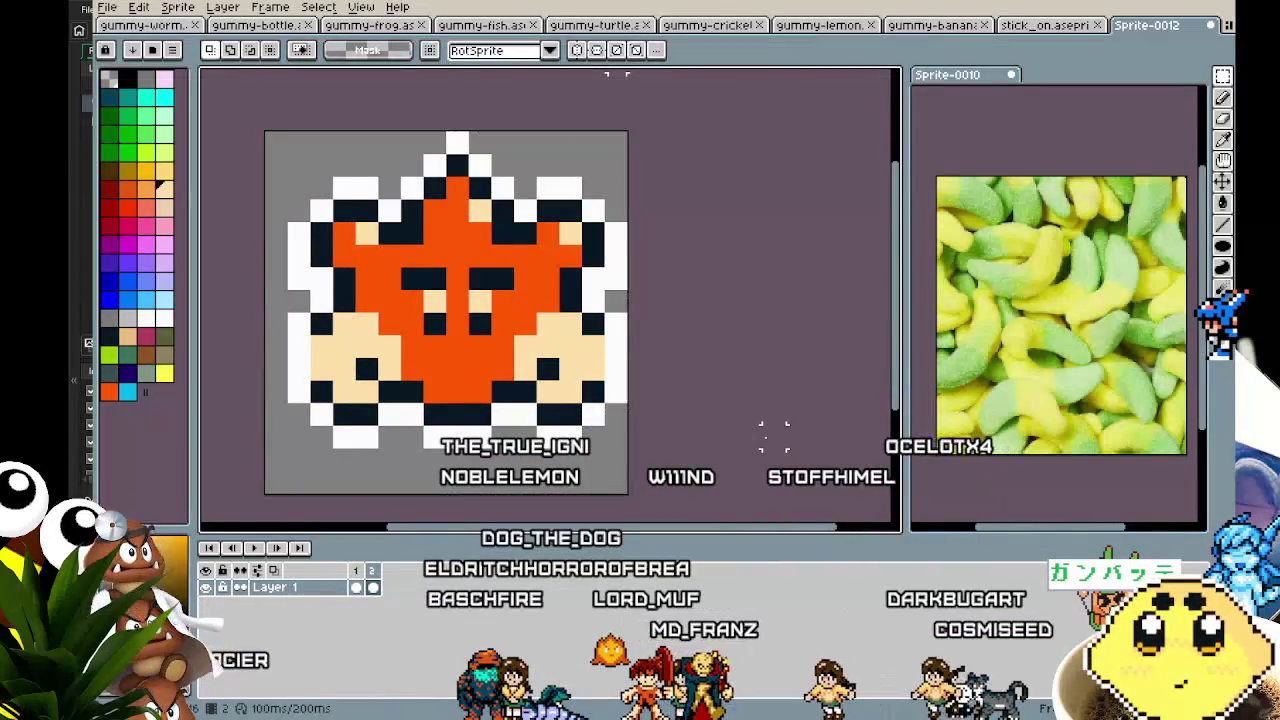
key(ctrl+z)
key(ctrl+z)
key(ctrl+z)
key(ctrl+z)
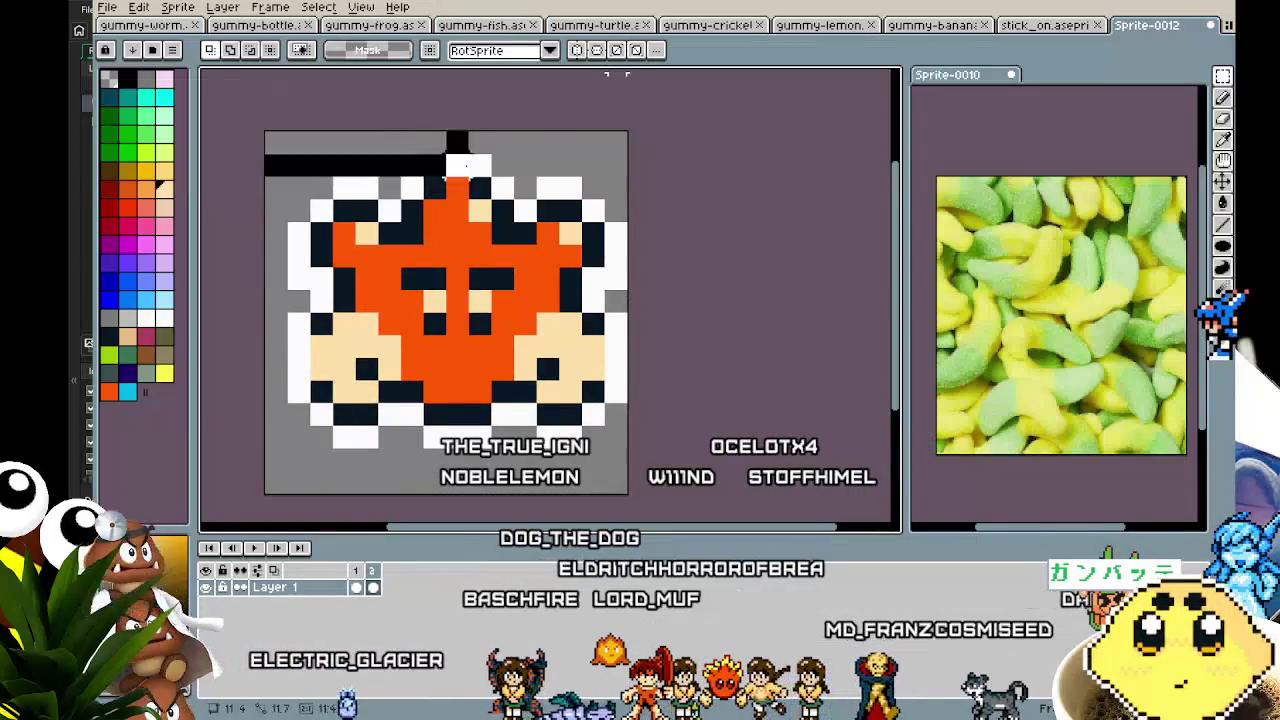
key(ctrl+z)
key(ctrl+z)
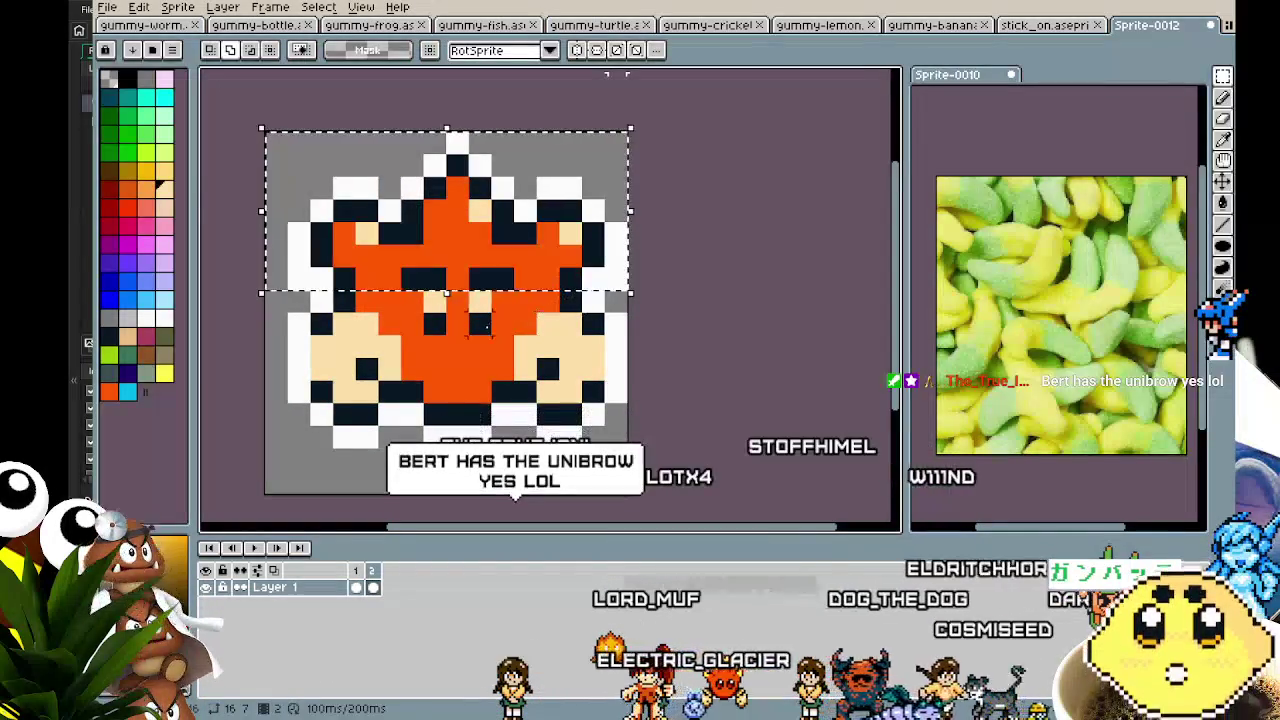
key(ctrl+z)
- Test pasting shifted copies of the sprite, cancelling each and undoing another face edit
key(ctrl+v)
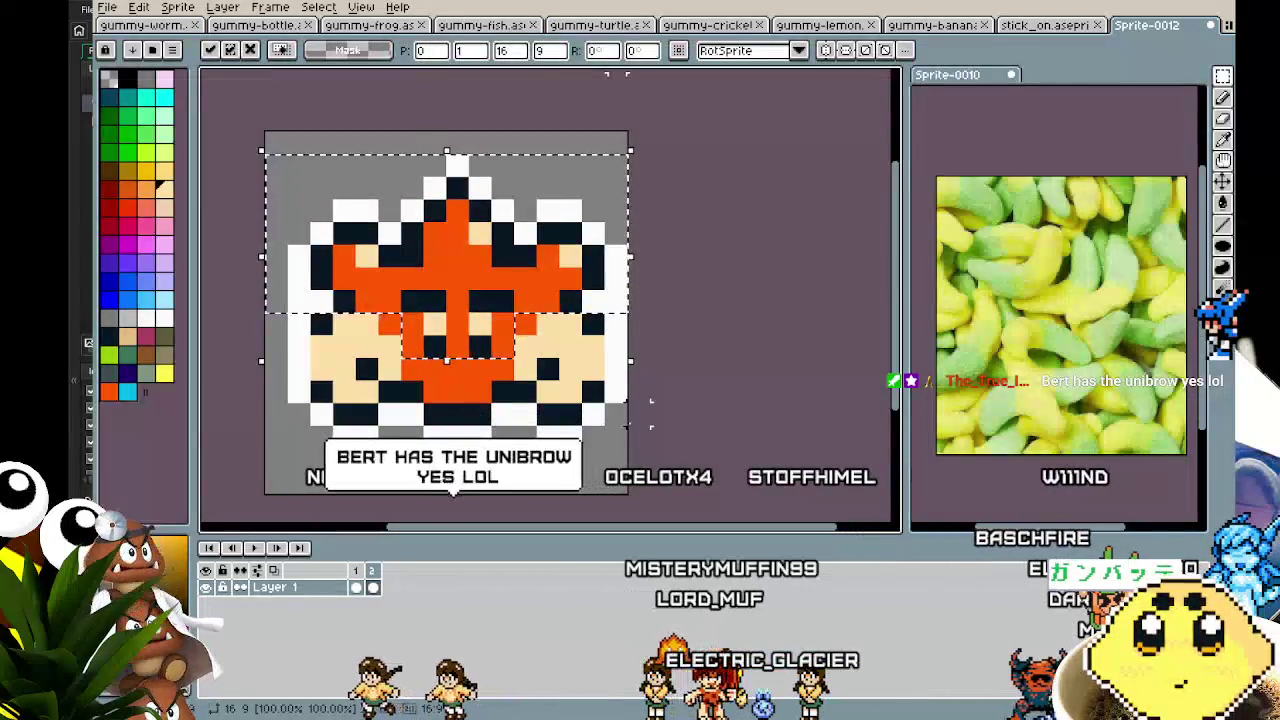
key(Escape)
key(ctrl+z)
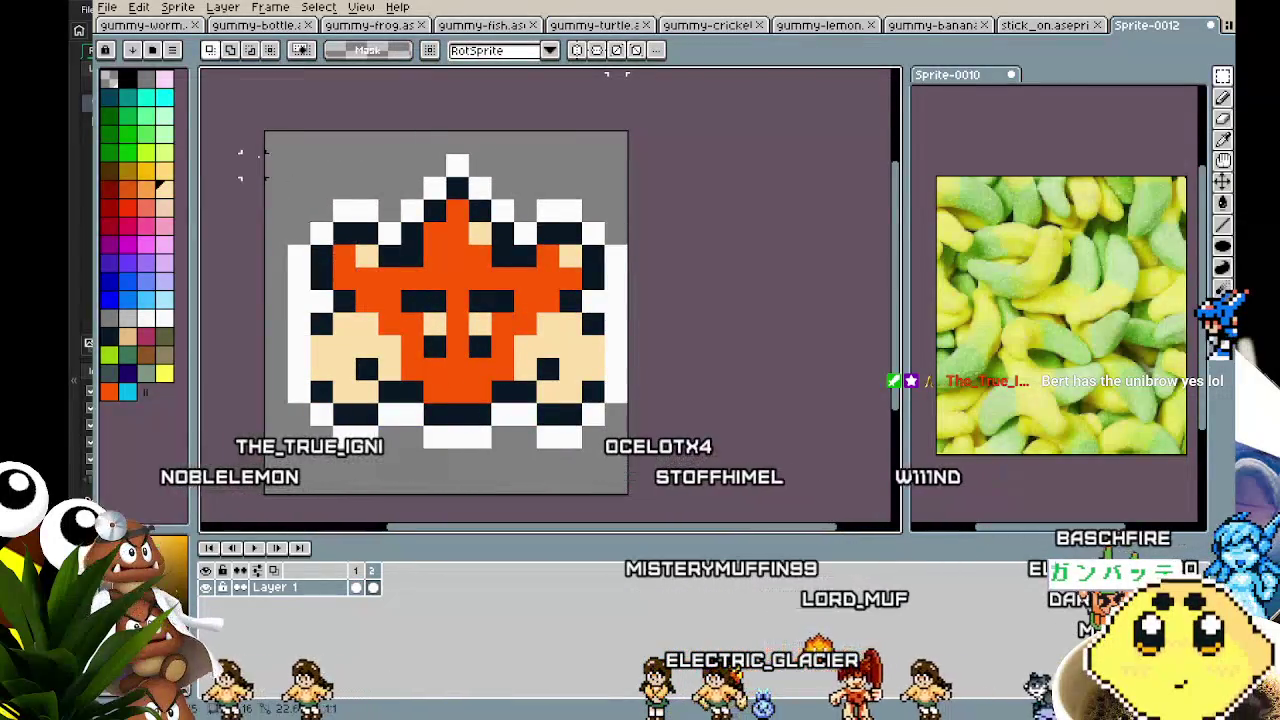
key(ctrl+v)
key(Escape)
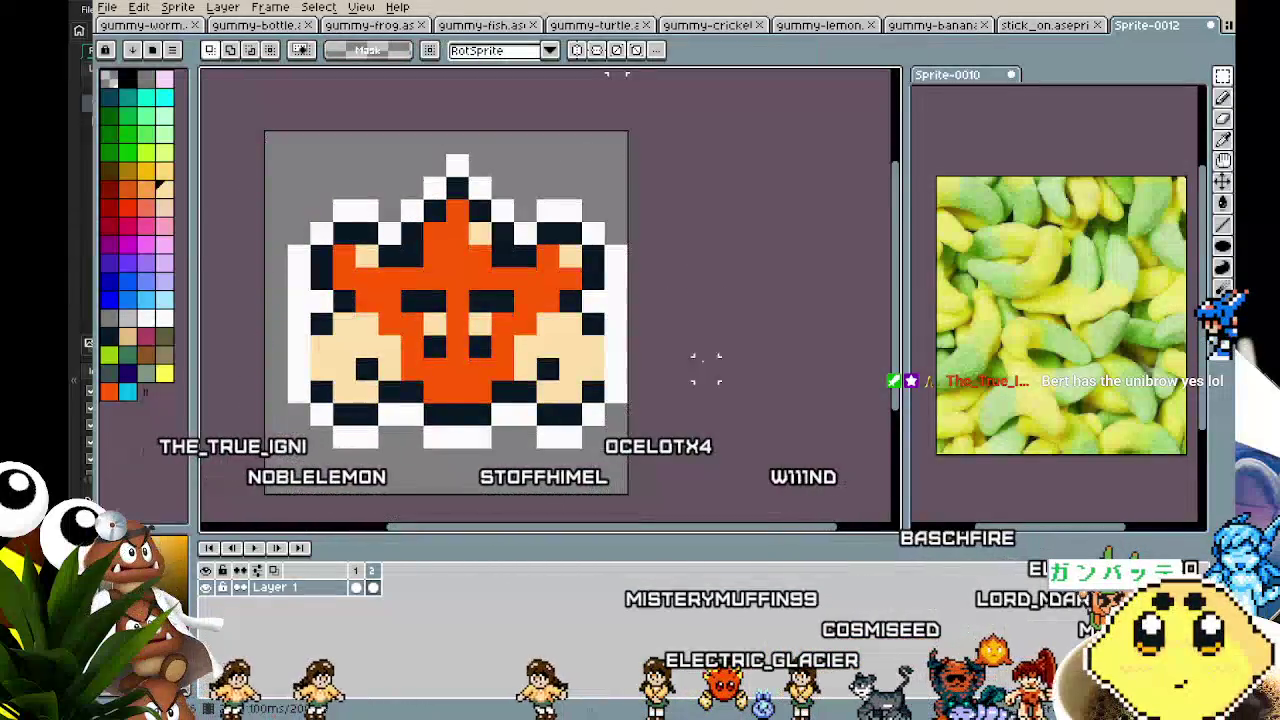
scroll(702, 458, down, 4)
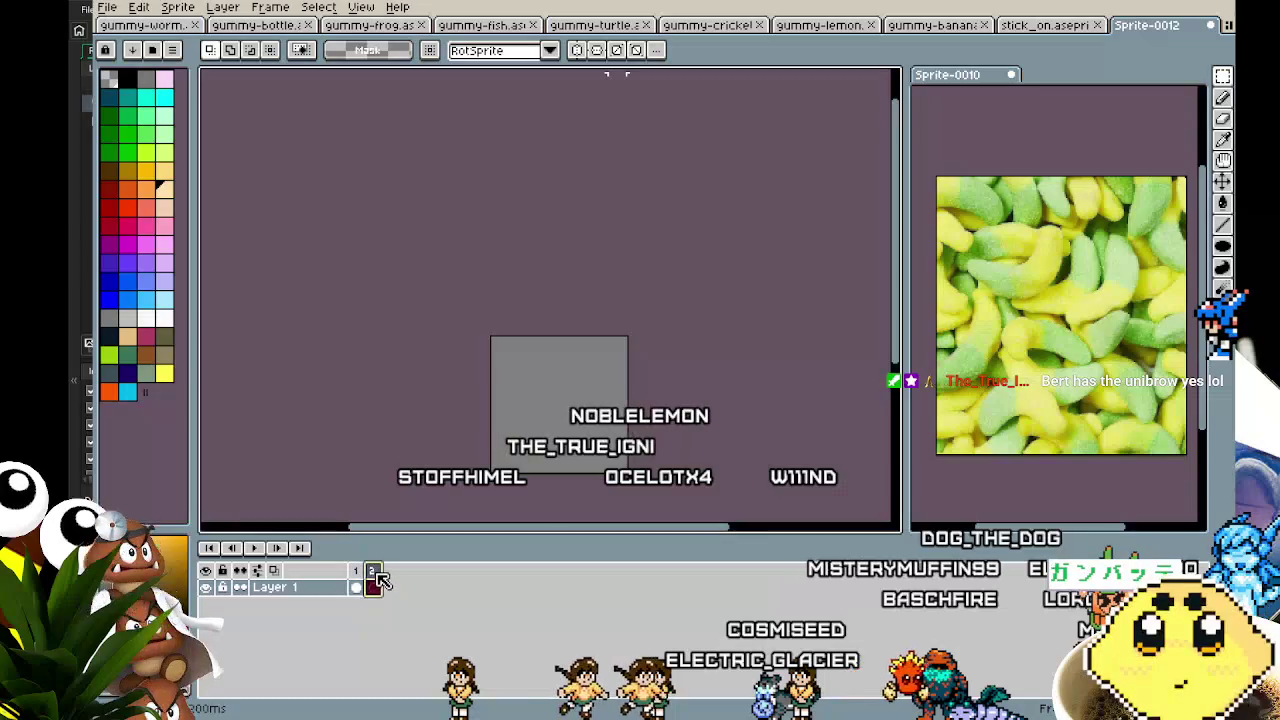
- Put the creature into frame 2, scale it down slightly and nudge it right and down
click(403, 603)
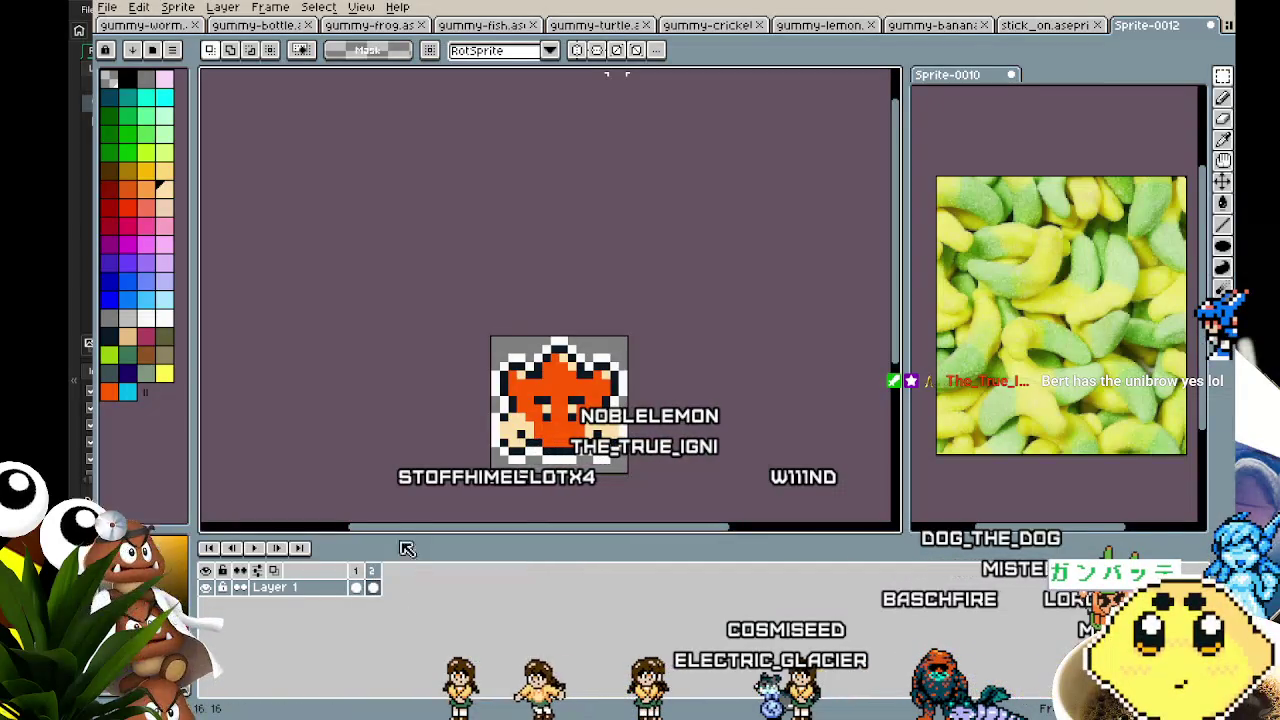
scroll(290, 452, up, 2)
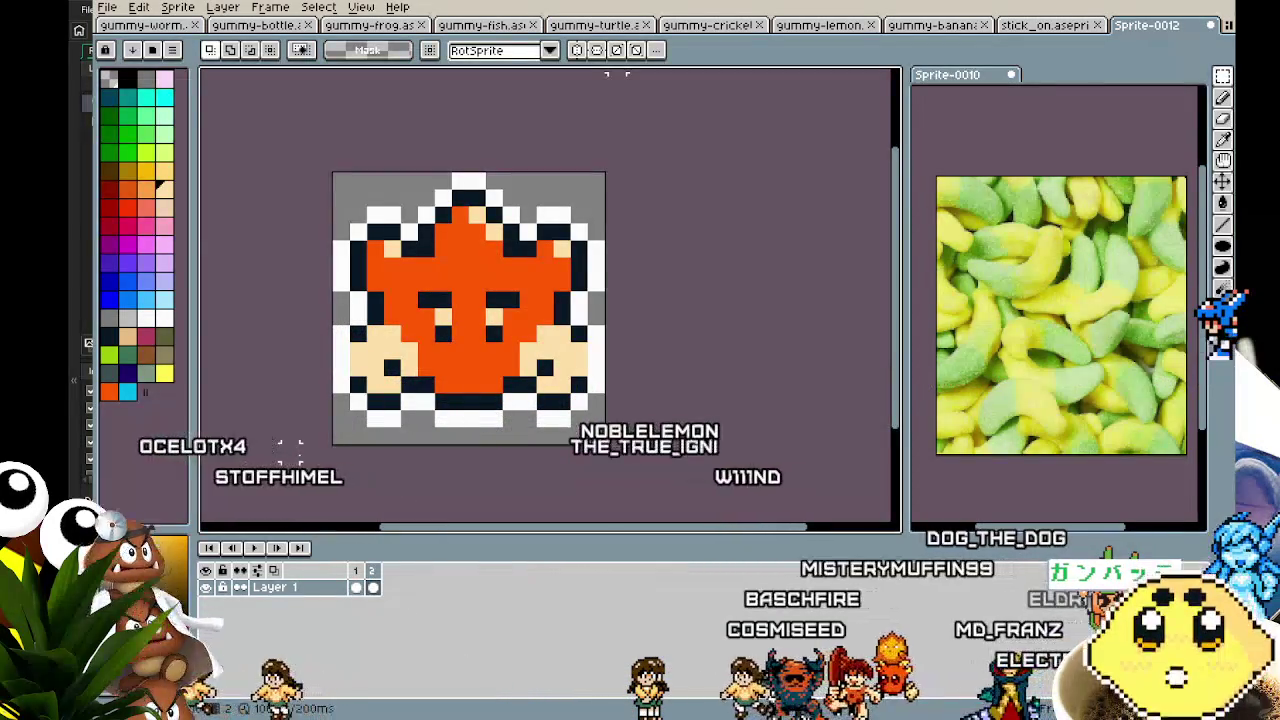
drag(607, 445, 617, 452)
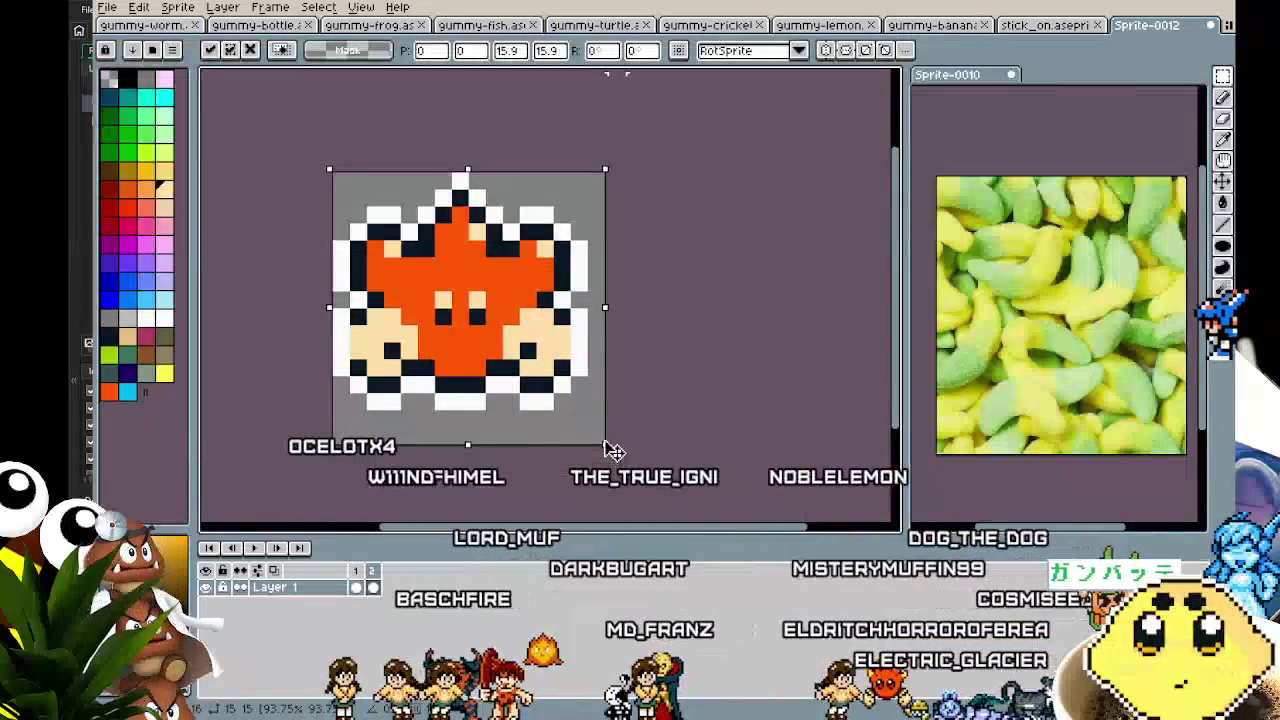
key(Right)
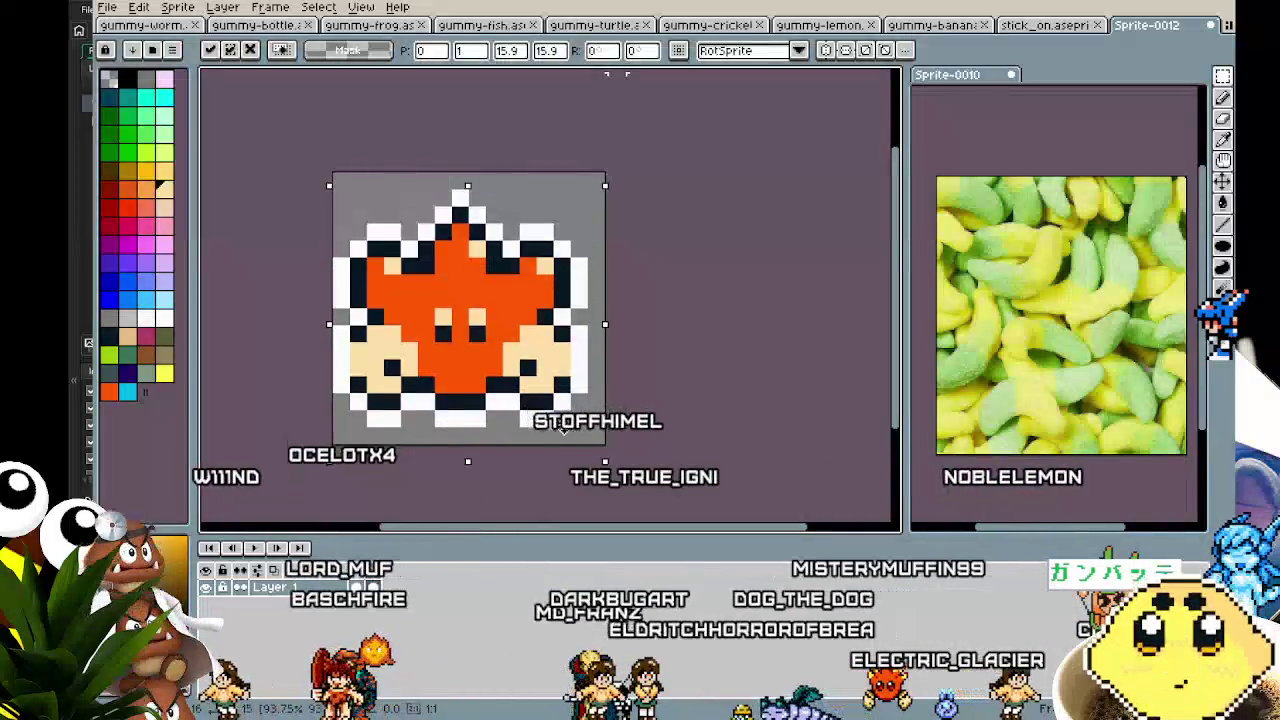
key(Down)
mouse_move(622, 462)
mouse_down()
mouse_move(614, 472)
mouse_move(604, 461)
mouse_up()
key(Down)
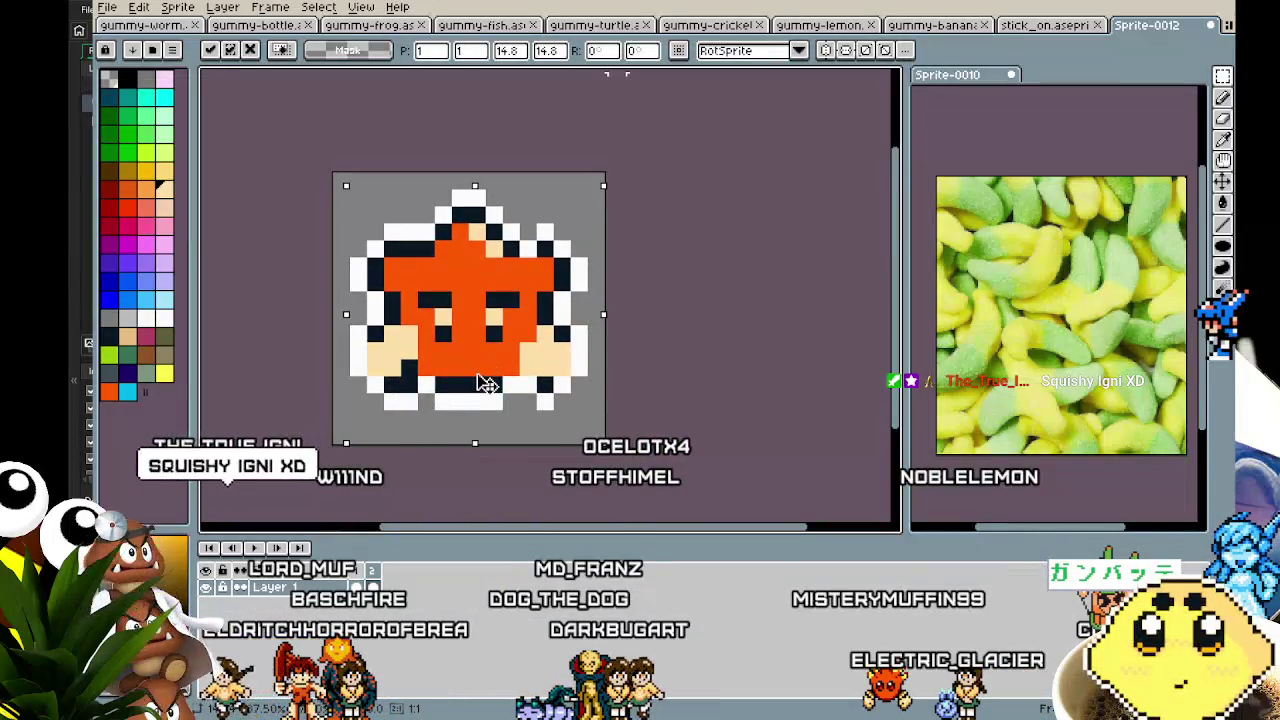
key(Escape)
key(ctrl+z)
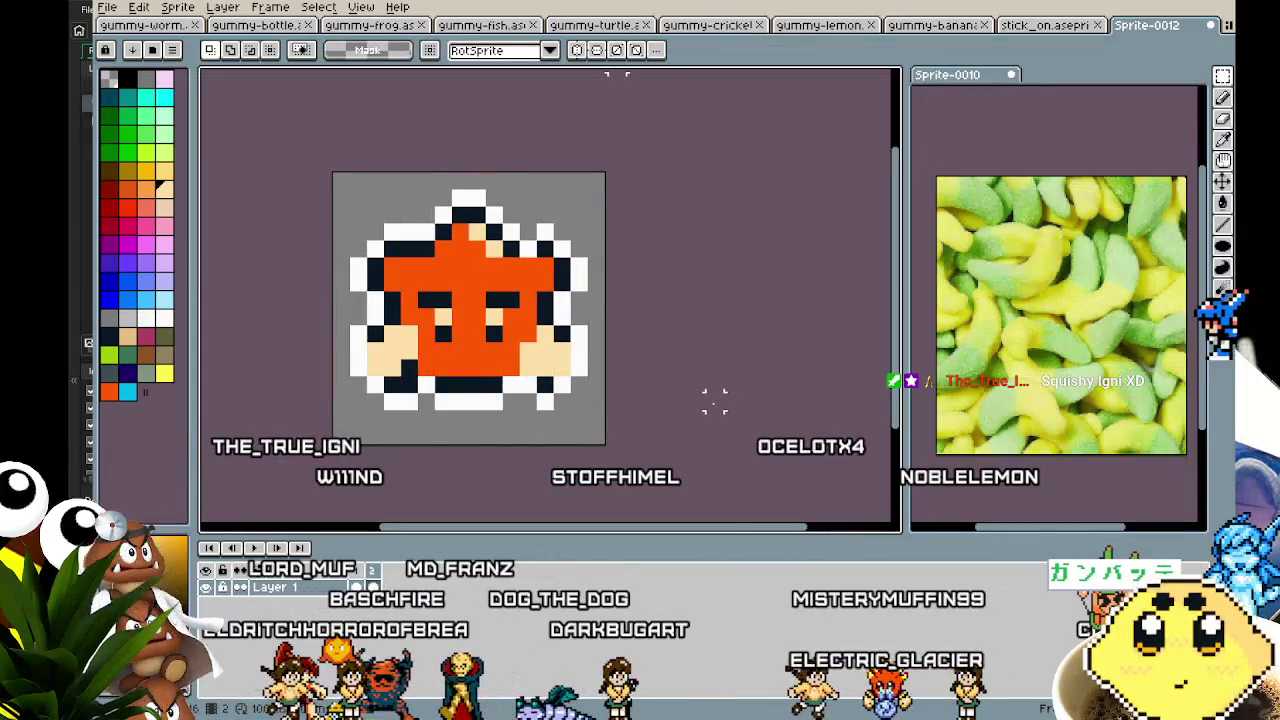
scroll(465, 343, up, 2)
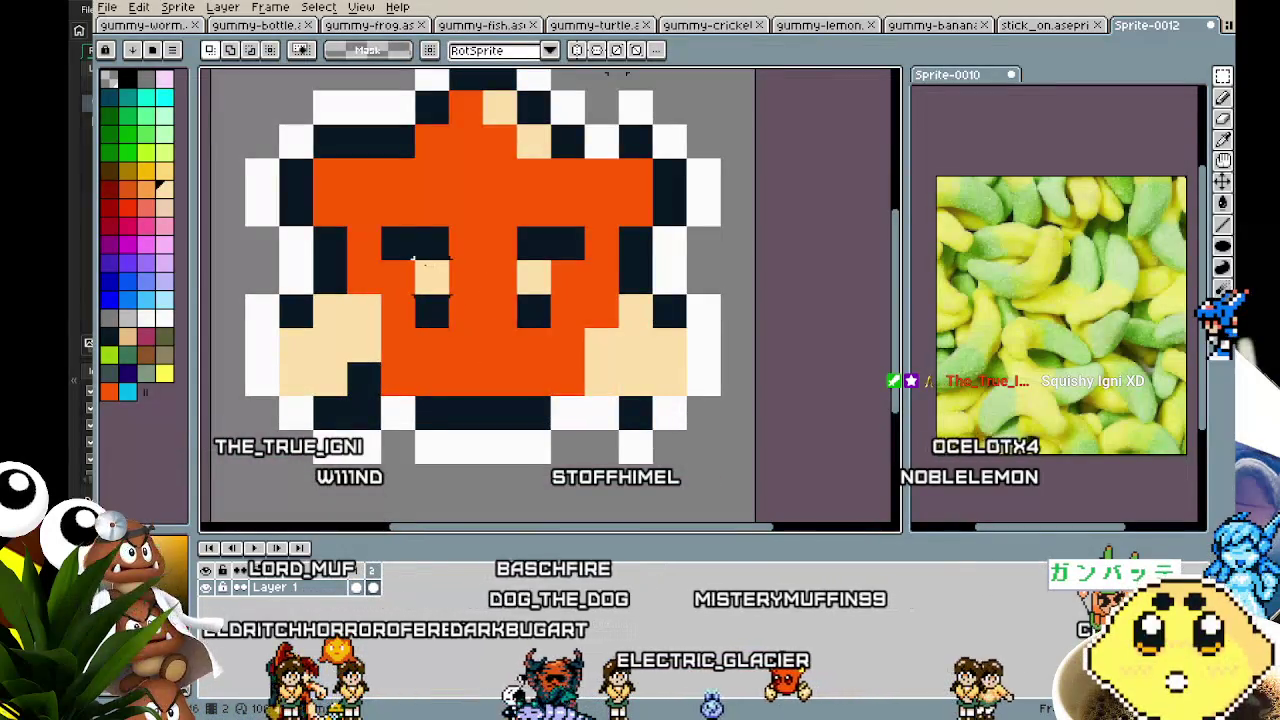
- Select the eye area of the face and shift it up one pixel
drag(380, 226, 588, 298)
key(Up)
scroll(490, 400, down, 3)
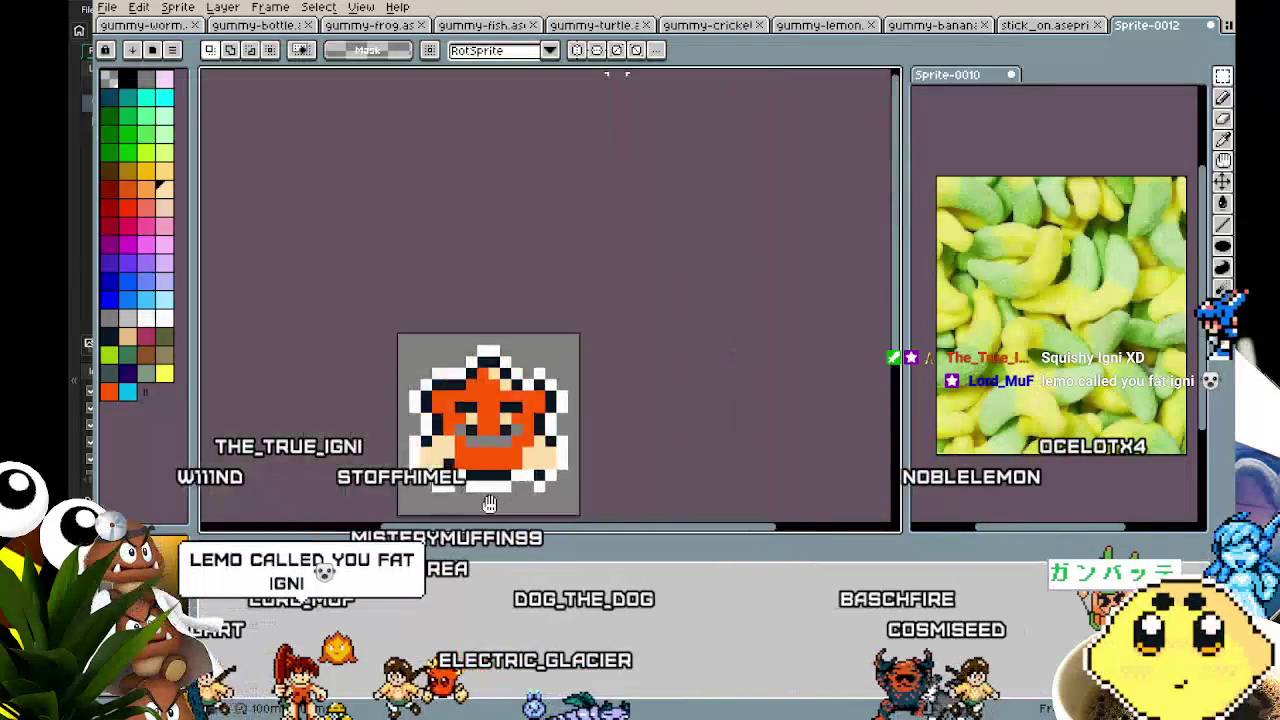
scroll(490, 420, up, 2)
scroll(490, 440, up, 2)
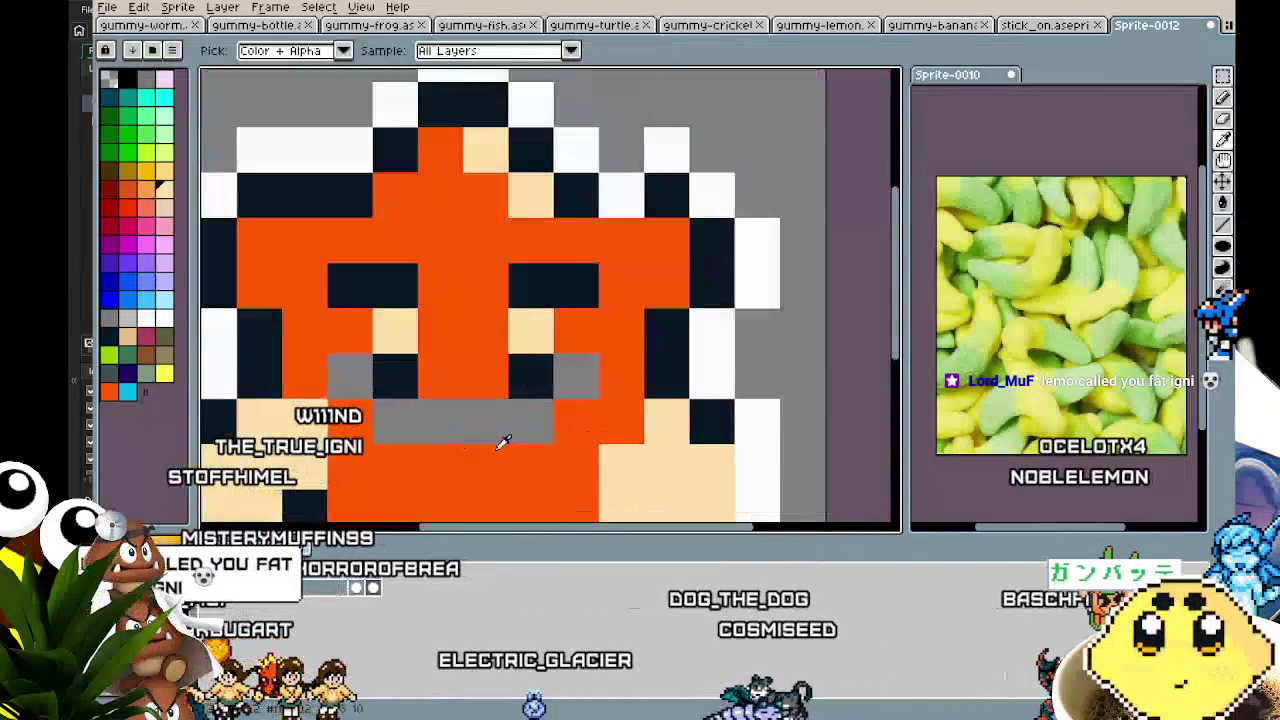
- Paint a stray orange pixel at the lower-left, then undo it
key(b)
scroll(368, 414, down, 4)
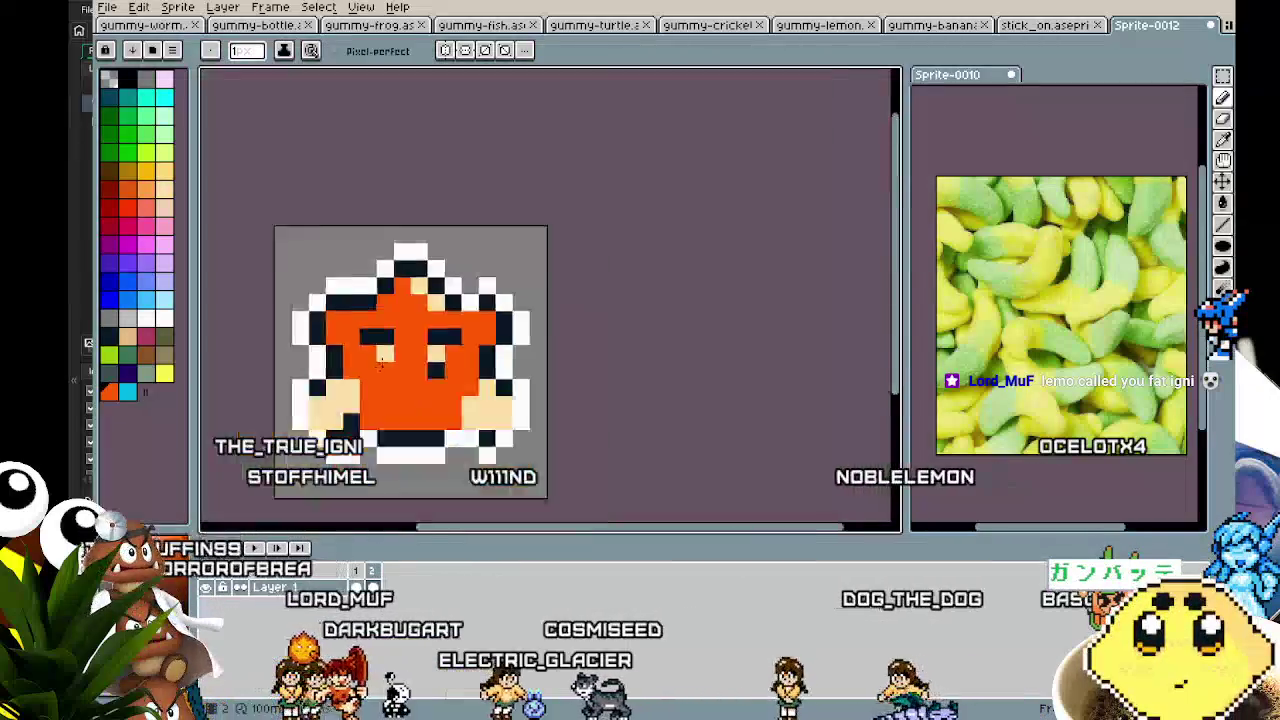
scroll(394, 342, up, 3)
click(394, 342)
scroll(394, 342, up, 1)
key(ctrl+z)
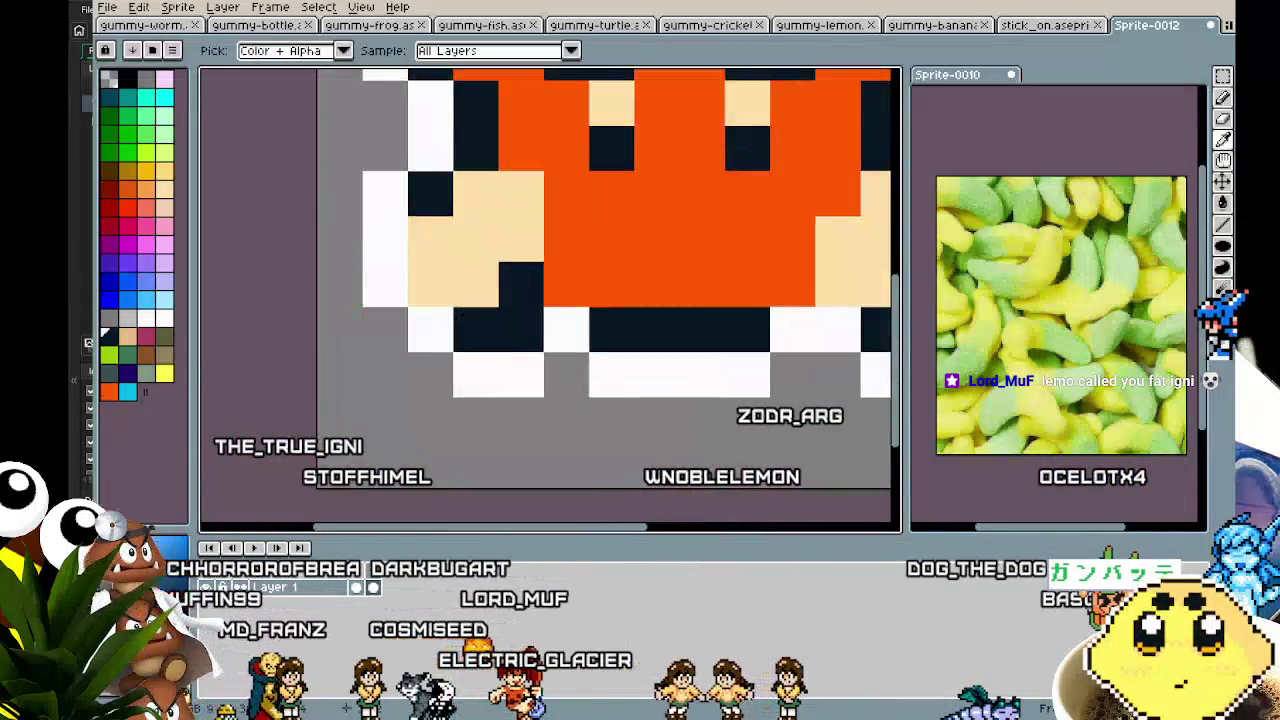
scroll(420, 311, down, 3)
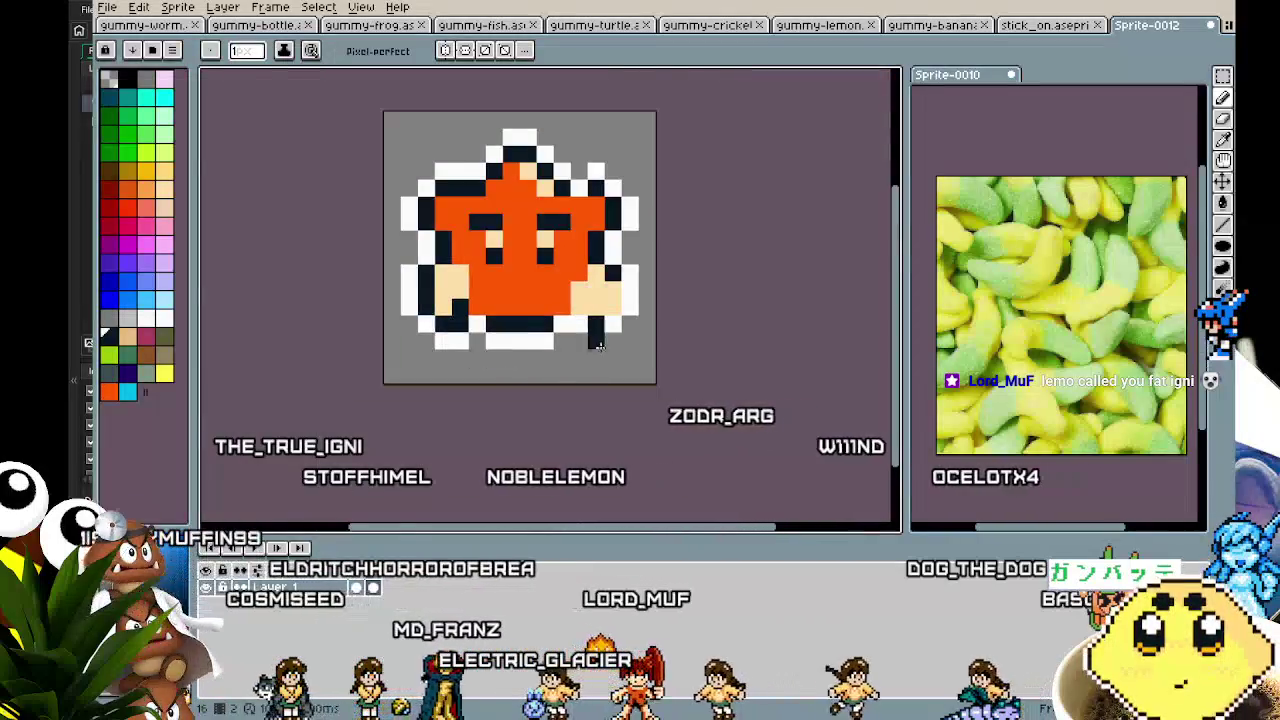
scroll(616, 283, up, 2)
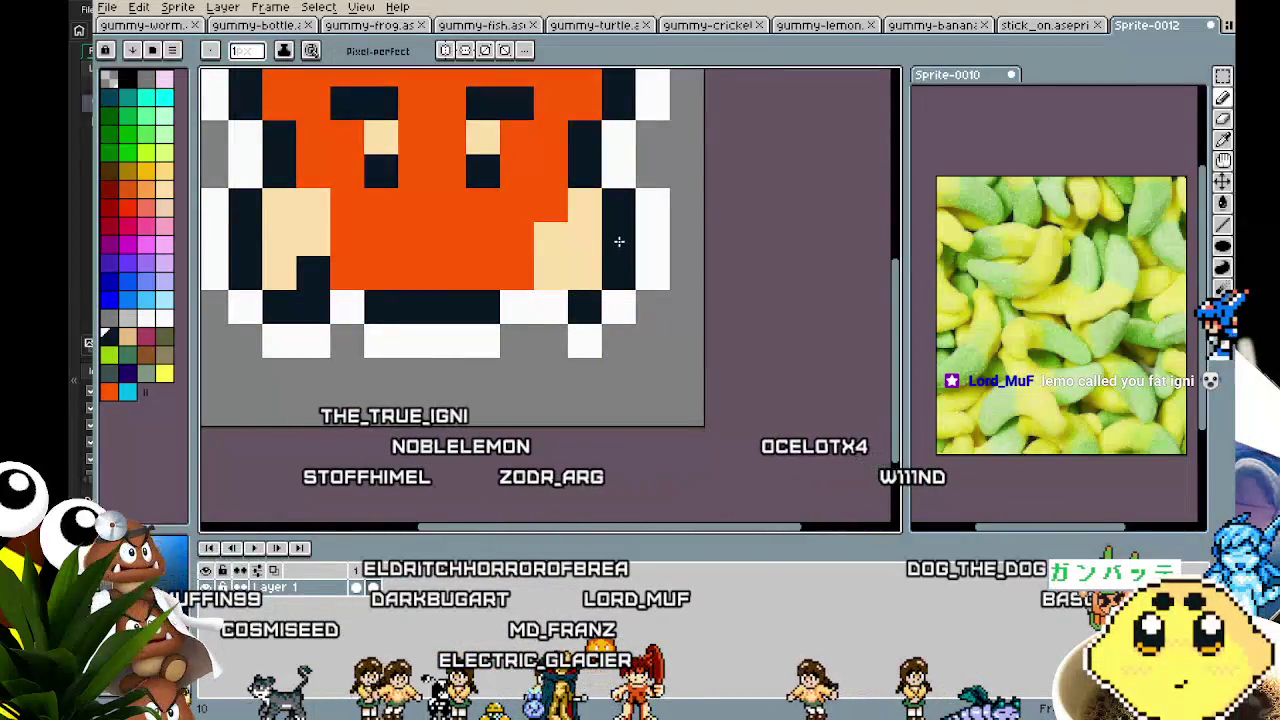
- Undo back to the symmetric top-left outline
scroll(555, 455, down, 3)
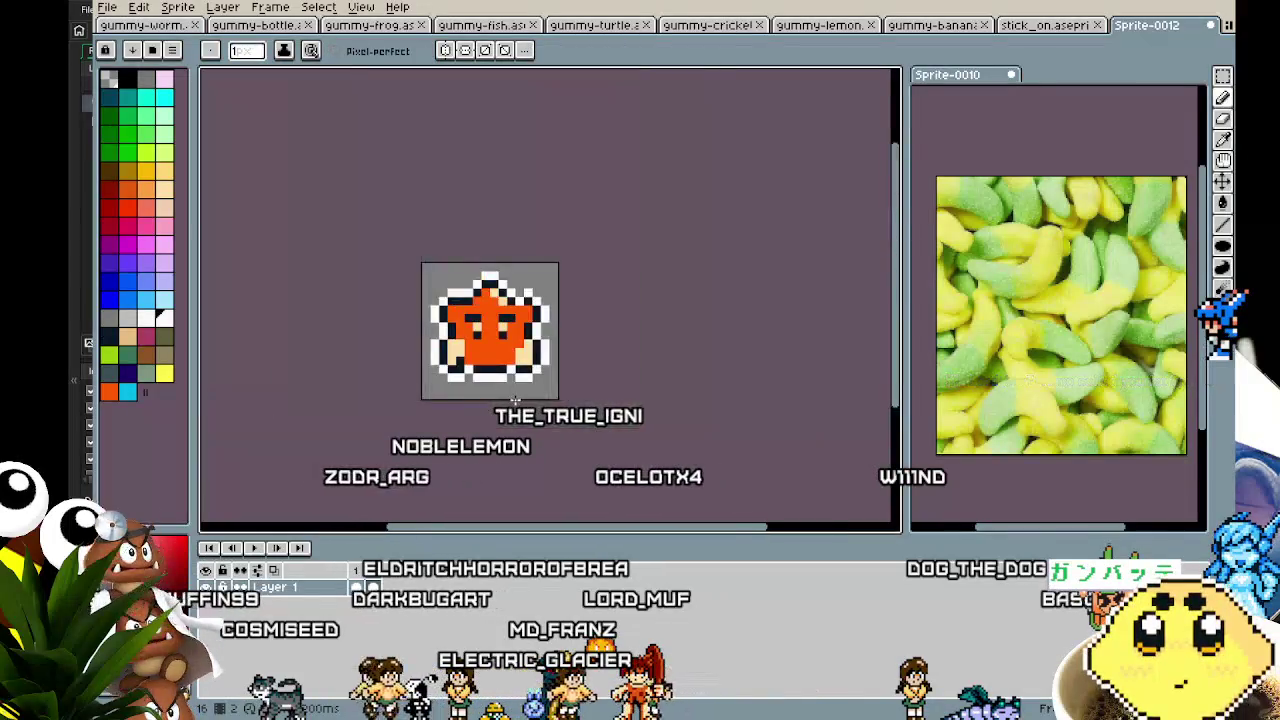
scroll(500, 408, up, 3)
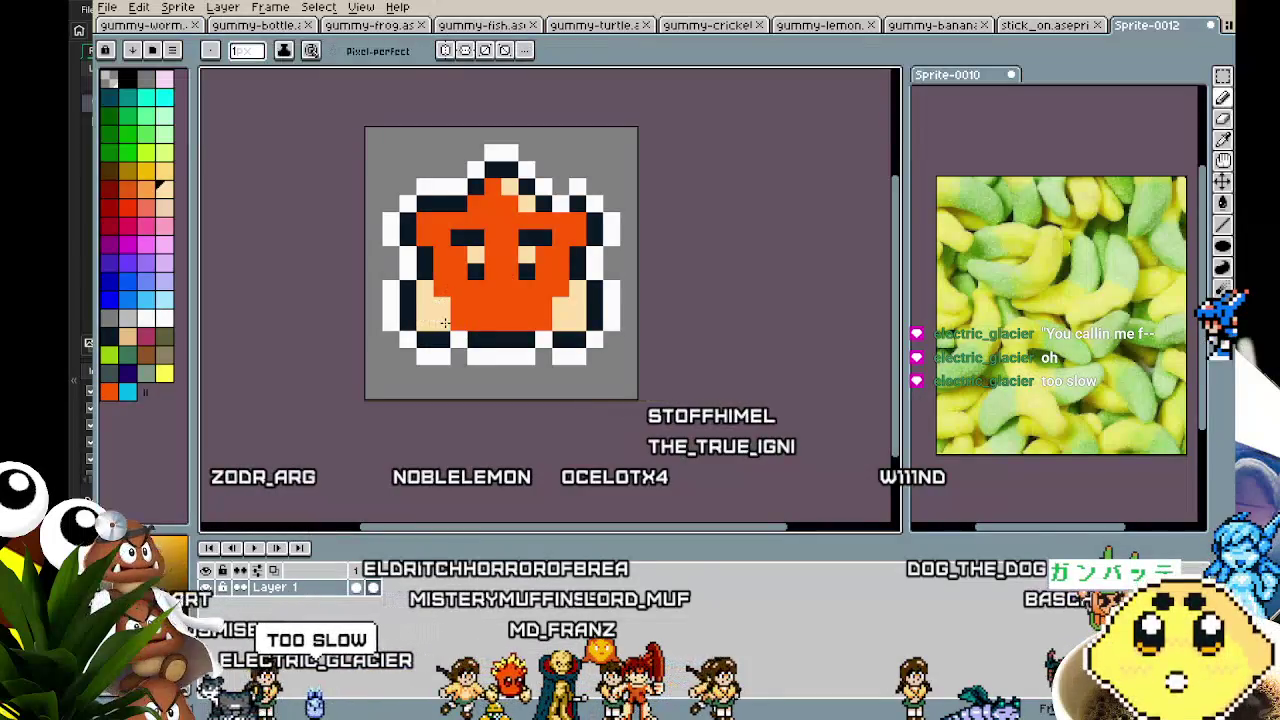
scroll(437, 398, down, 3)
scroll(437, 398, up, 3)
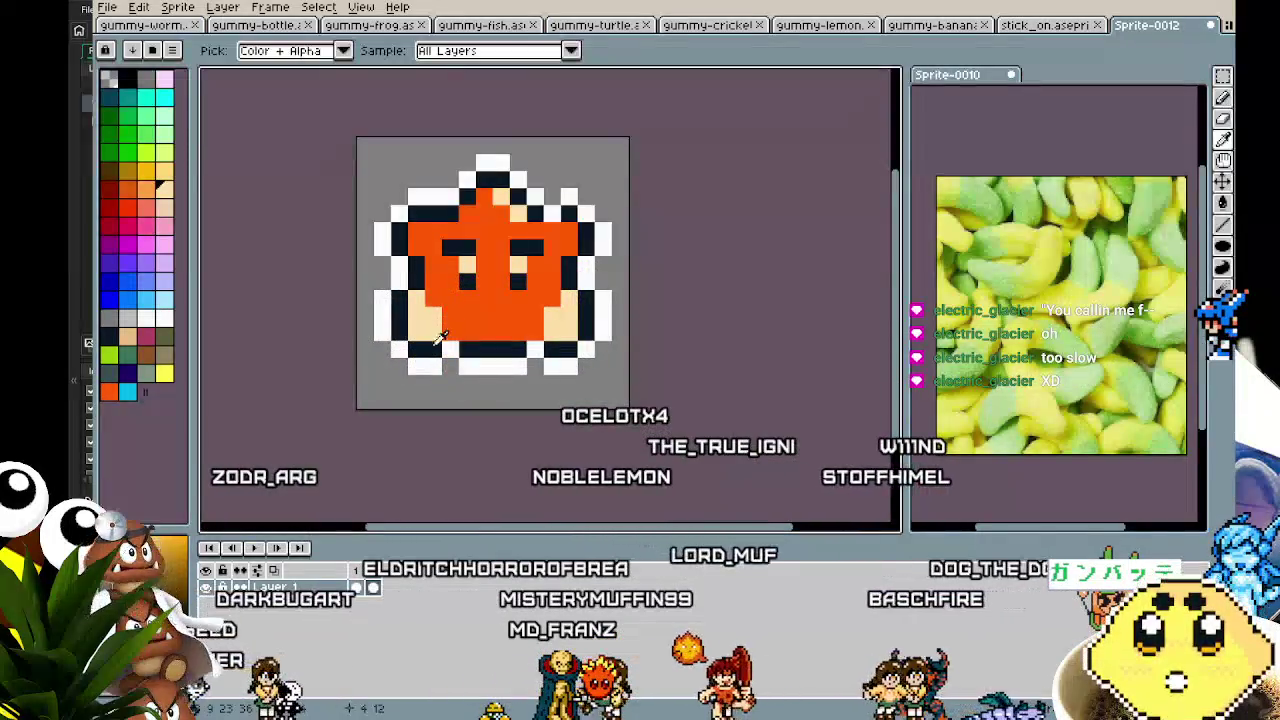
scroll(506, 434, down, 3)
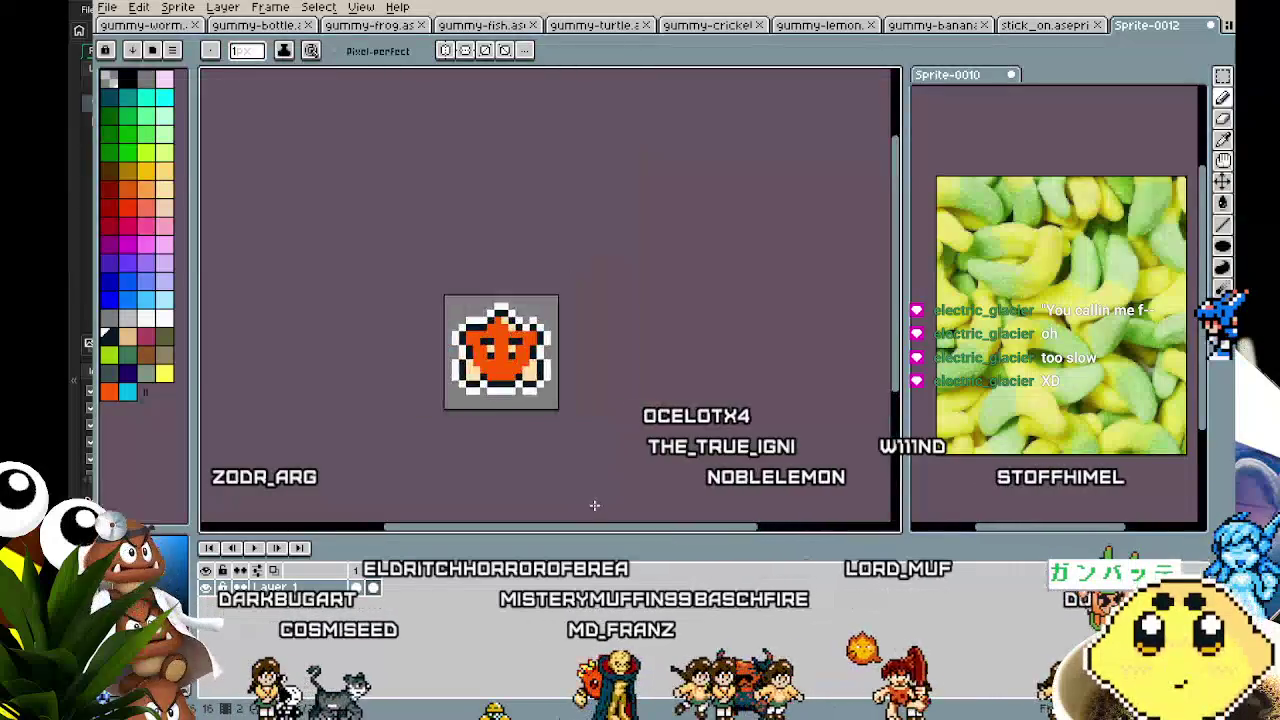
scroll(491, 362, up, 3)
key(i)
key(ctrl+z)
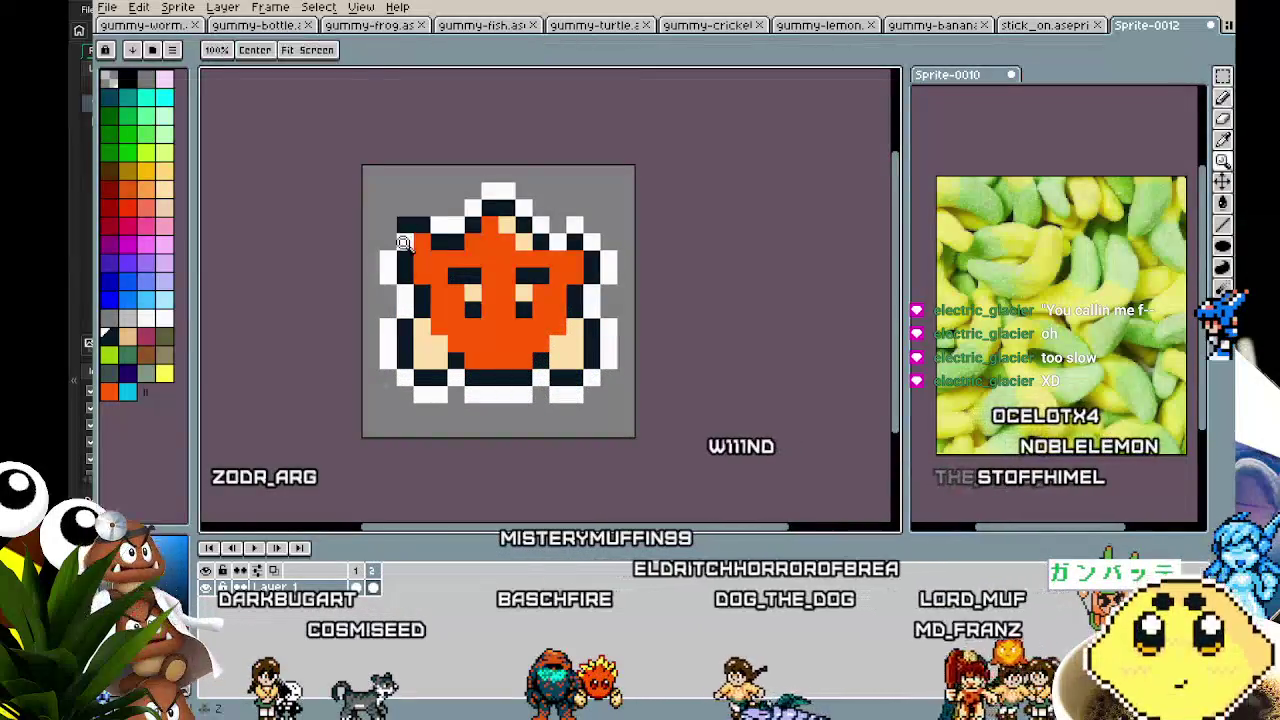
- Sample white from the border and orange from the star body for the pencil
click(394, 266)
key(b)
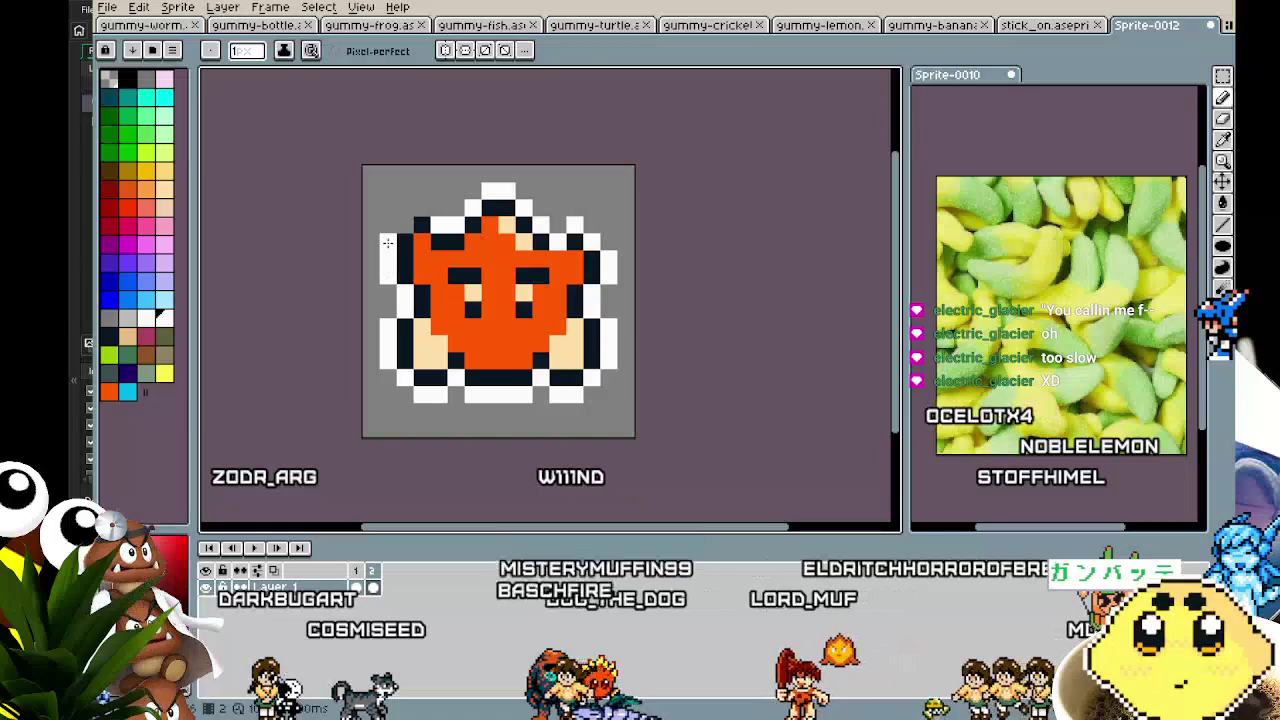
scroll(408, 226, right, 1)
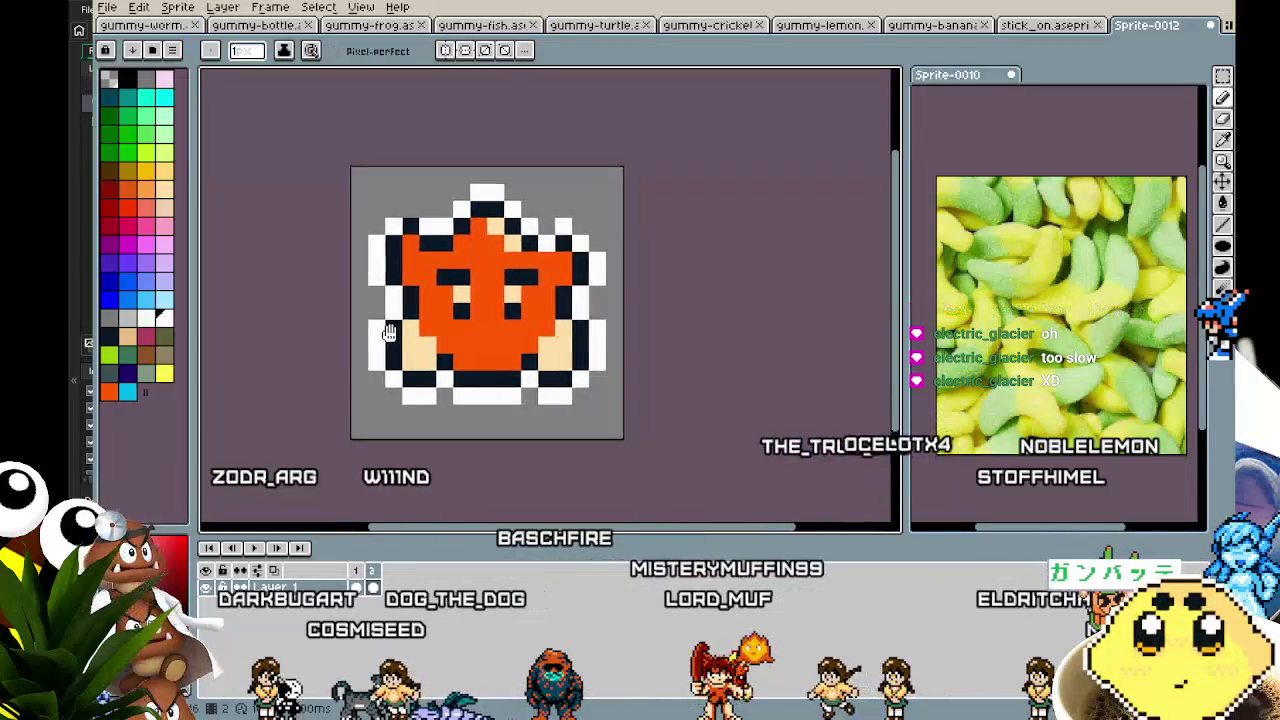
key(i)
click(553, 266)
key(b)
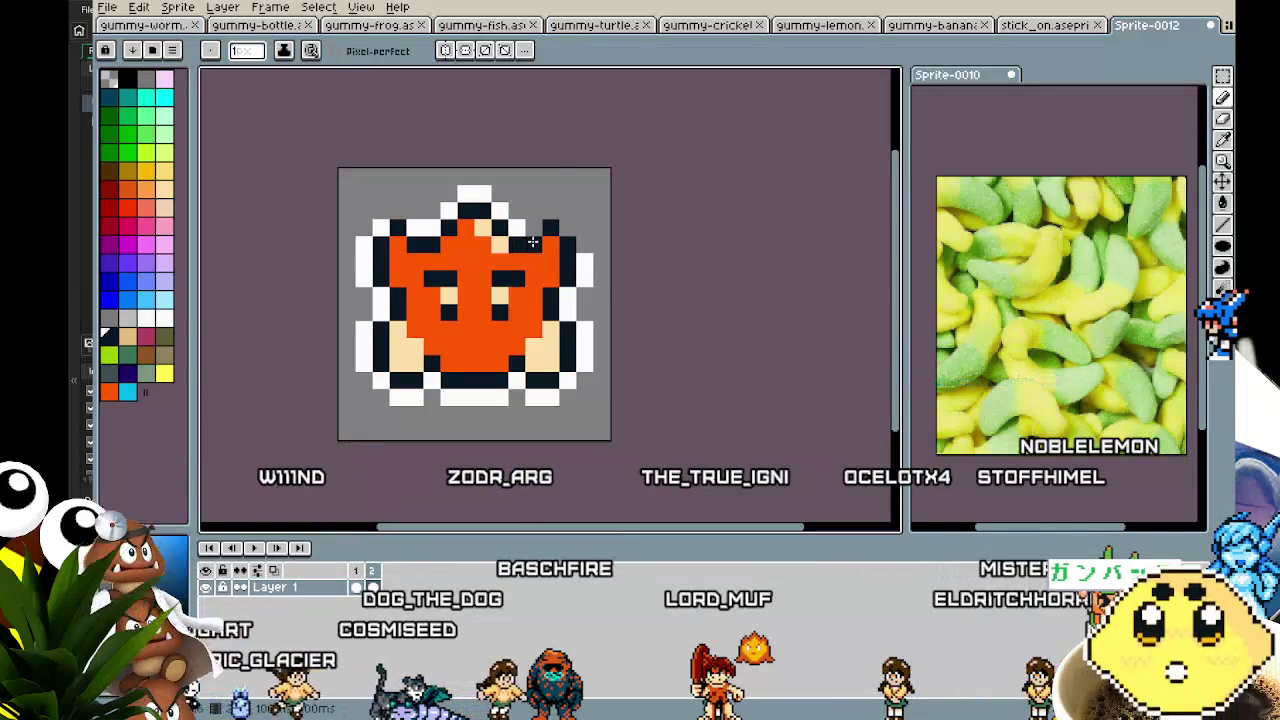
click(535, 218)
key(b)
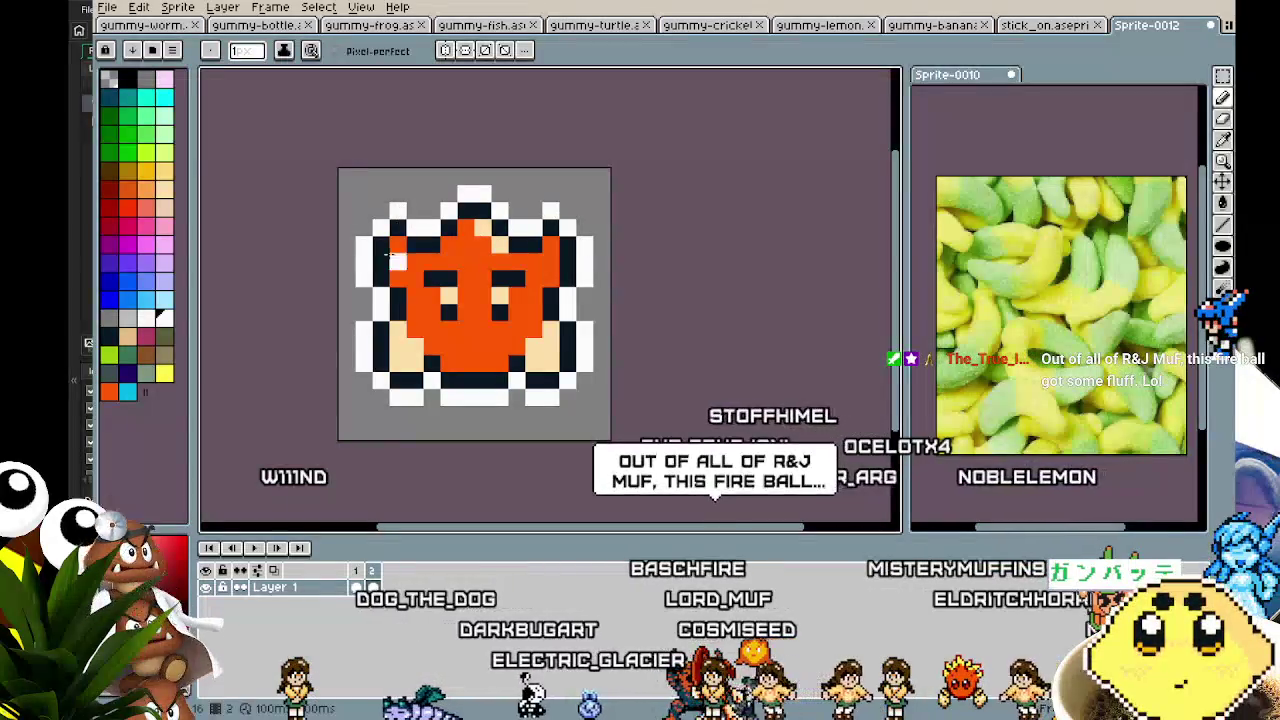
- Recentre the sprite in the view and show animation frame 2
scroll(357, 471, down, 5)
scroll(357, 471, up, 2)
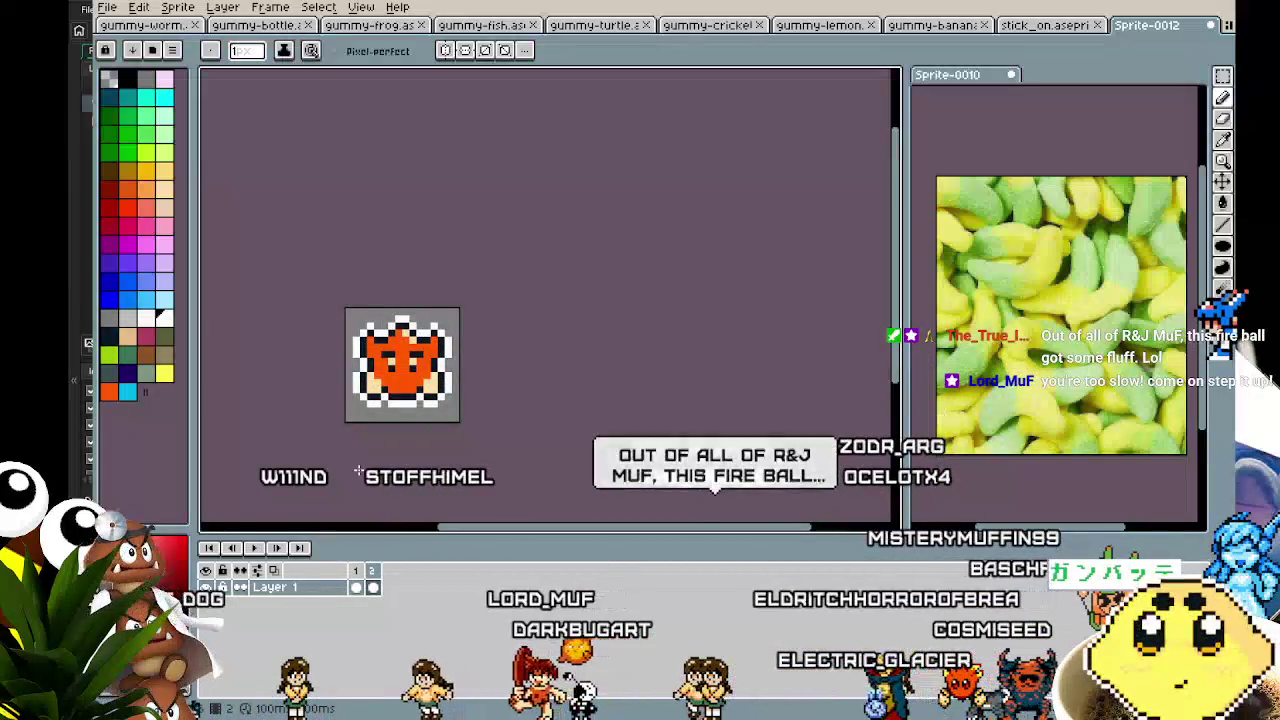
scroll(357, 470, up, 1)
drag(357, 470, 421, 461)
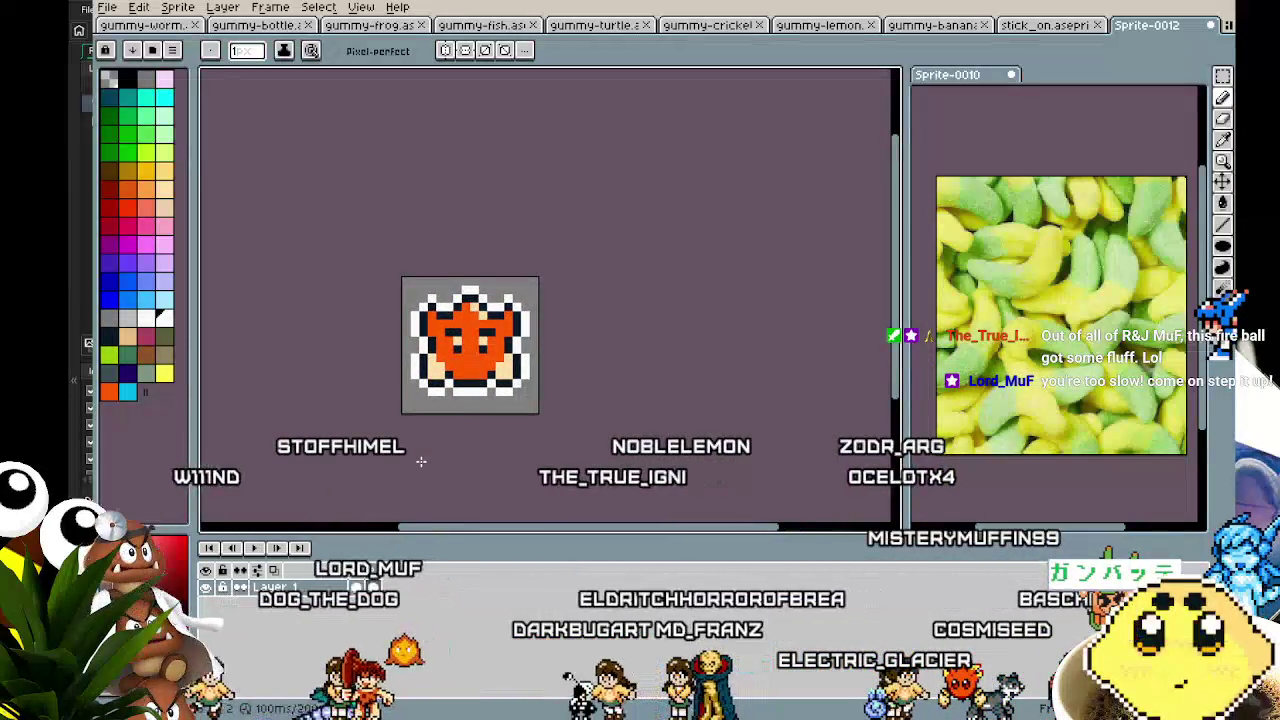
scroll(421, 461, up, 3)
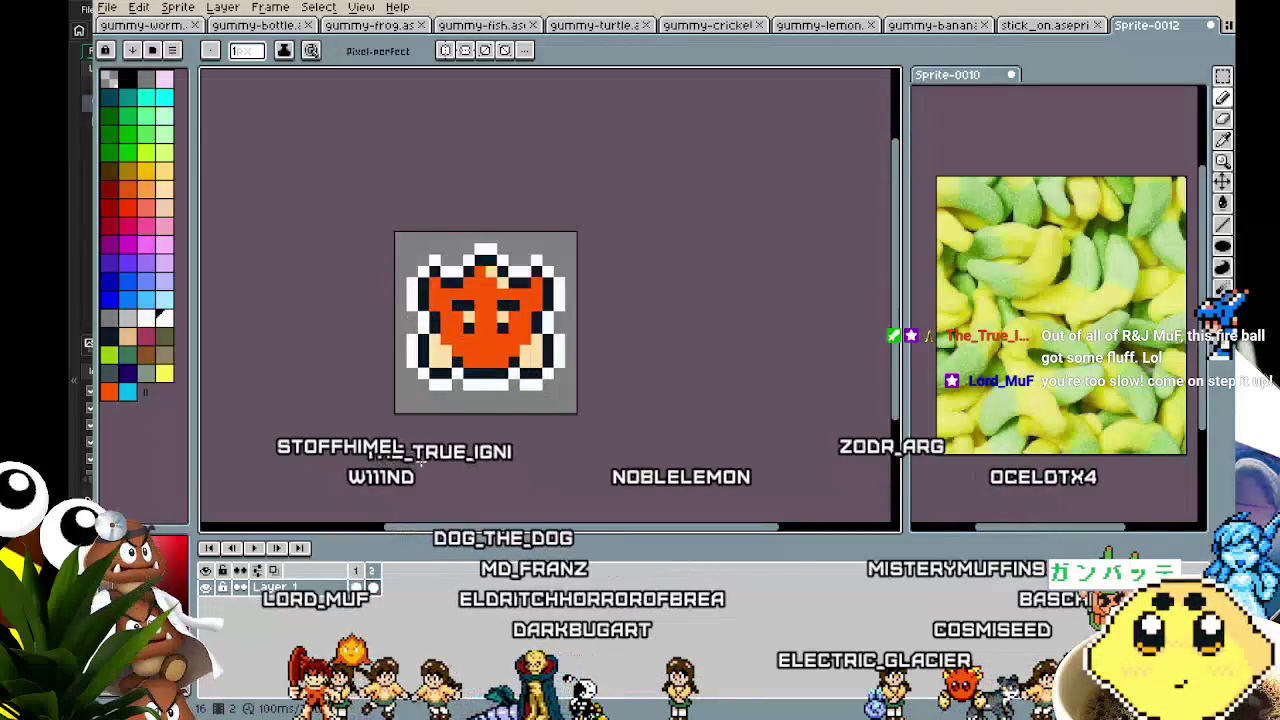
scroll(390, 470, up, 1)
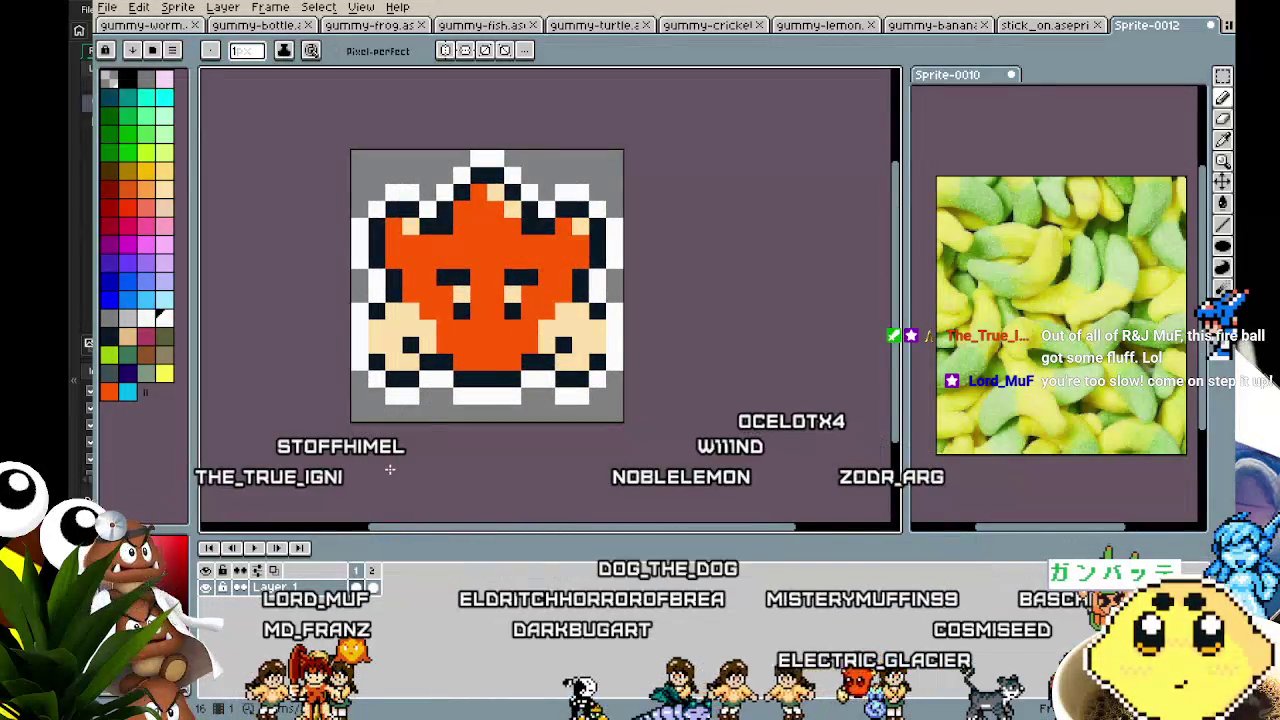
key(Right)
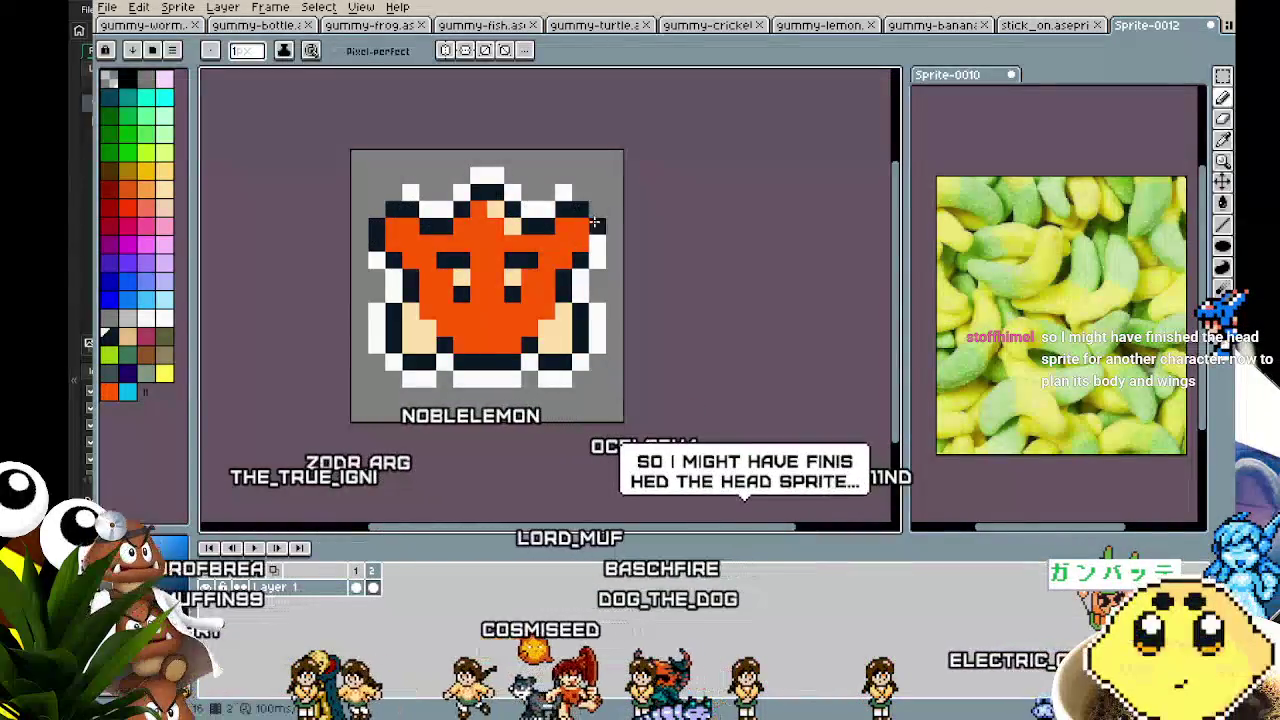
- Add white border pixels along the sprite's right edge
drag(613, 226, 613, 244)
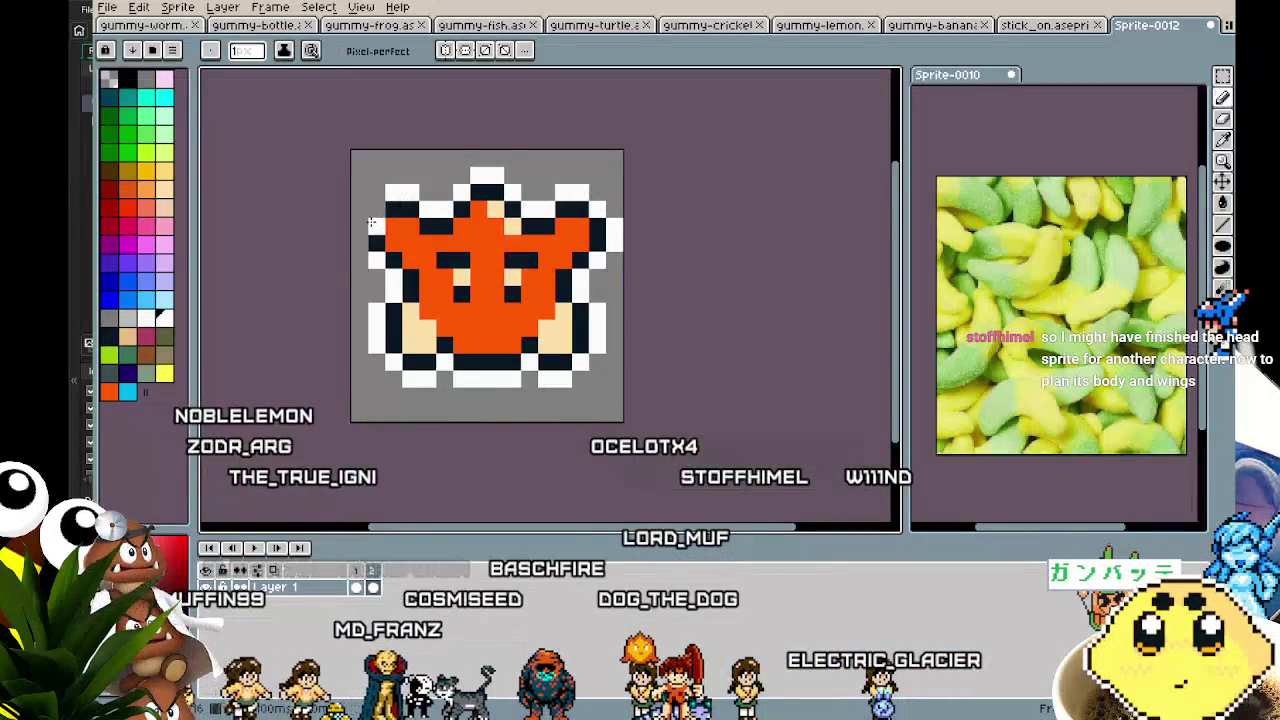
scroll(359, 402, down, 3)
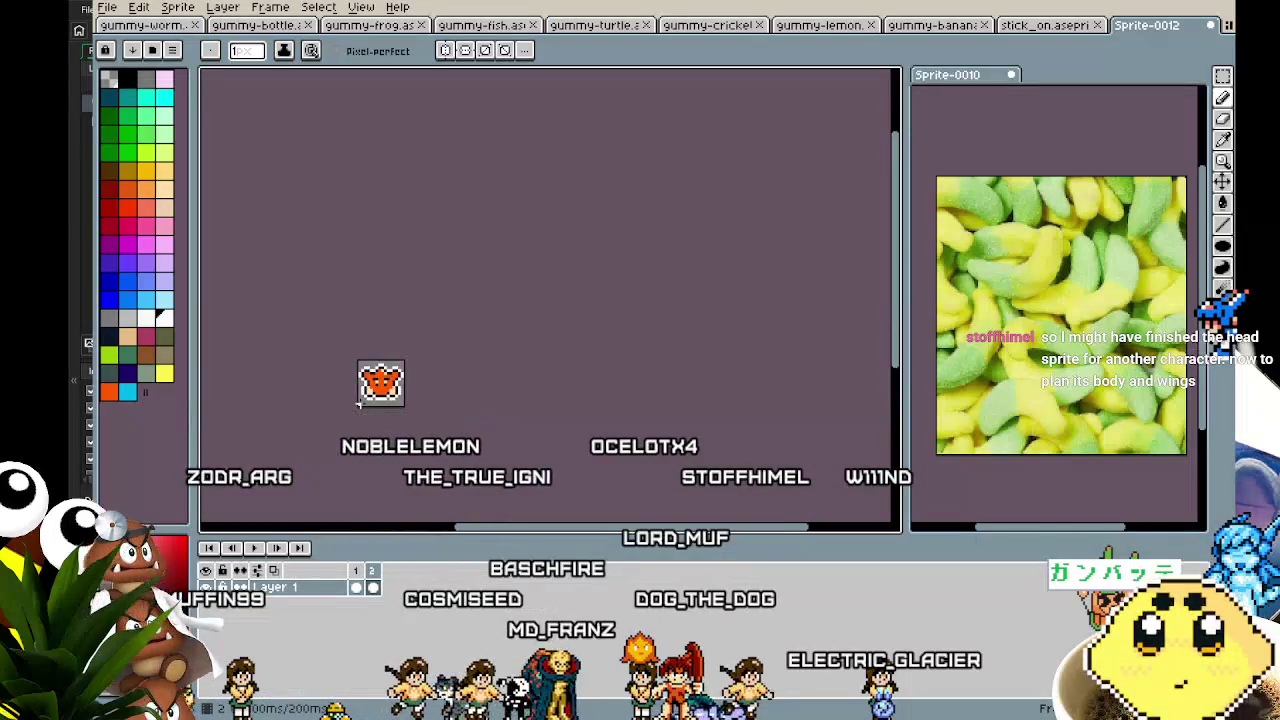
scroll(359, 402, up, 2)
scroll(359, 402, down, 2)
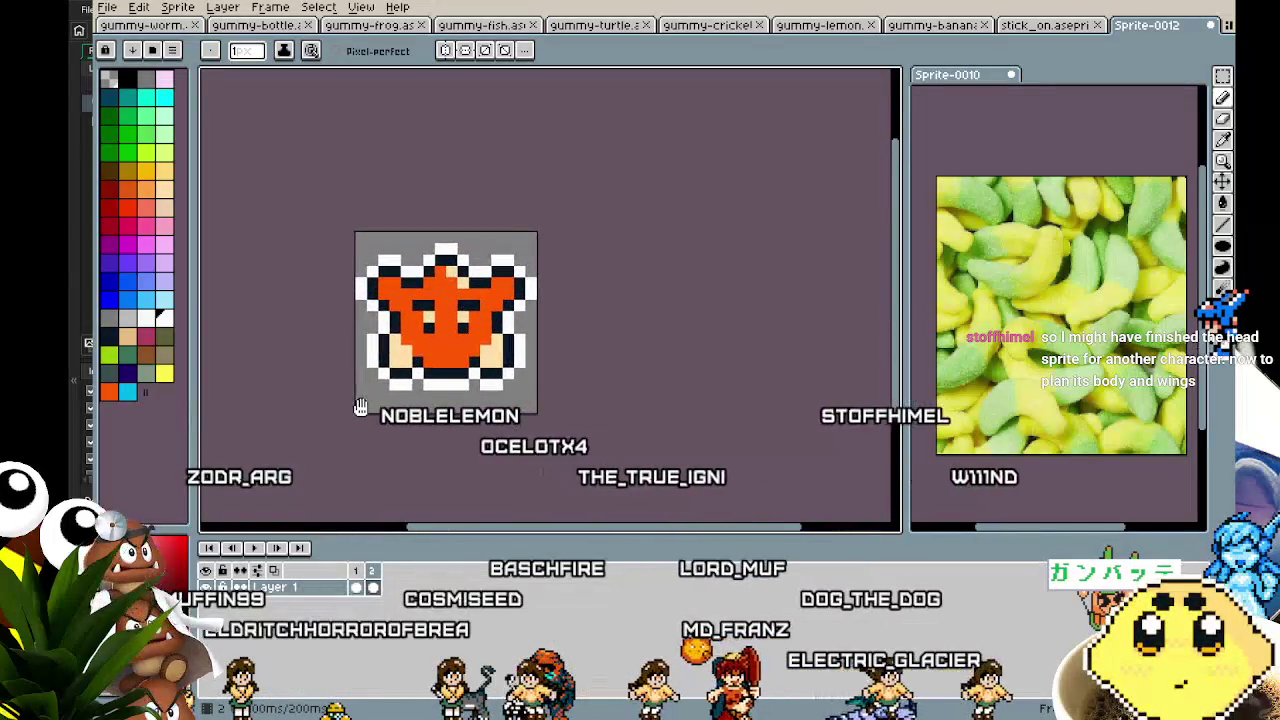
scroll(385, 422, up, 2)
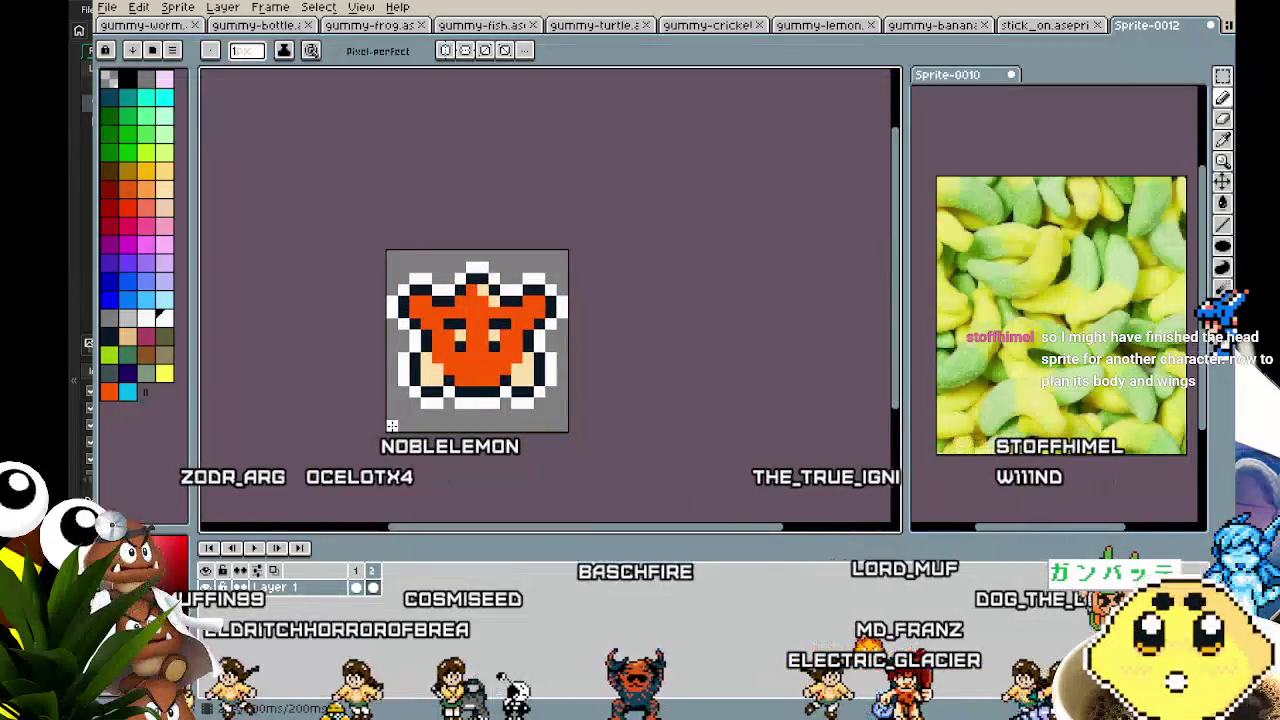
scroll(416, 320, up, 1)
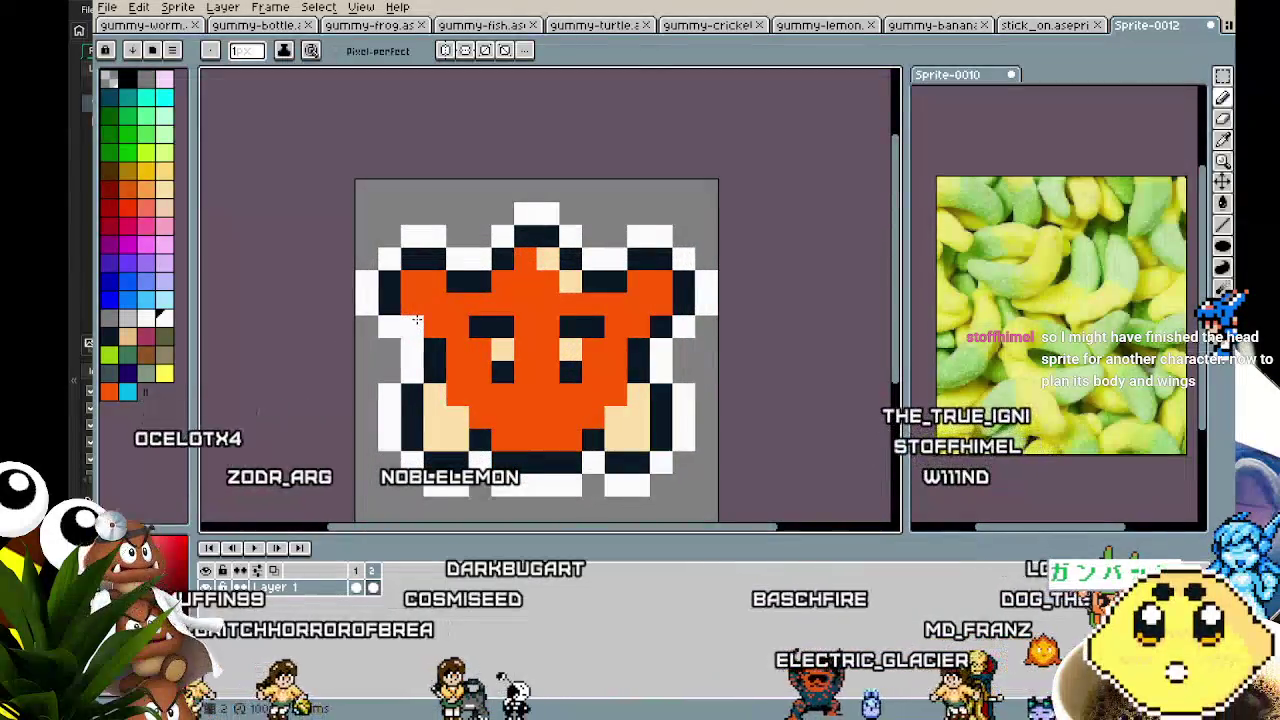
- Box-select the star's upper-left arm with the rectangular marquee
key(m)
scroll(417, 318, up, 1)
drag(322, 140, 460, 320)
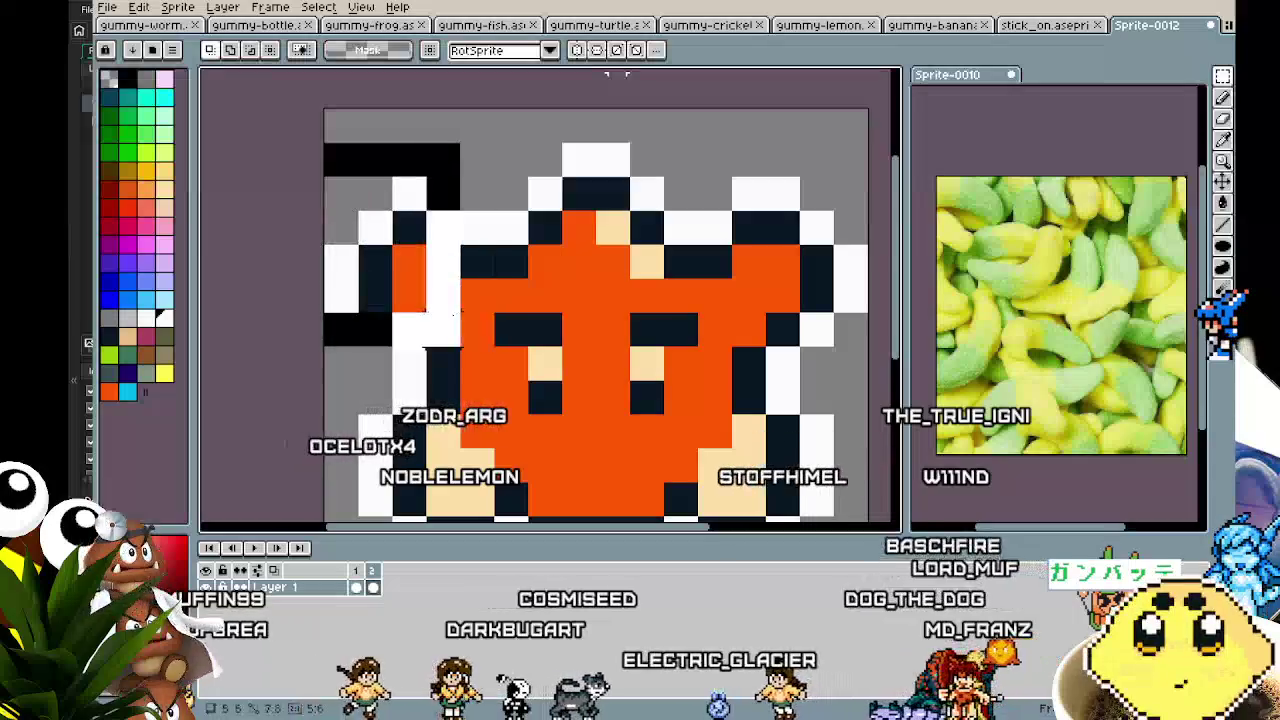
- Lower both upper arms one pixel, shifting each one pixel inward
key(Right)
key(Down)
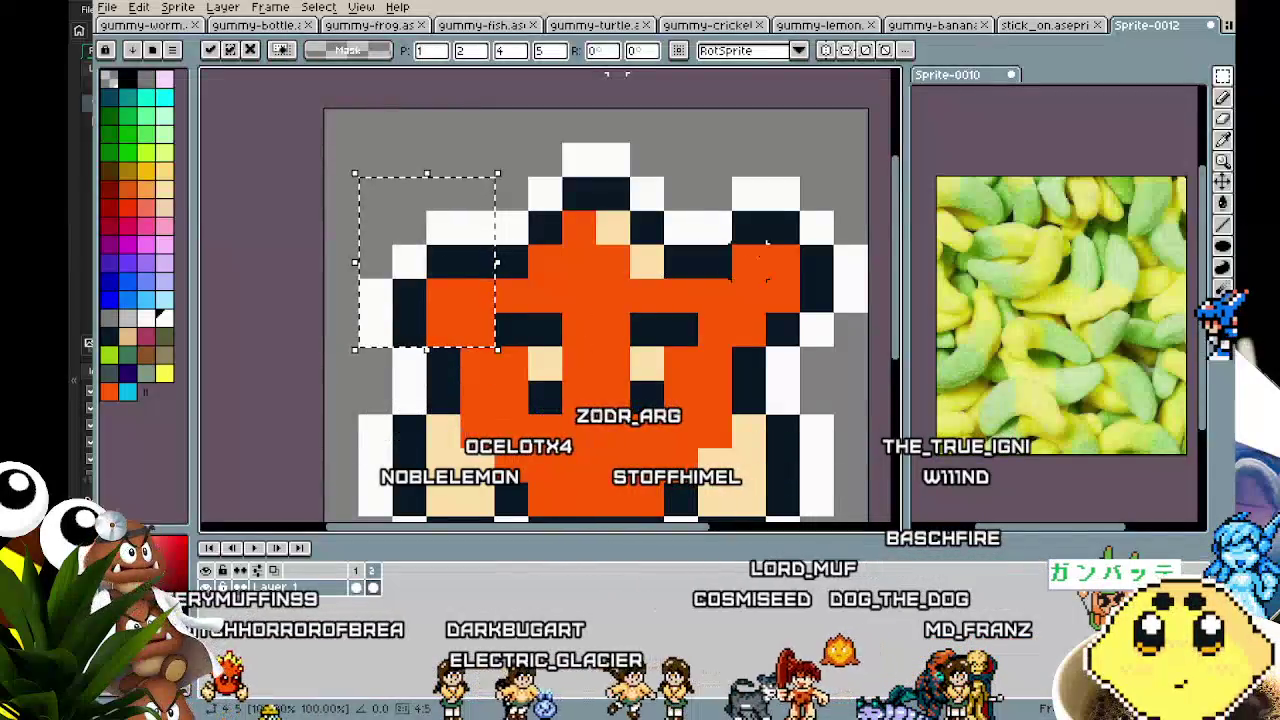
key(Up)
key(Down)
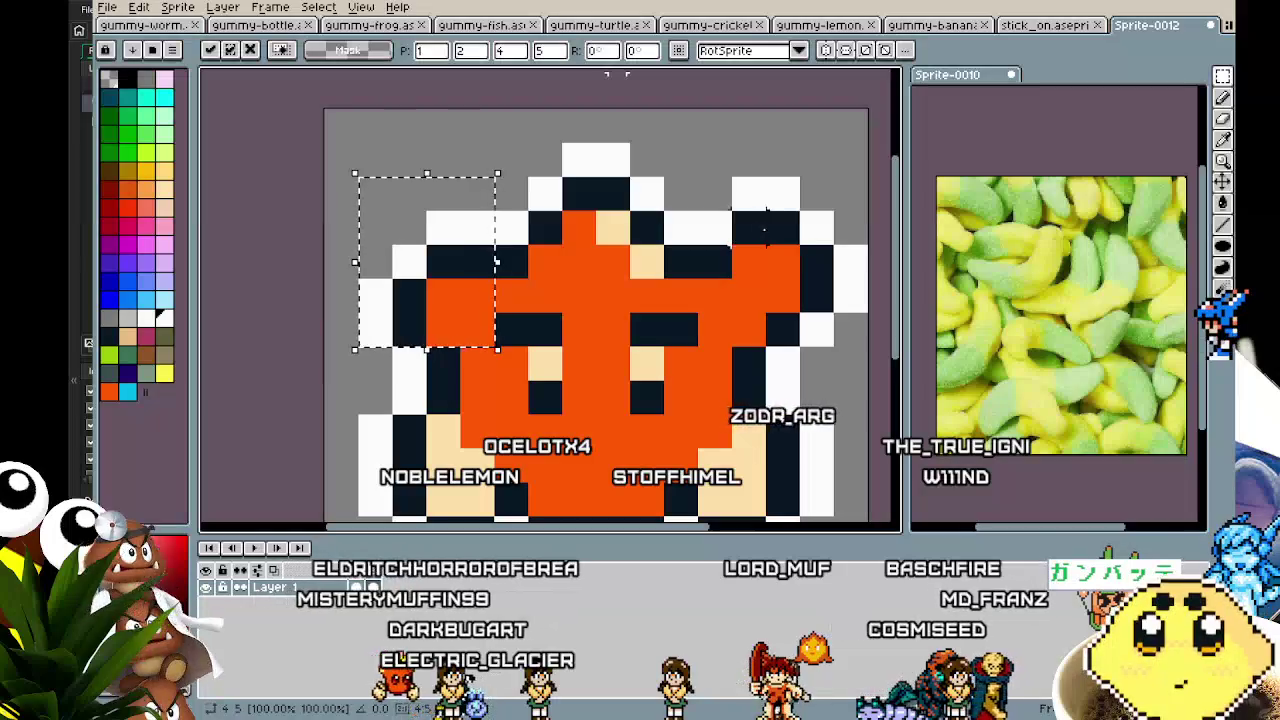
key(ctrl+d)
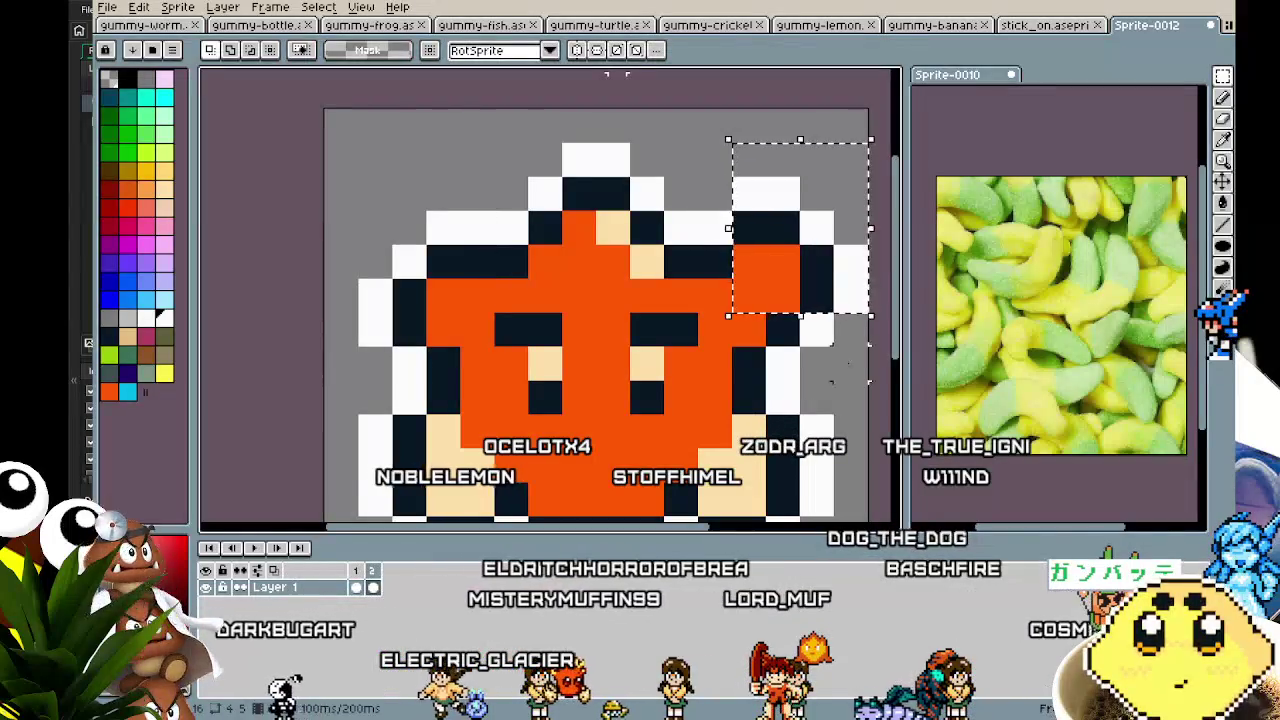
key(Left)
key(Down)
key(ctrl+d)
- Widen the white cap on top of the star by one pixel
scroll(764, 492, down, 4)
mouse_move(764, 492)
mouse_down()
mouse_move(600, 414)
mouse_move(494, 452)
mouse_up()
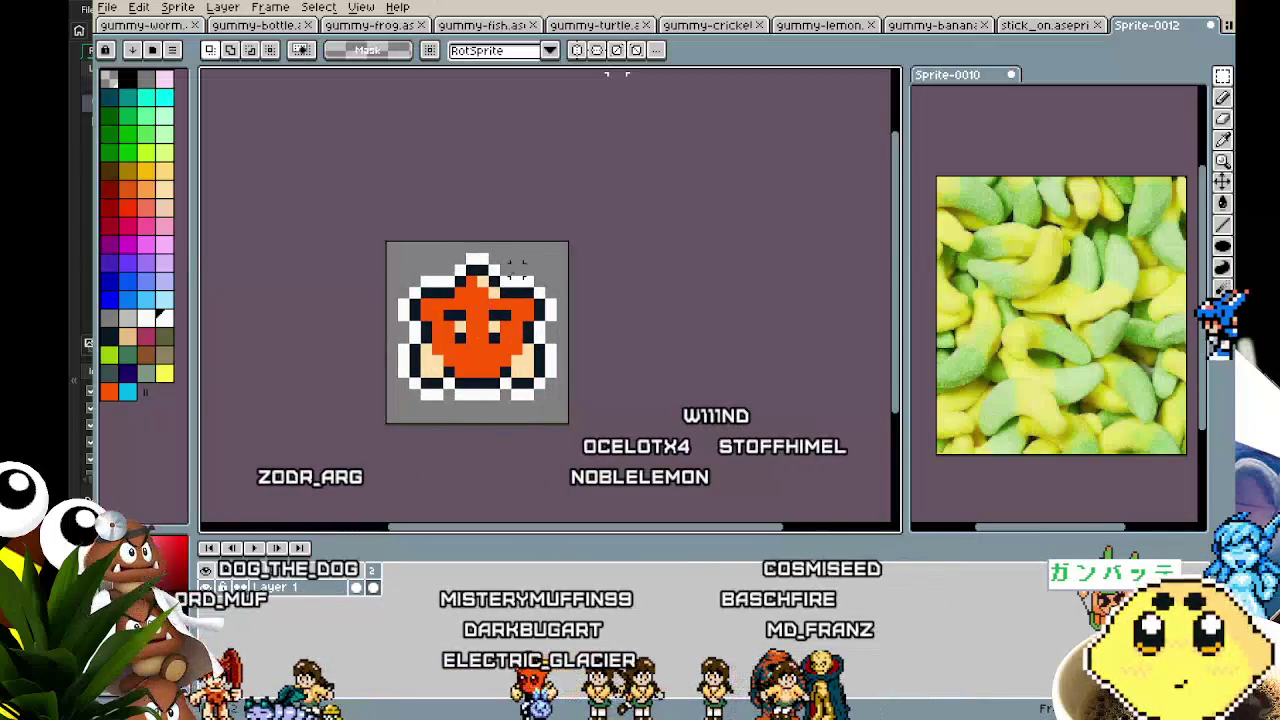
scroll(470, 360, up, 2)
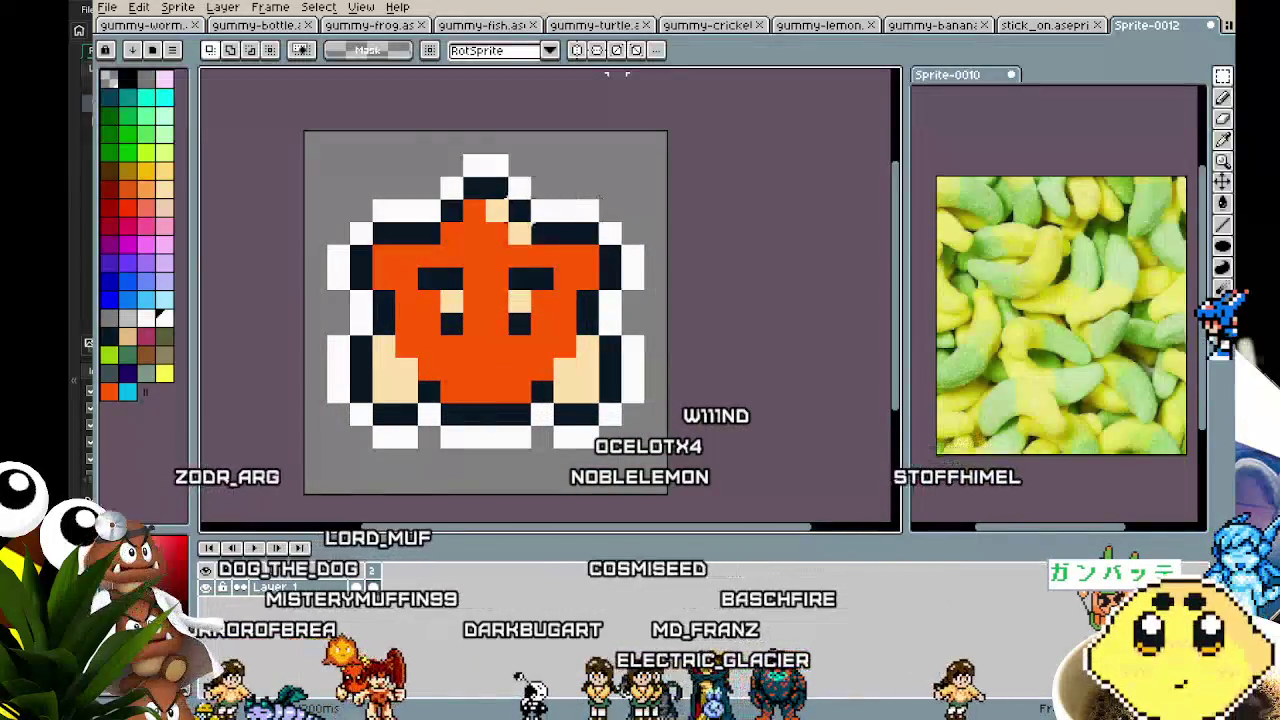
drag(550, 175, 602, 225)
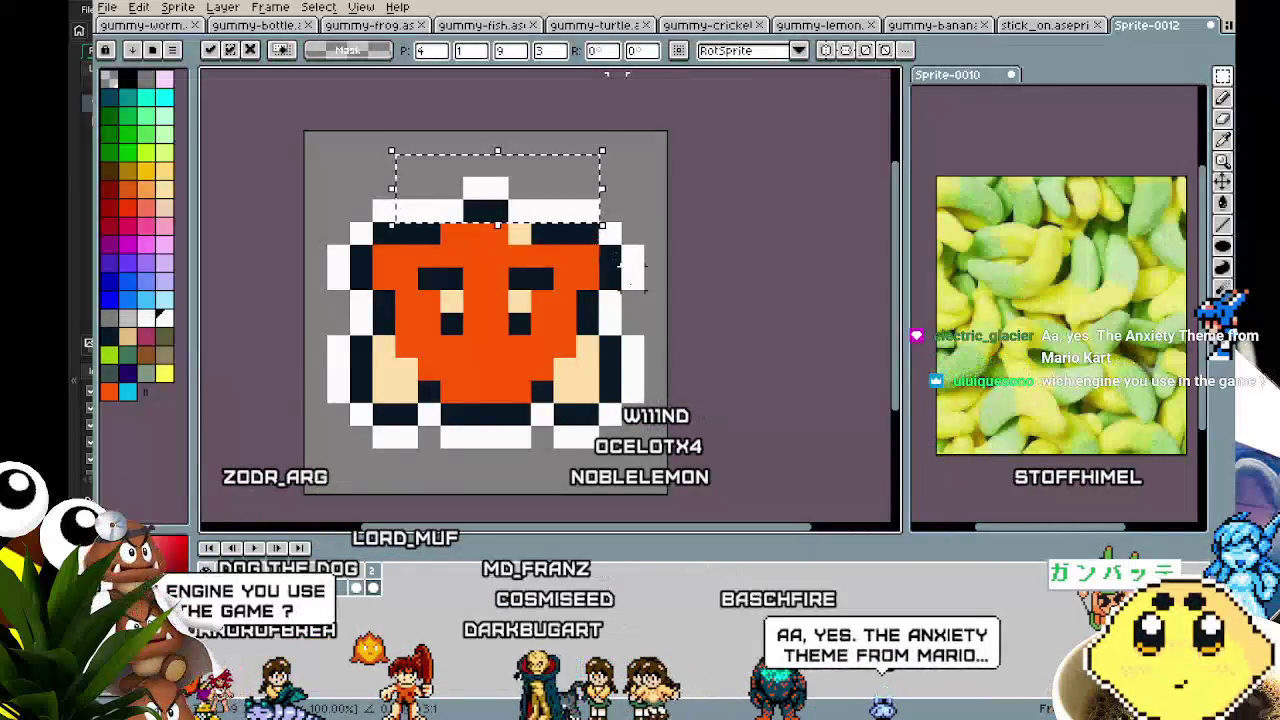
key(ctrl+d)
key(i)
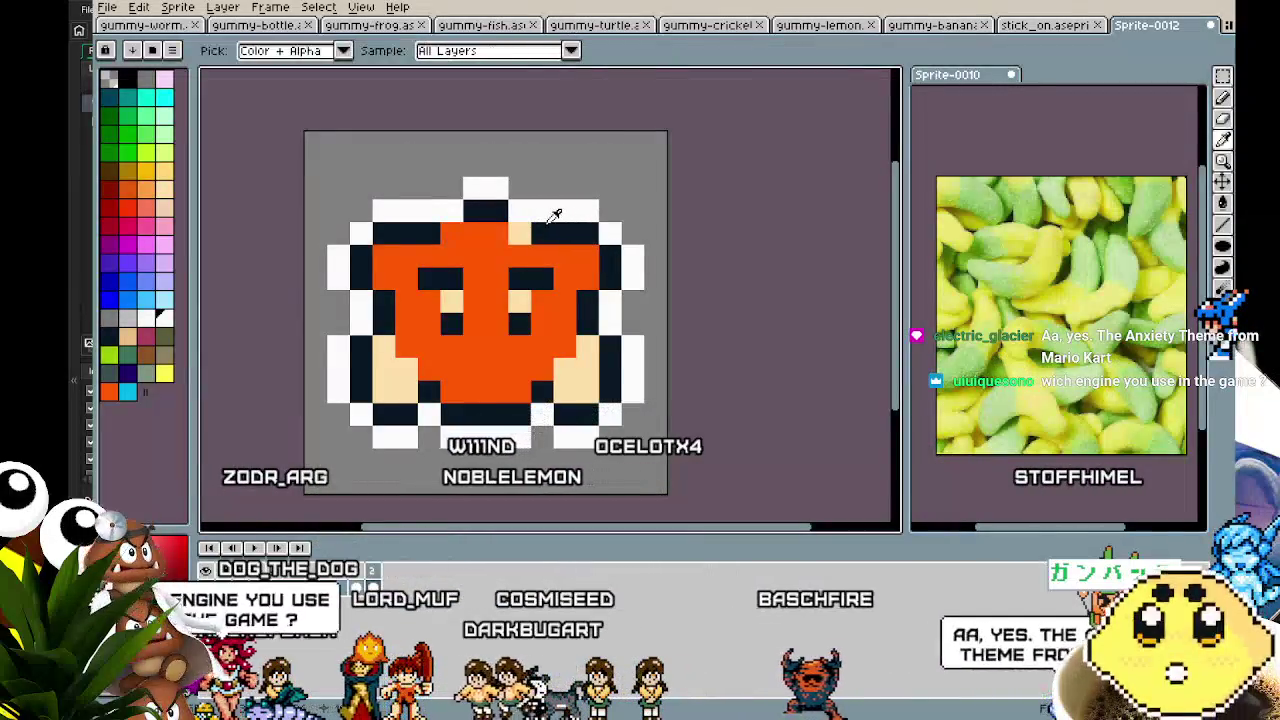
key(b)
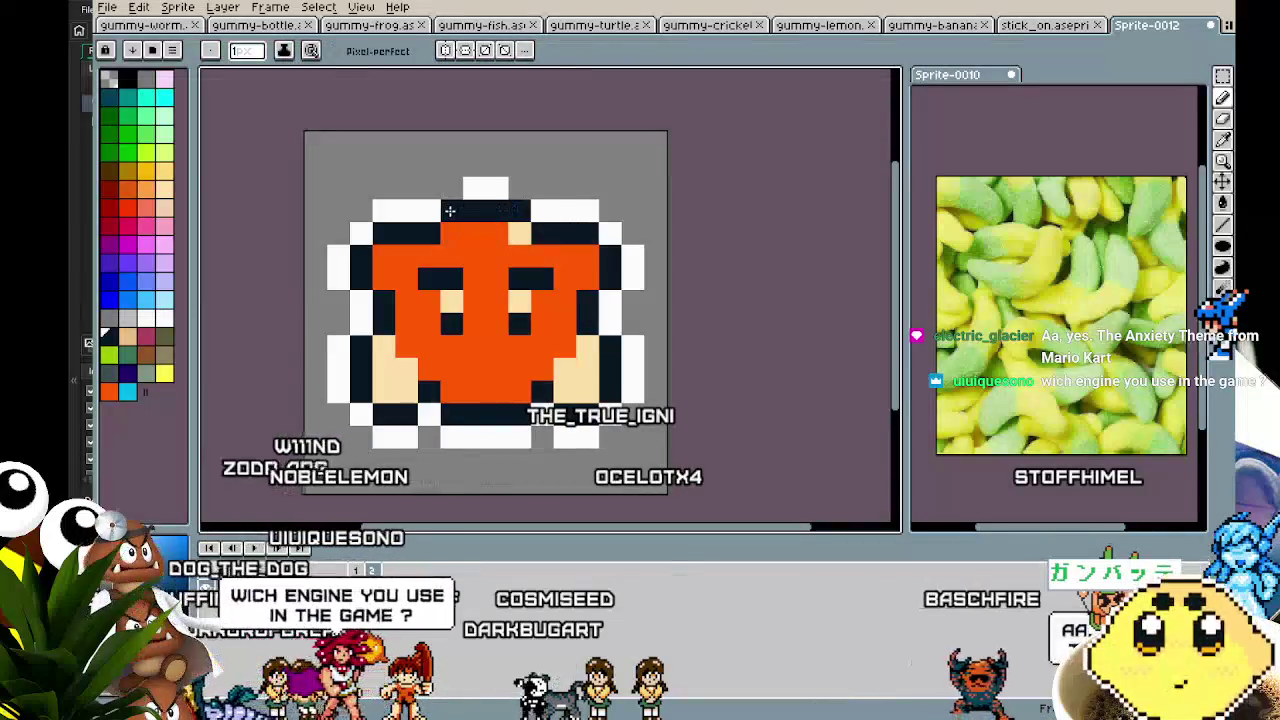
alt+click(485, 188)
click(519, 188)
- Recentre the view on the sprite and select the second animation frame
scroll(487, 371, down, 4)
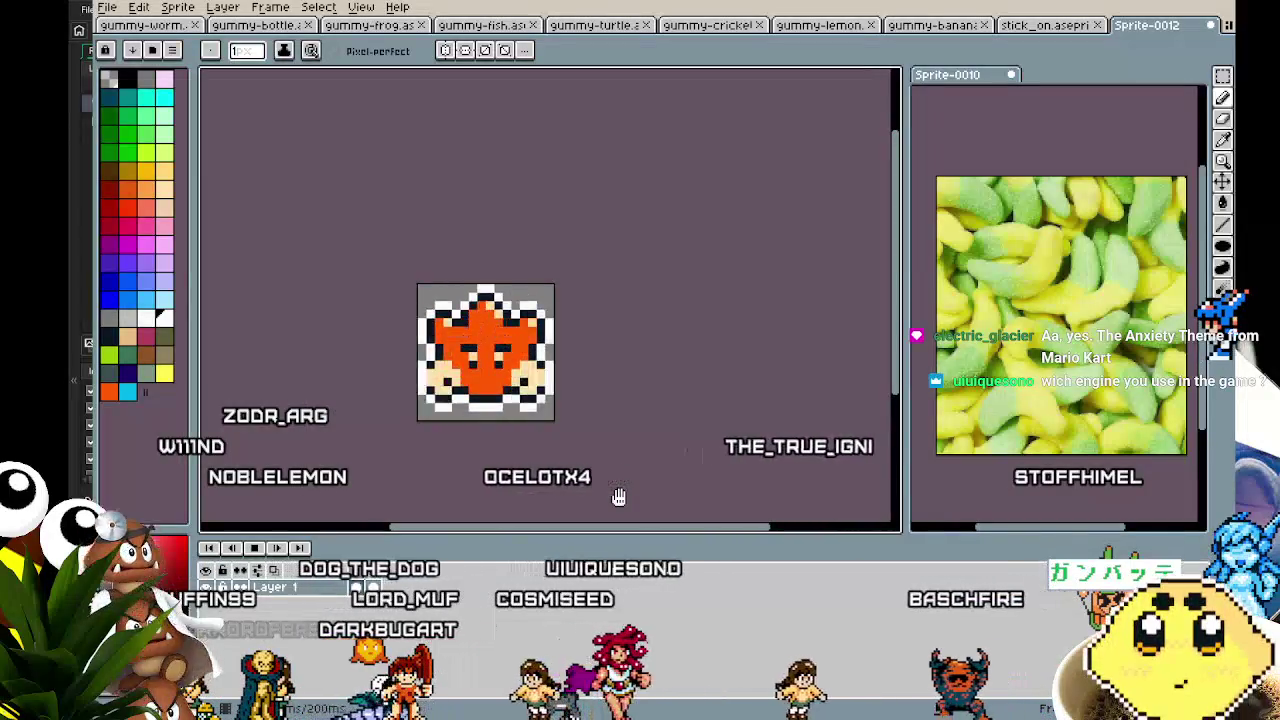
drag(619, 497, 657, 450)
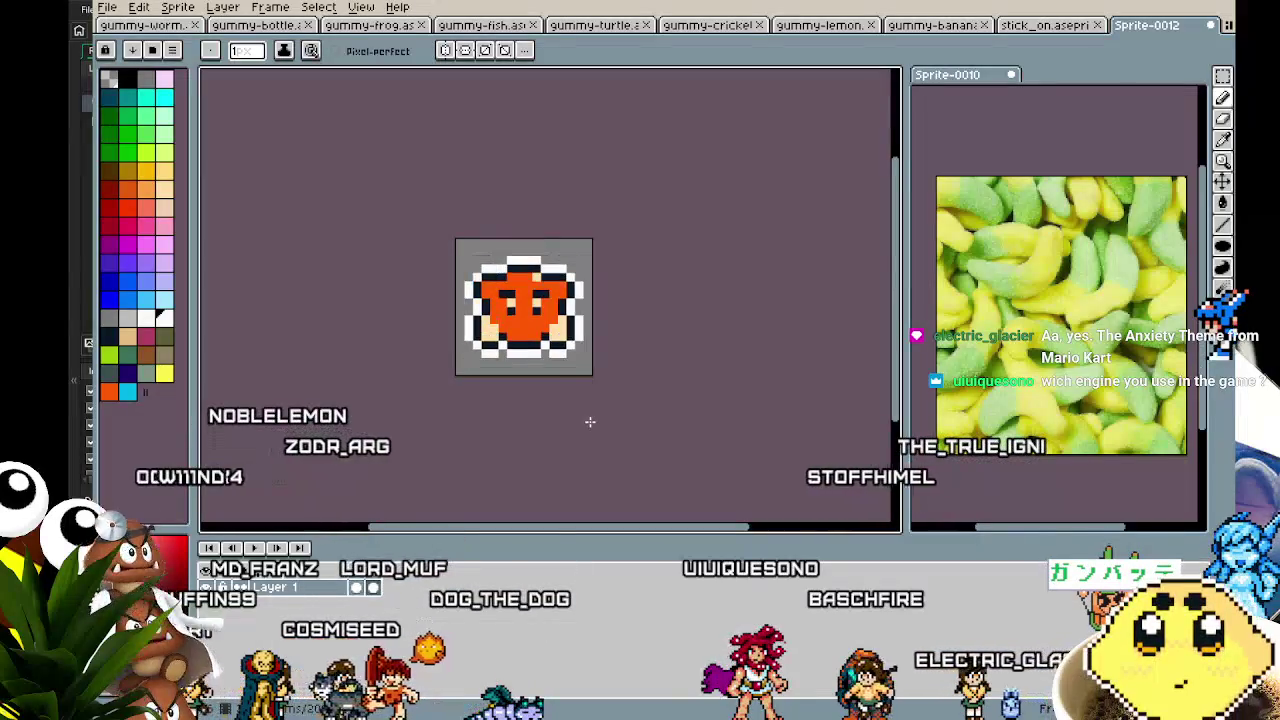
scroll(590, 421, up, 1)
key(v)
drag(589, 421, 632, 445)
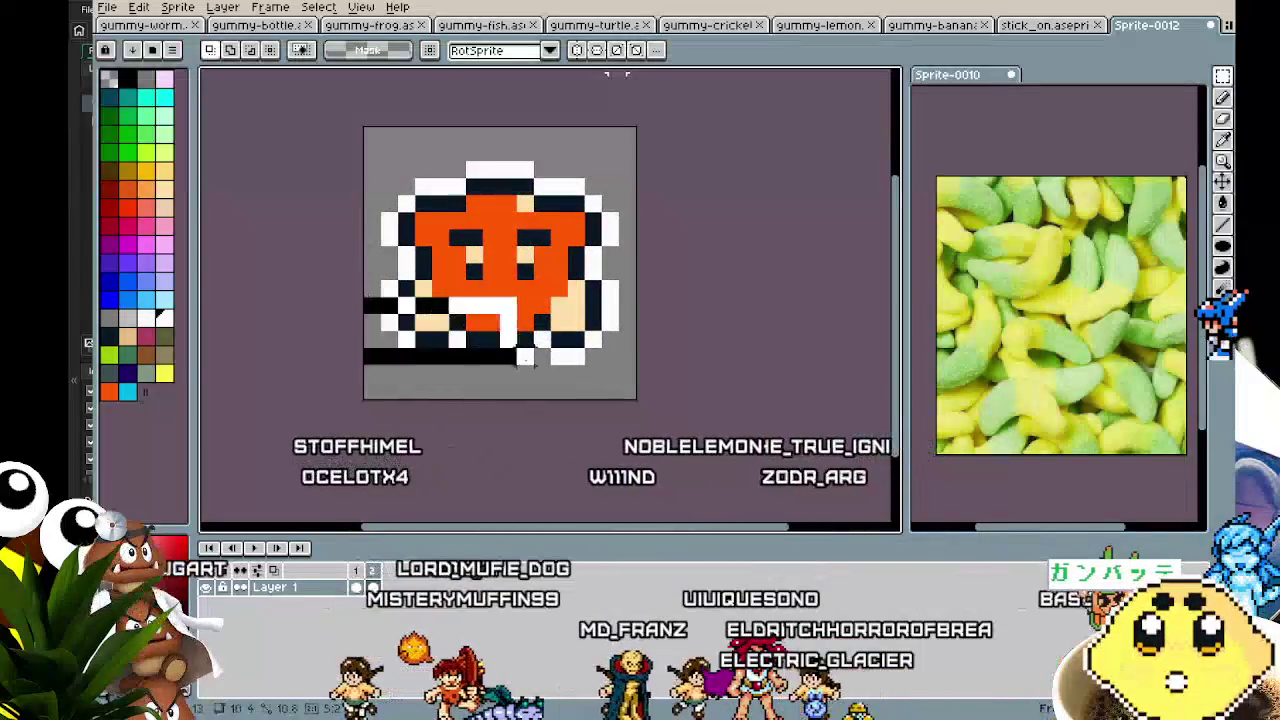
mouse_move(590, 420)
mouse_down()
mouse_move(434, 457)
mouse_move(478, 461)
mouse_up()
scroll(434, 461, down, 1)
click(372, 585)
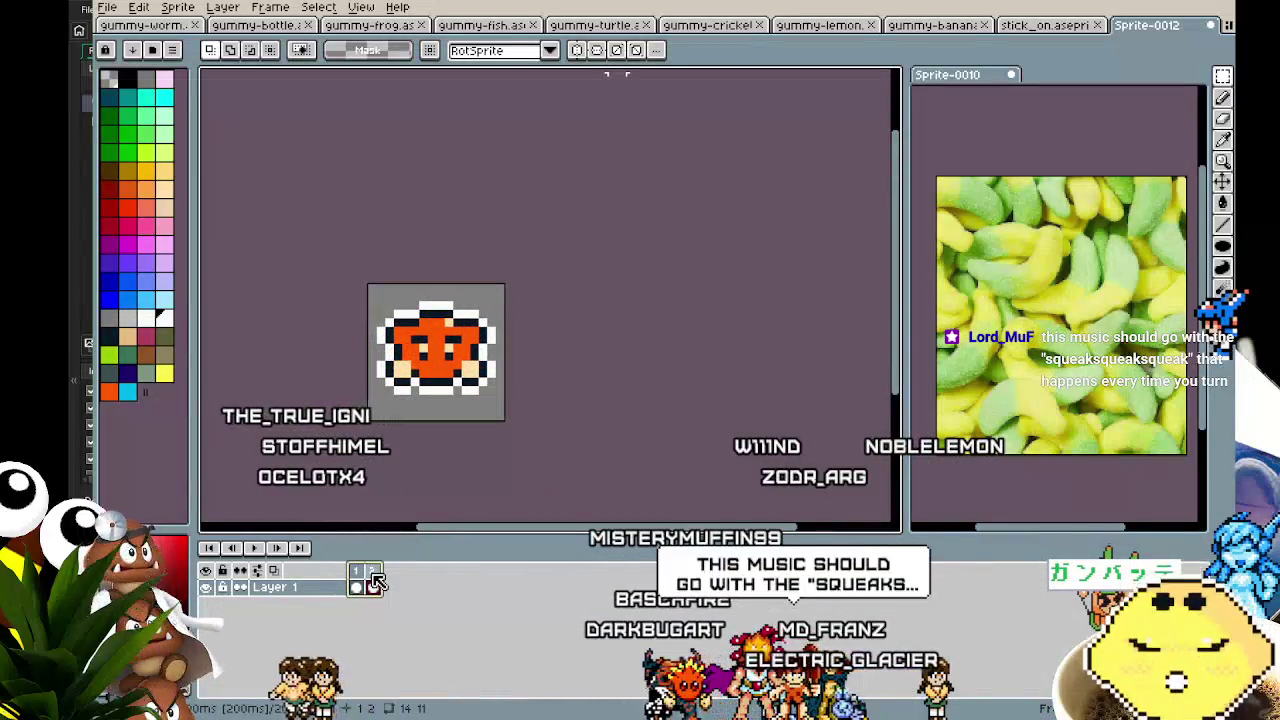
- Set frame 2's duration to 200 ms and start animation playback
key(p)
text(200)
key(Return)
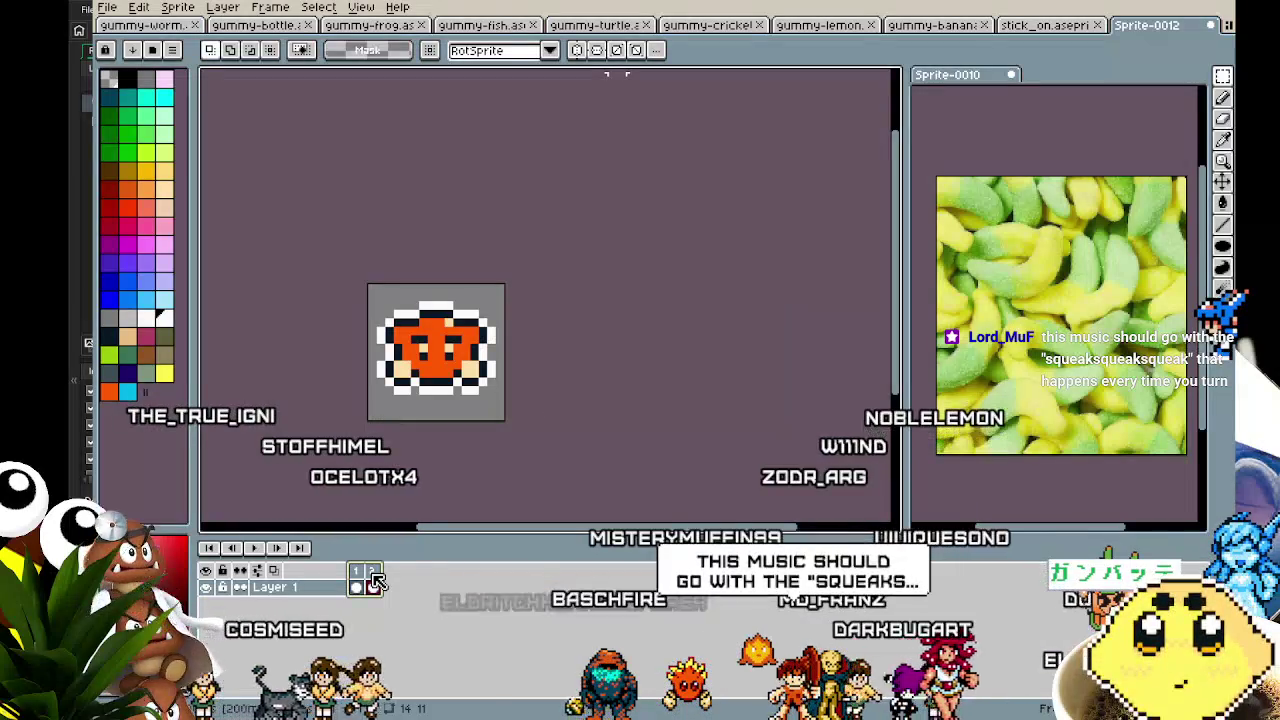
scroll(382, 421, up, 1)
key(Return)
drag(377, 505, 366, 505)
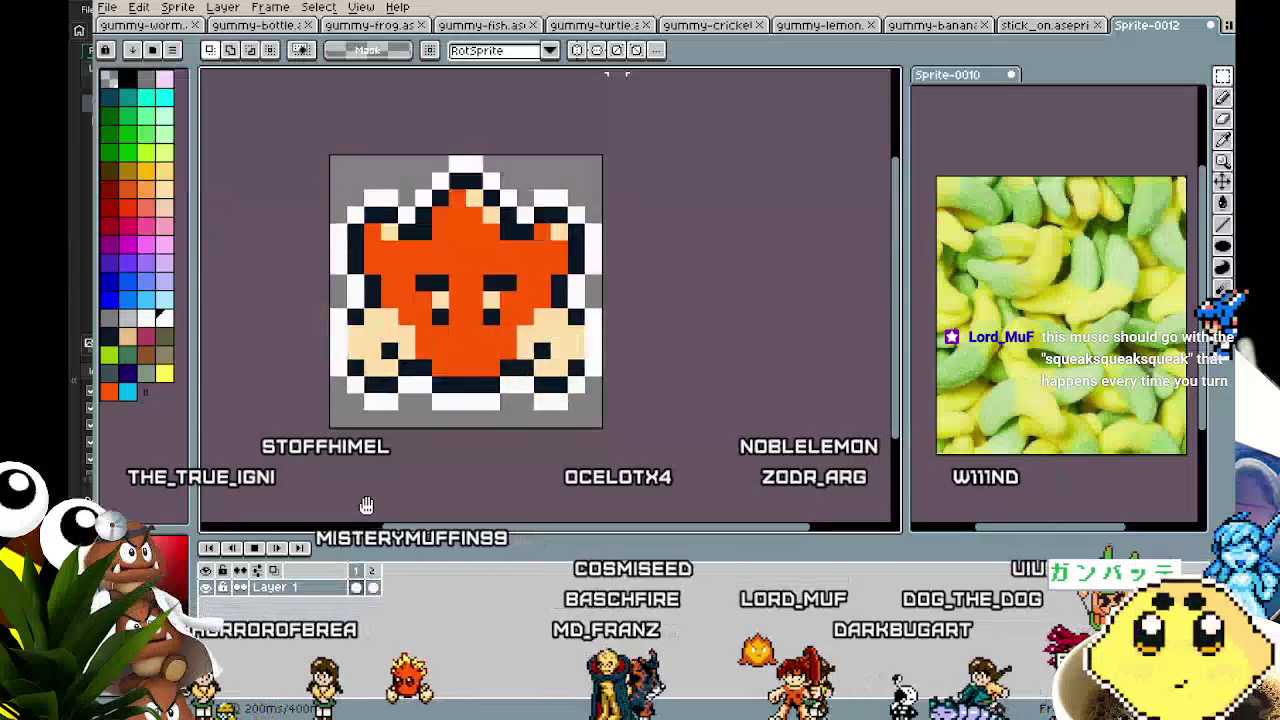
drag(330, 491, 369, 488)
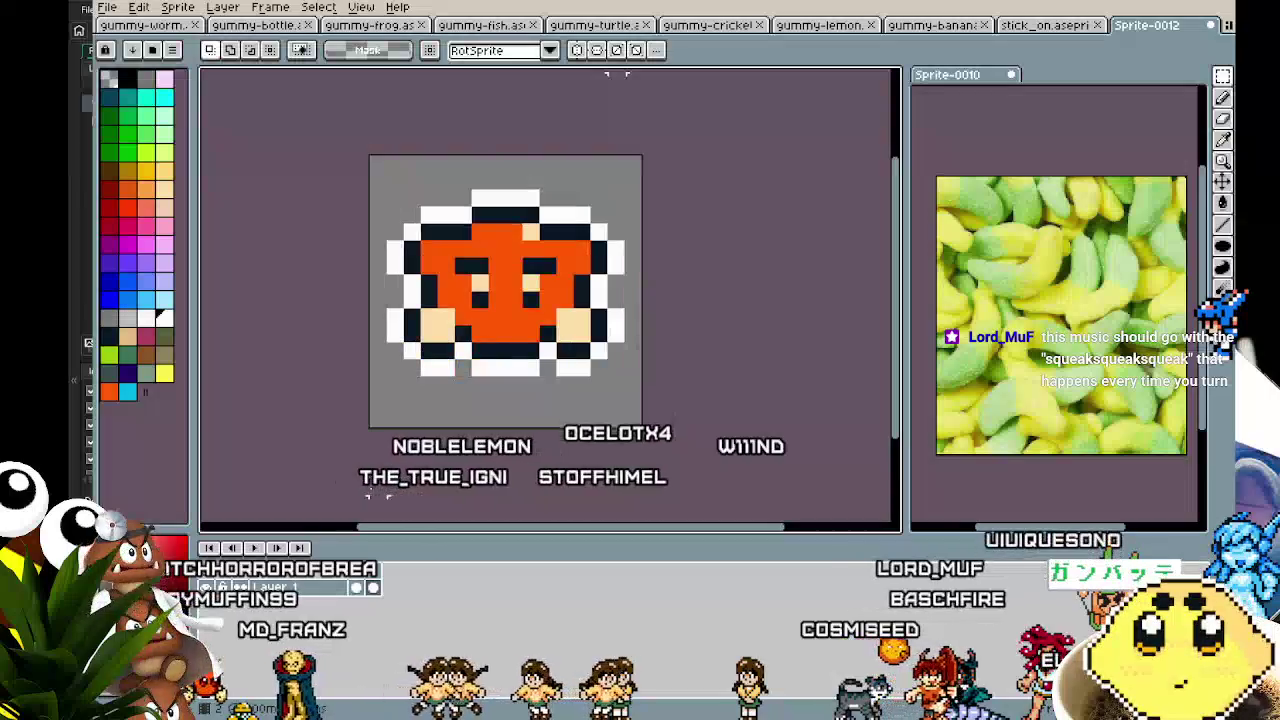
scroll(590, 245, up, 1)
- Add a cream highlight pixel to the squashed second frame
key(i)
click(520, 222)
key(b)
click(576, 230)
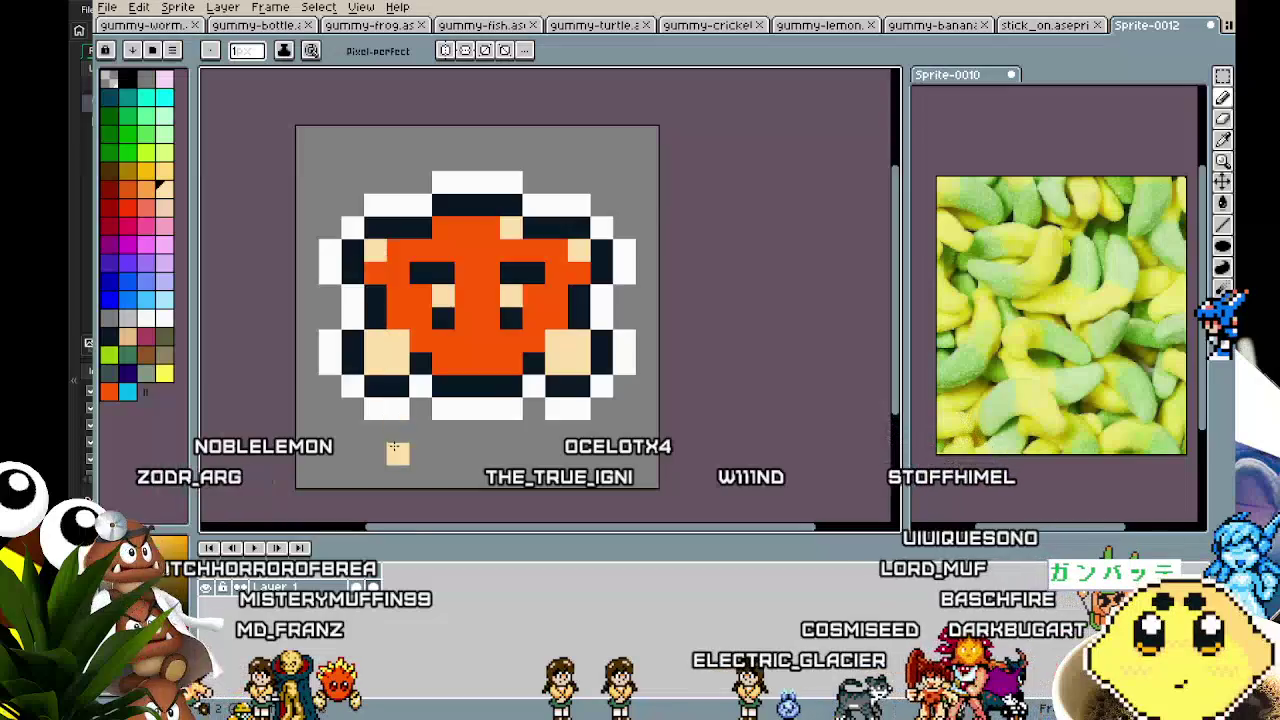
scroll(394, 445, down, 3)
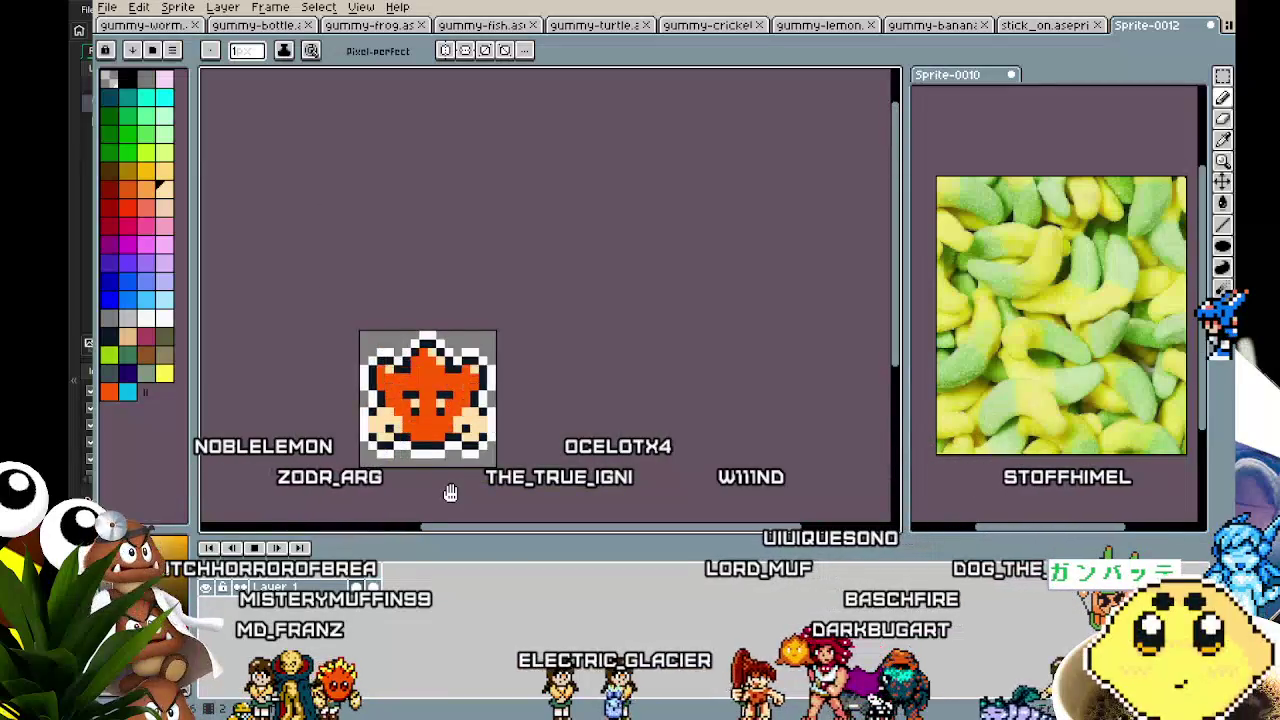
mouse_move(450, 493)
mouse_down()
mouse_move(616, 404)
mouse_move(563, 399)
mouse_up()
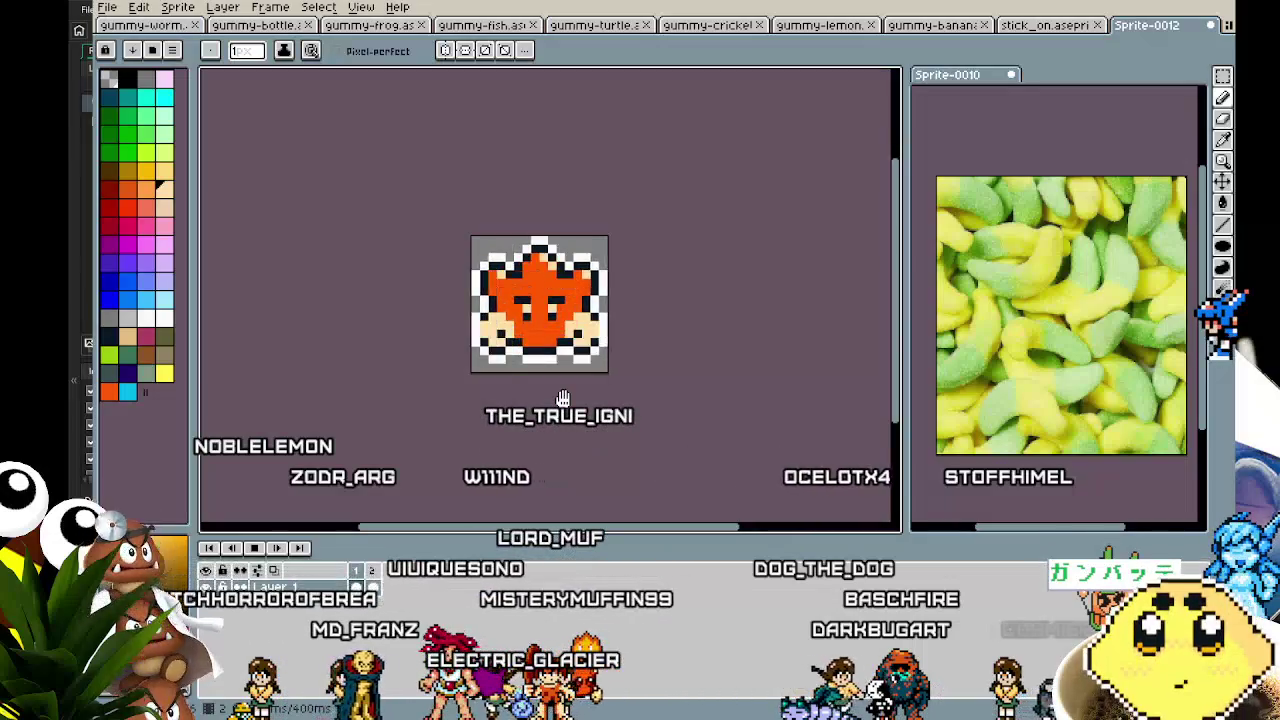
drag(563, 399, 475, 420)
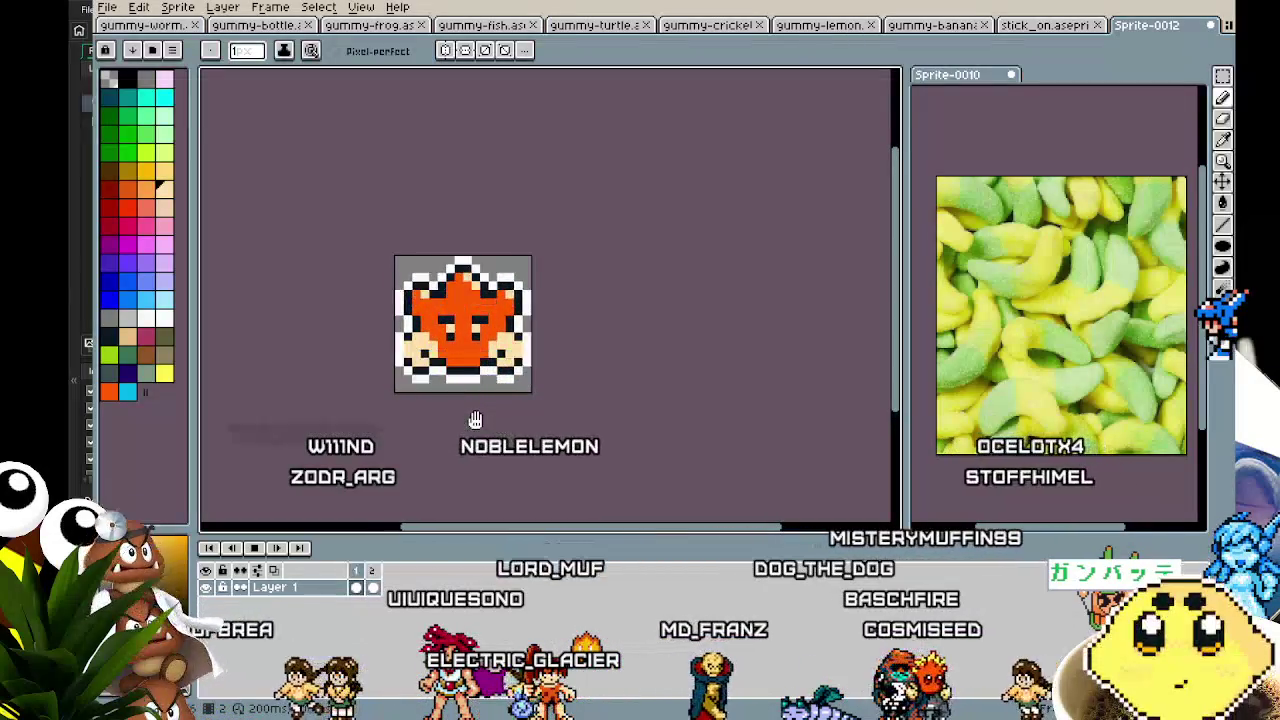
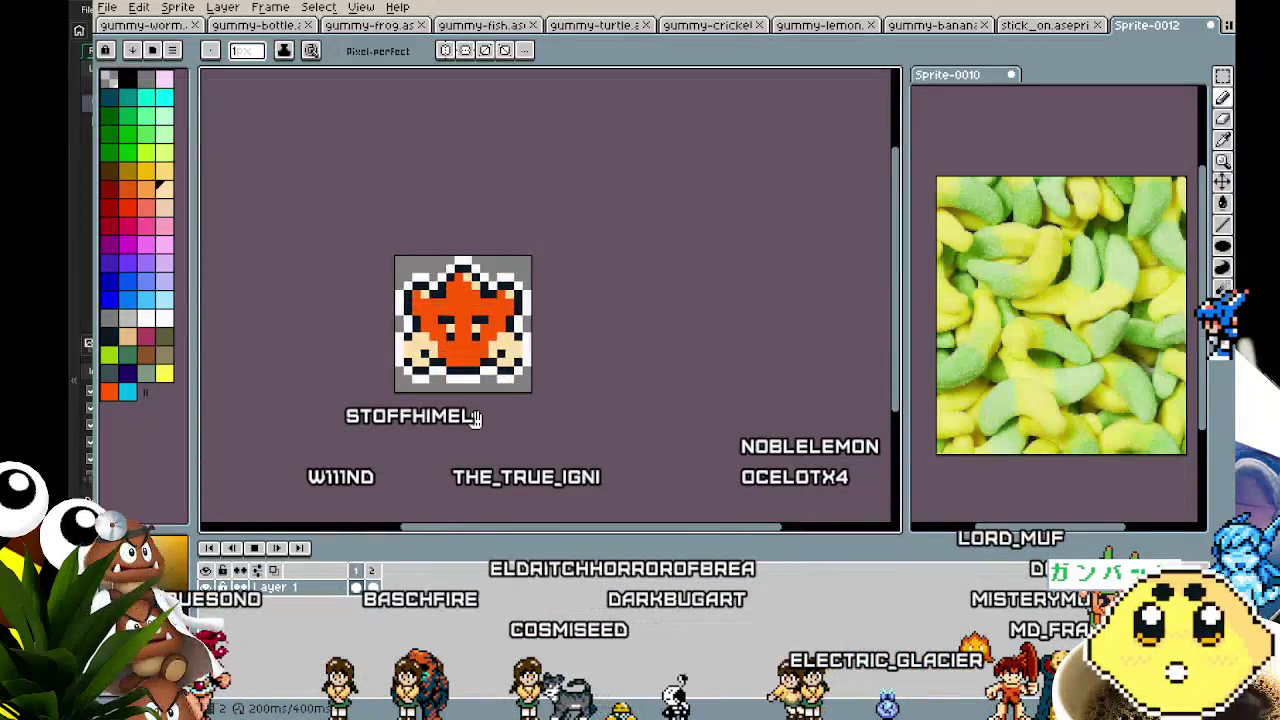
- Play the gummy star's animation and zoom in to inspect its frames
scroll(520, 420, up, 1)
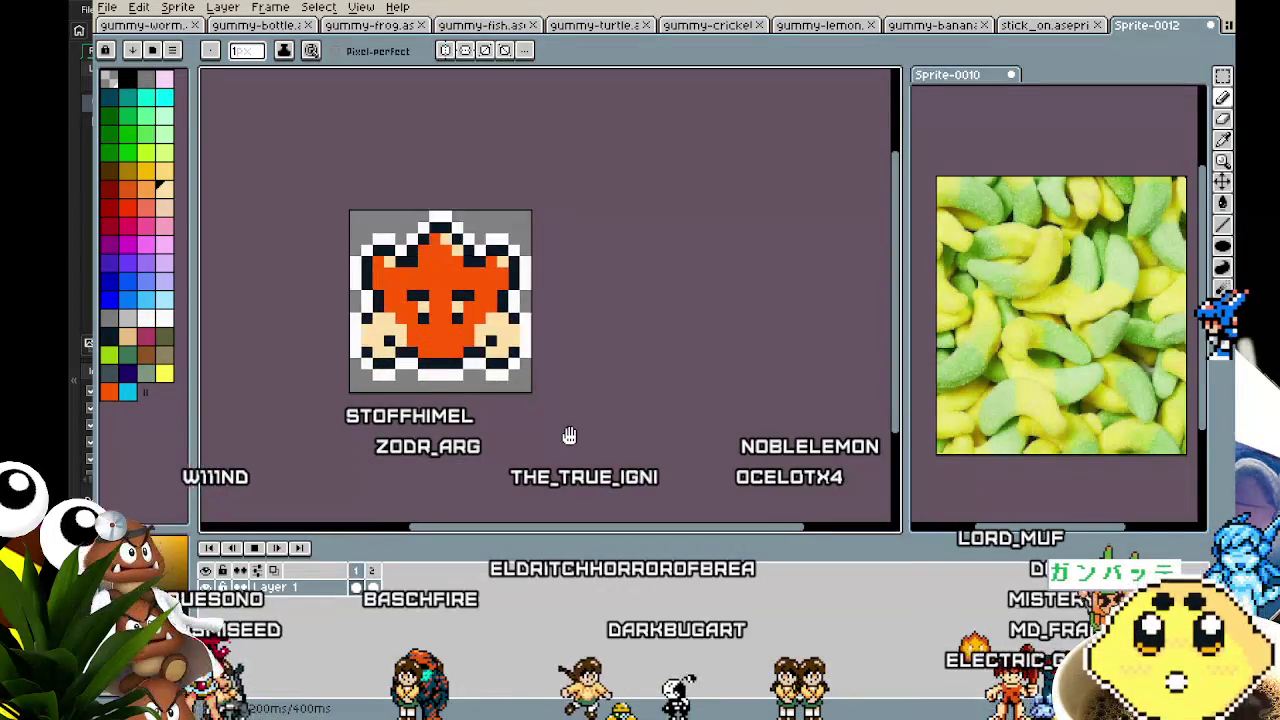
scroll(569, 436, down, 3)
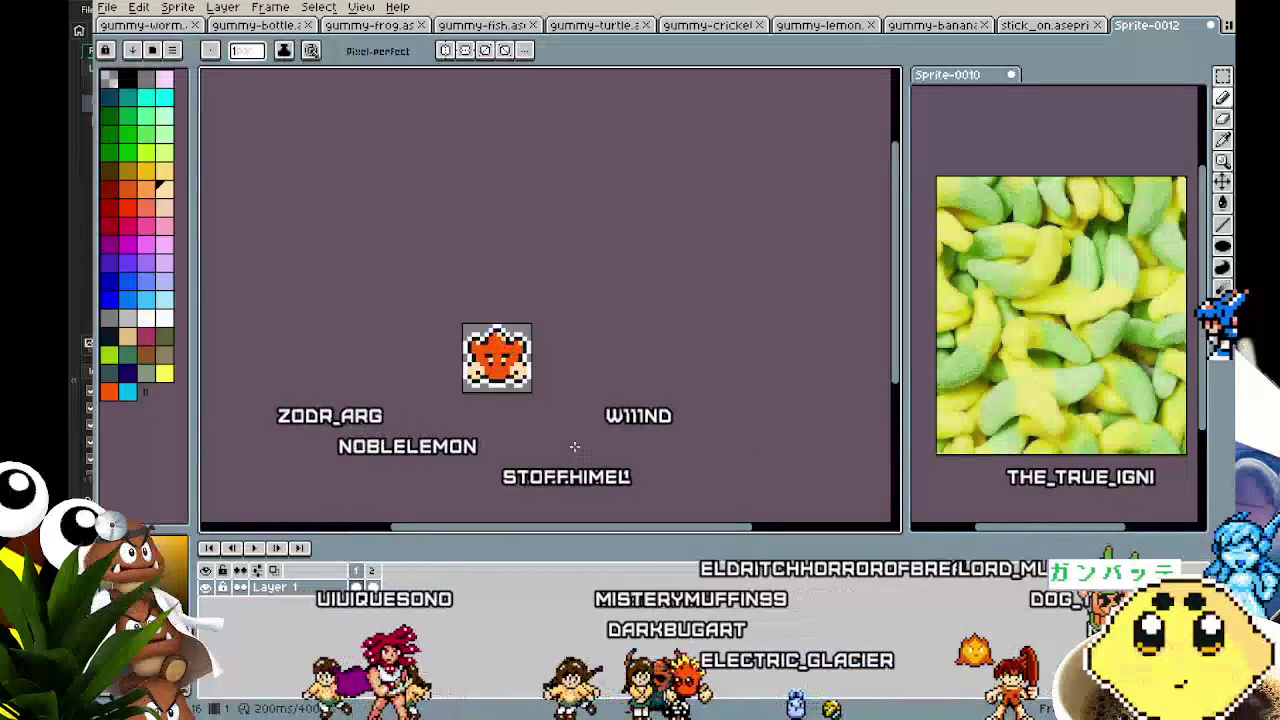
scroll(474, 390, up, 3)
key(Return)
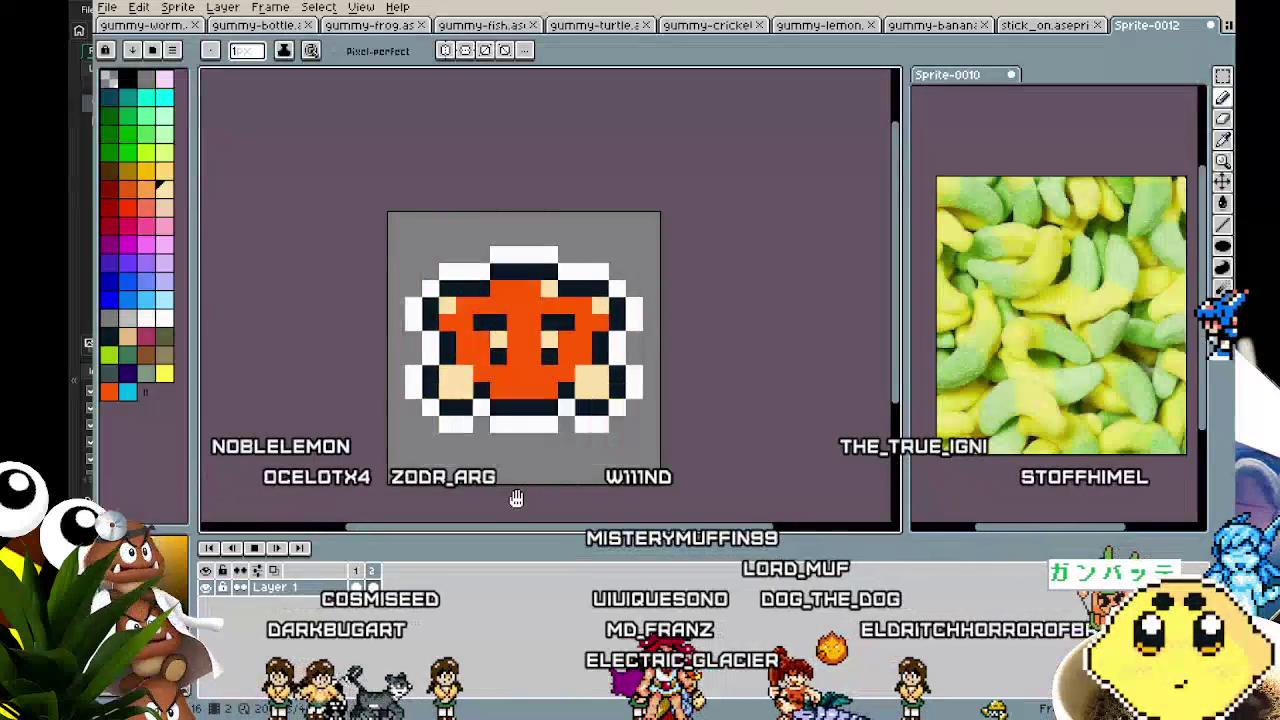
drag(514, 497, 508, 488)
scroll(506, 487, down, 2)
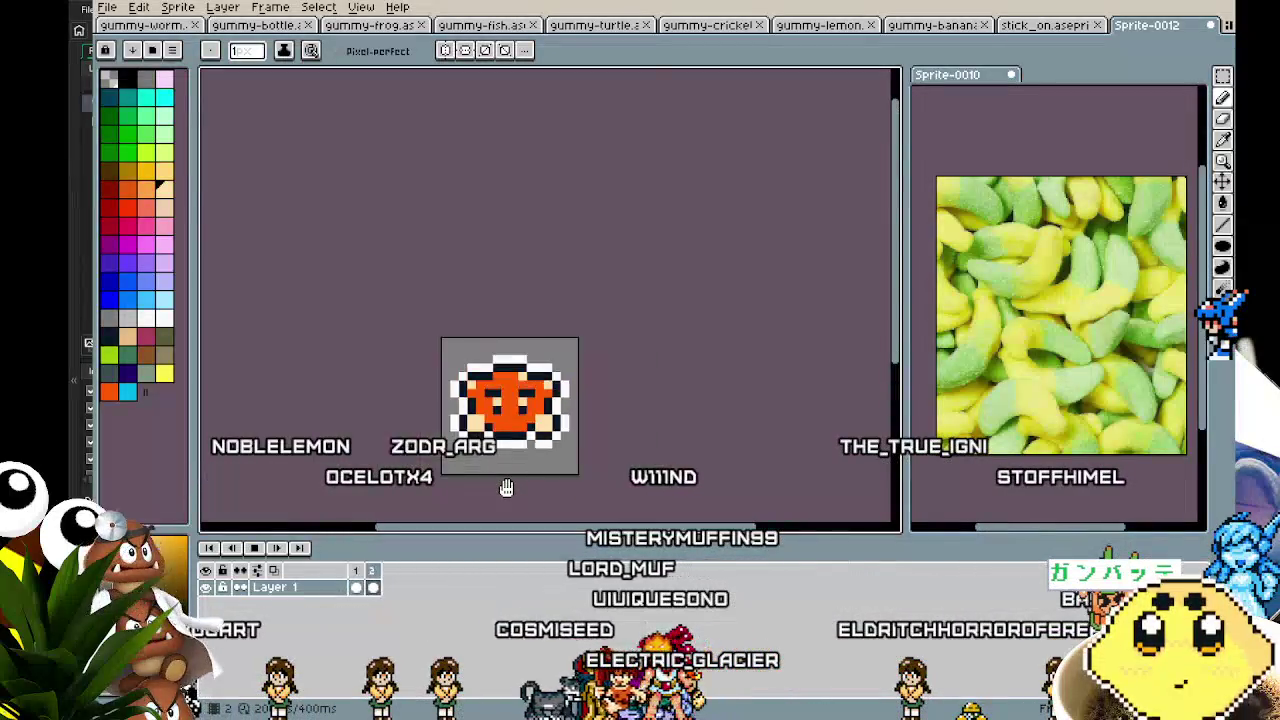
scroll(506, 487, up, 1)
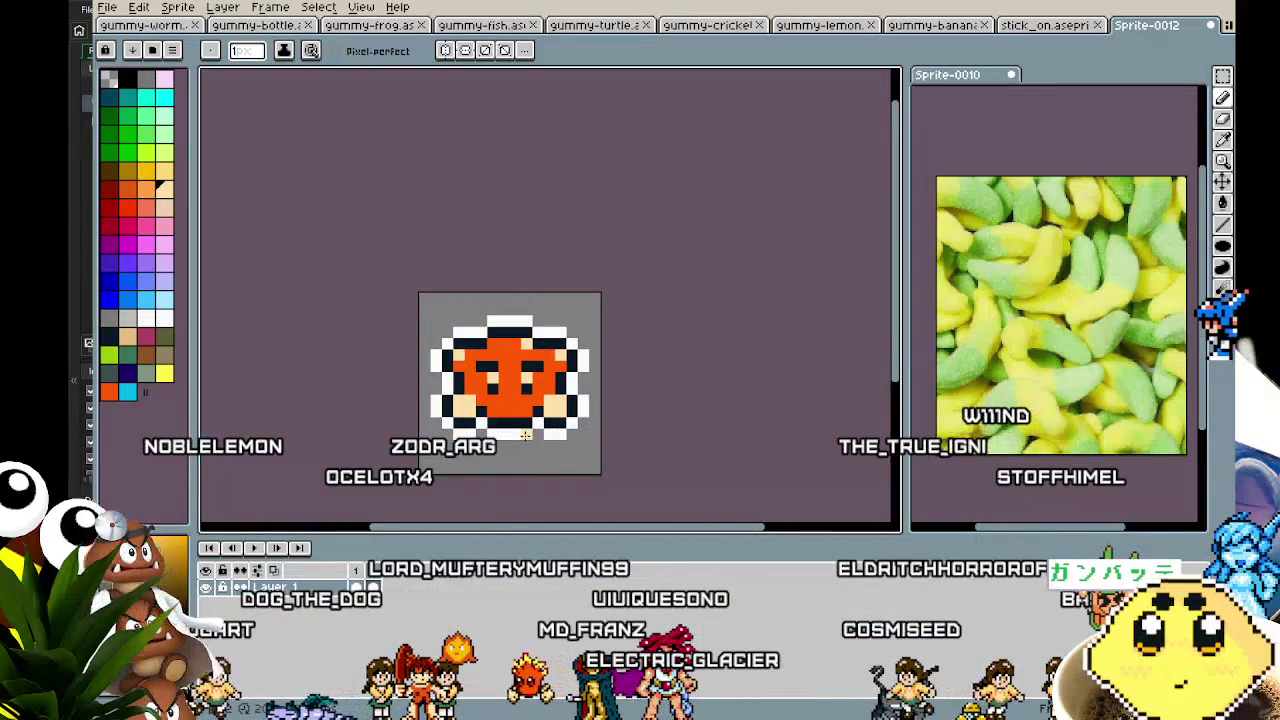
scroll(525, 435, up, 1)
scroll(525, 435, up, 1)
key(m)
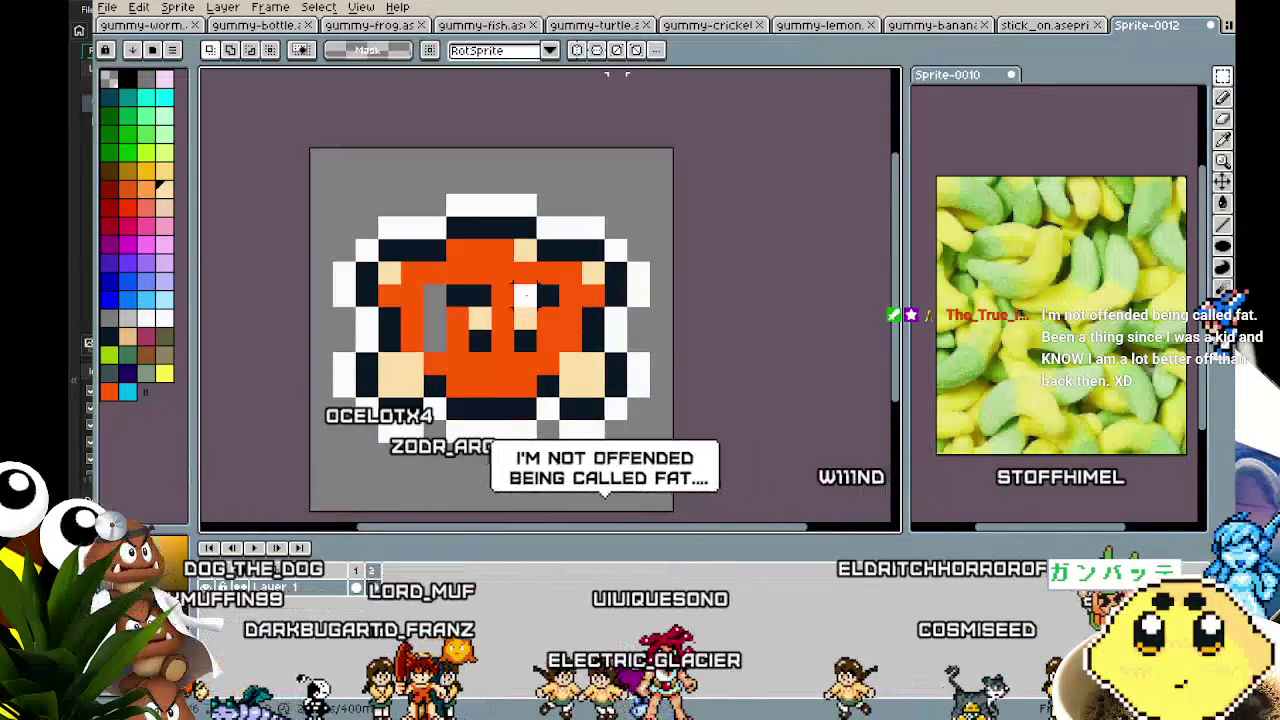
- Nudge one eye of the star one pixel right and the left eye one pixel left
drag(488, 282, 541, 356)
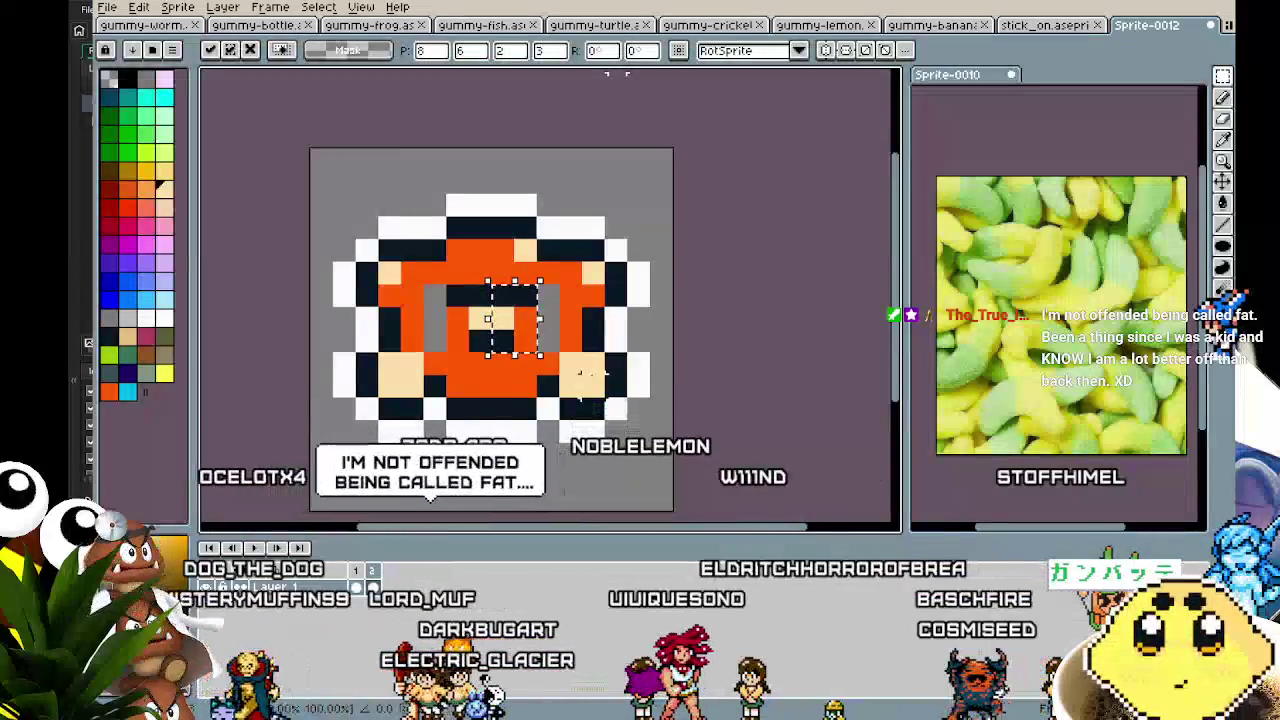
key(Right)
key(Return)
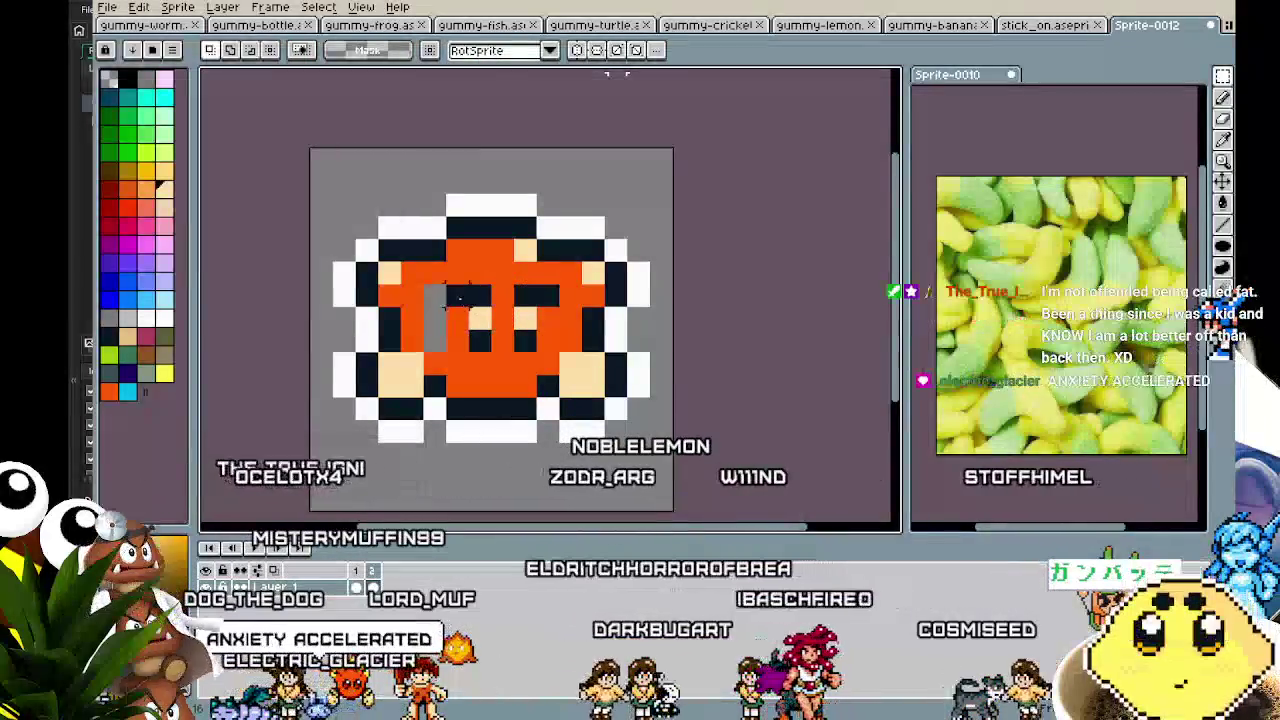
drag(443, 282, 495, 378)
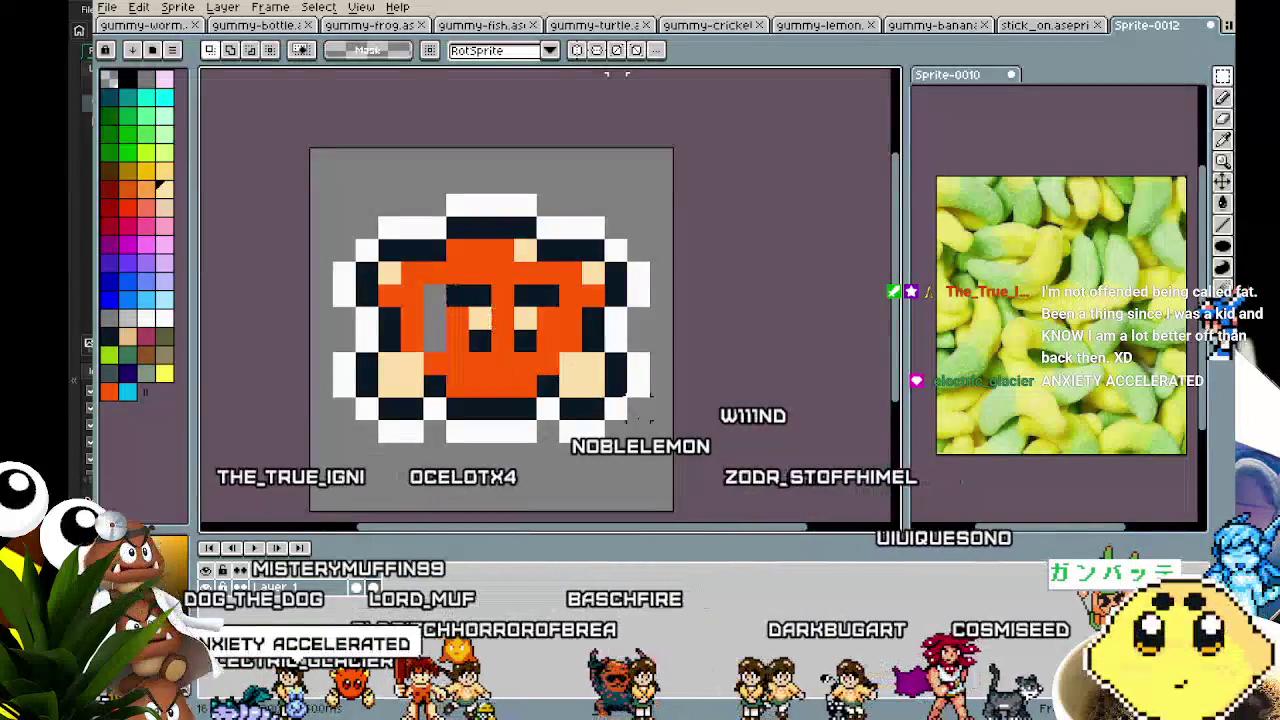
key(Left)
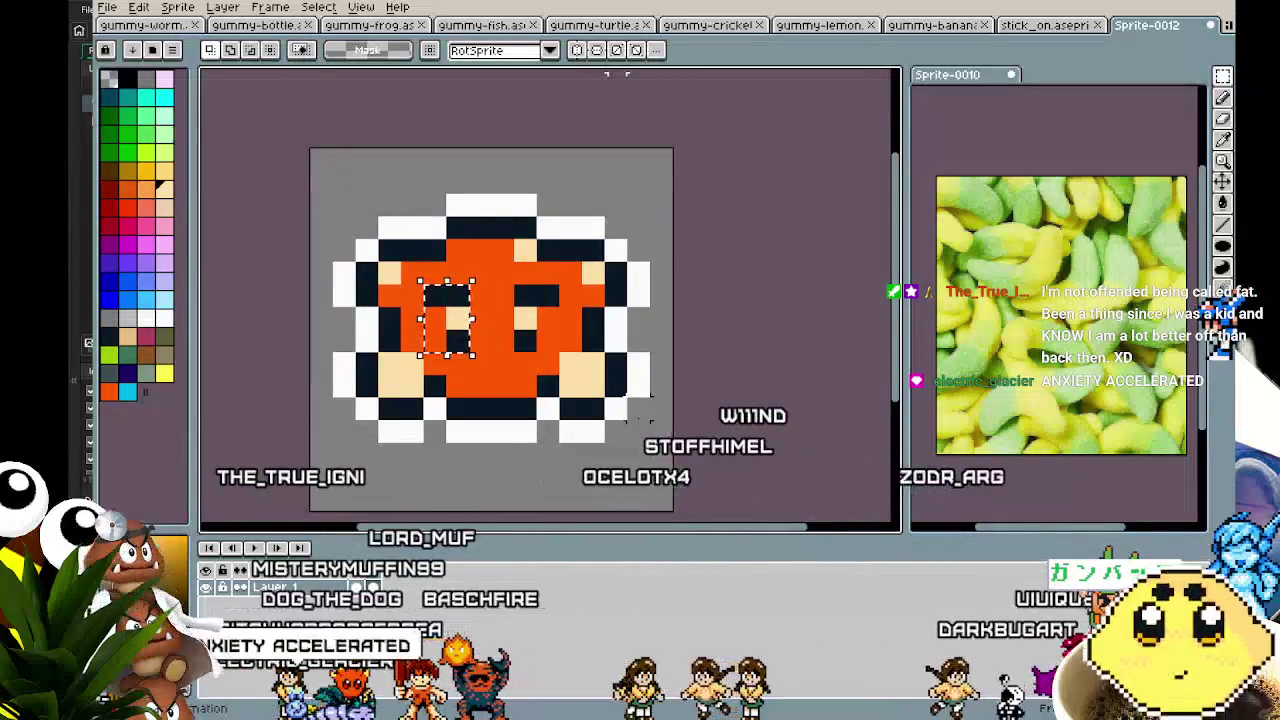
- Paint the black top-row pixels orange and add a white pixel above the top point
scroll(571, 425, down, 1)
mouse_move(571, 413)
mouse_down()
mouse_move(535, 415)
mouse_move(494, 487)
mouse_move(590, 385)
mouse_up()
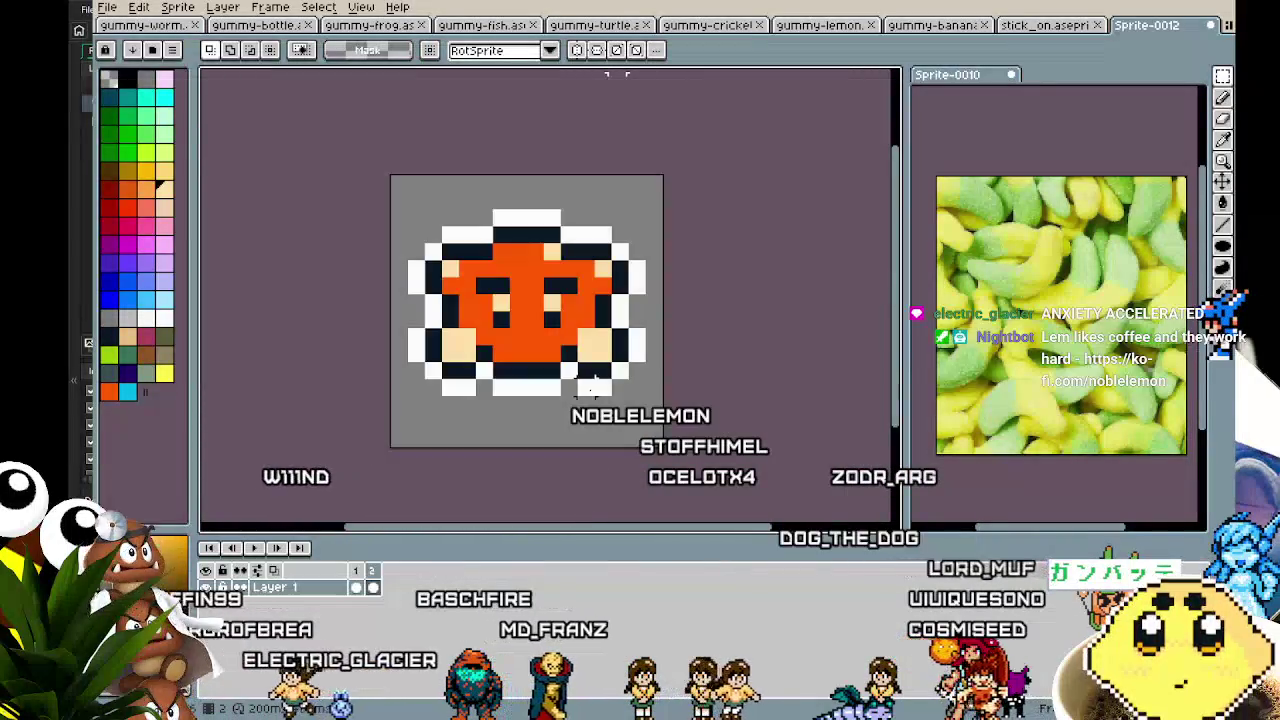
scroll(593, 383, down, 1)
scroll(585, 340, up, 2)
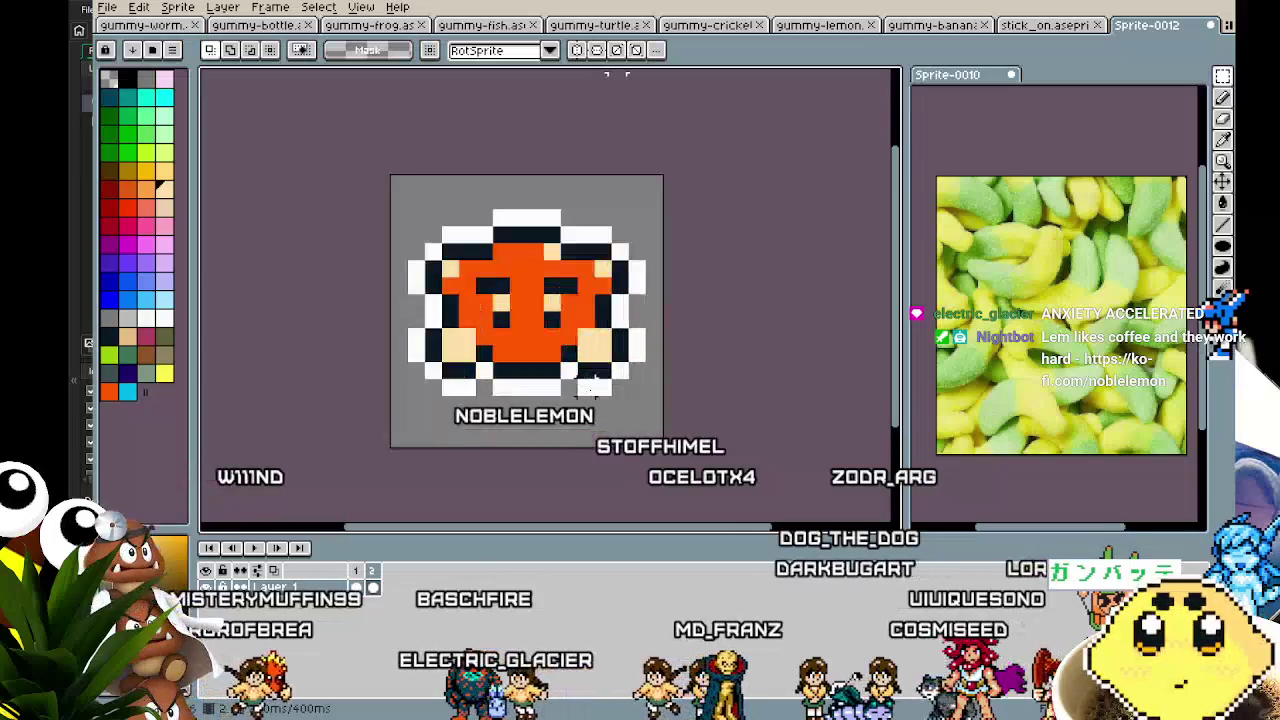
key(i)
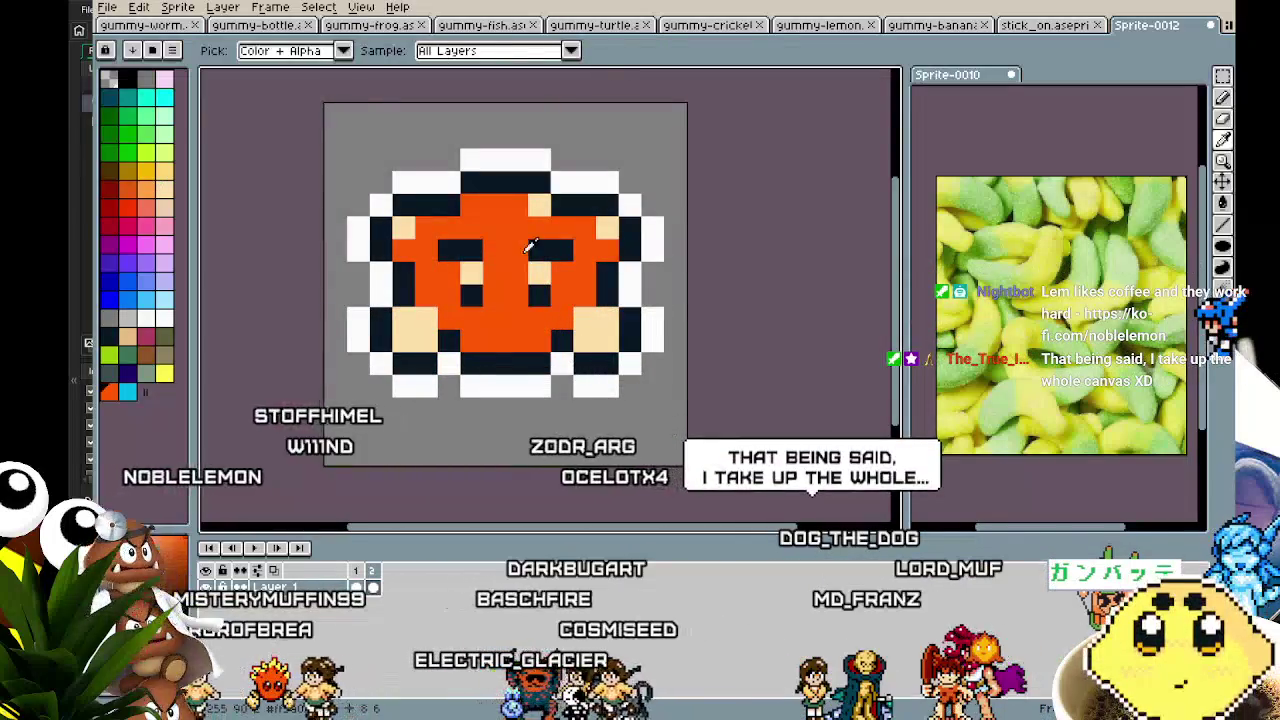
key(b)
drag(494, 183, 518, 185)
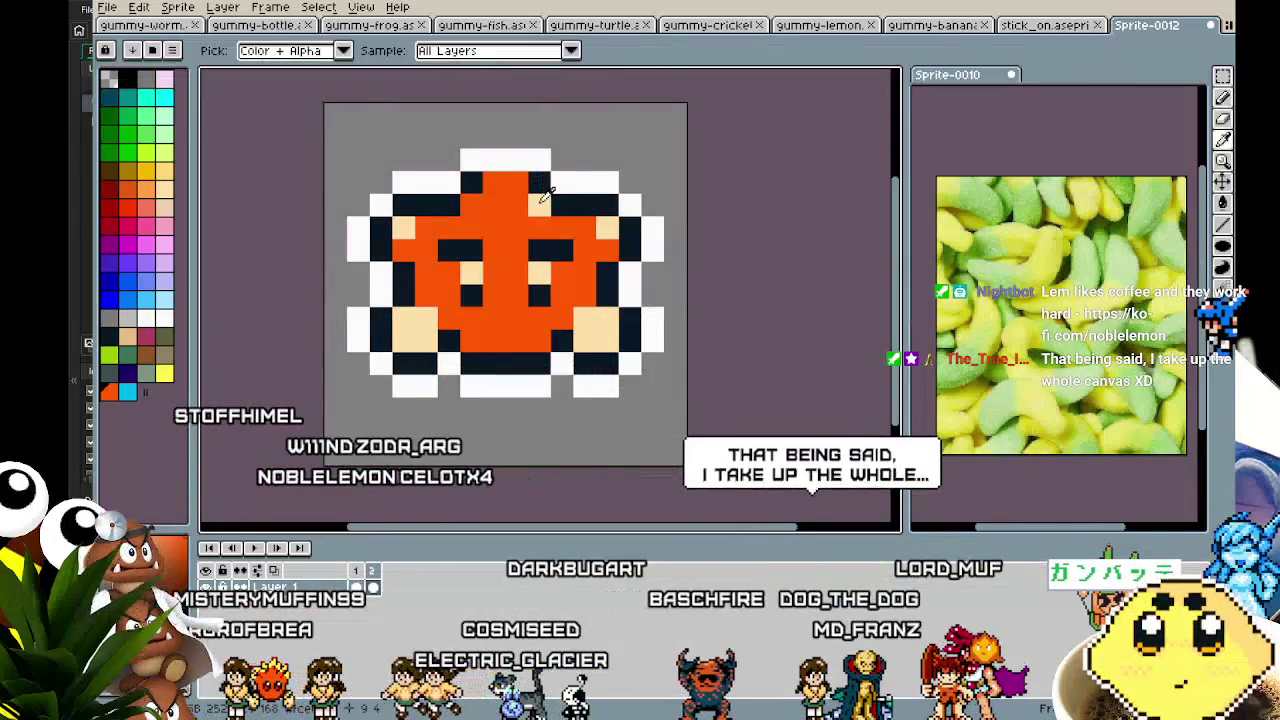
alt+click(546, 152)
click(516, 137)
scroll(726, 334, down, 4)
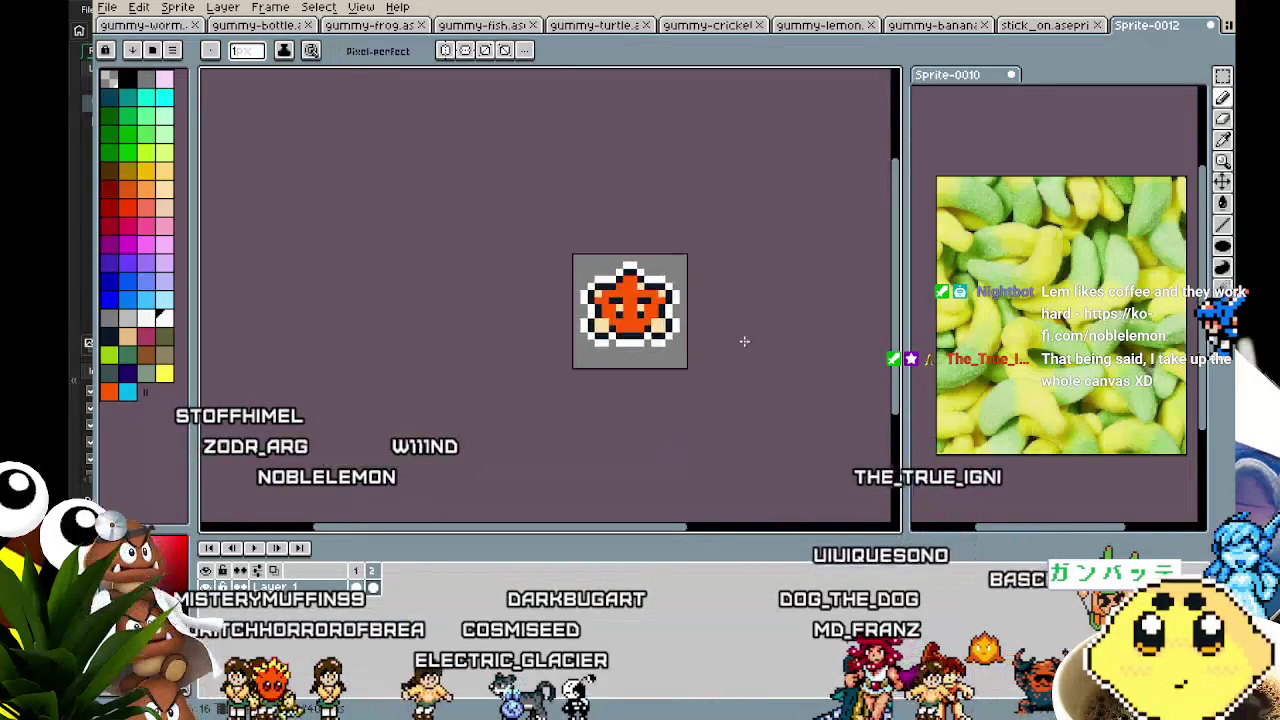
- Switch to the other frame and play the two-frame star animation, re-centring the view
key(Right)
scroll(709, 357, up, 1)
key(Return)
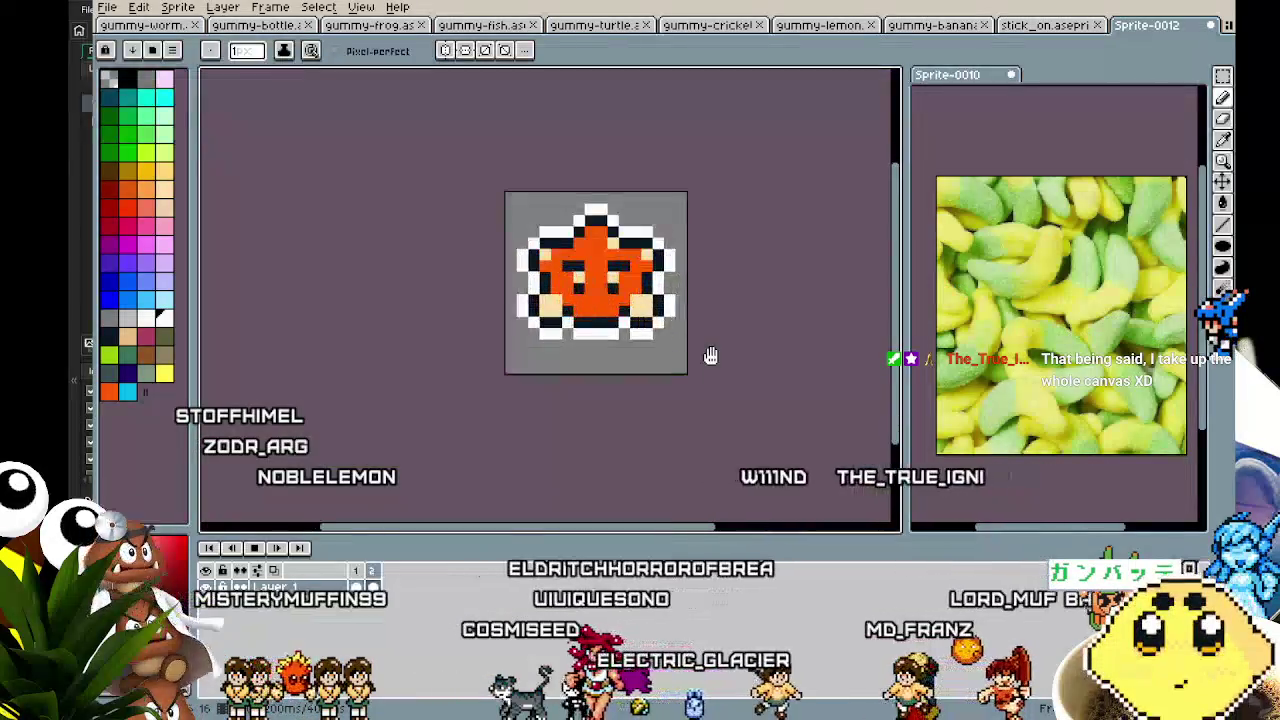
scroll(706, 354, down, 2)
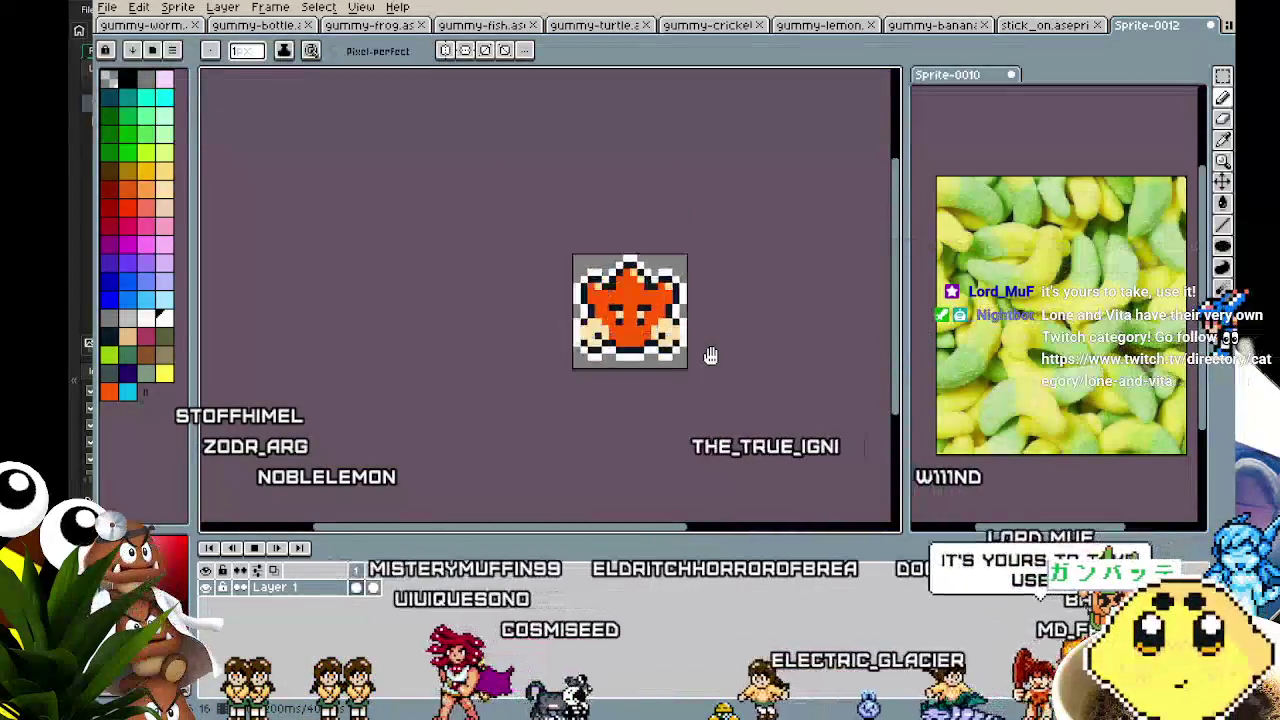
drag(706, 403, 627, 421)
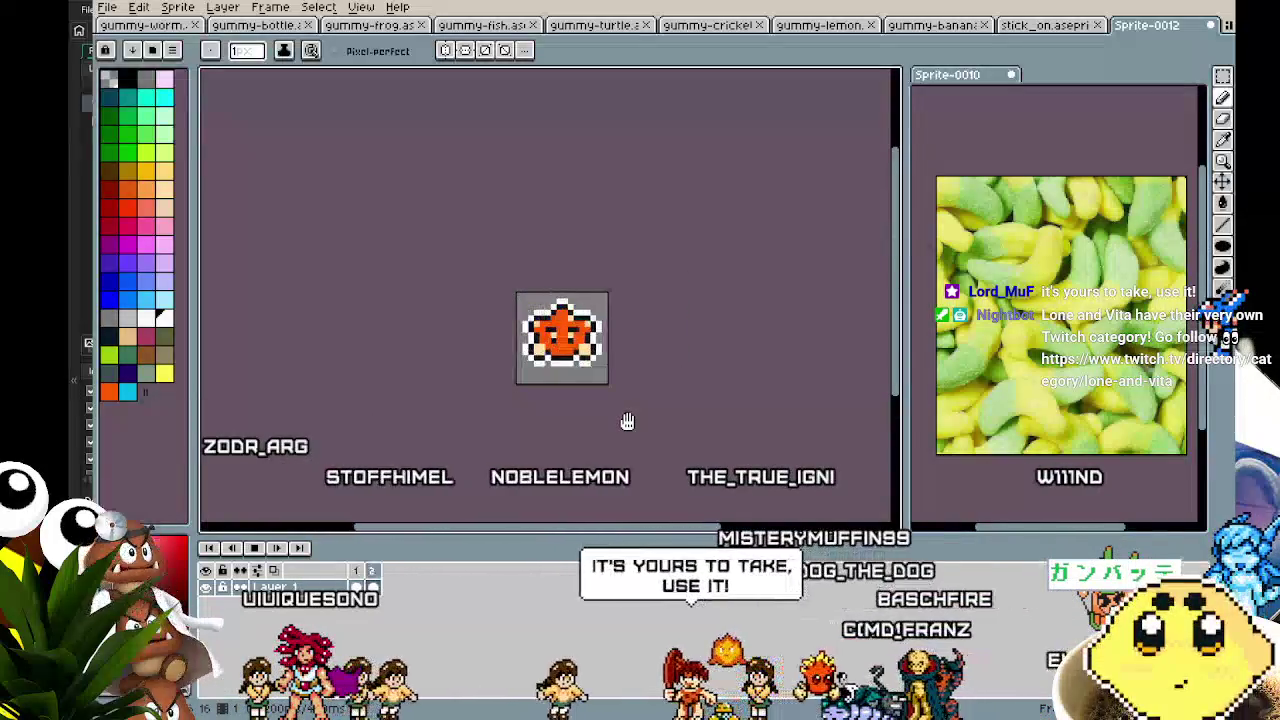
scroll(627, 421, up, 1)
scroll(627, 421, up, 1)
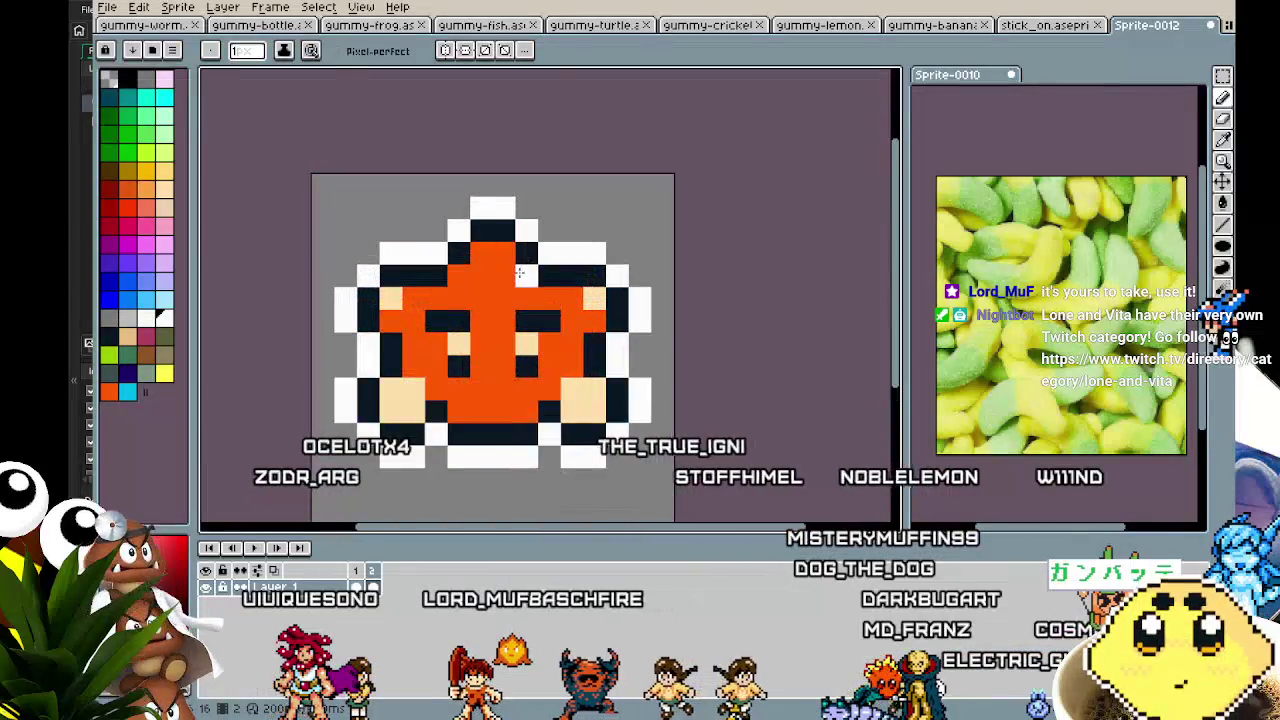
scroll(625, 397, down, 2)
mouse_move(625, 397)
mouse_down()
mouse_move(680, 303)
mouse_move(582, 377)
mouse_up()
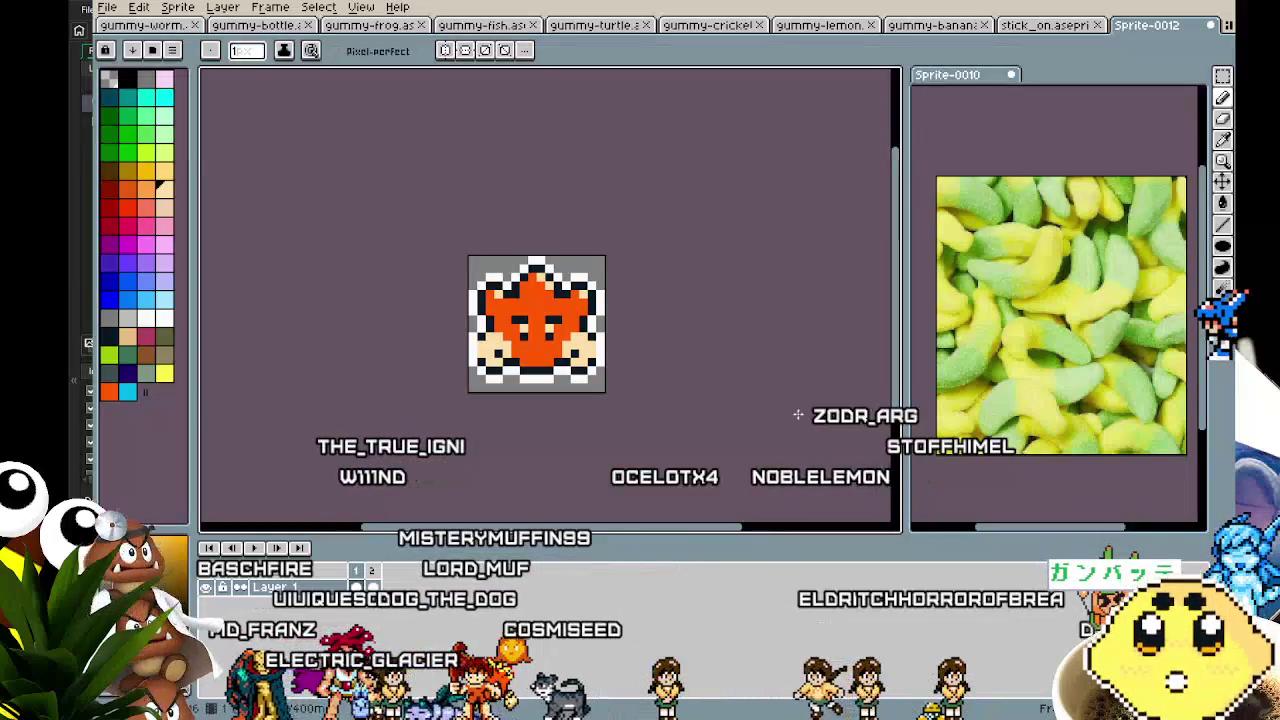
scroll(605, 392, down, 3)
scroll(605, 392, up, 3)
scroll(554, 415, up, 2)
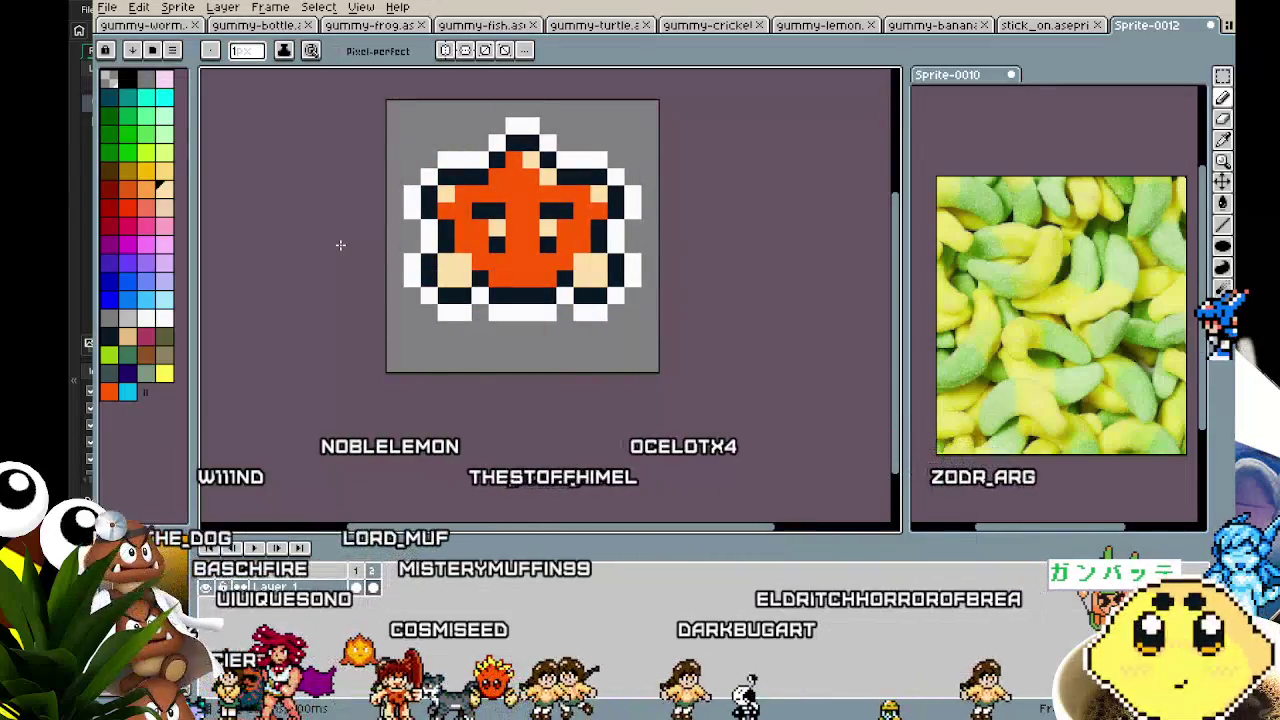
- Replay the star animation and zoom in and out to review the edited shape
key(Return)
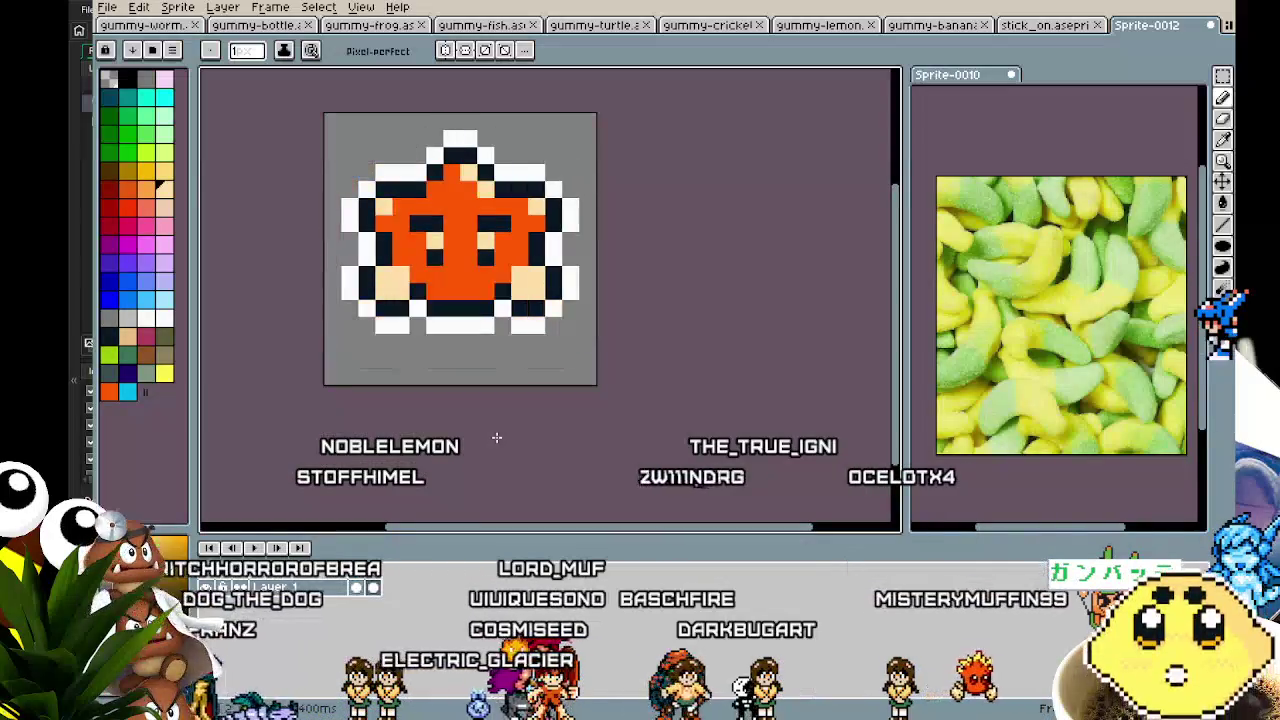
drag(496, 437, 523, 449)
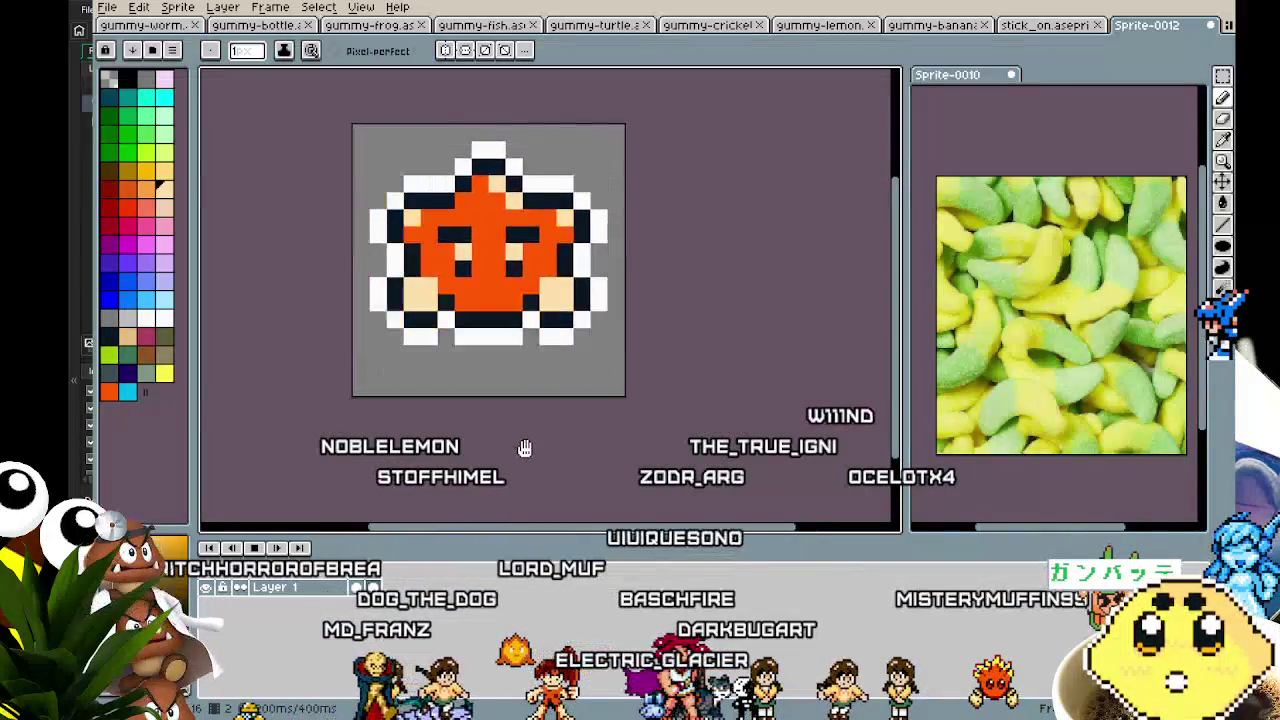
scroll(510, 250, up, 1)
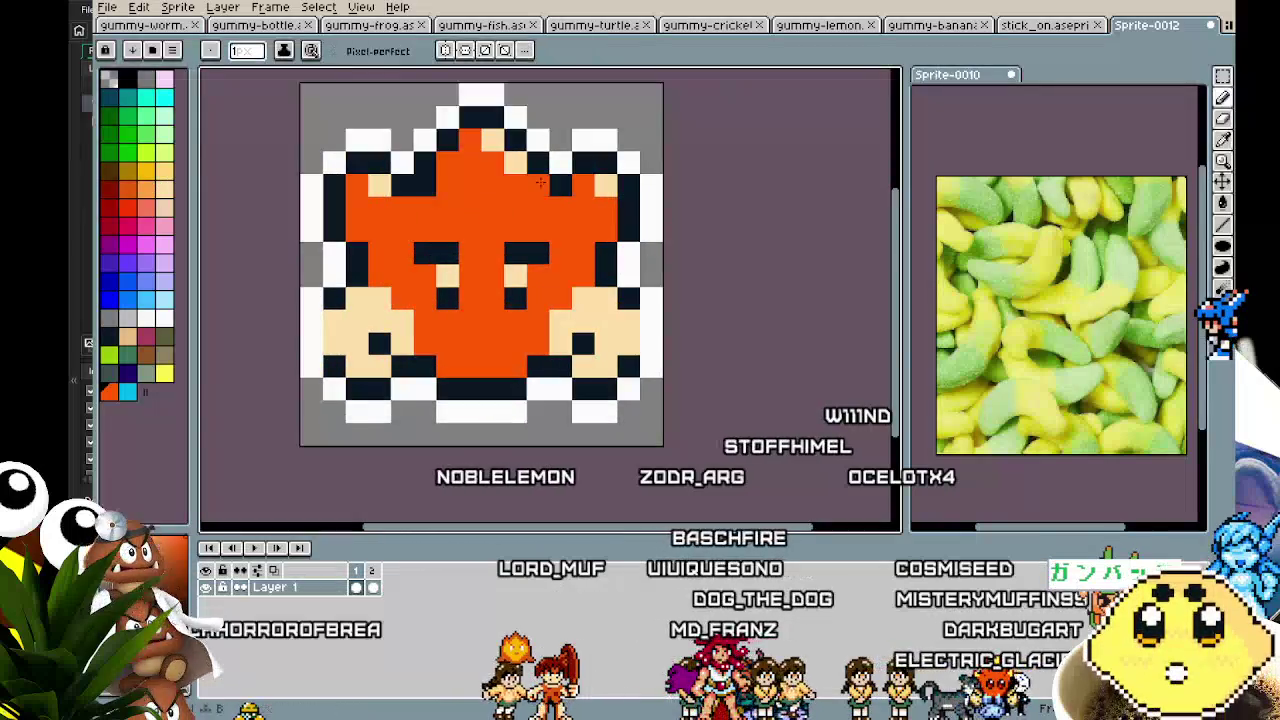
scroll(352, 443, down, 4)
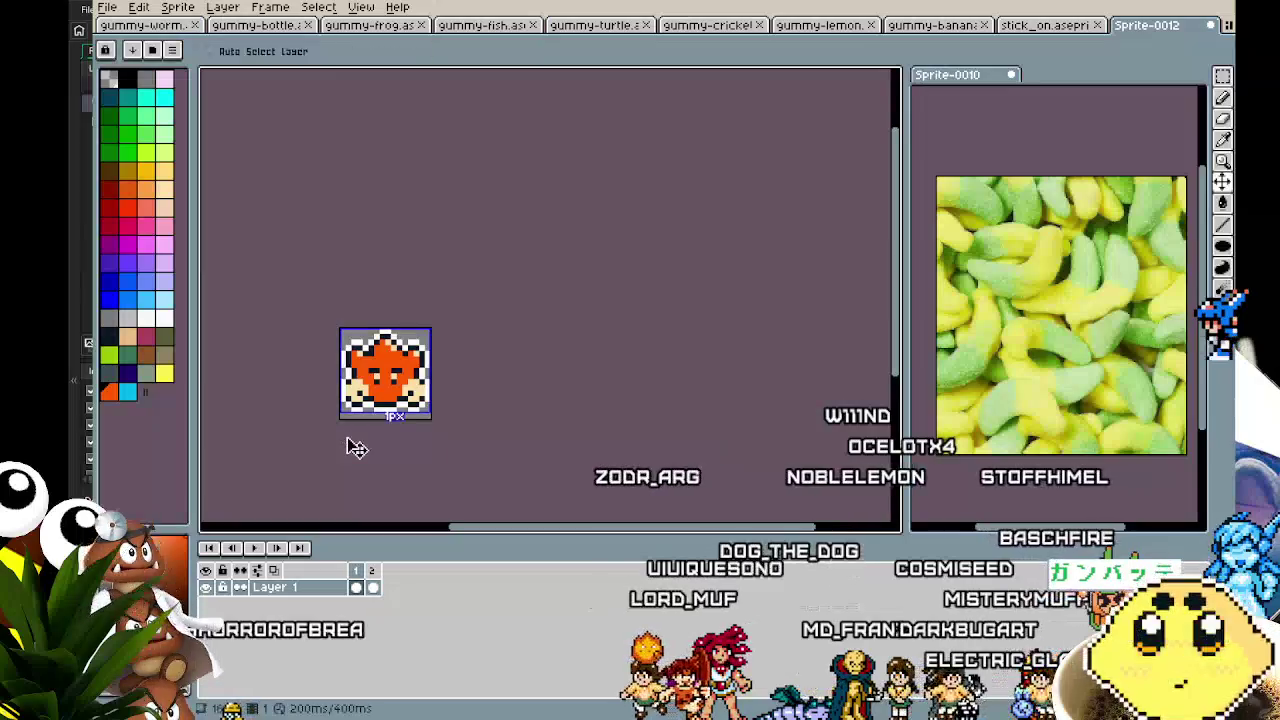
key(b)
scroll(358, 419, up, 1)
scroll(375, 401, up, 1)
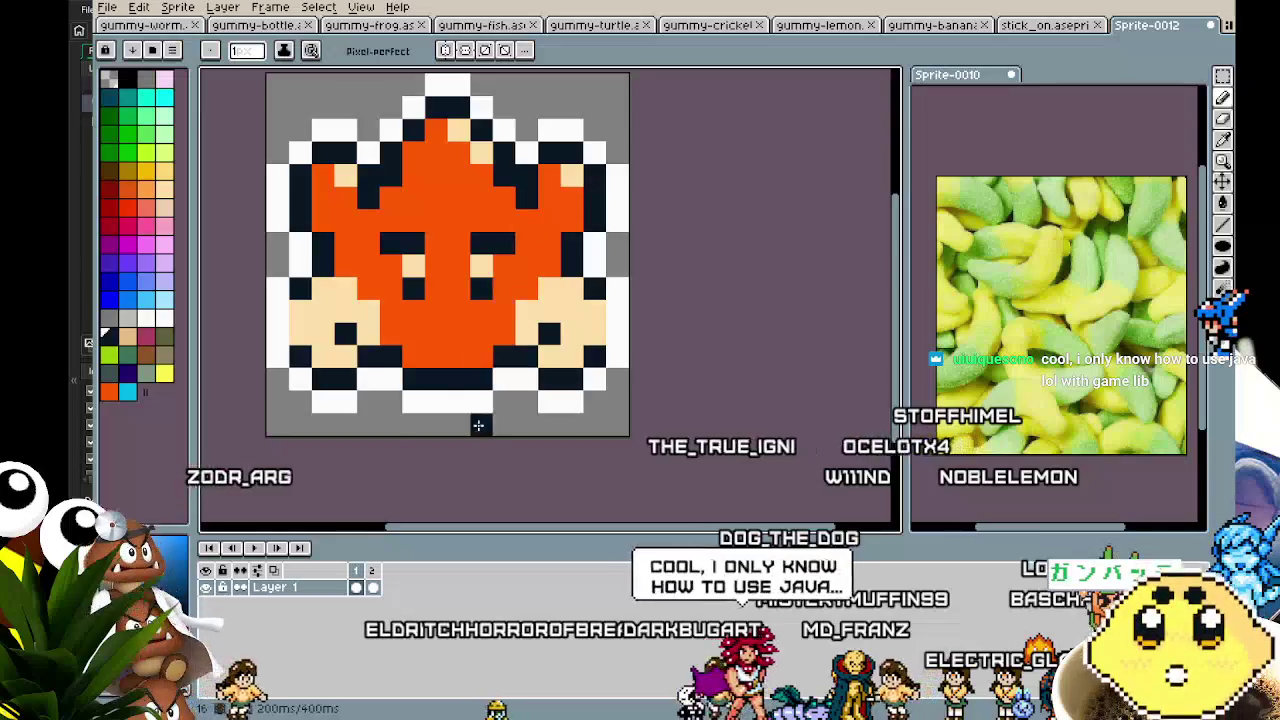
scroll(478, 425, down, 2)
scroll(473, 445, down, 1)
scroll(473, 451, up, 3)
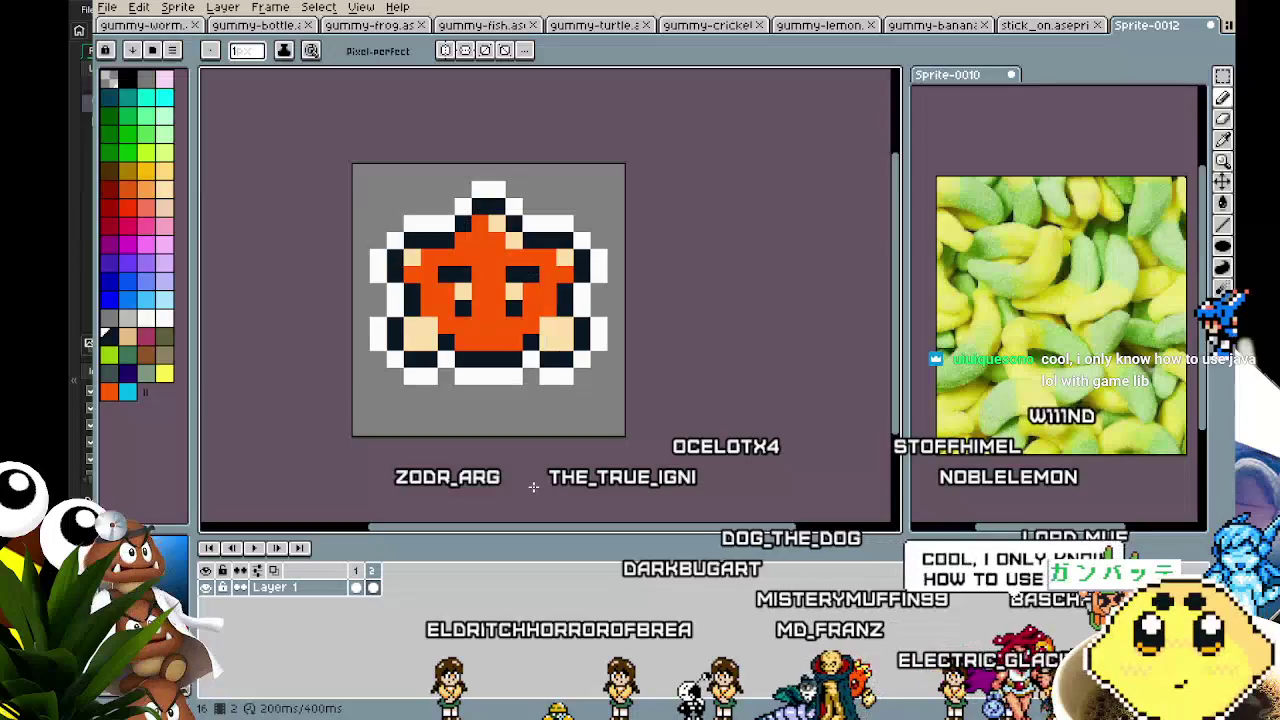
scroll(533, 486, down, 2)
scroll(495, 463, up, 1)
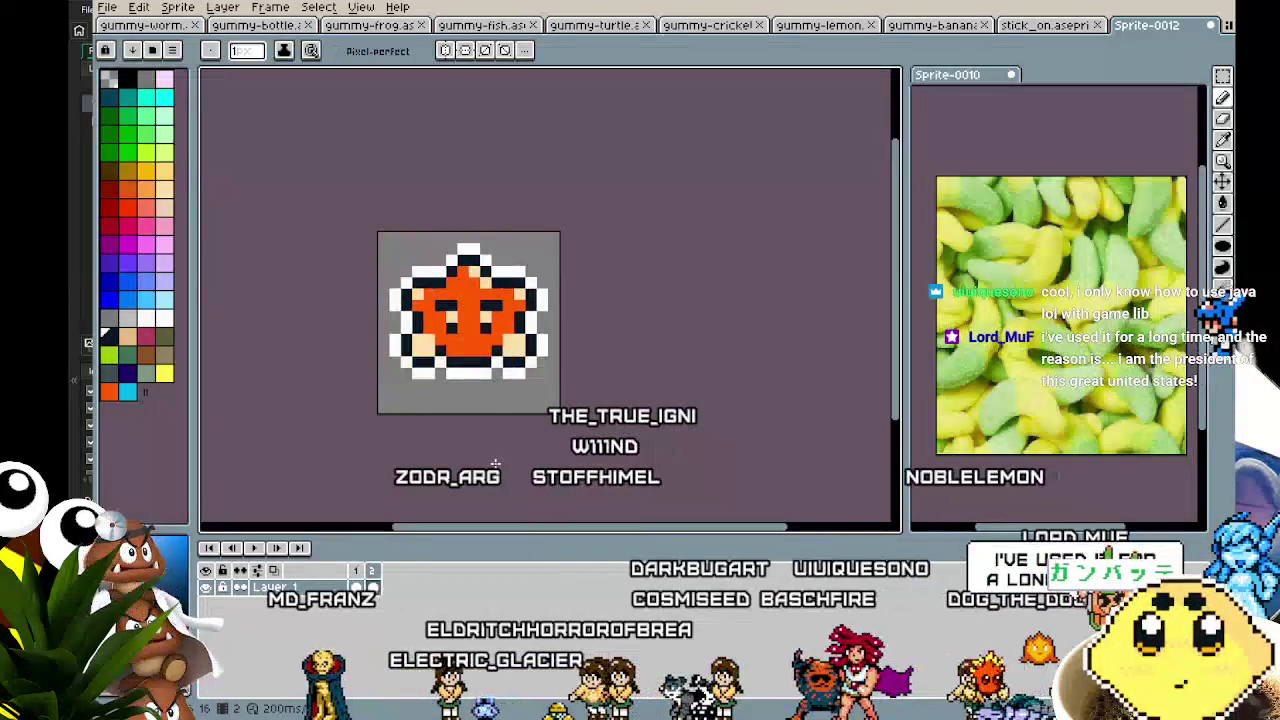
scroll(428, 339, up, 3)
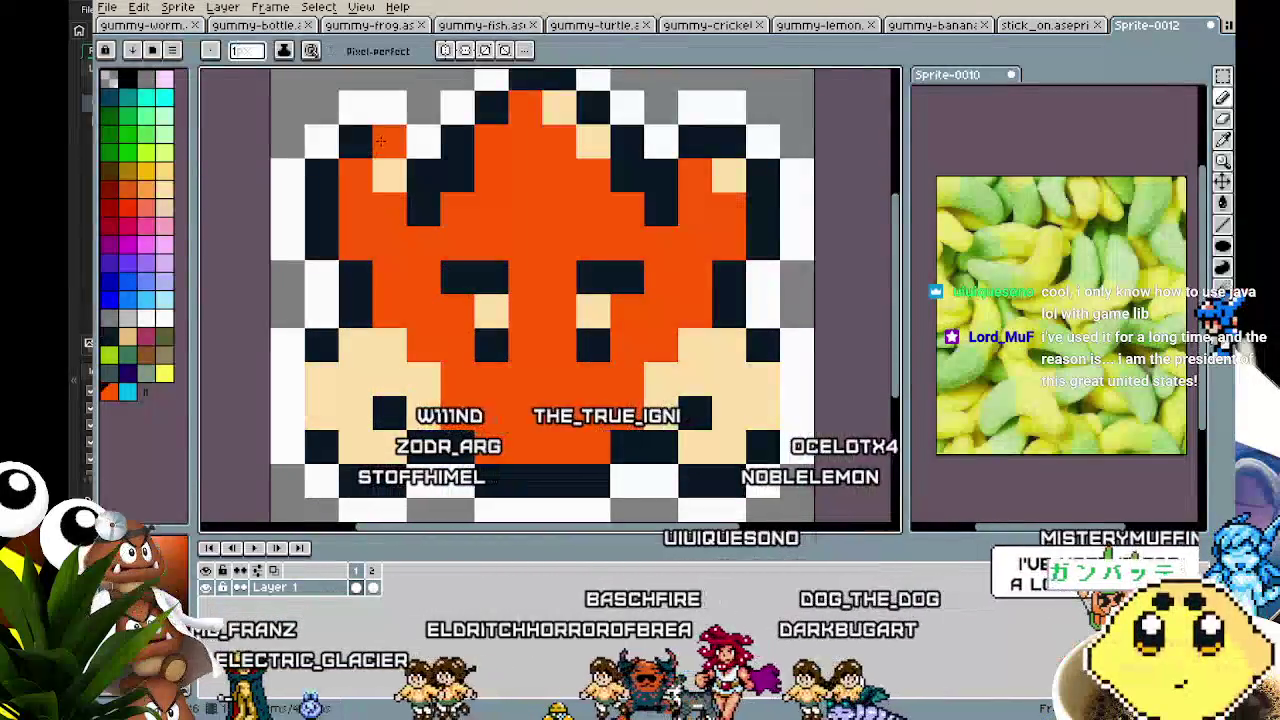
- Darken two outline pixels near the star's top and centre the sprite in view
drag(420, 163, 397, 118)
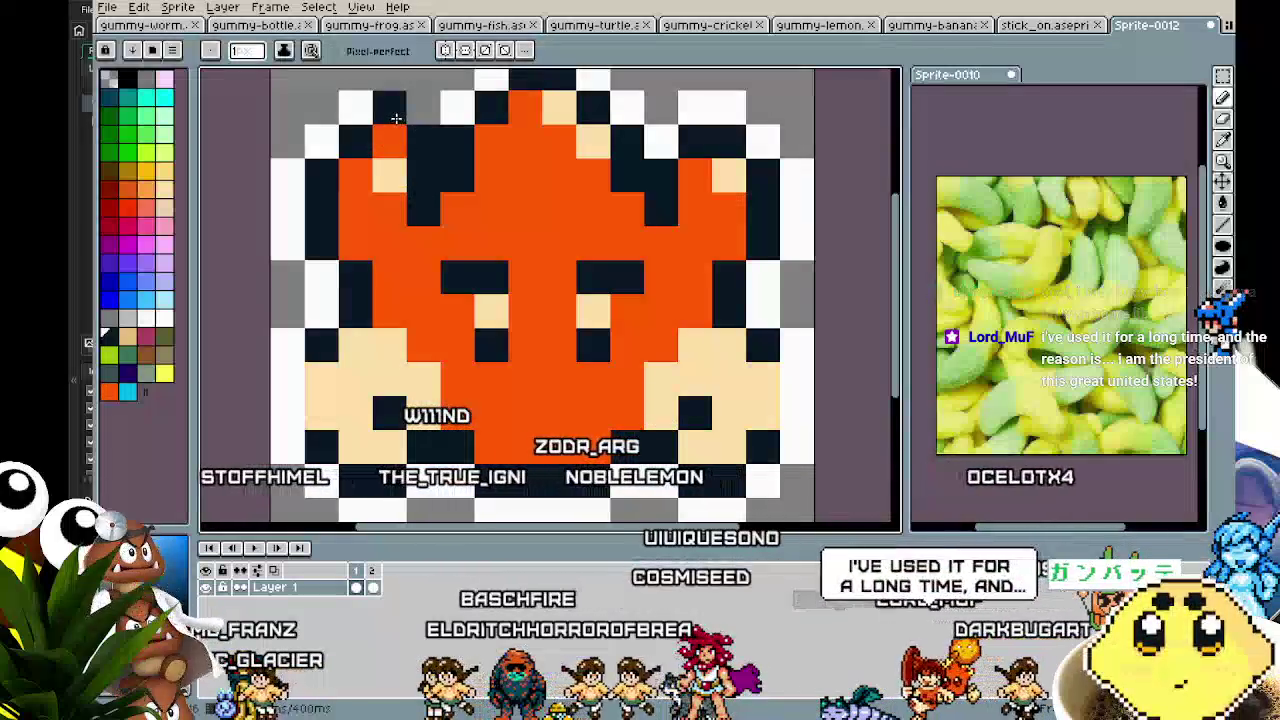
scroll(483, 199, right, 3)
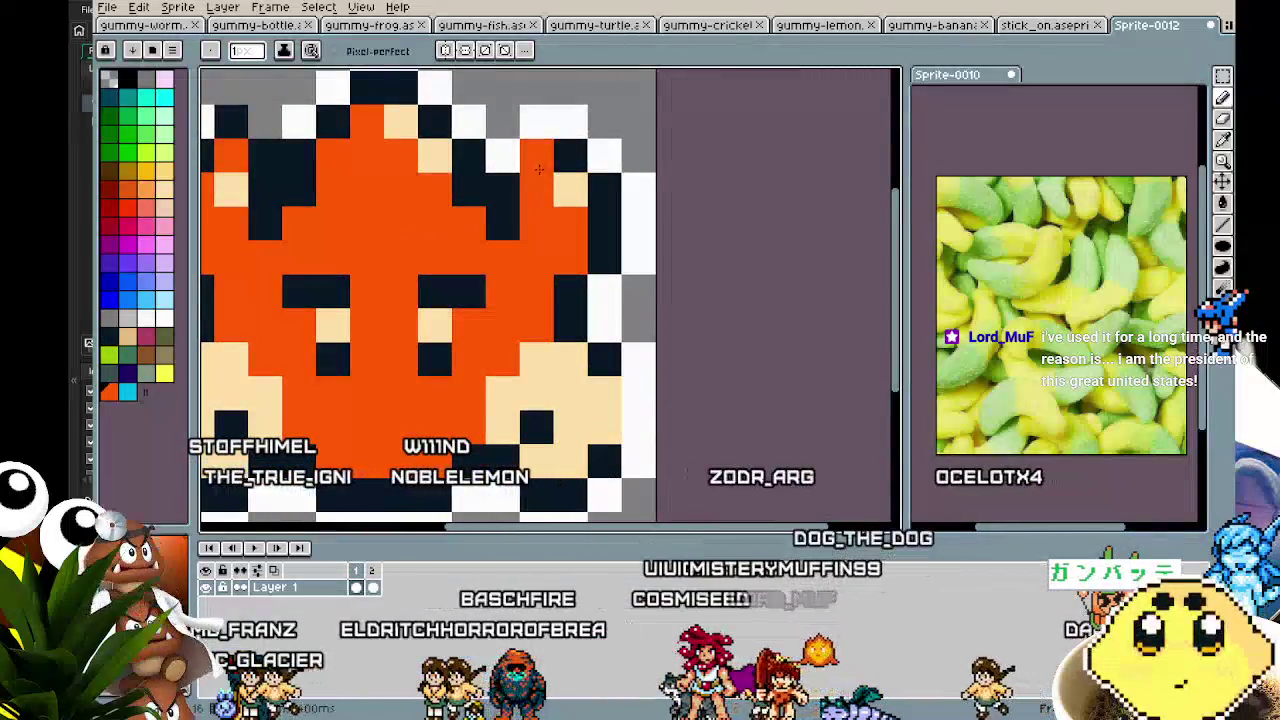
scroll(498, 208, down, 4)
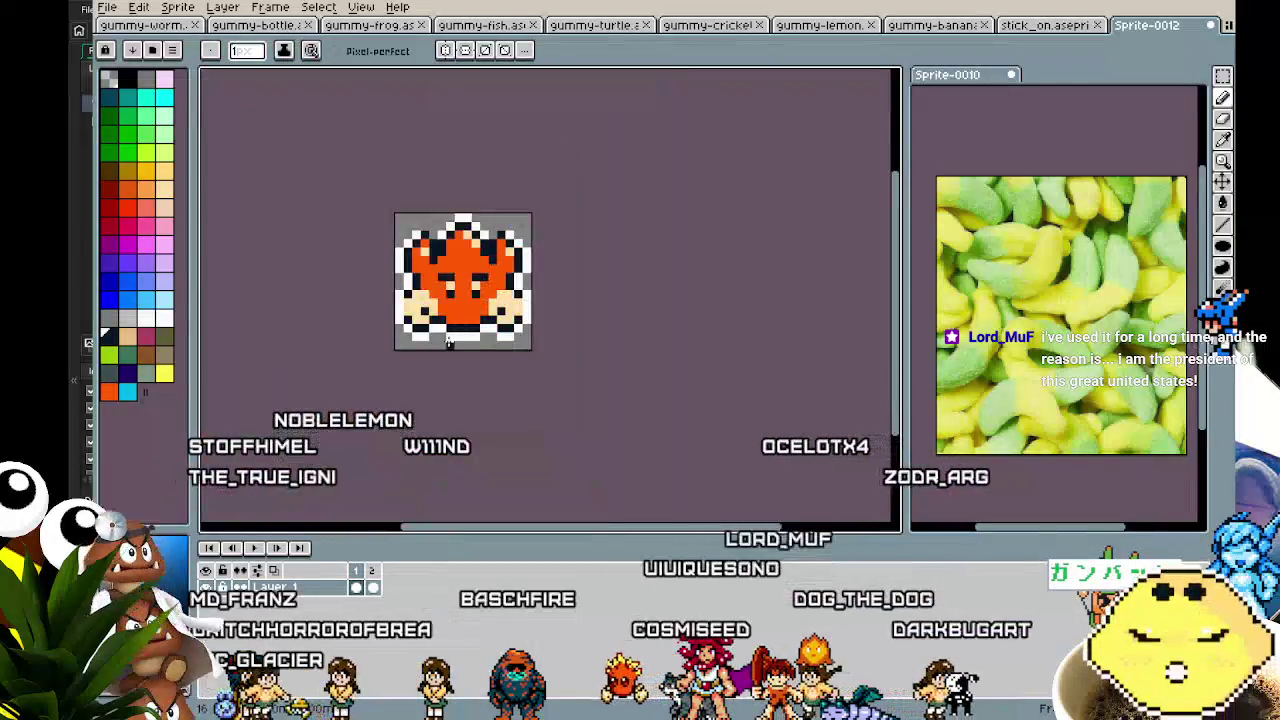
scroll(460, 284, up, 2)
drag(527, 284, 454, 286)
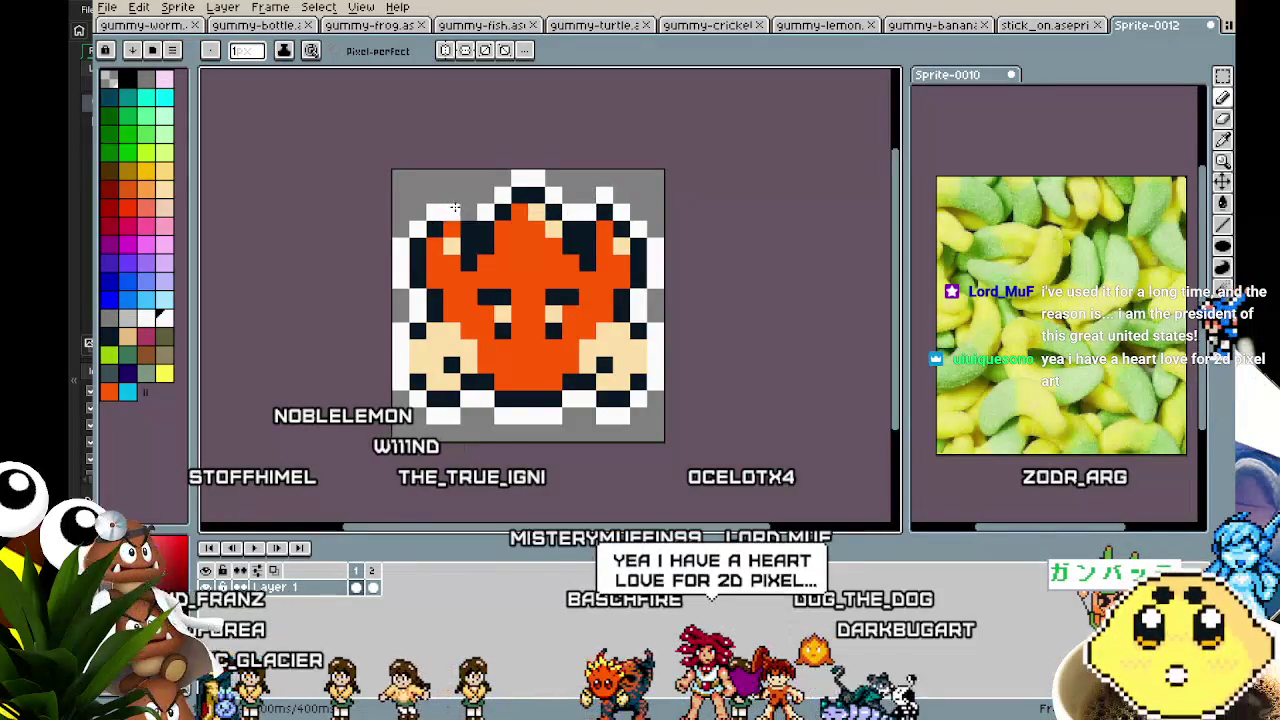
scroll(369, 430, down, 2)
scroll(369, 430, up, 2)
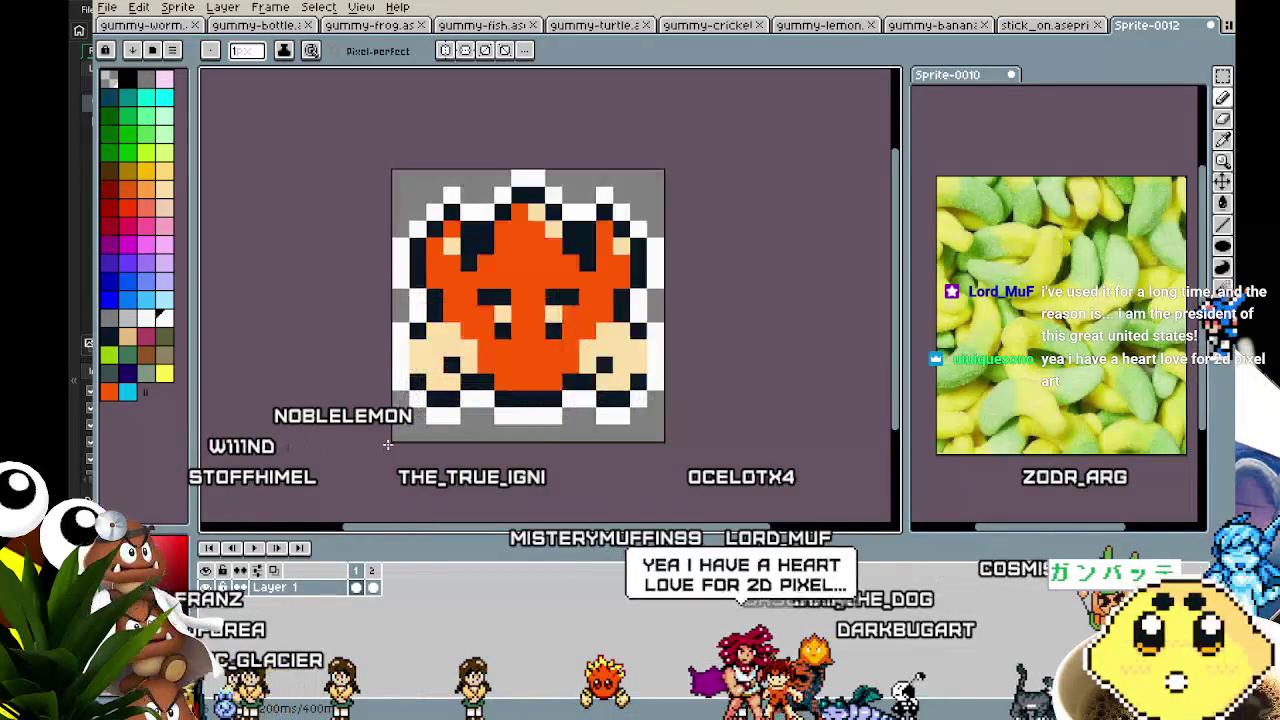
drag(388, 444, 322, 458)
- Move the top-left corner block of pixels to the star's upper right
key(m)
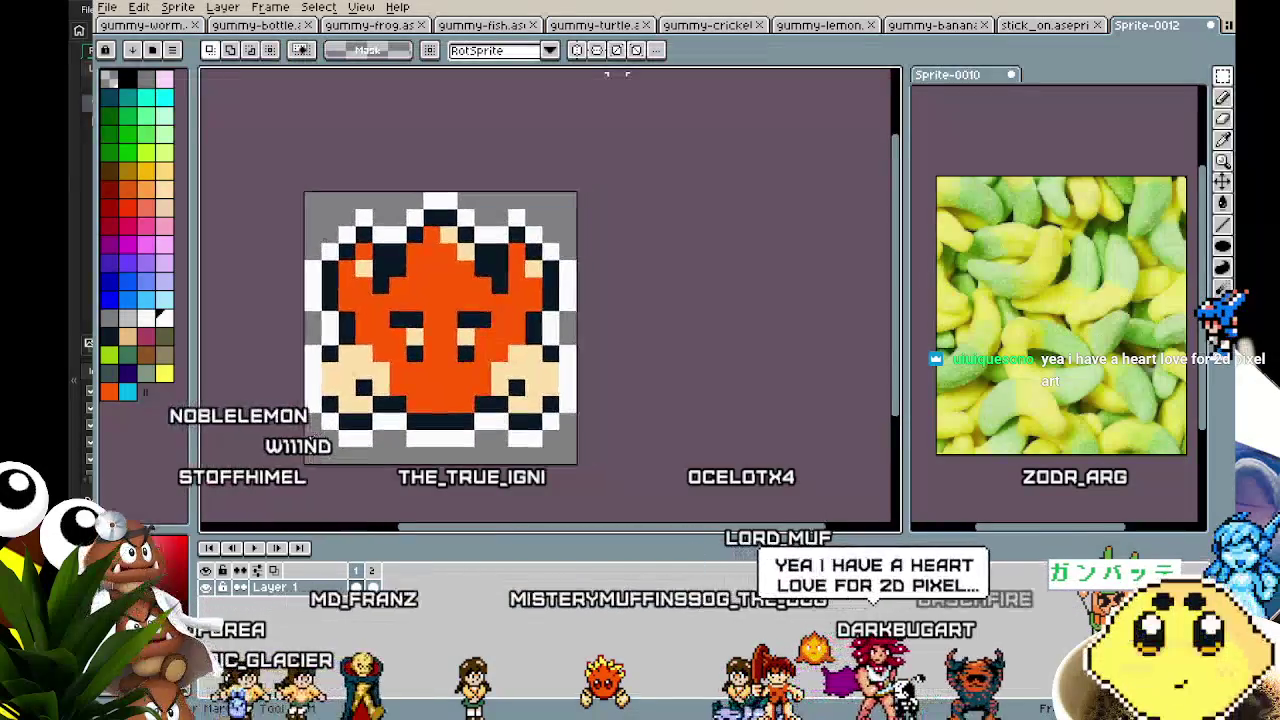
mouse_move(358, 268)
mouse_down()
mouse_move(384, 258)
mouse_move(386, 297)
mouse_up()
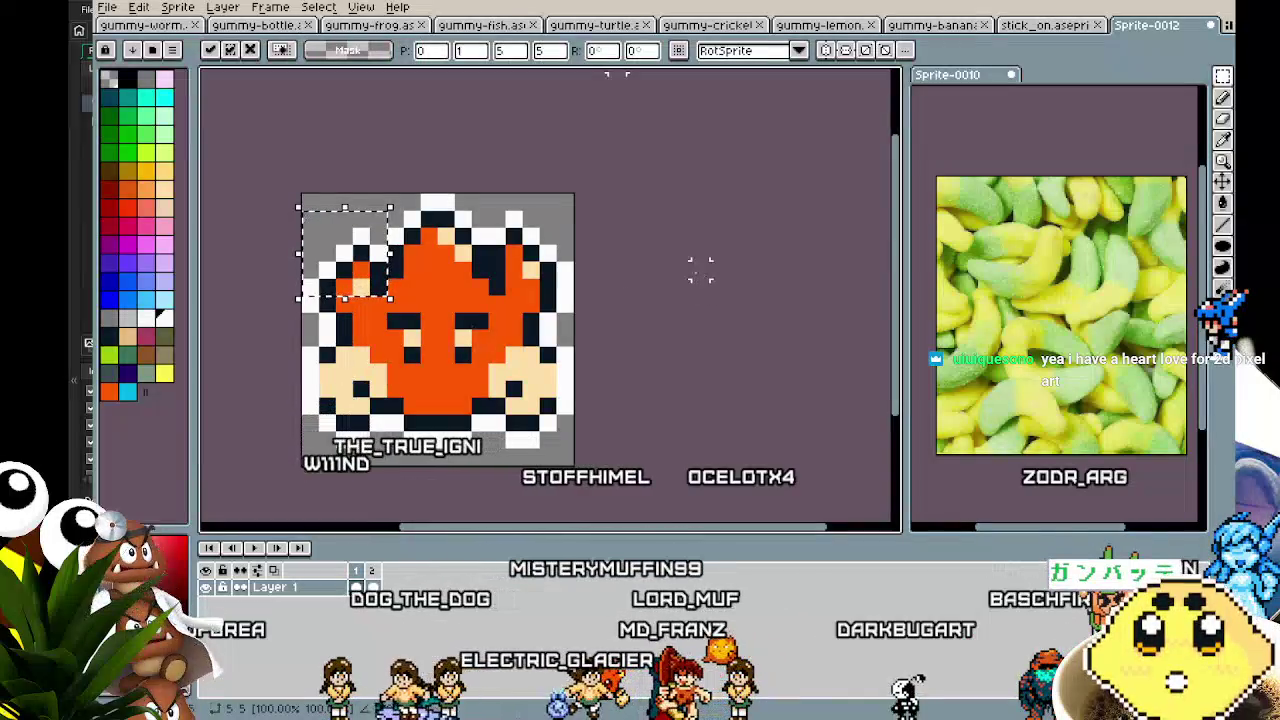
mouse_move(350, 260)
mouse_down()
mouse_move(535, 262)
mouse_move(537, 277)
mouse_up()
click(598, 337)
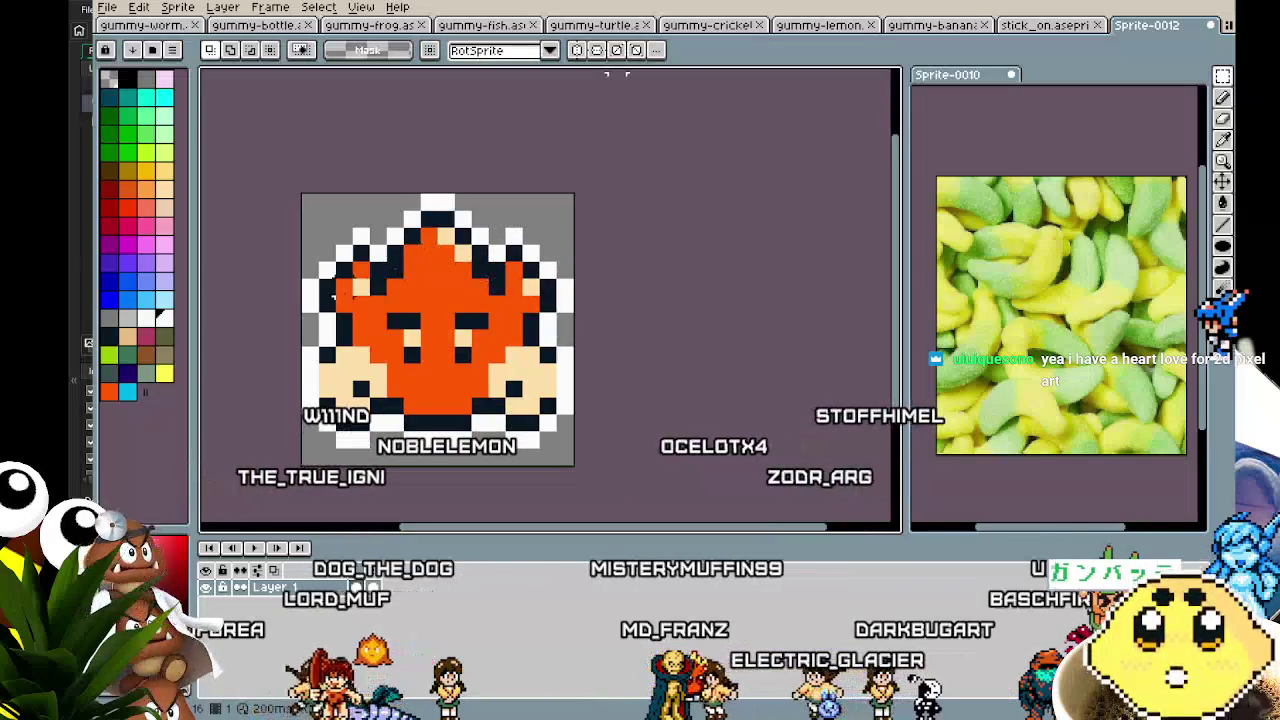
scroll(437, 297, up, 1)
- Add a peach pixel on the upper left, revert another to orange, and recolour an outline pixel orange
click(365, 262)
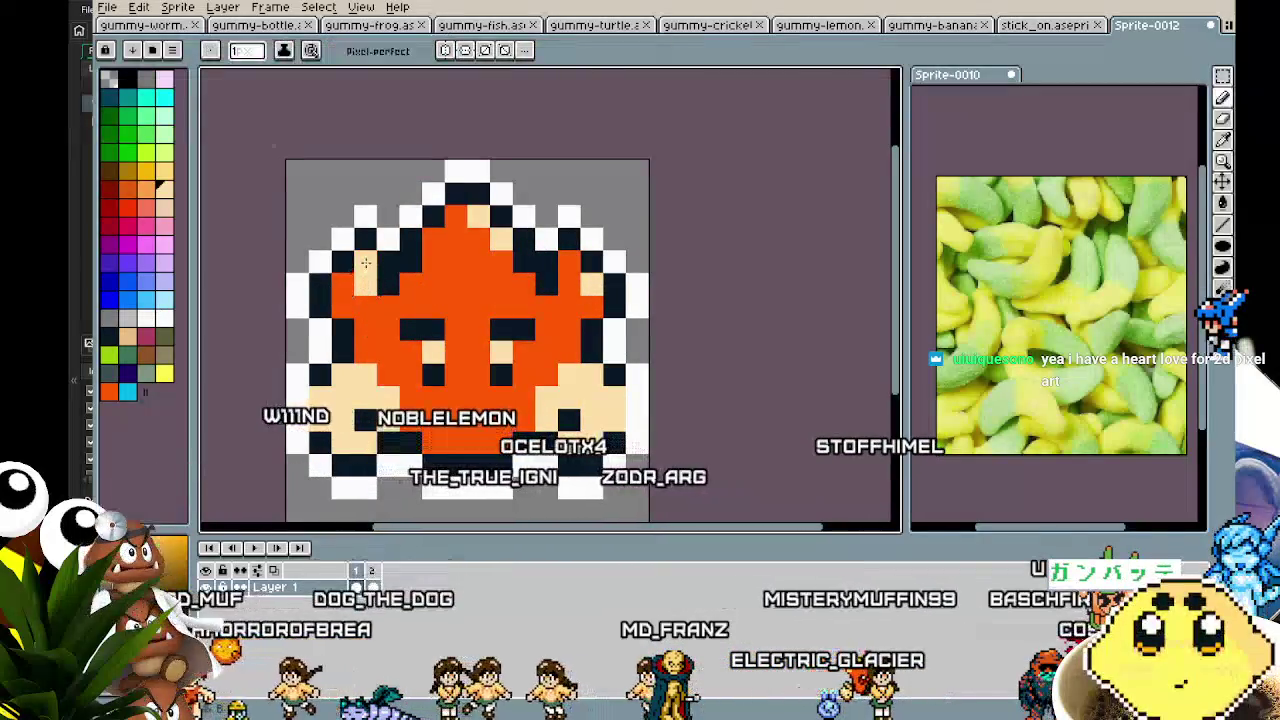
click(367, 283)
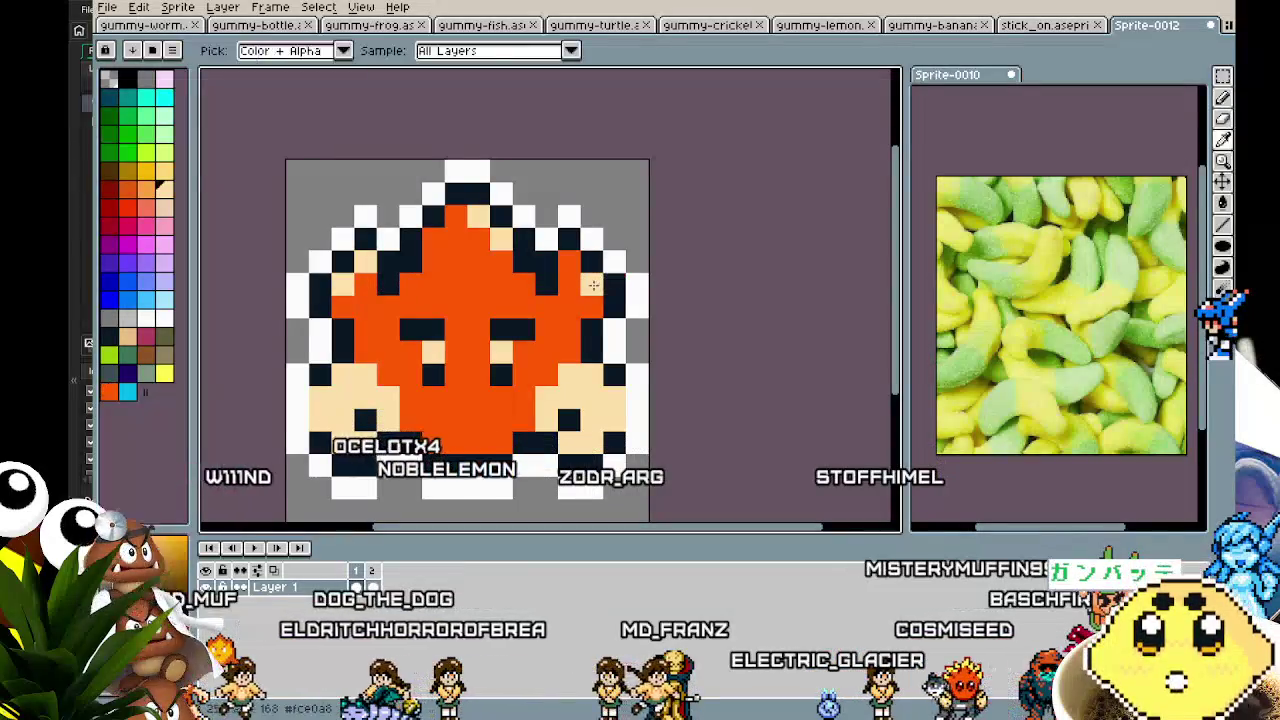
scroll(521, 412, down, 4)
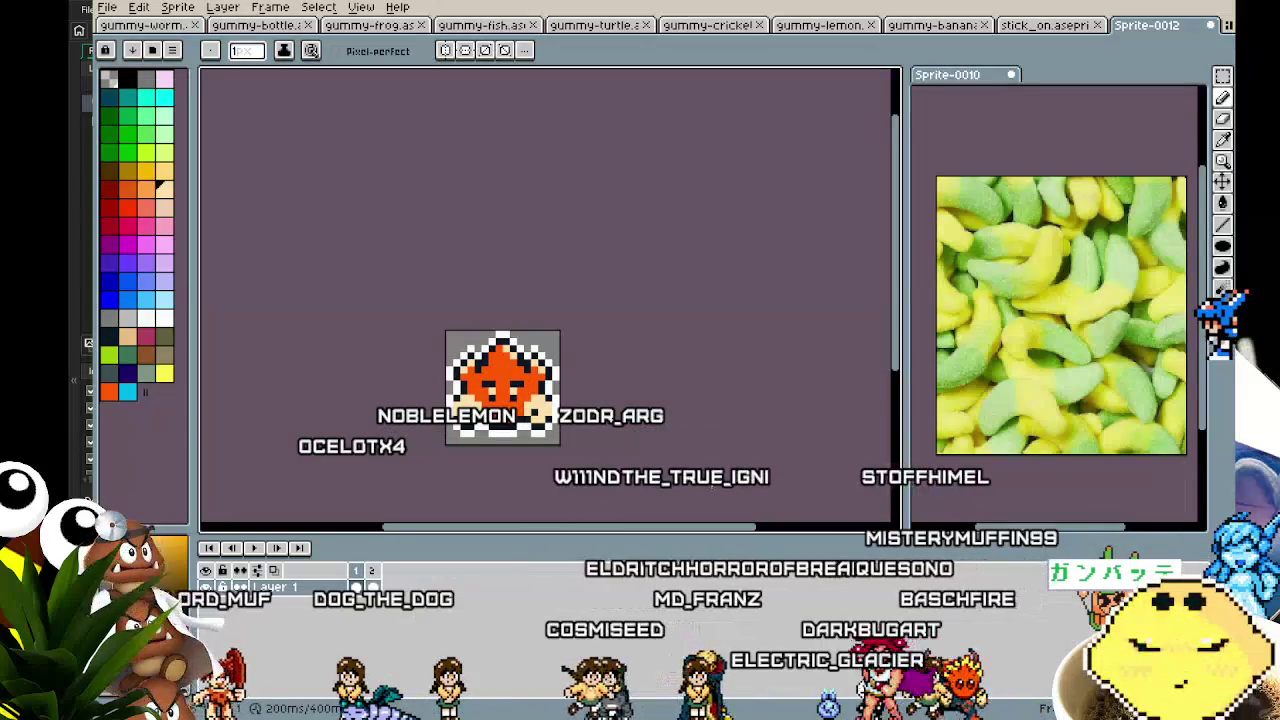
scroll(490, 380, up, 5)
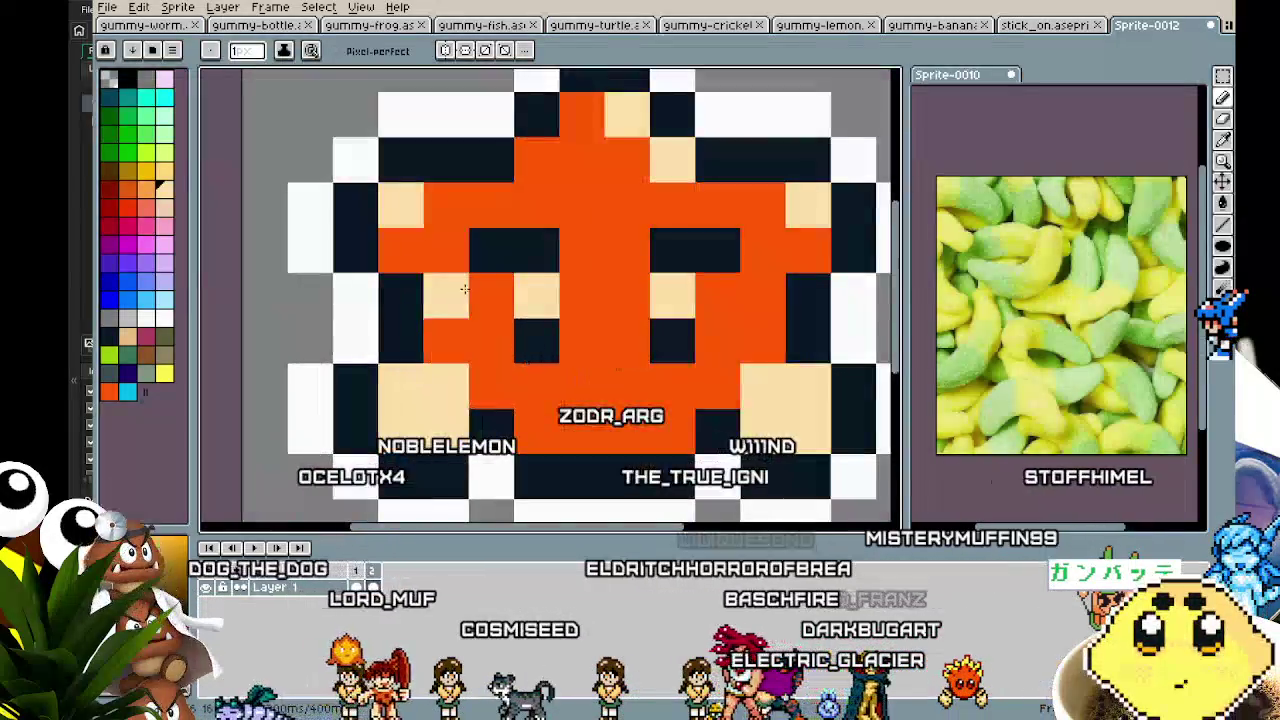
click(401, 179)
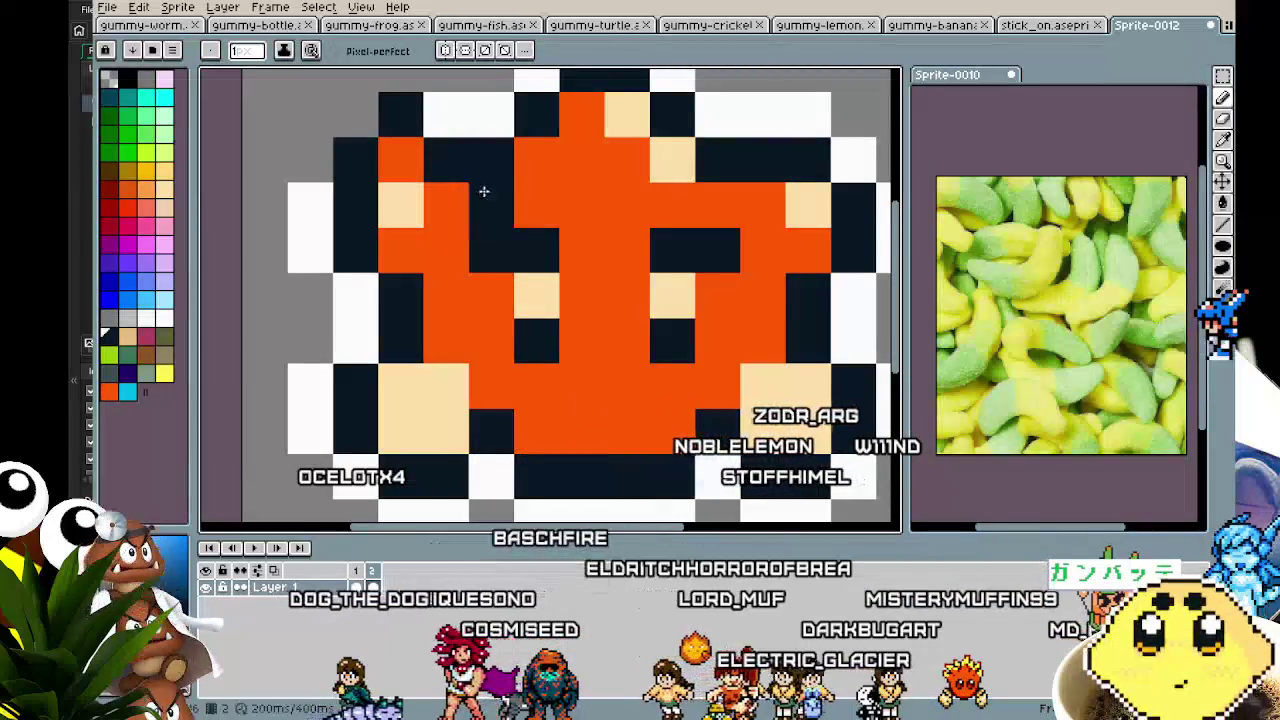
scroll(460, 169, right, 3)
scroll(460, 169, up, 1)
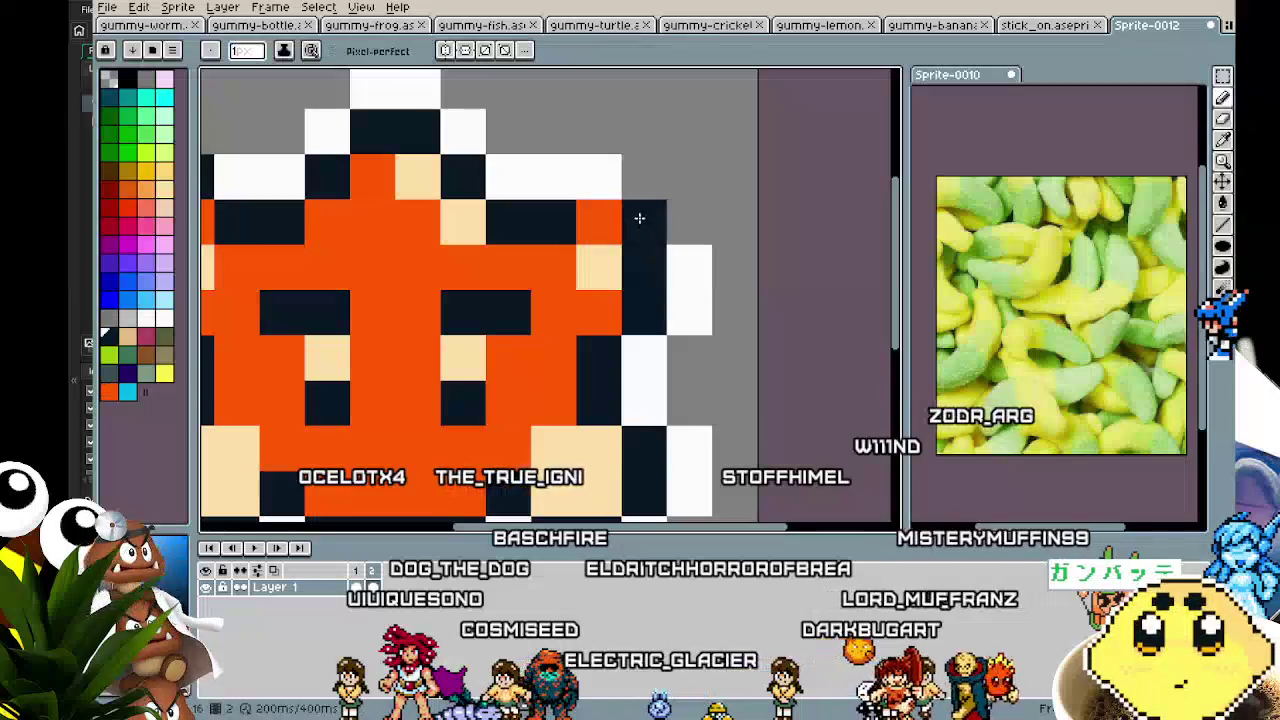
scroll(608, 187, down, 4)
scroll(513, 290, up, 3)
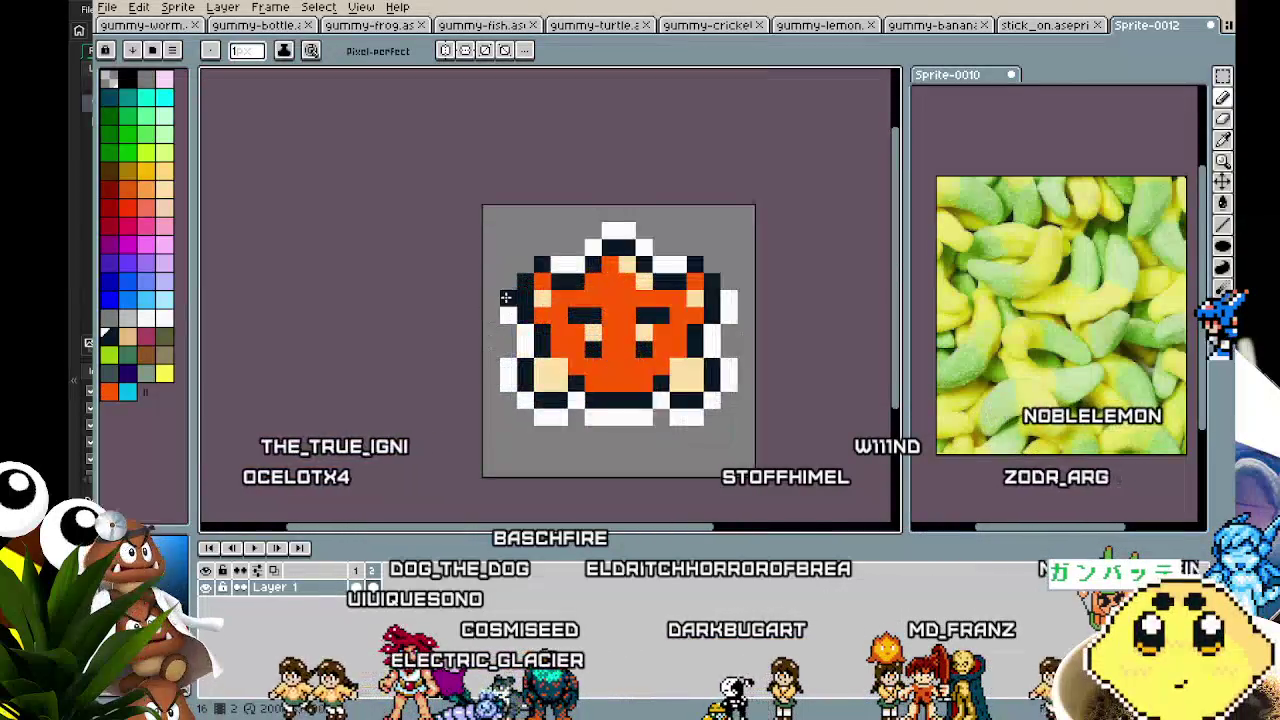
- Paint two white pixels above the white border column
key(i)
click(513, 290)
key(b)
mouse_move(513, 262)
mouse_down()
mouse_move(519, 233)
mouse_move(546, 223)
mouse_move(398, 271)
mouse_up()
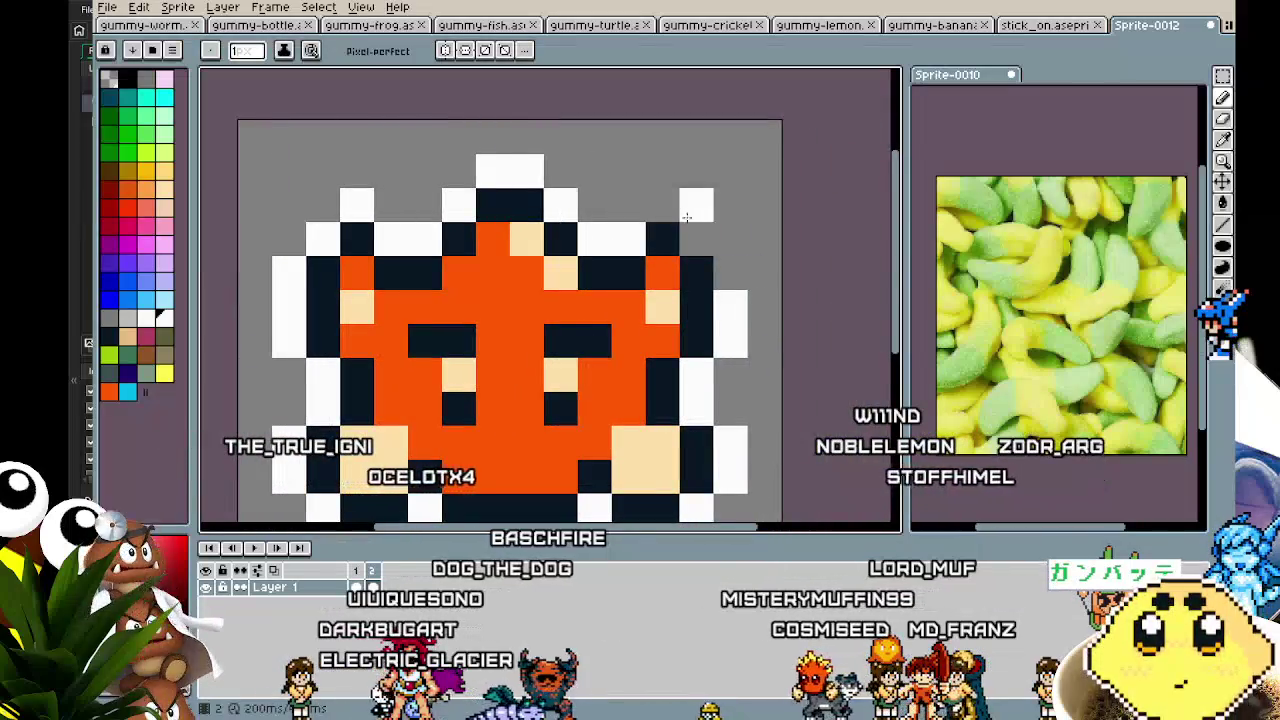
- Raise the right-side peach pixel one row and paint the left-edge outline pixel peach
alt+click(662, 306)
click(662, 272)
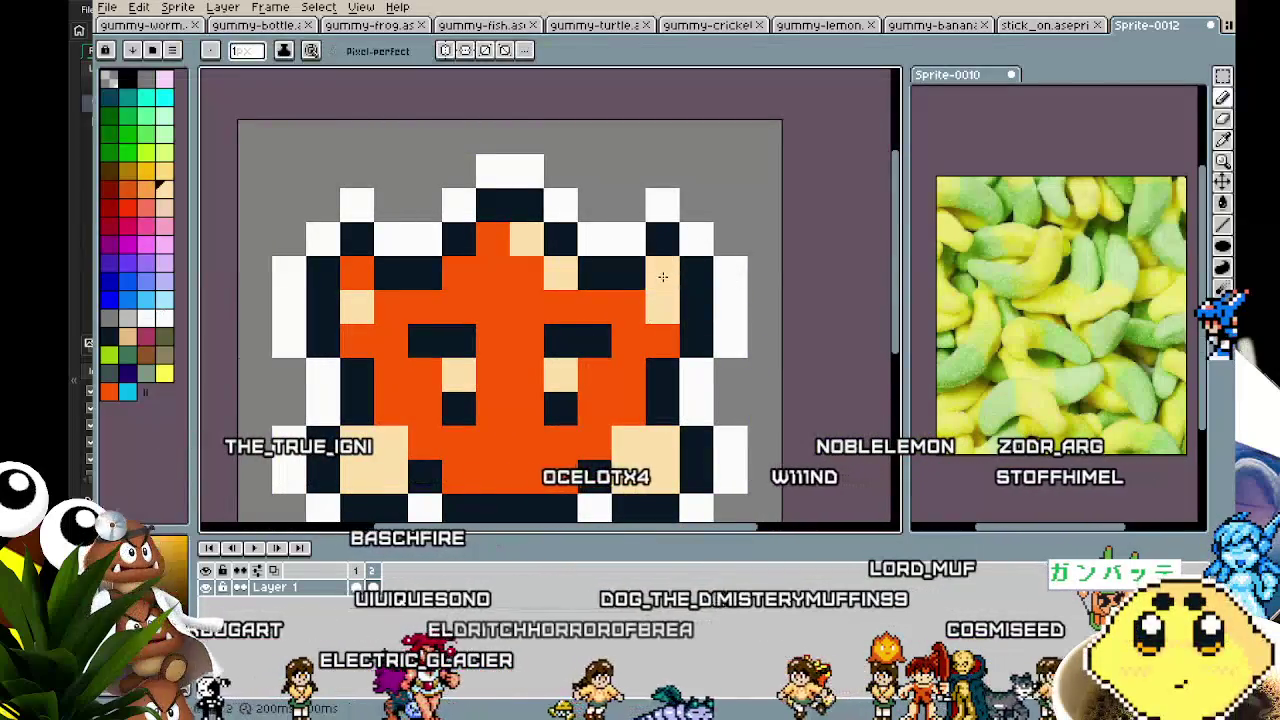
alt+click(630, 306)
click(662, 306)
alt+click(520, 228)
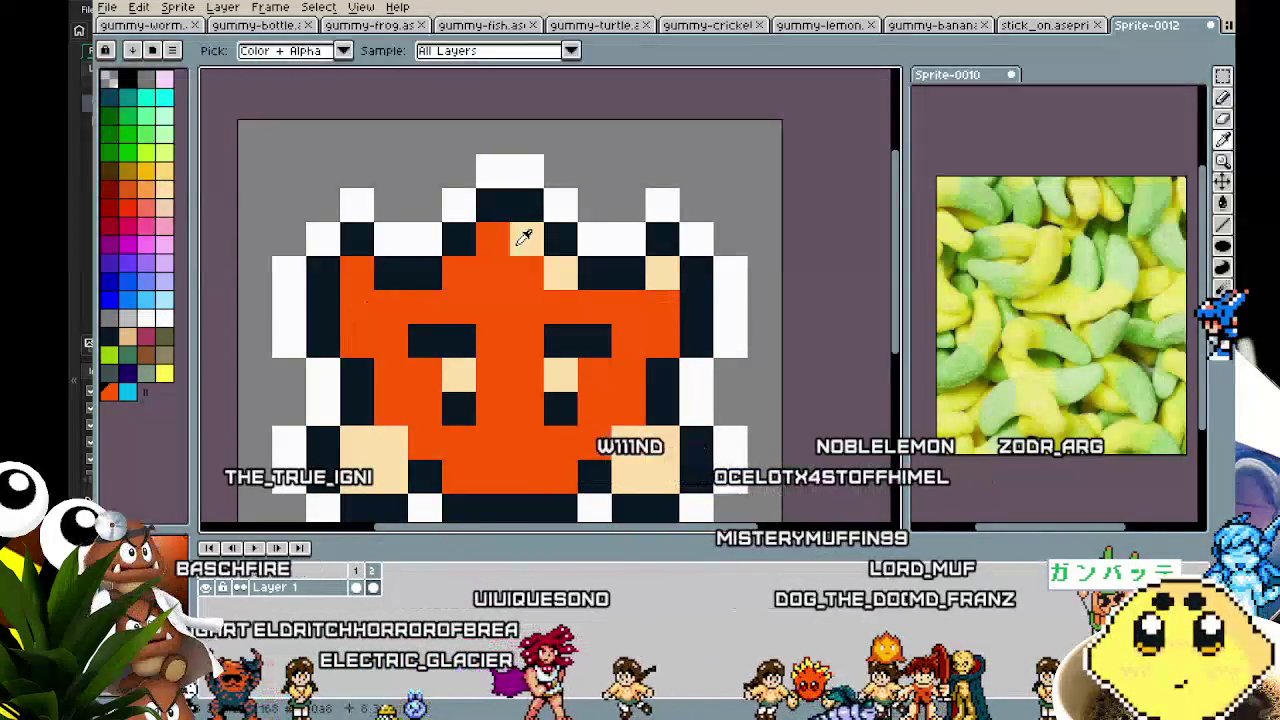
click(307, 299)
scroll(540, 471, down, 6)
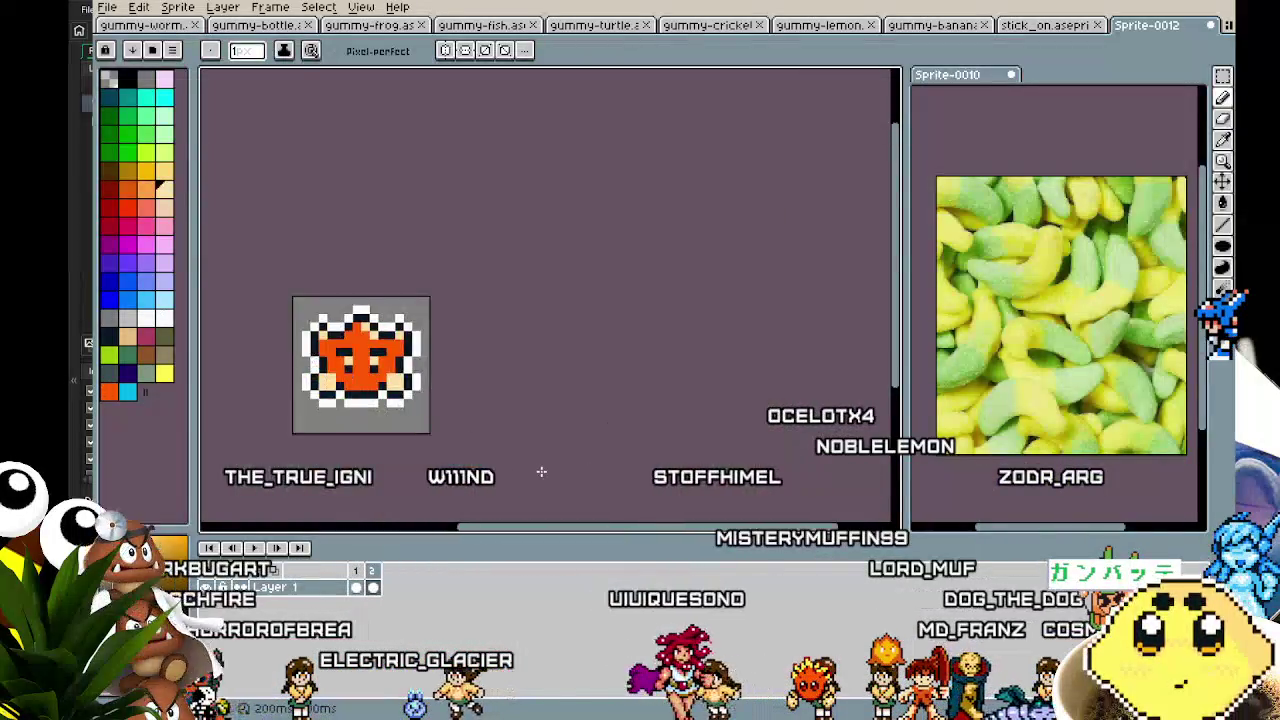
scroll(541, 471, up, 1)
scroll(541, 471, down, 1)
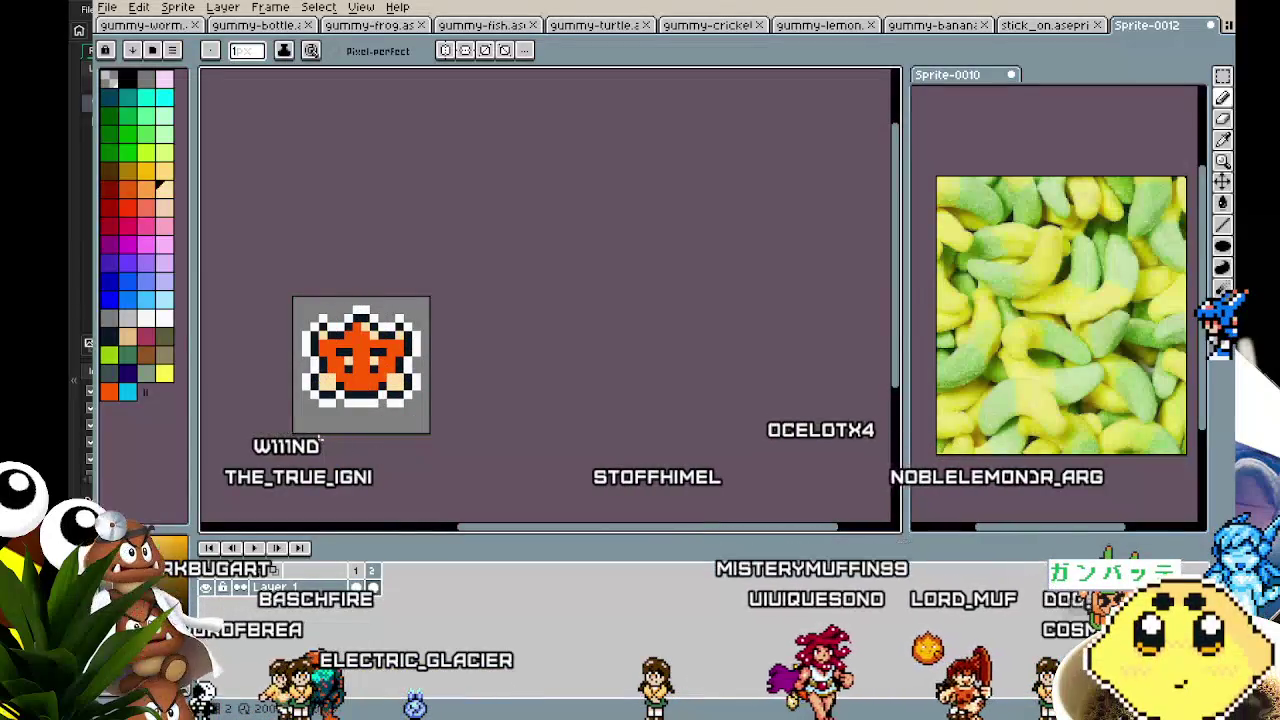
scroll(375, 370, up, 3)
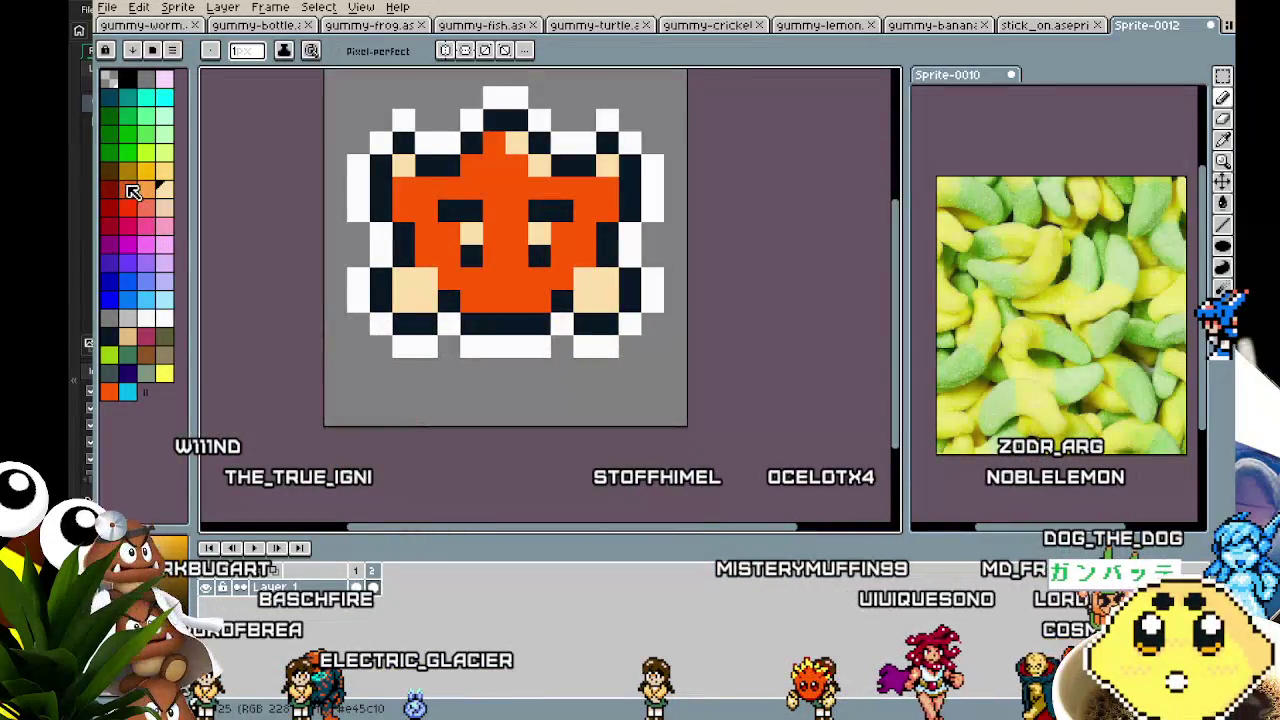
- Stop the animation preview
key(g)
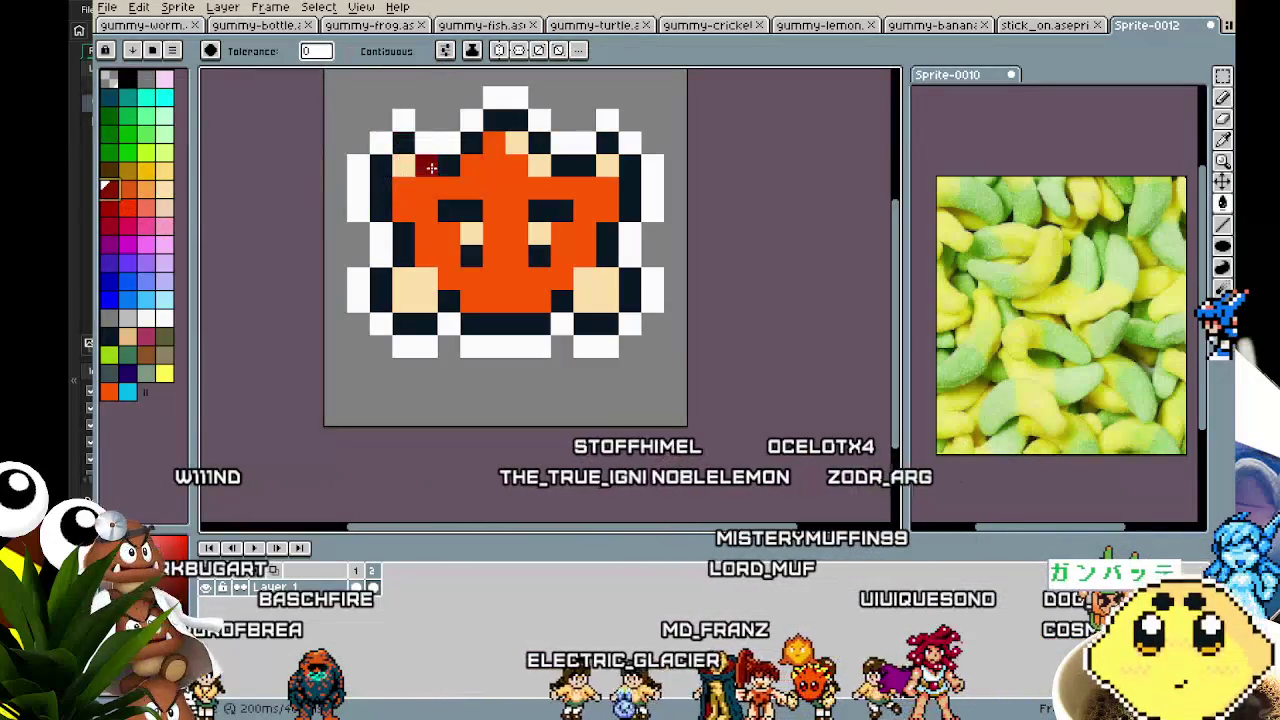
scroll(412, 278, down, 5)
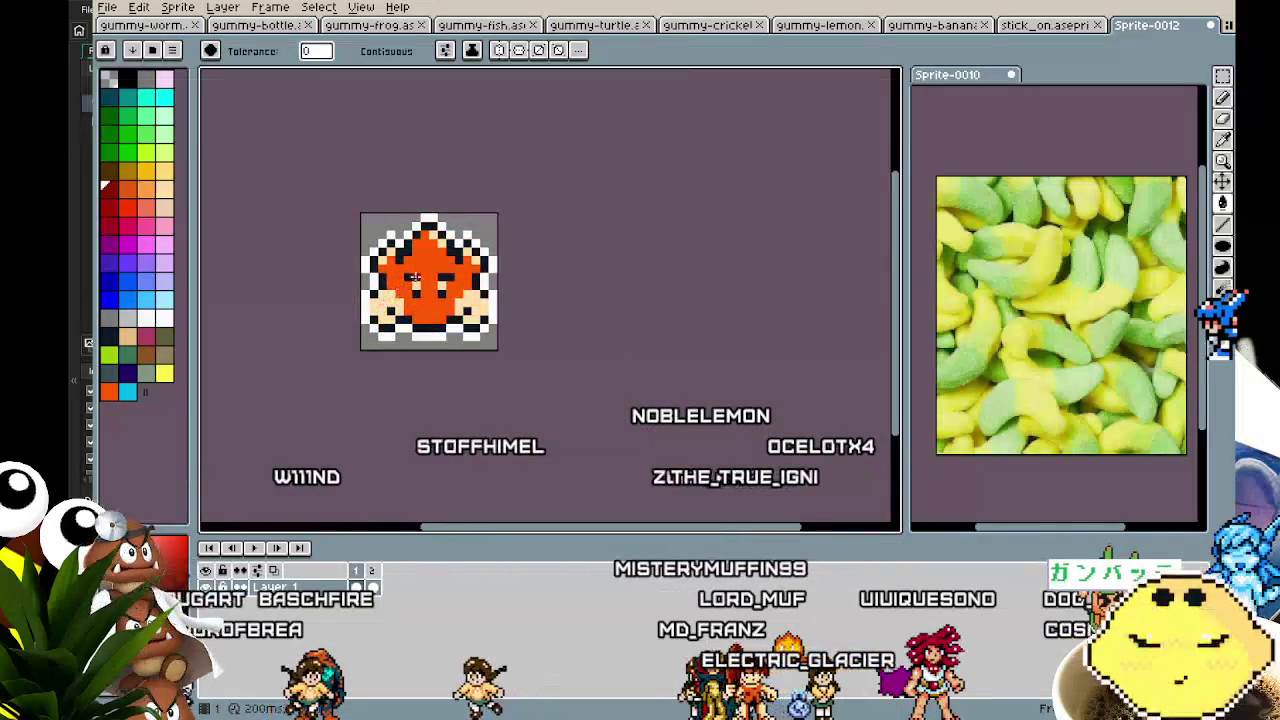
scroll(398, 338, down, 2)
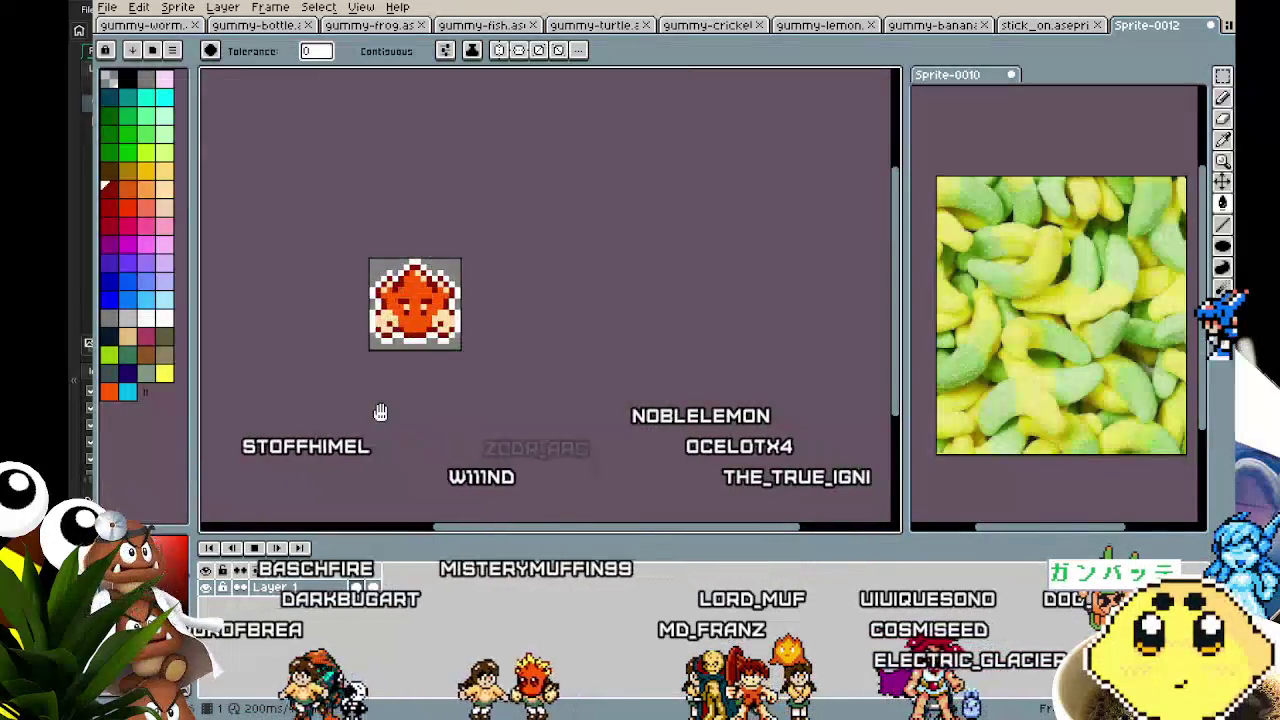
key(Return)
key(ctrl)
scroll(391, 394, up, 2)
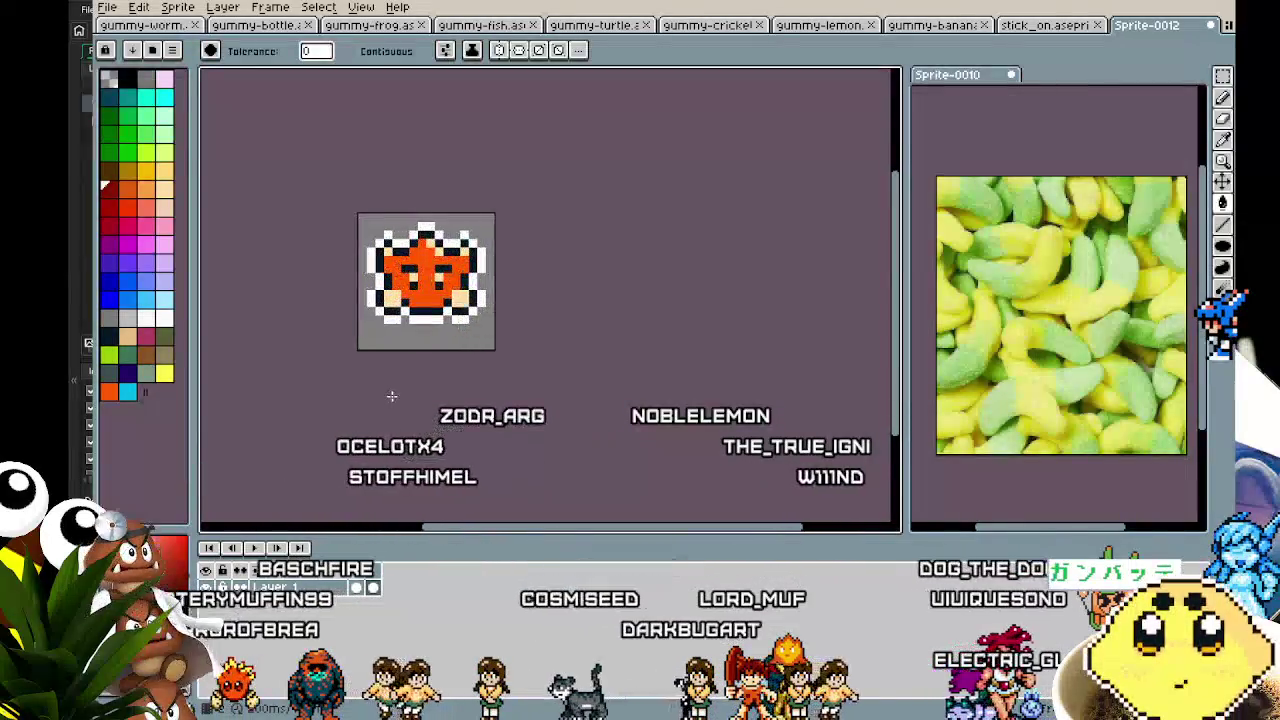
- Compare the doubled-size star with the small original via undo/redo, ending on the enlarged version
key(ctrl+a)
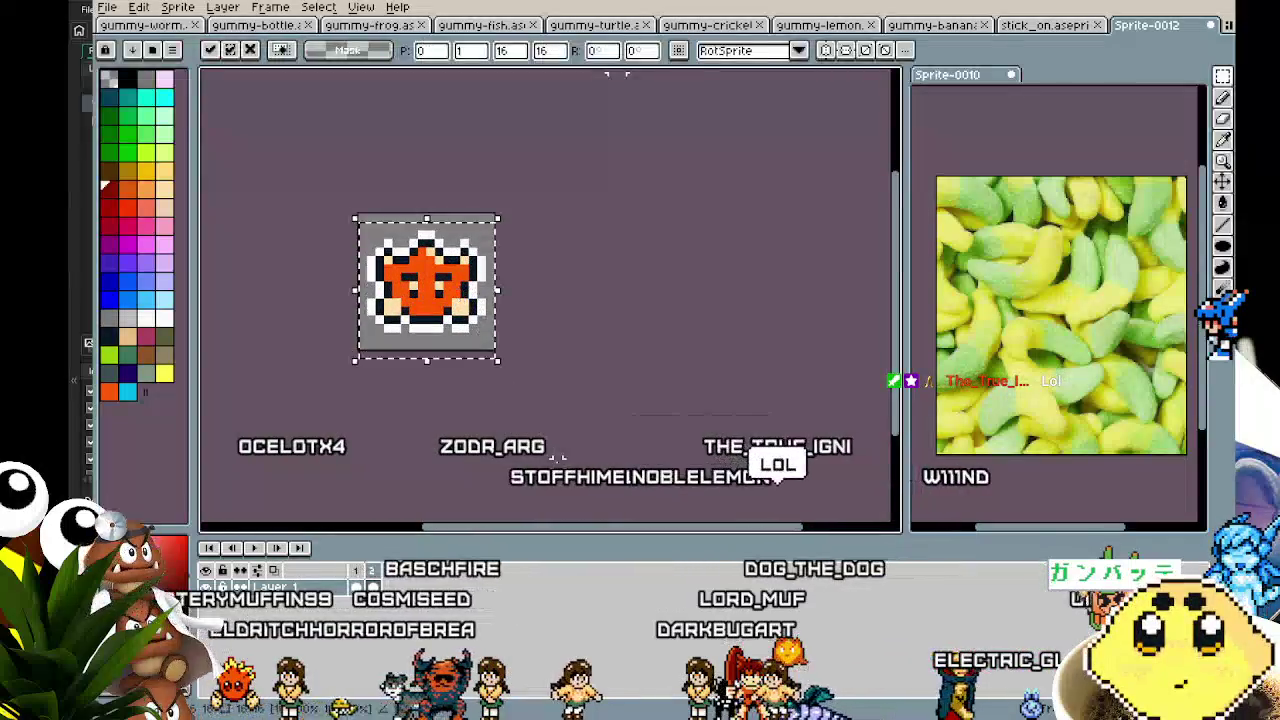
drag(506, 432, 543, 432)
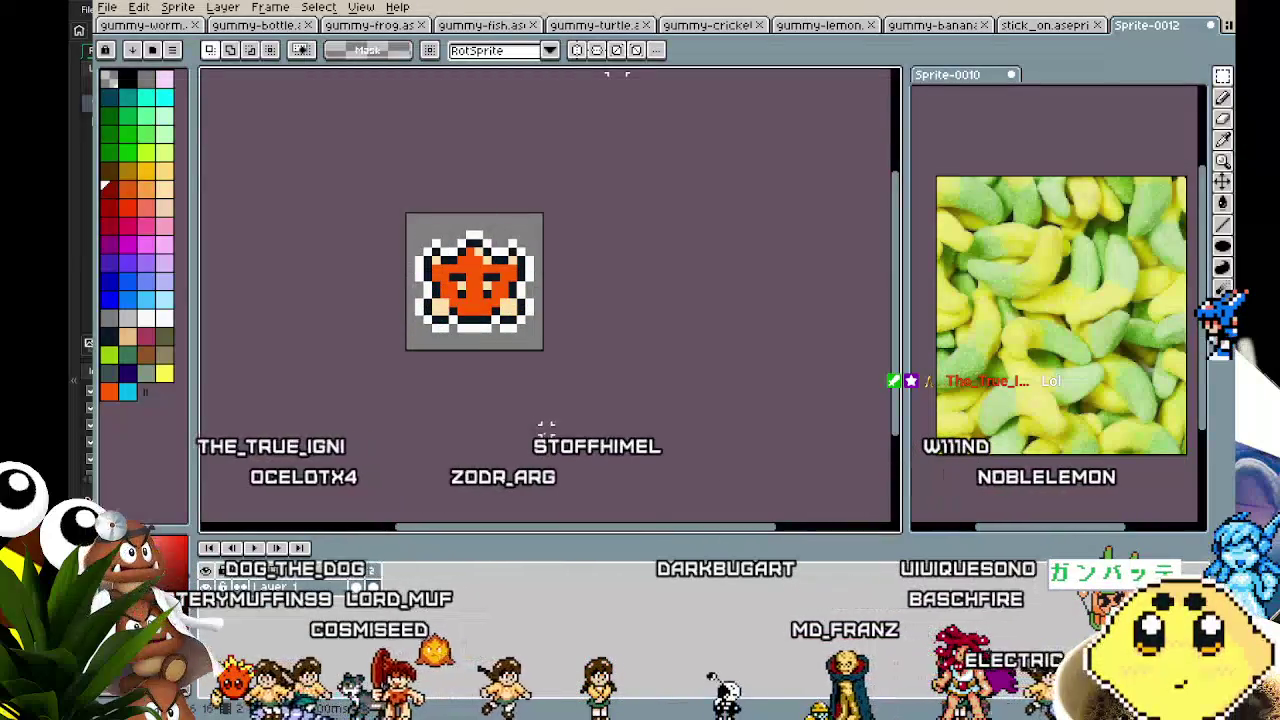
scroll(529, 362, up, 3)
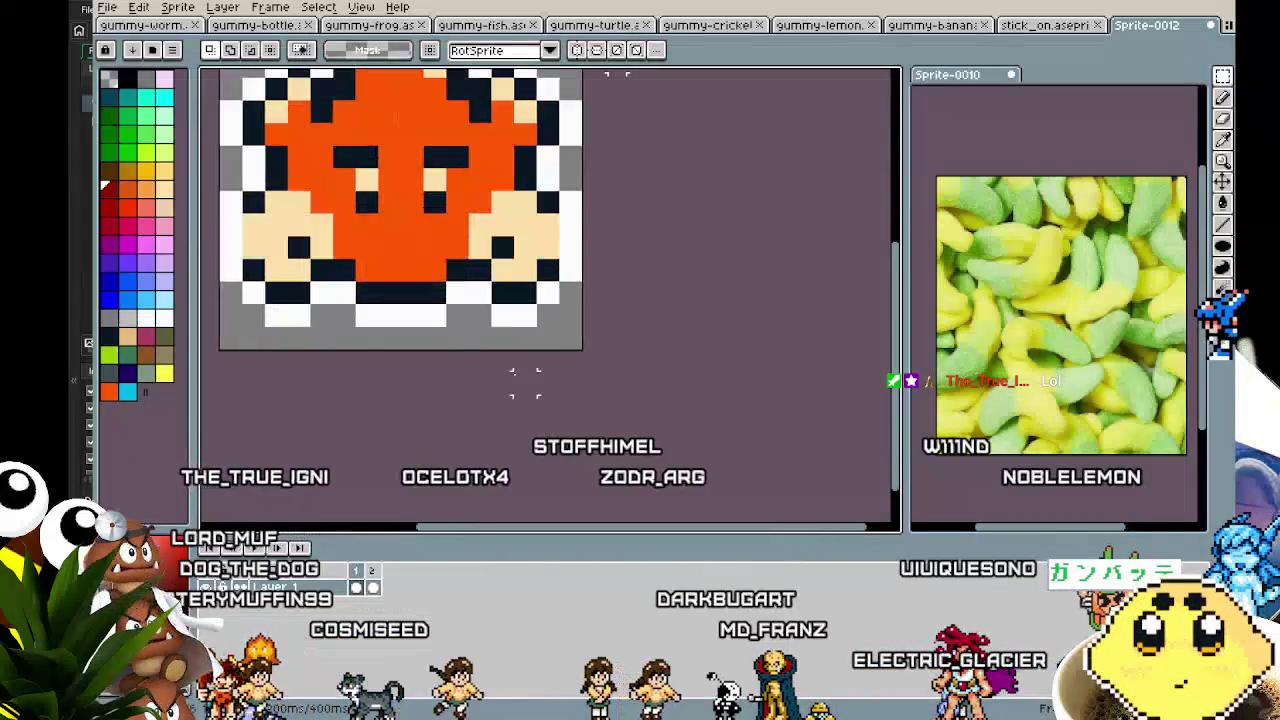
scroll(523, 371, down, 2)
key(ctrl+z)
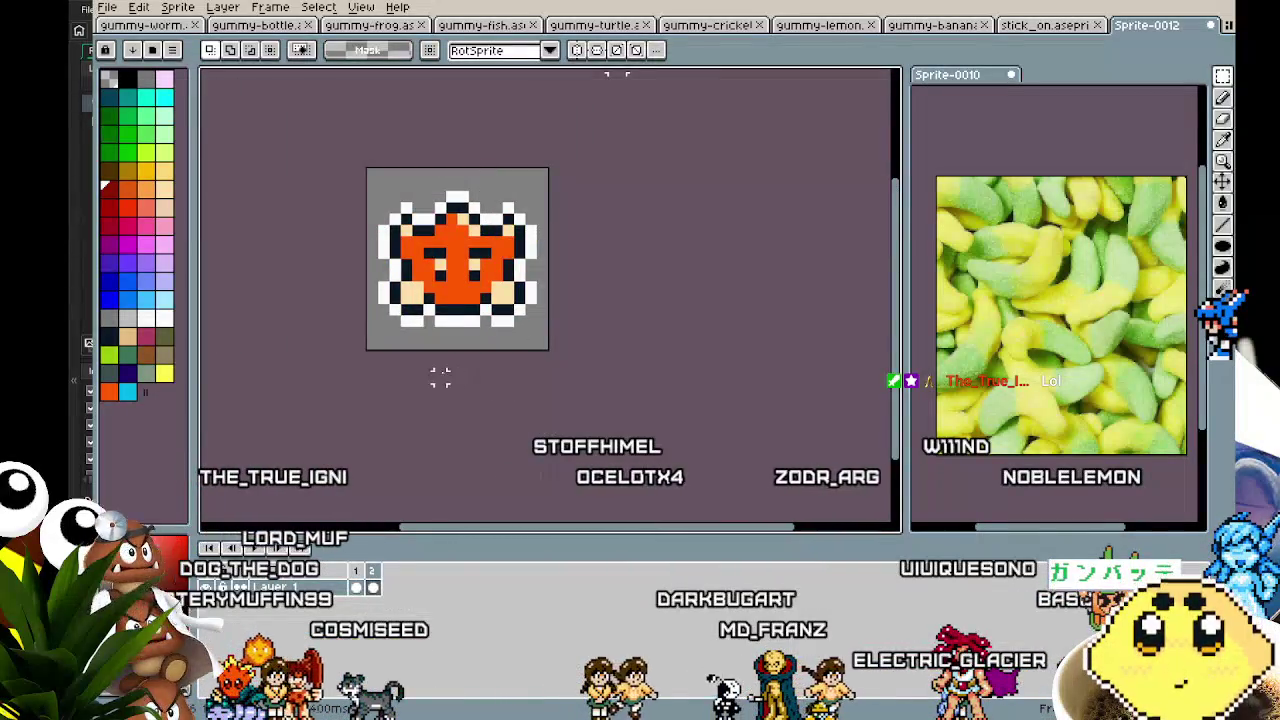
key(ctrl+y)
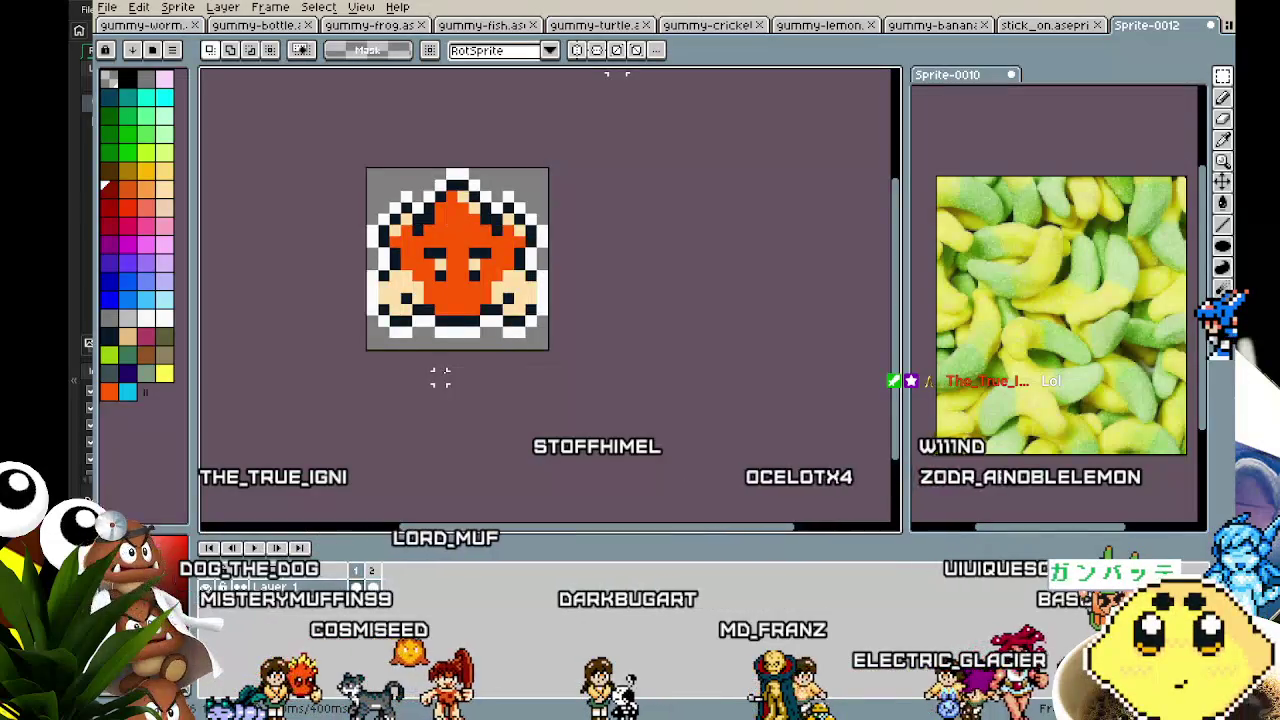
key(ctrl+z)
key(ctrl+y)
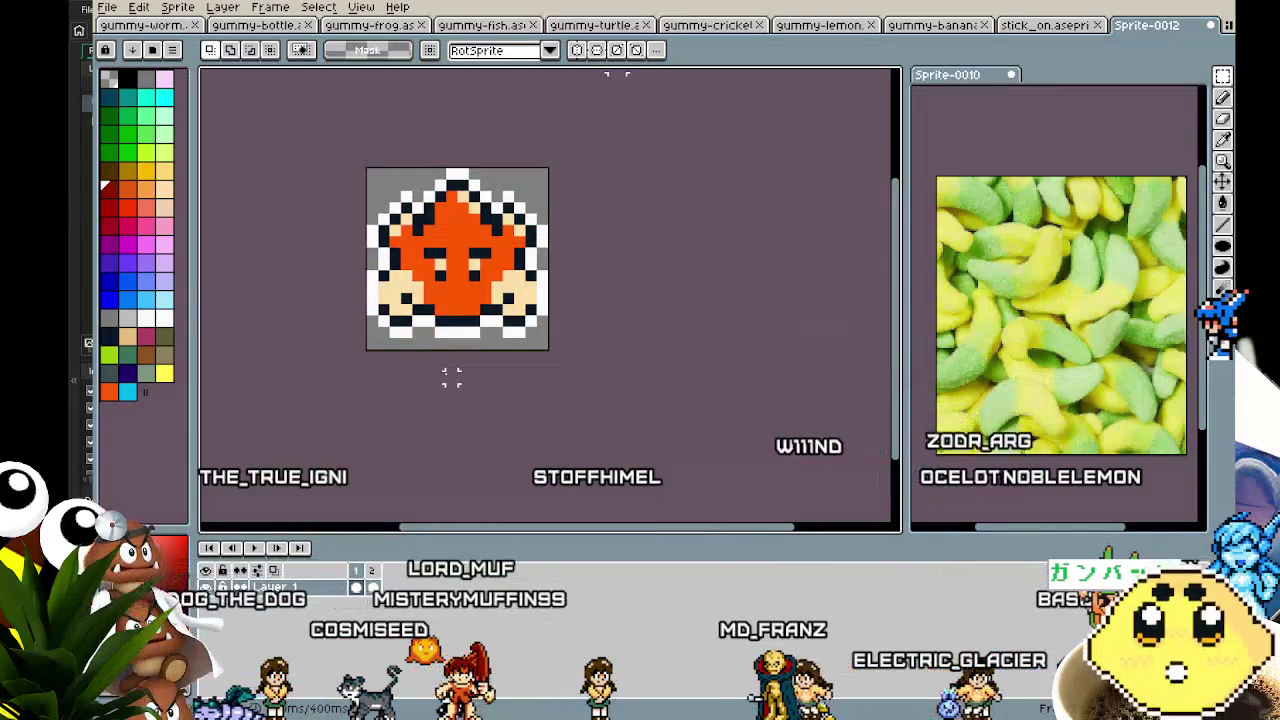
key(ctrl+z)
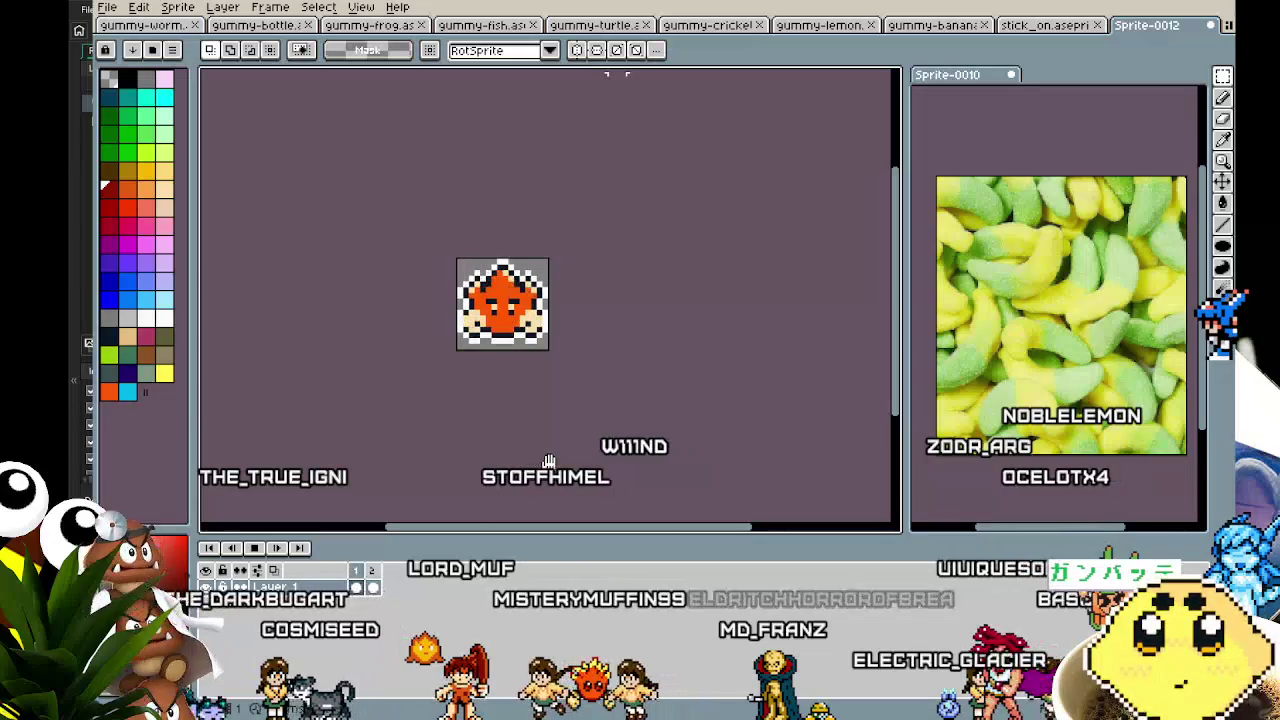
key(ctrl+y)
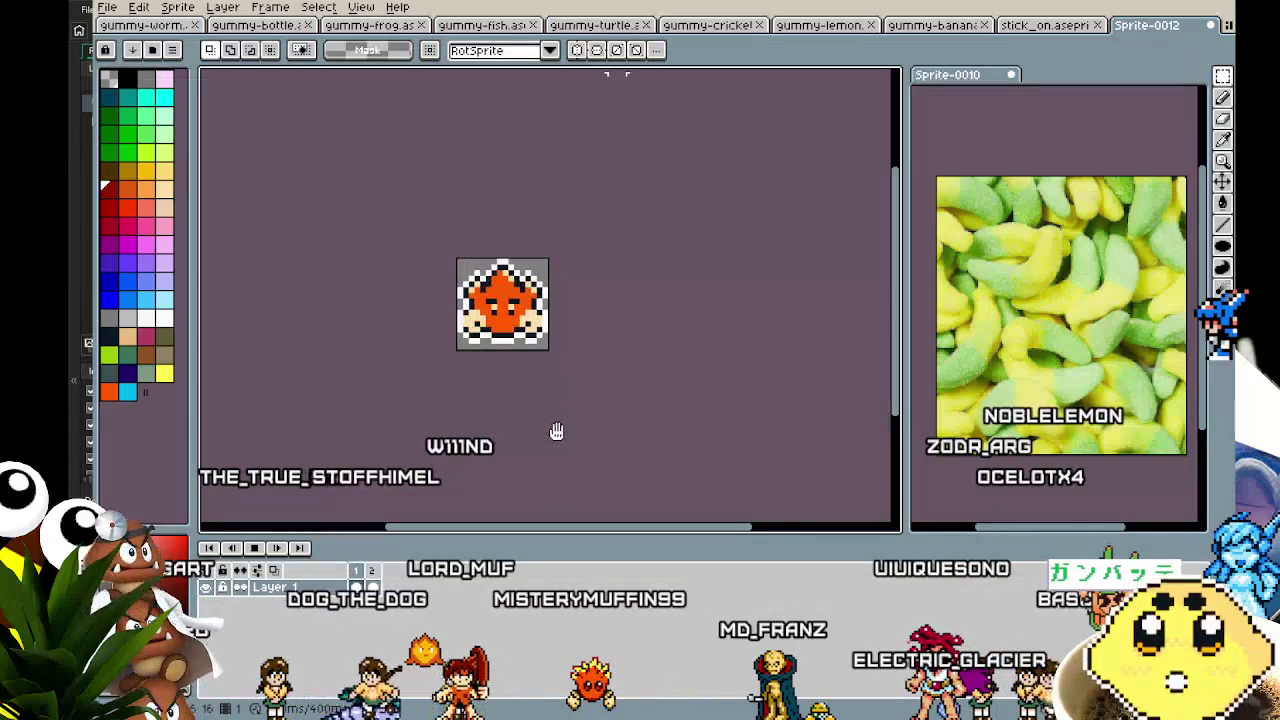
key(ctrl+z)
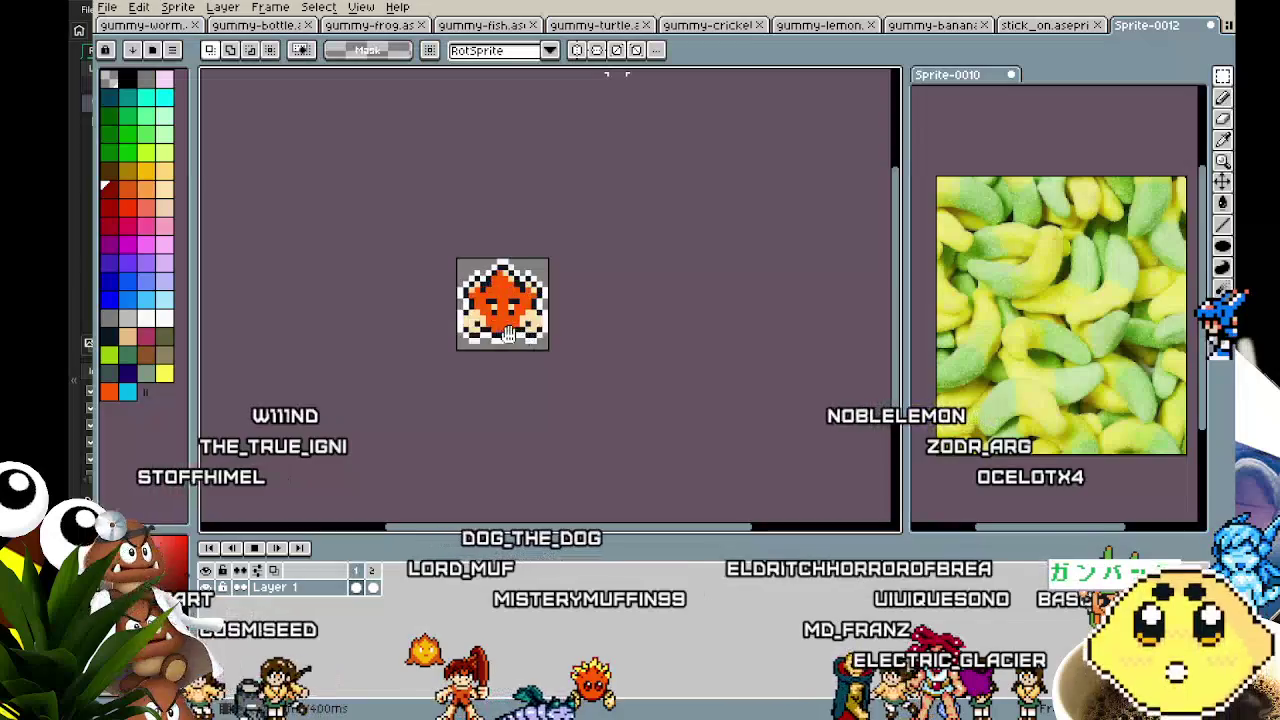
key(ctrl+y)
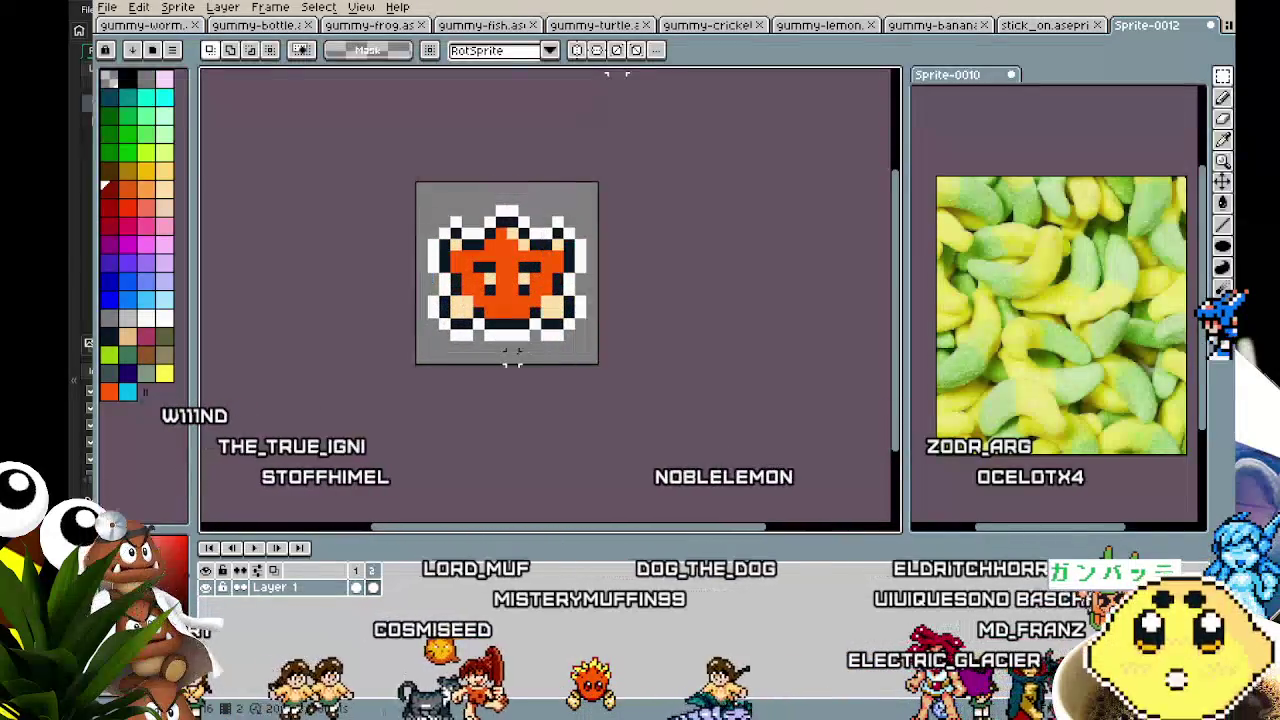
key(ctrl+y)
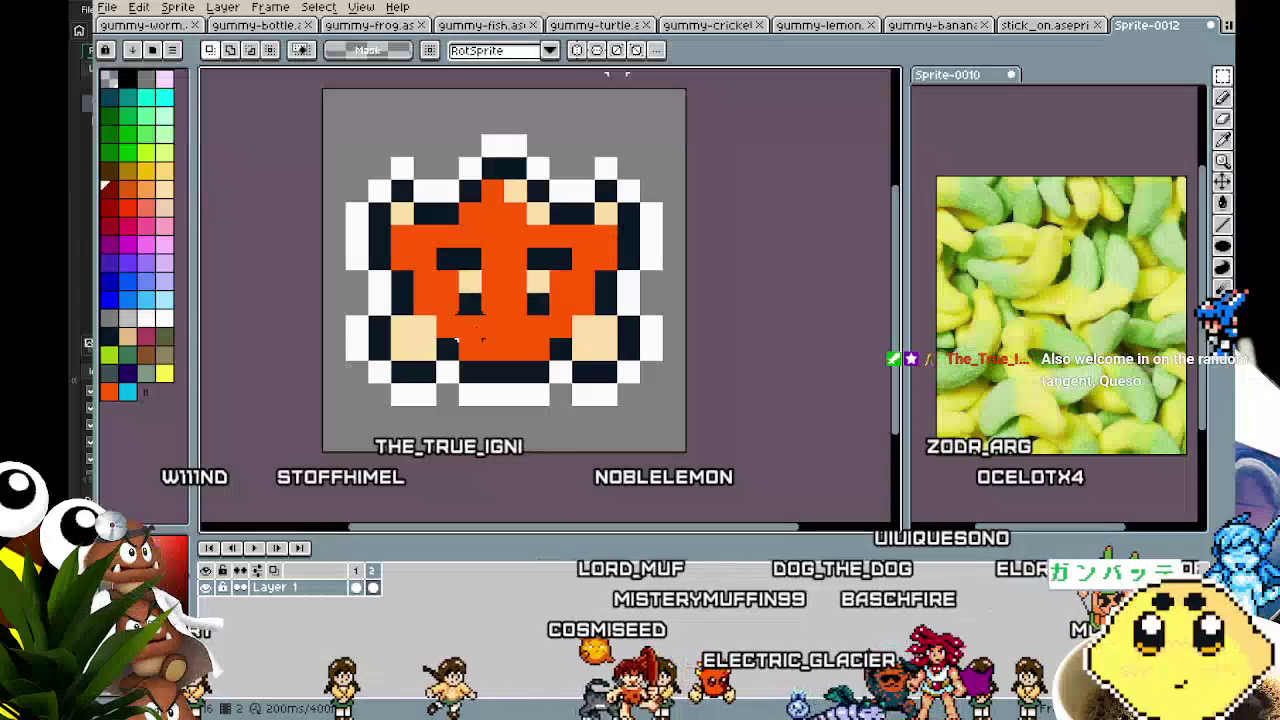
key(b)
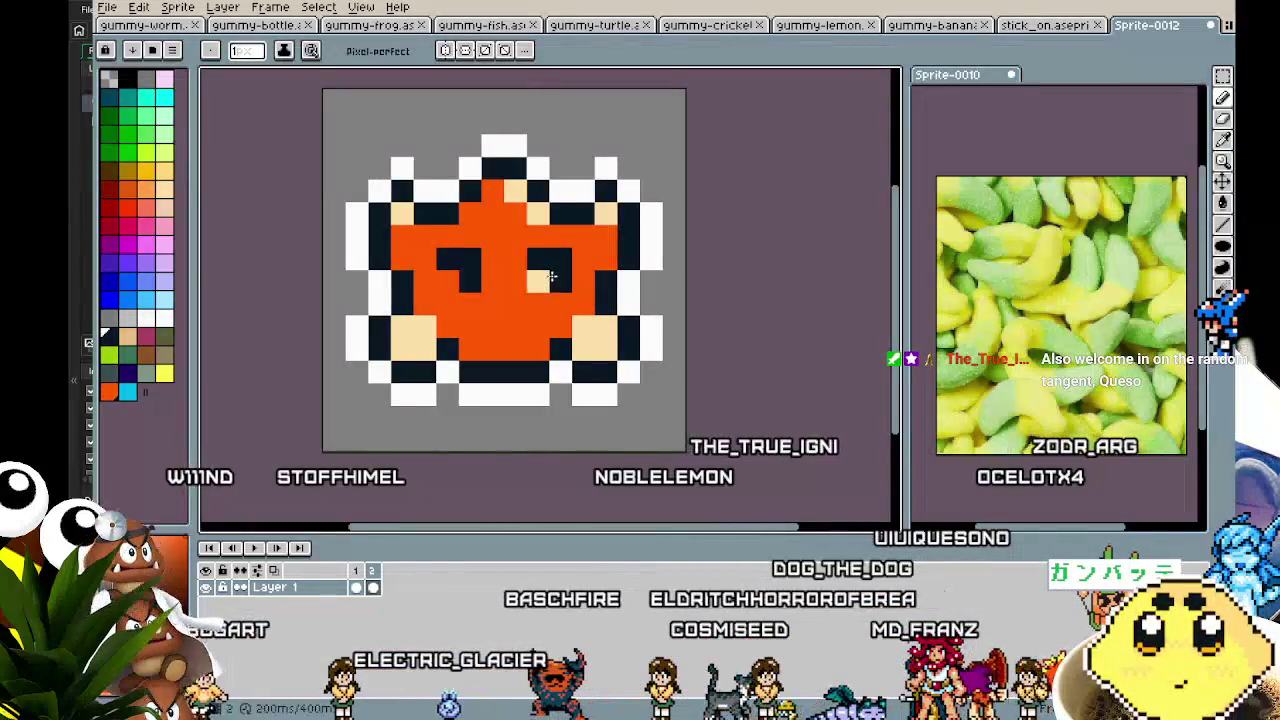
- Undo the eye edit, stop playback, and paint the peach eye pixel orange
key(ctrl+z)
key(ctrl+z)
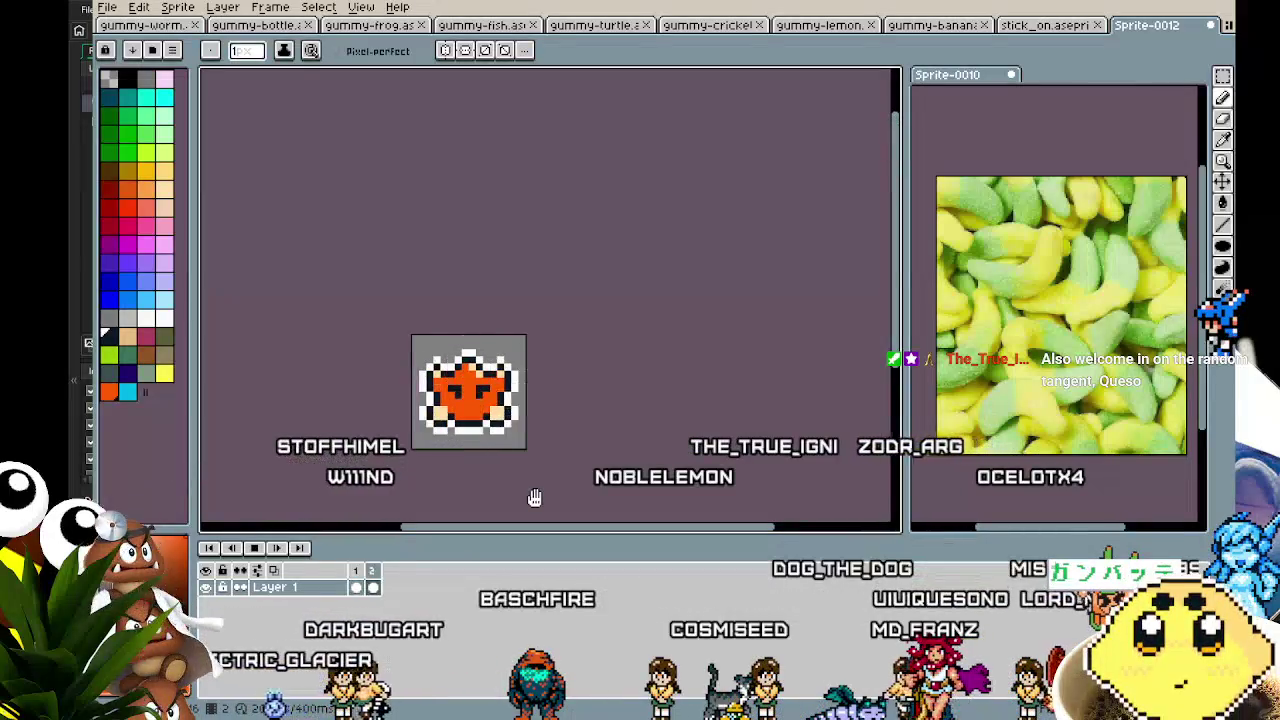
key(Return)
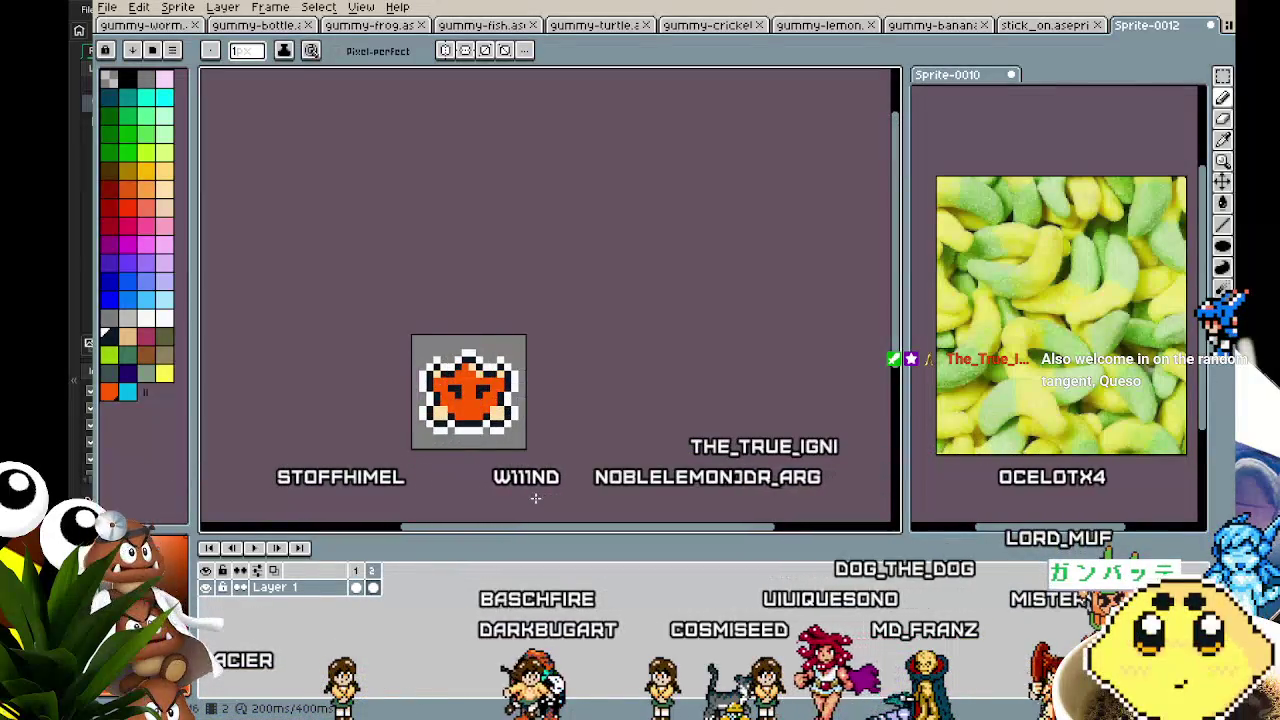
scroll(487, 437, up, 1)
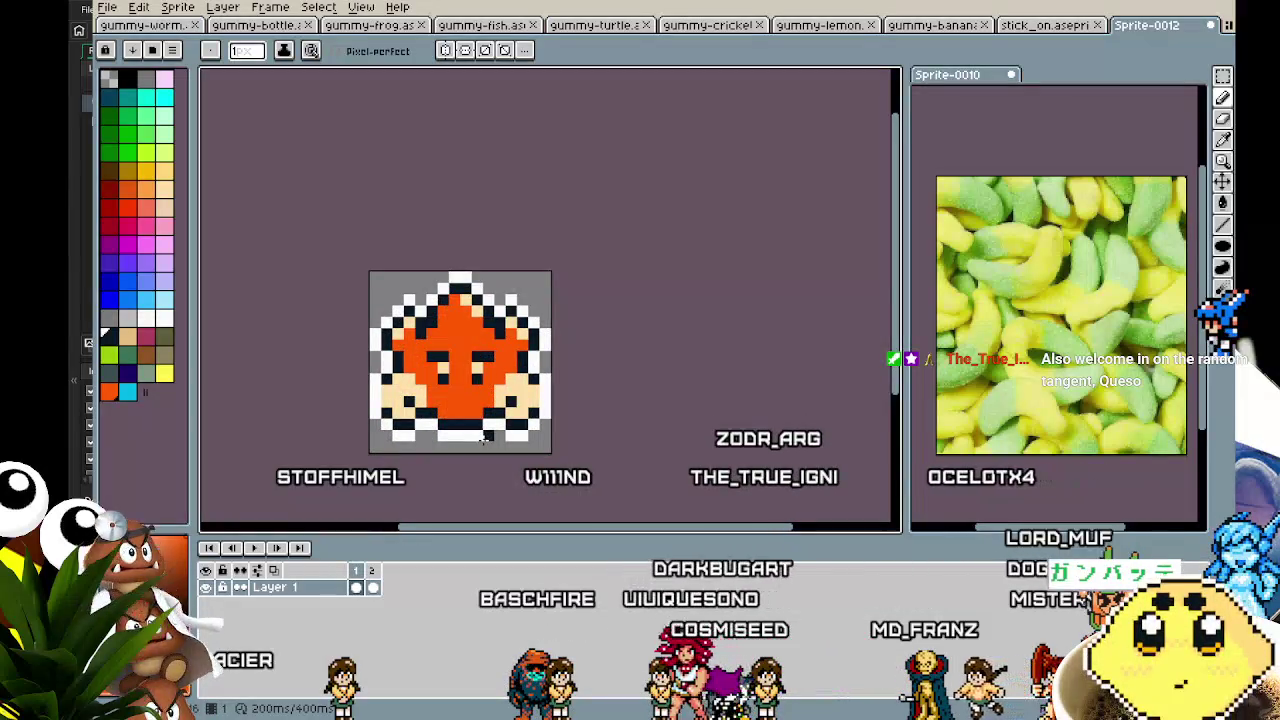
scroll(466, 400, up, 3)
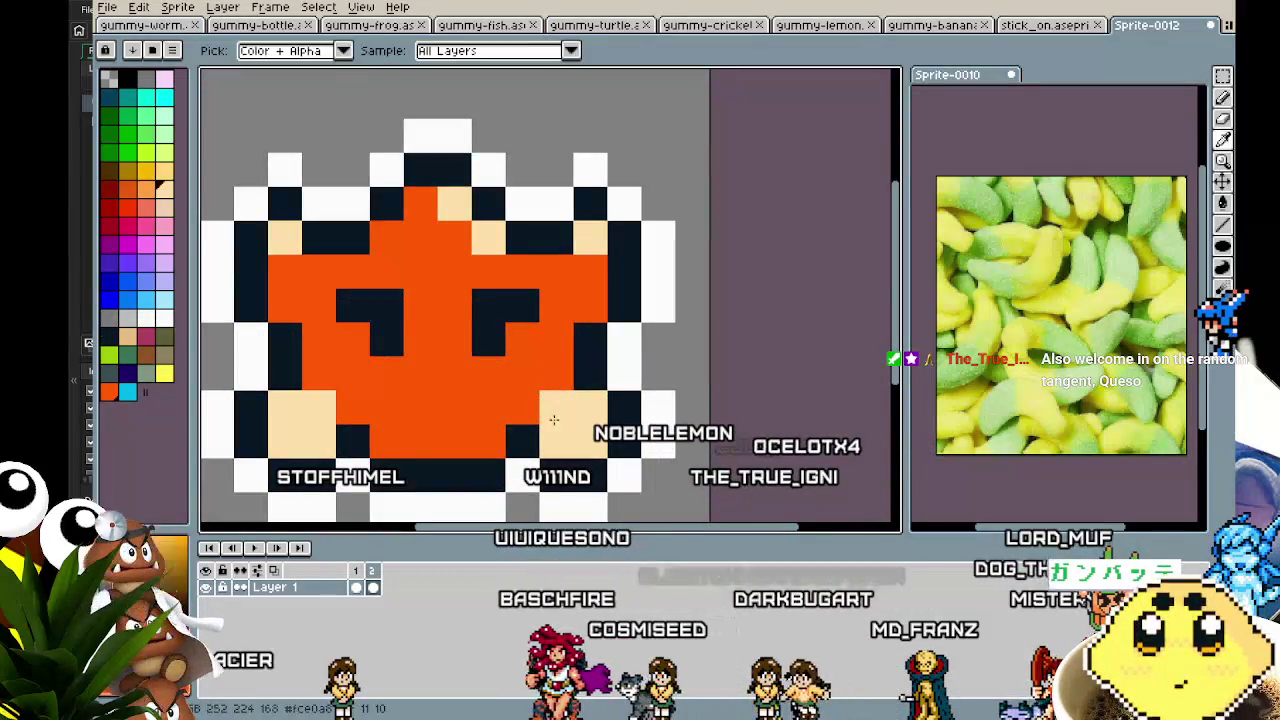
key(alt)
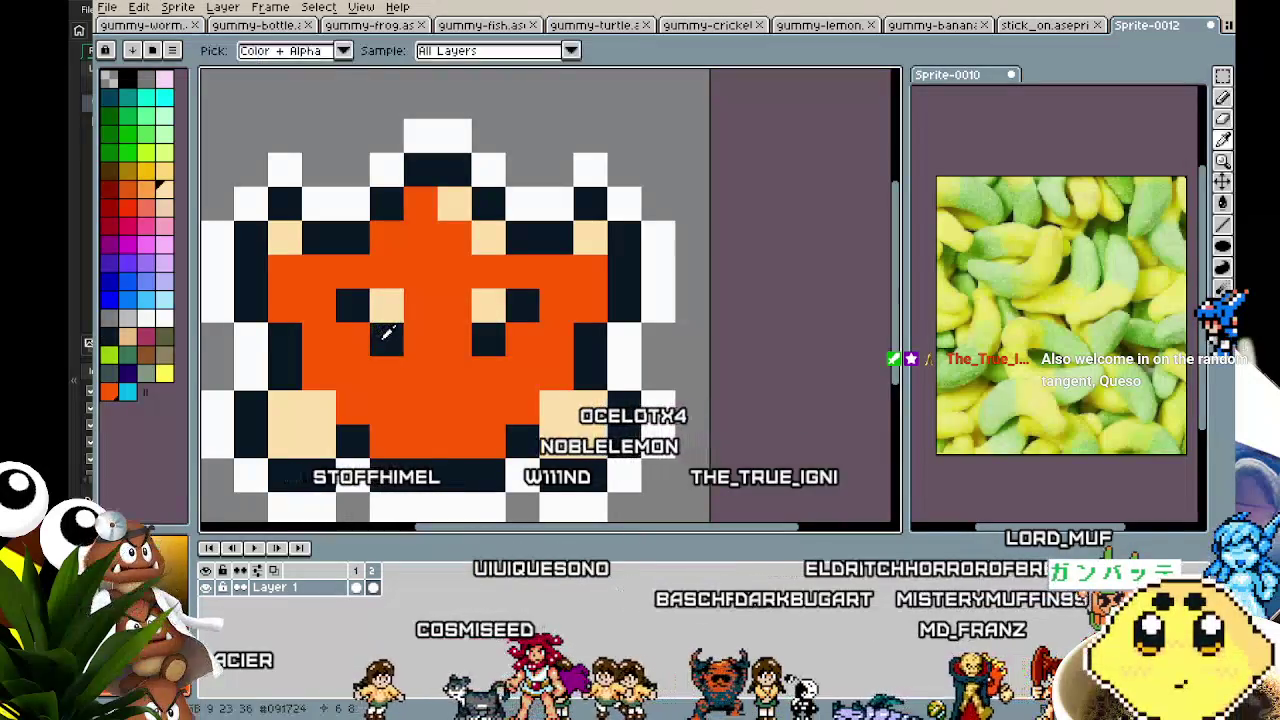
click(380, 311)
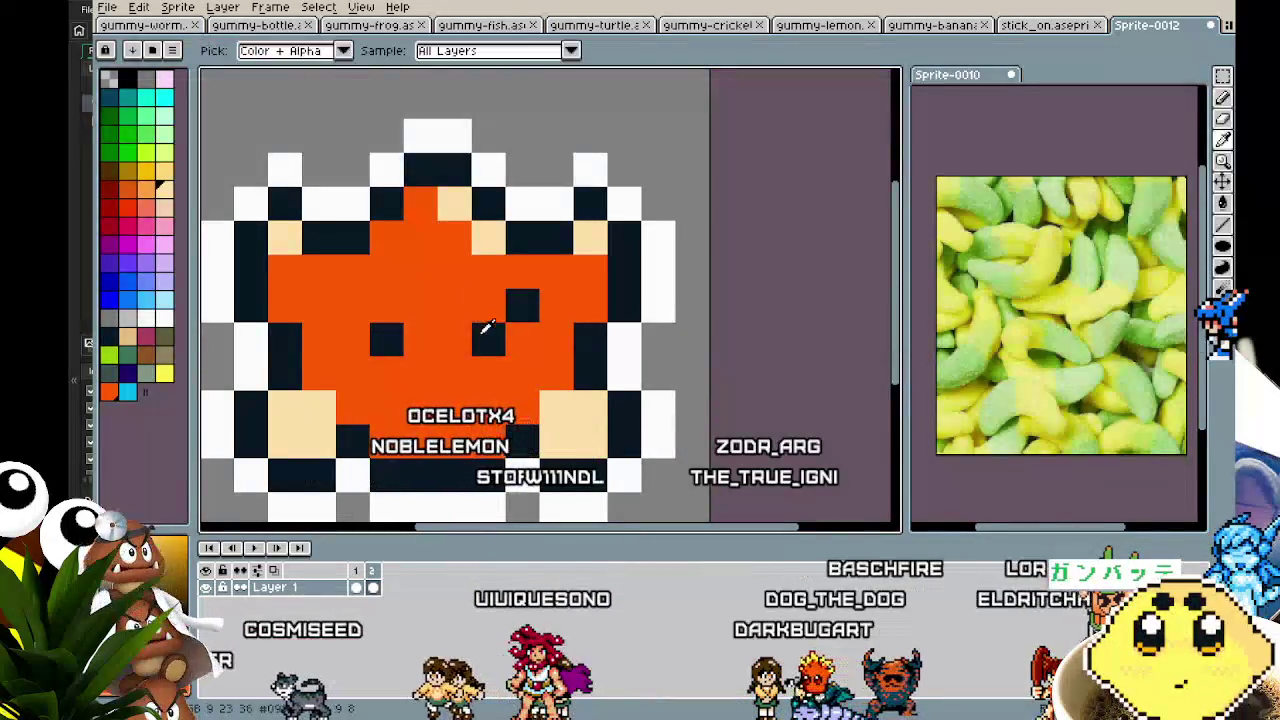
- Reshape the star's left eye and re-centre the sprite
scroll(510, 366, down, 3)
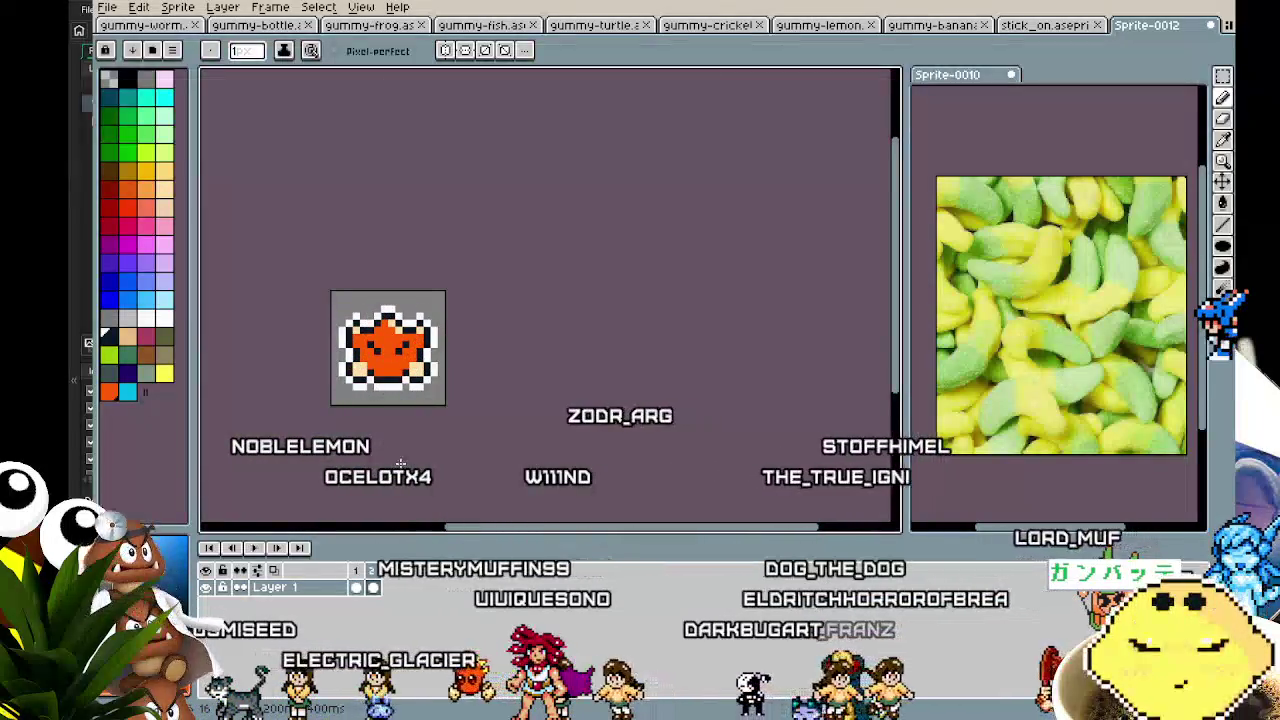
scroll(394, 407, up, 3)
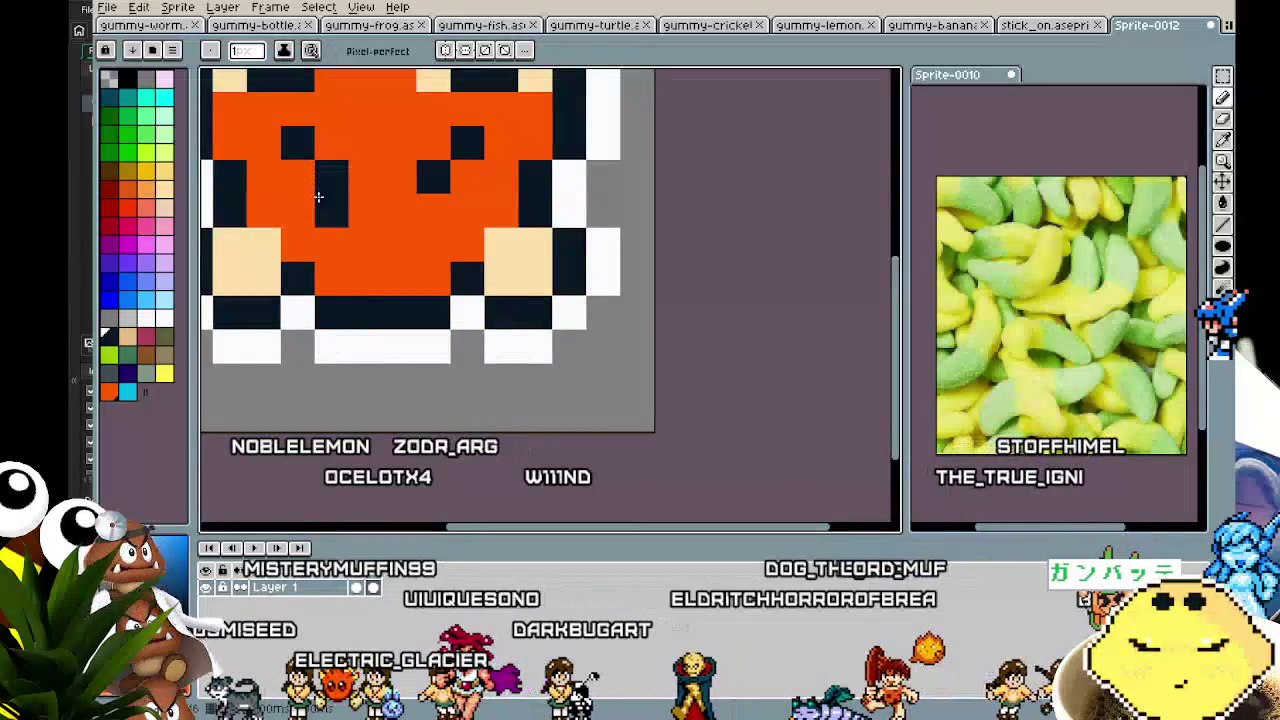
right_click(331, 177)
click(298, 177)
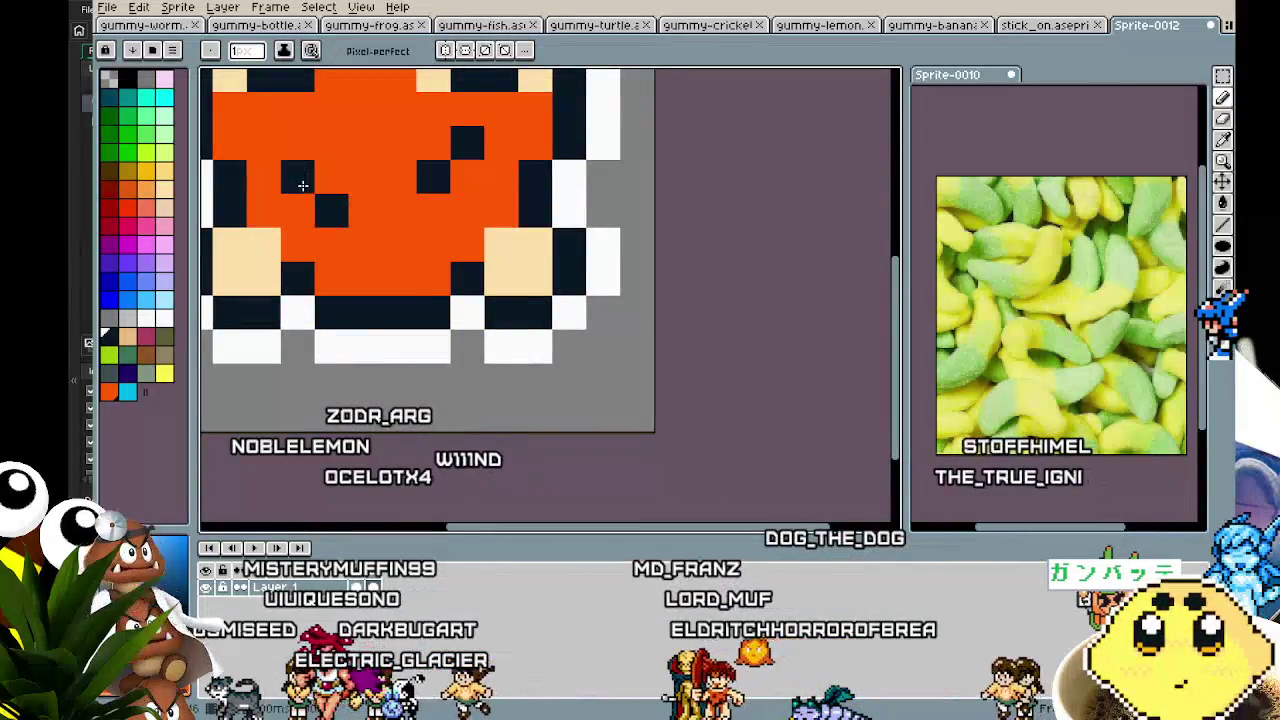
scroll(469, 184, down, 5)
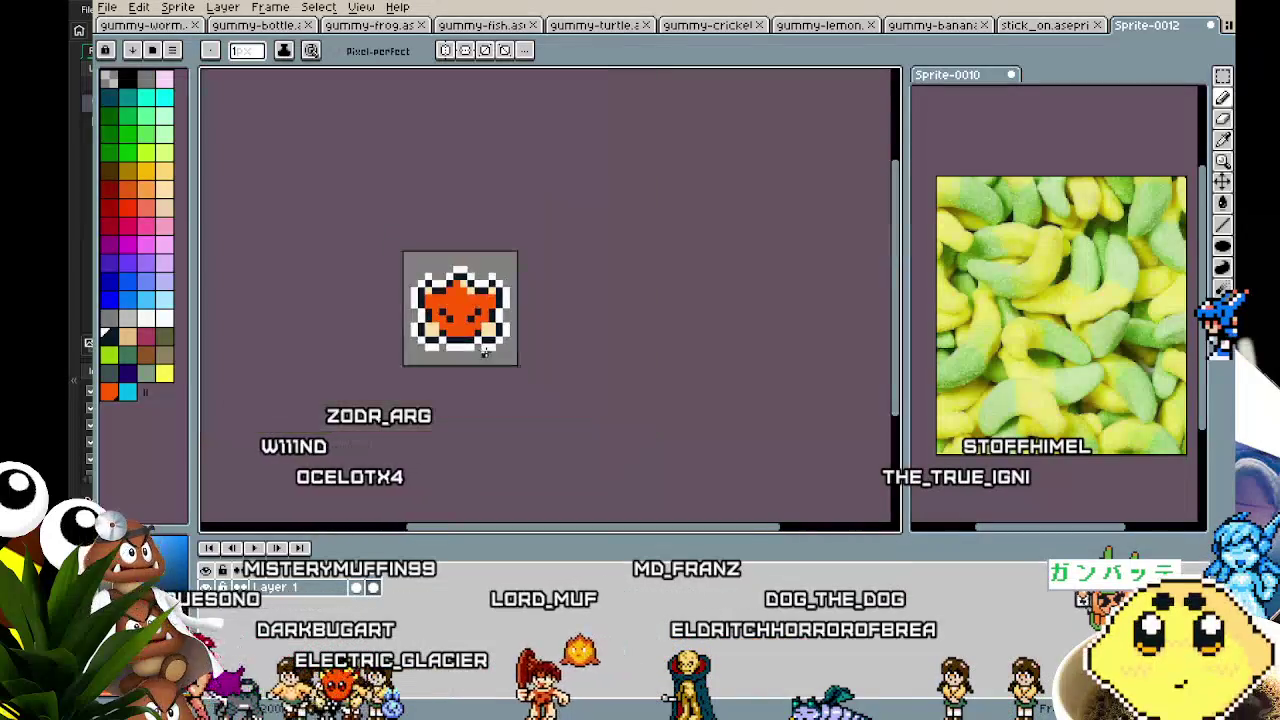
scroll(534, 390, up, 3)
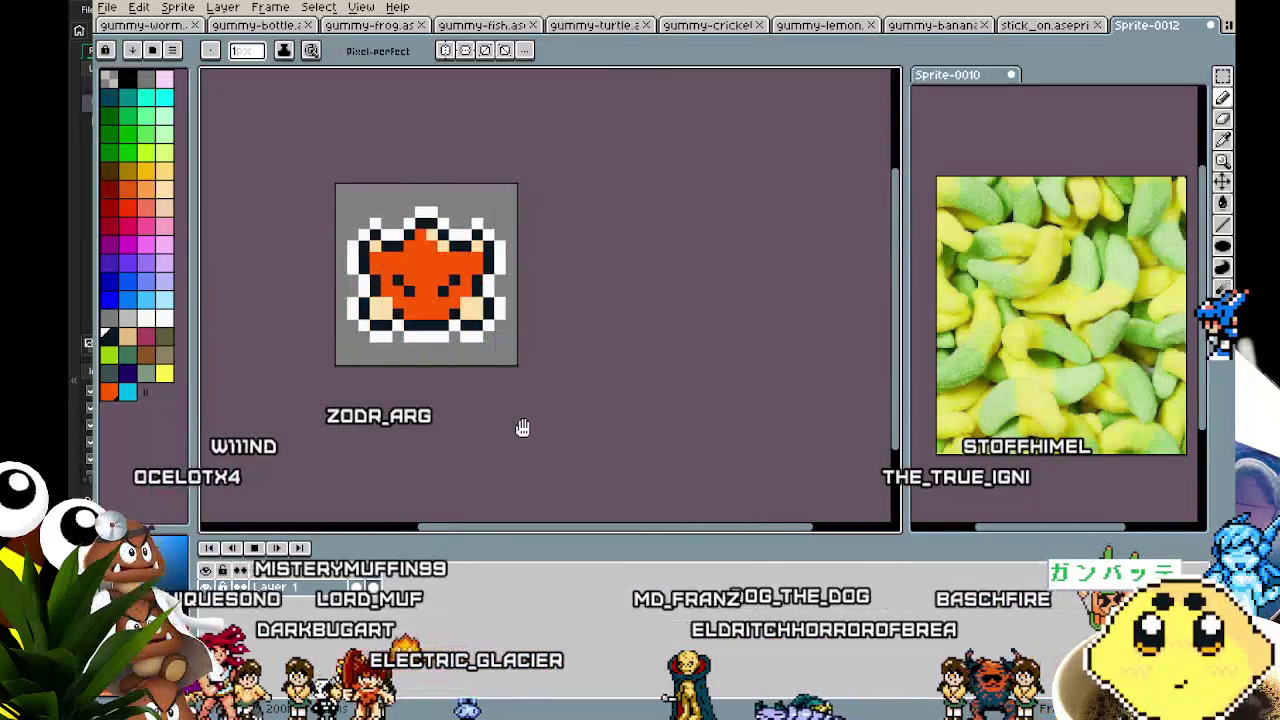
drag(521, 428, 568, 446)
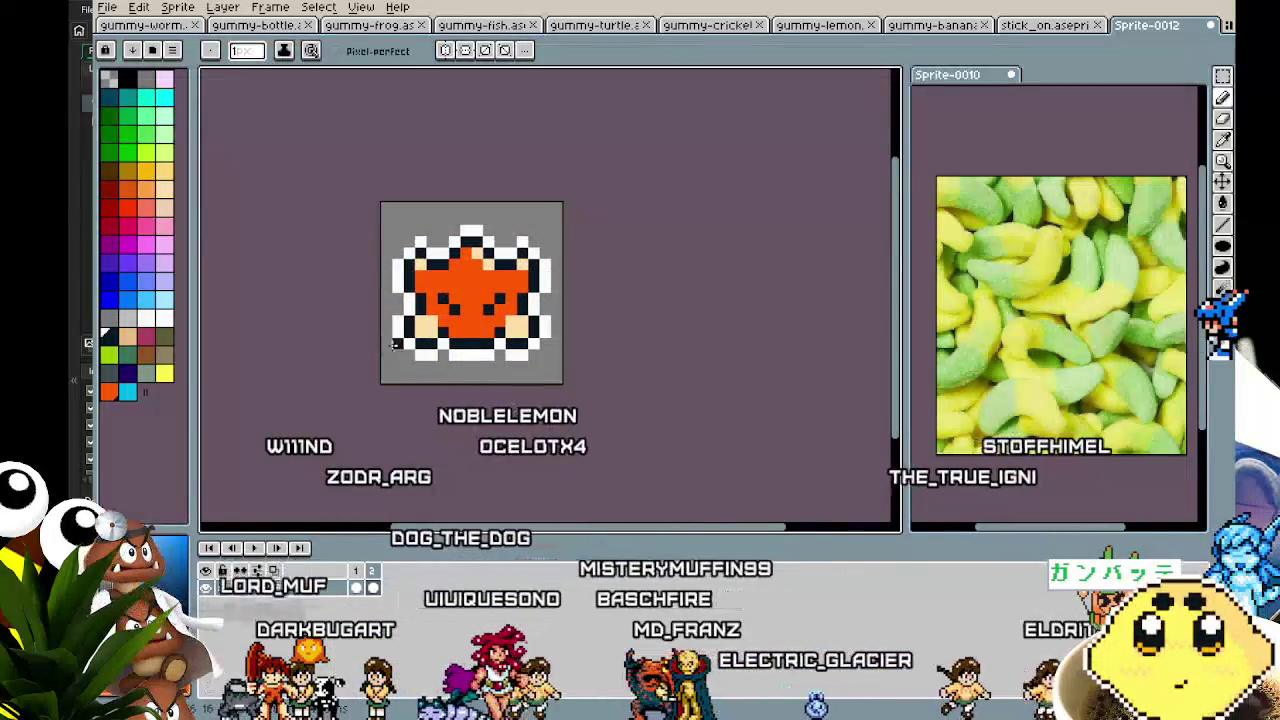
scroll(386, 345, up, 4)
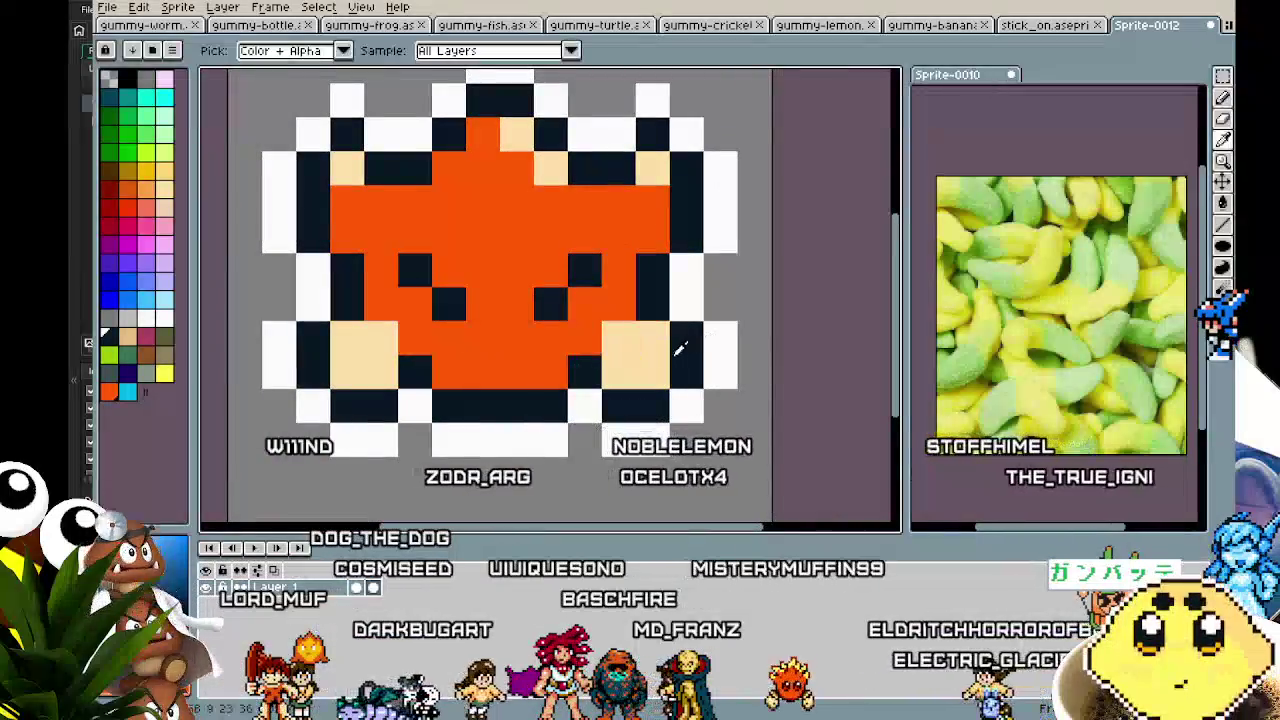
- Extend the star's peach cheek by turning nearby black pixels peach
alt+click(685, 347)
click(651, 315)
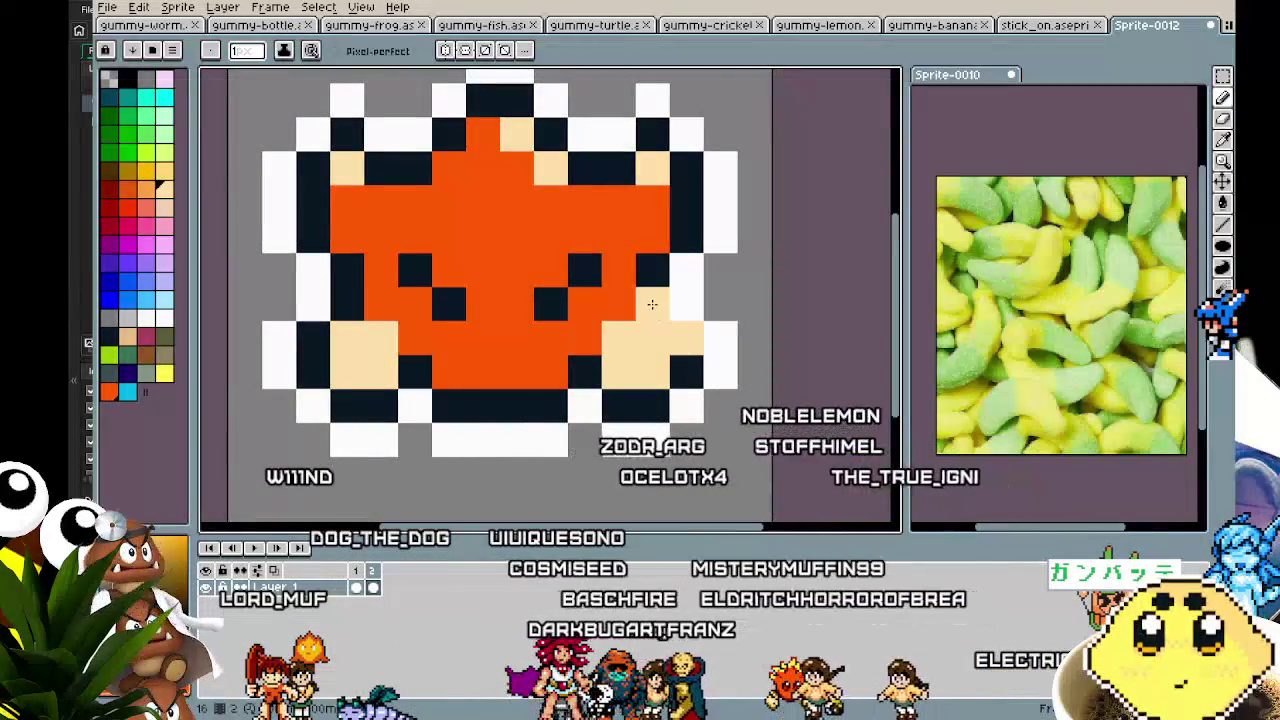
scroll(643, 338, left, 1)
click(465, 333)
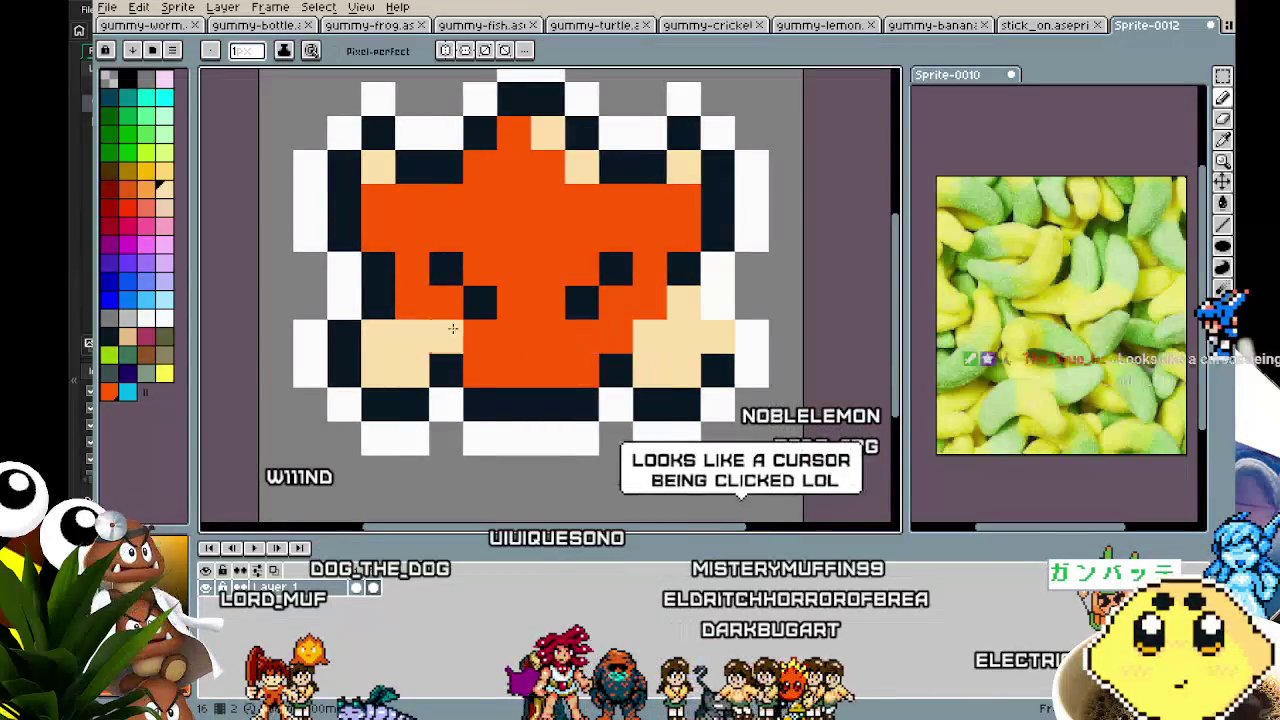
click(387, 309)
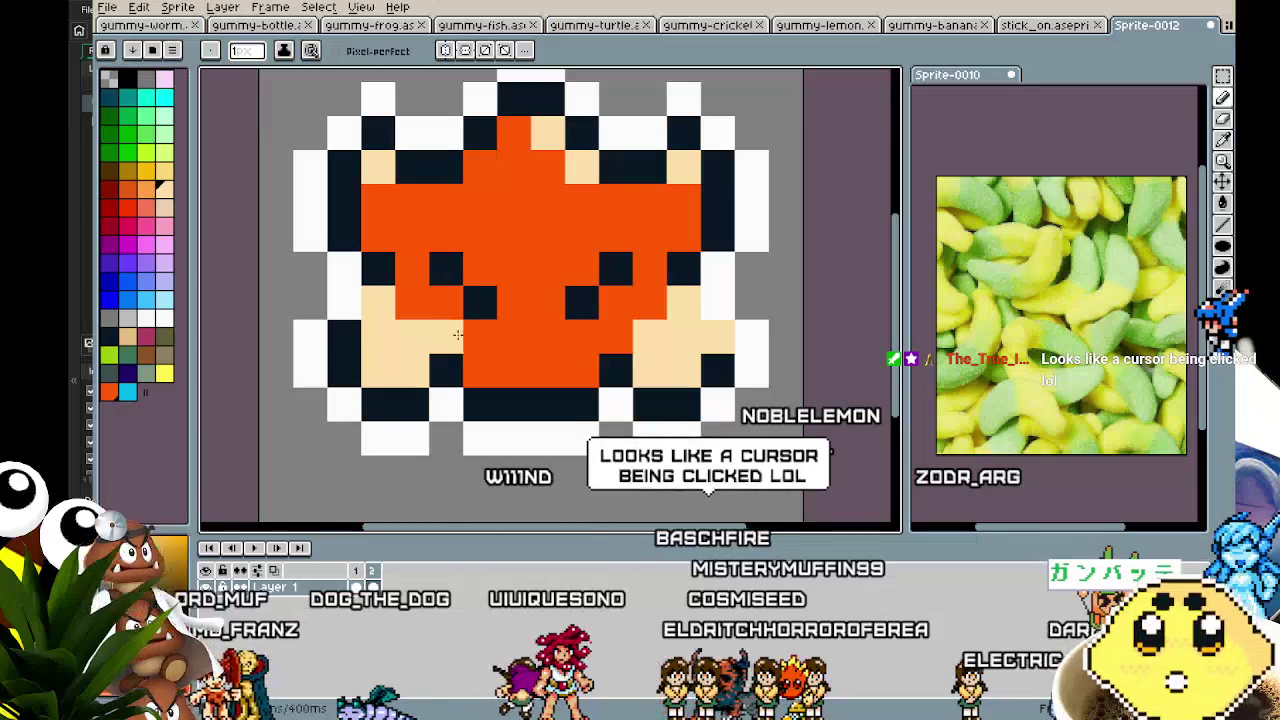
scroll(629, 350, down, 4)
scroll(620, 472, up, 1)
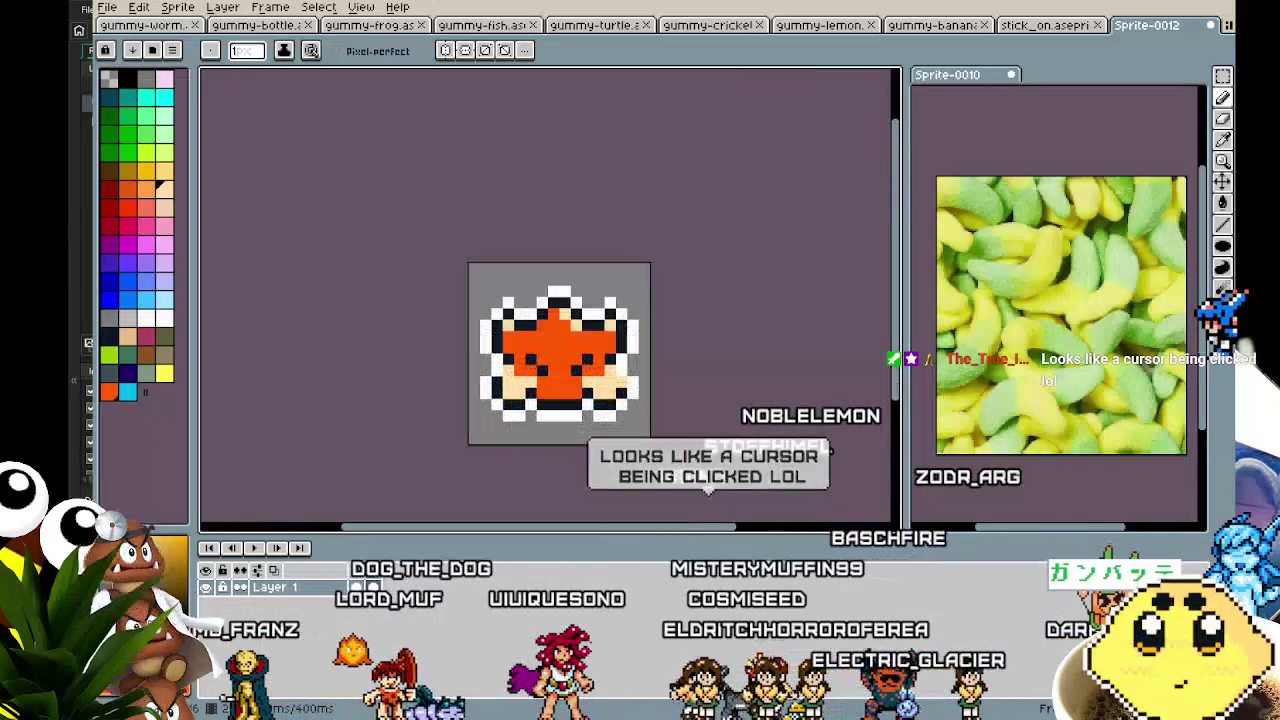
- Recolour the dark pixel on the star's left side beige, pick white, and view the whole sprite
key(ctrl)
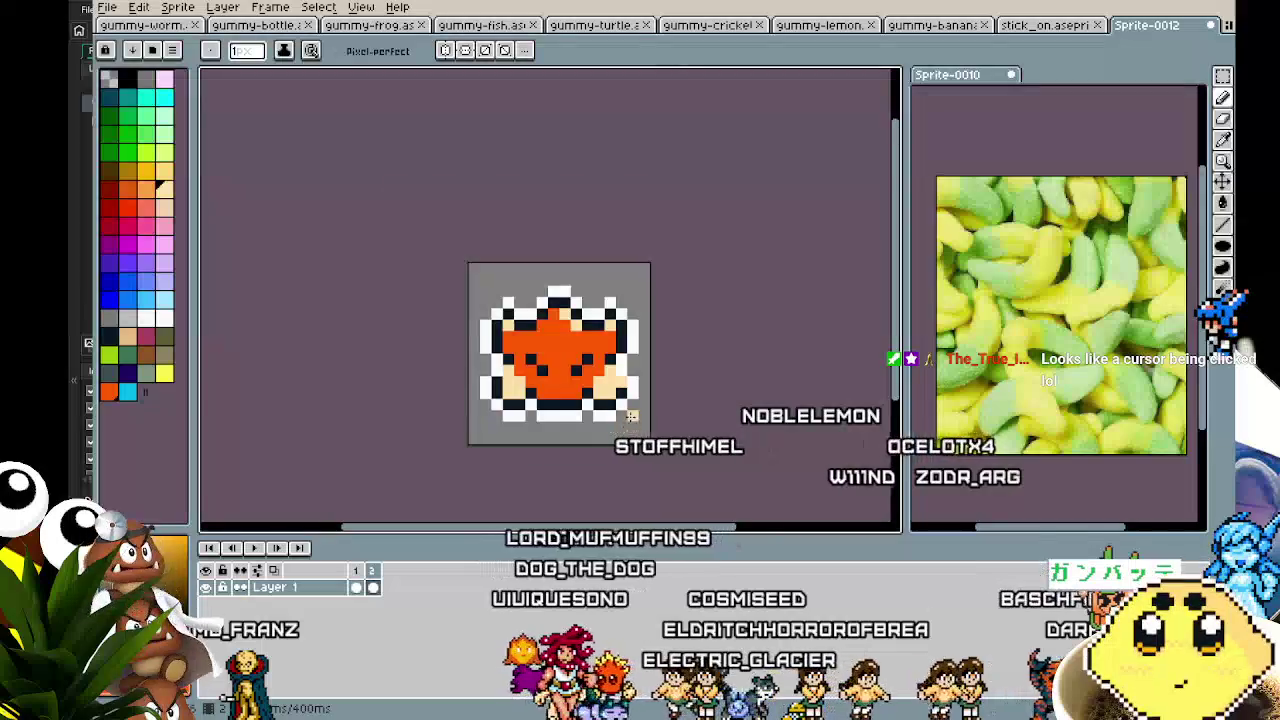
scroll(631, 415, up, 3)
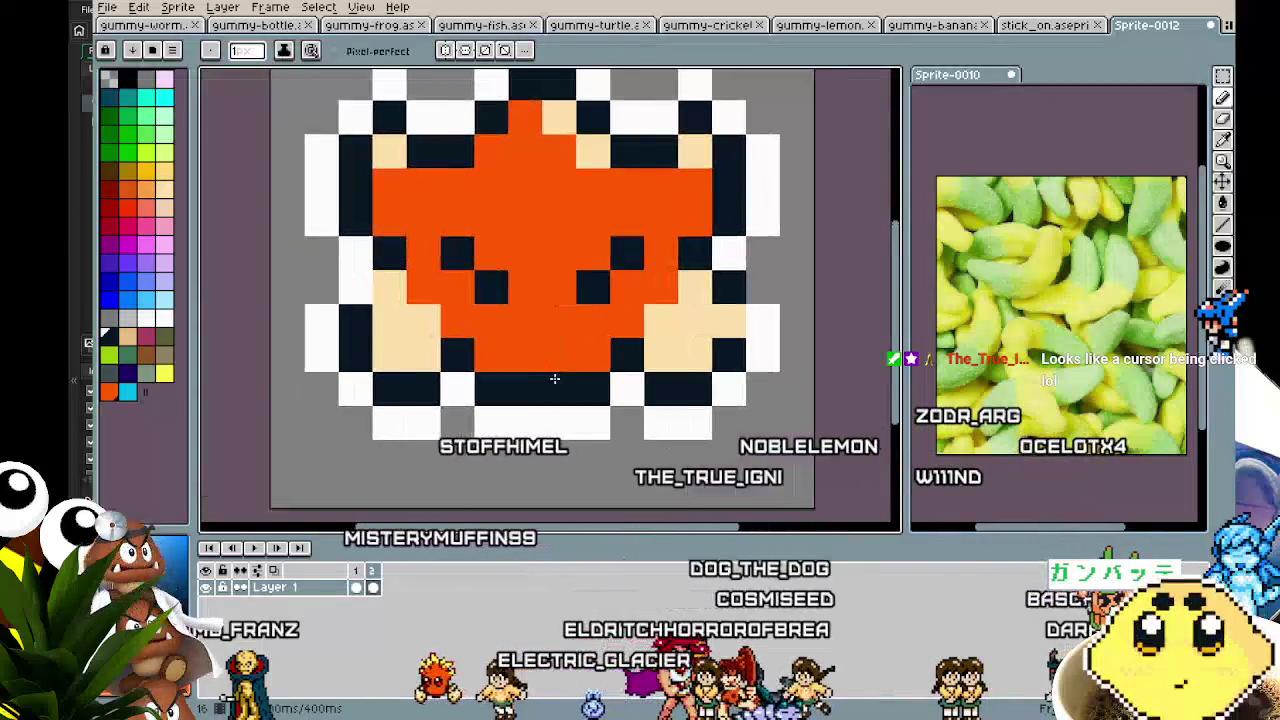
click(389, 287)
alt+click(400, 320)
click(356, 320)
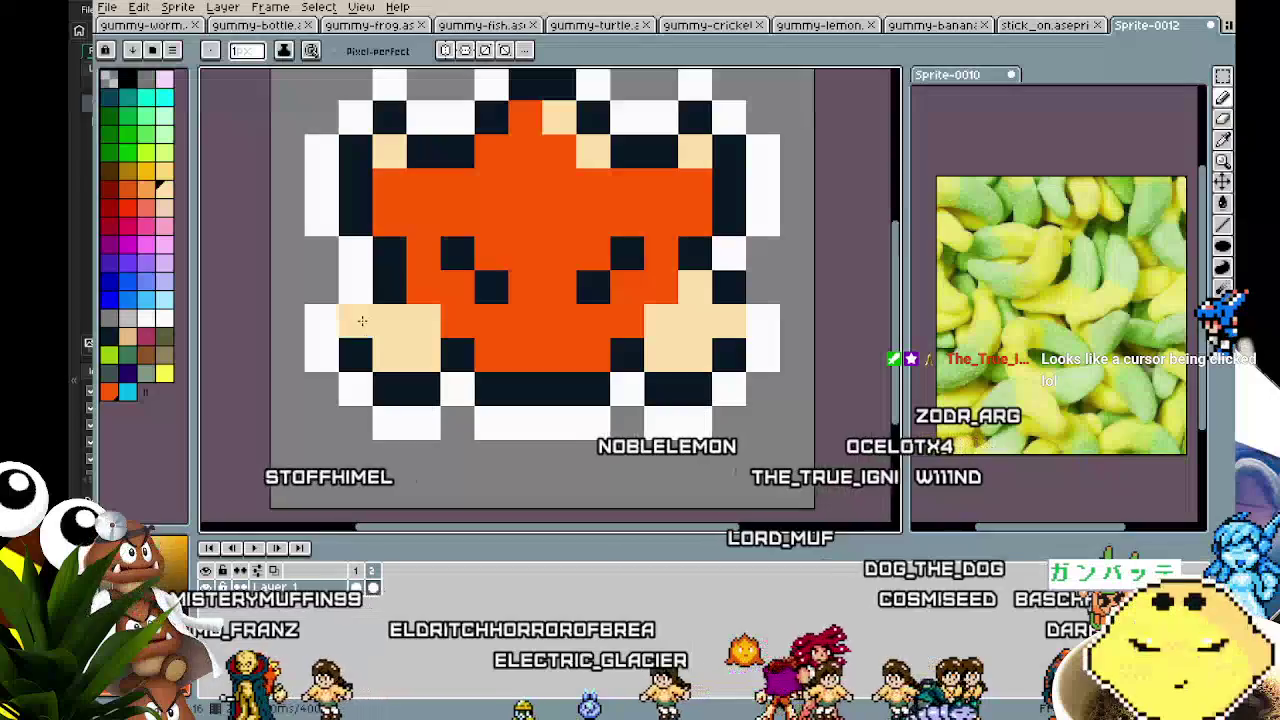
key(alt)
click(389, 287)
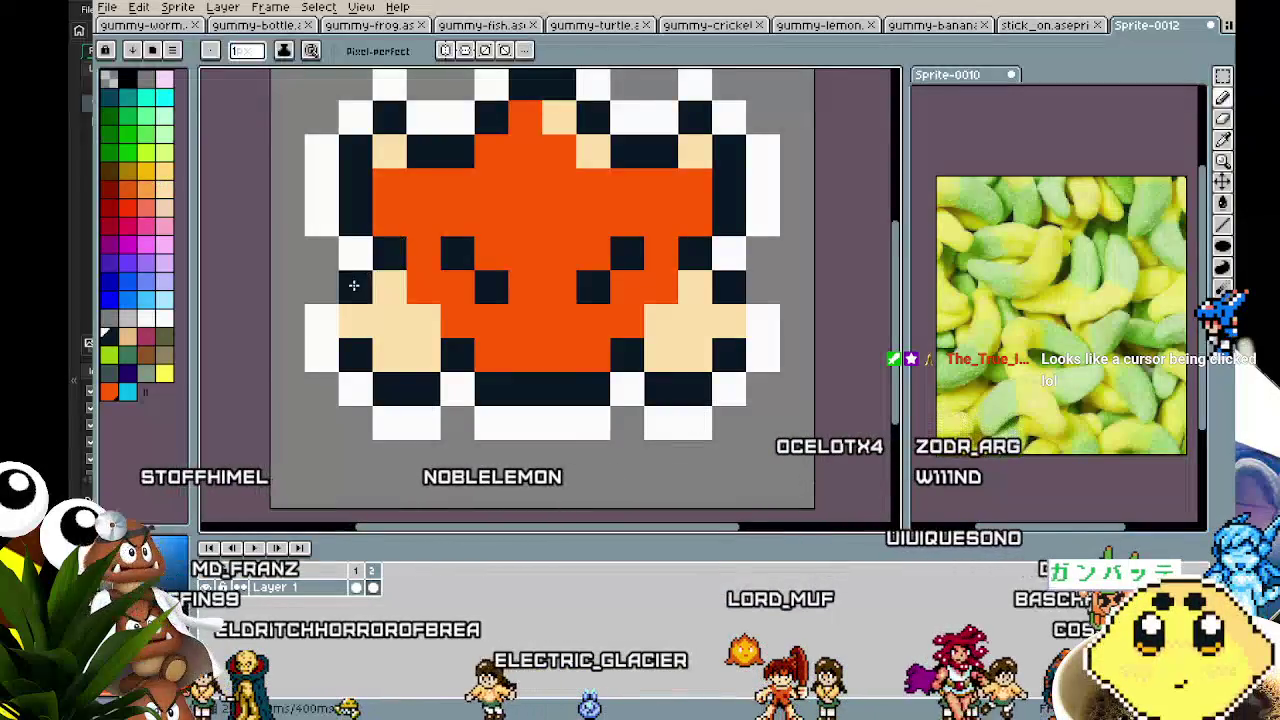
alt+click(760, 282)
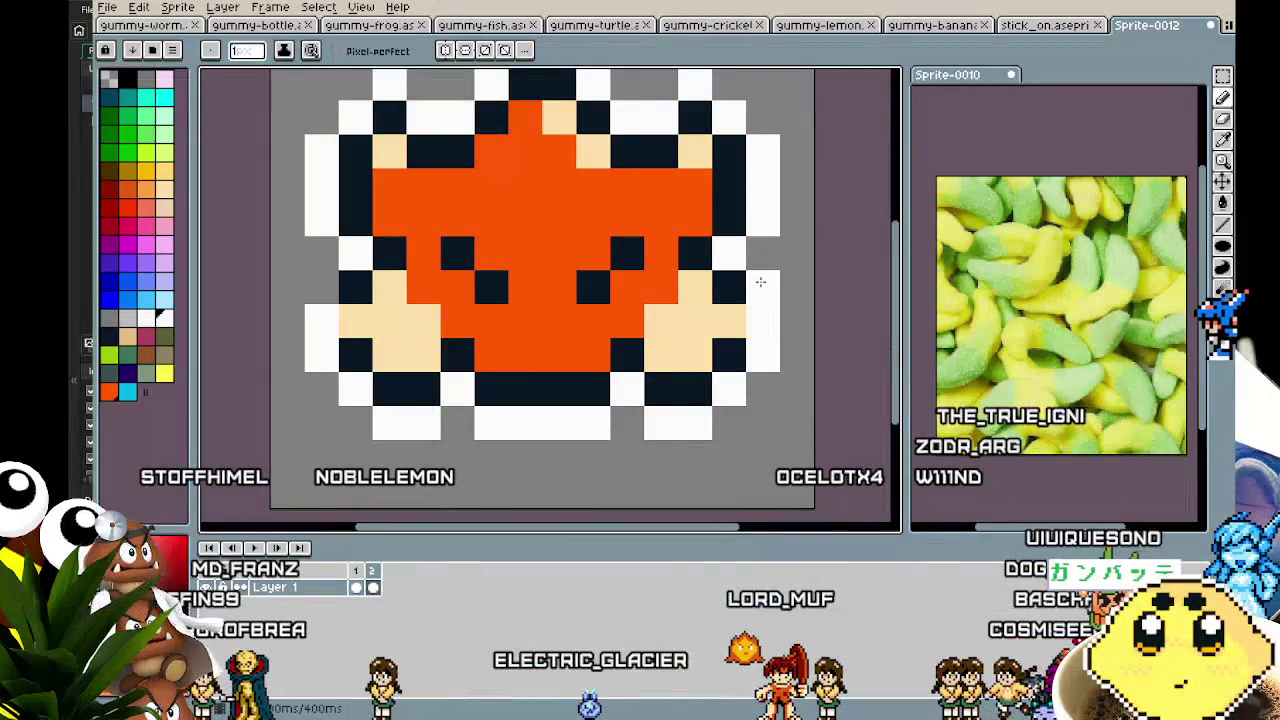
scroll(434, 330, down, 3)
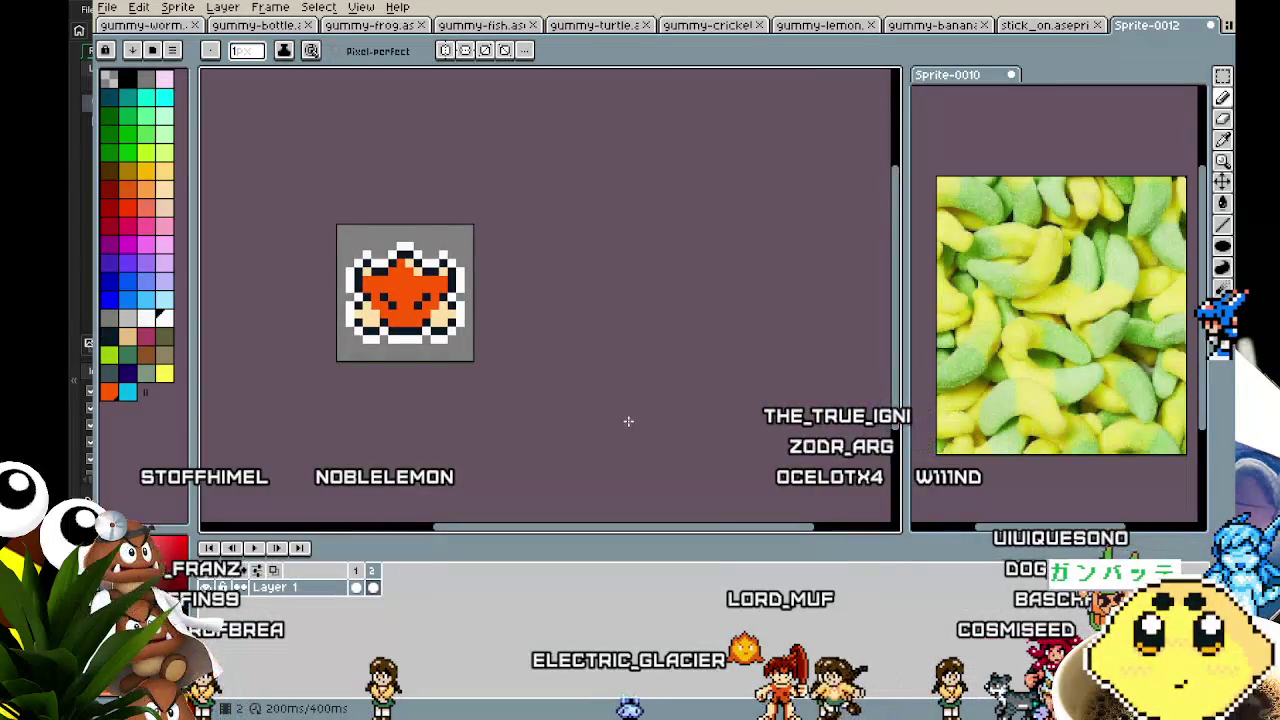
drag(456, 434, 540, 452)
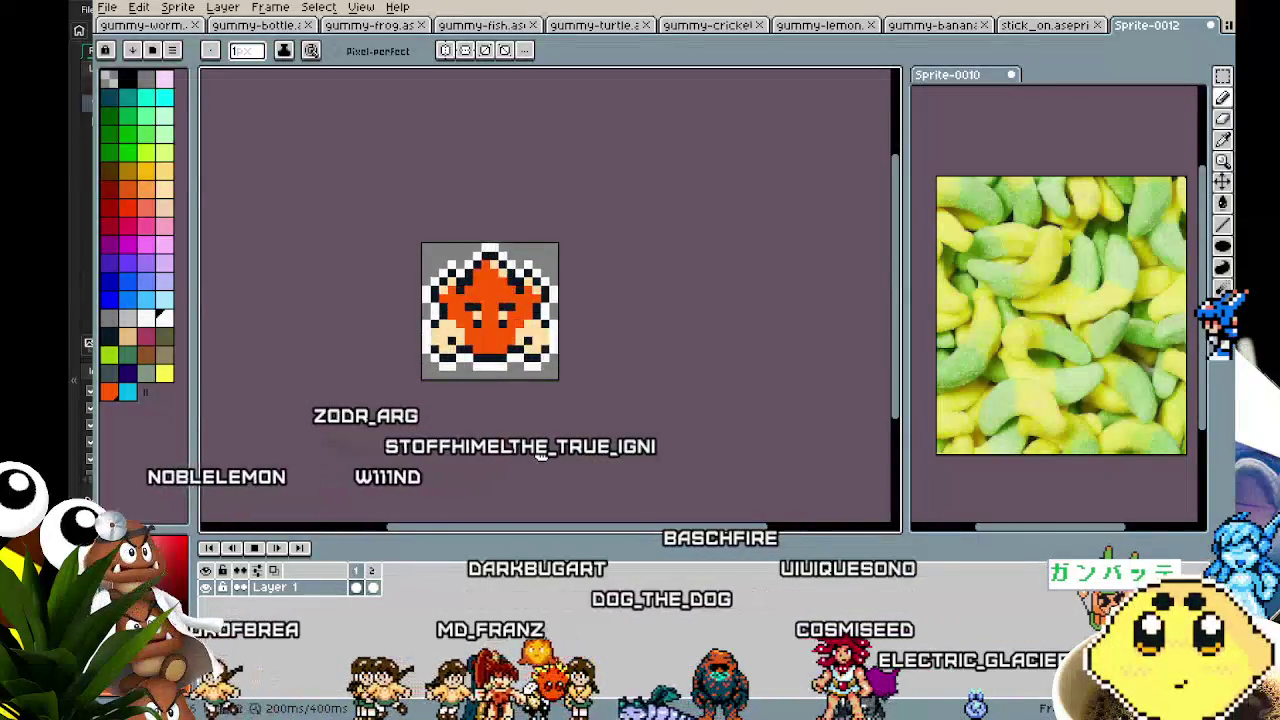
scroll(540, 455, down, 1)
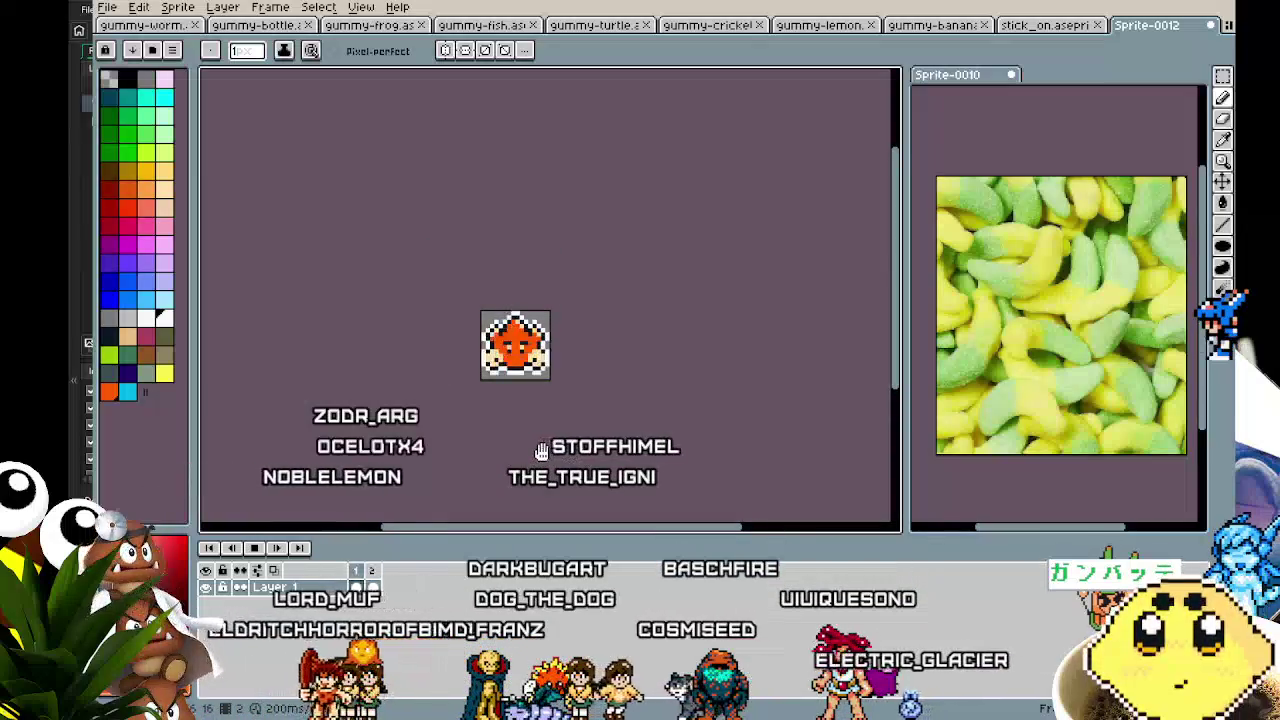
- Give both star gummy frames a 400 ms duration, making an 800 ms loop
double_click(379, 572)
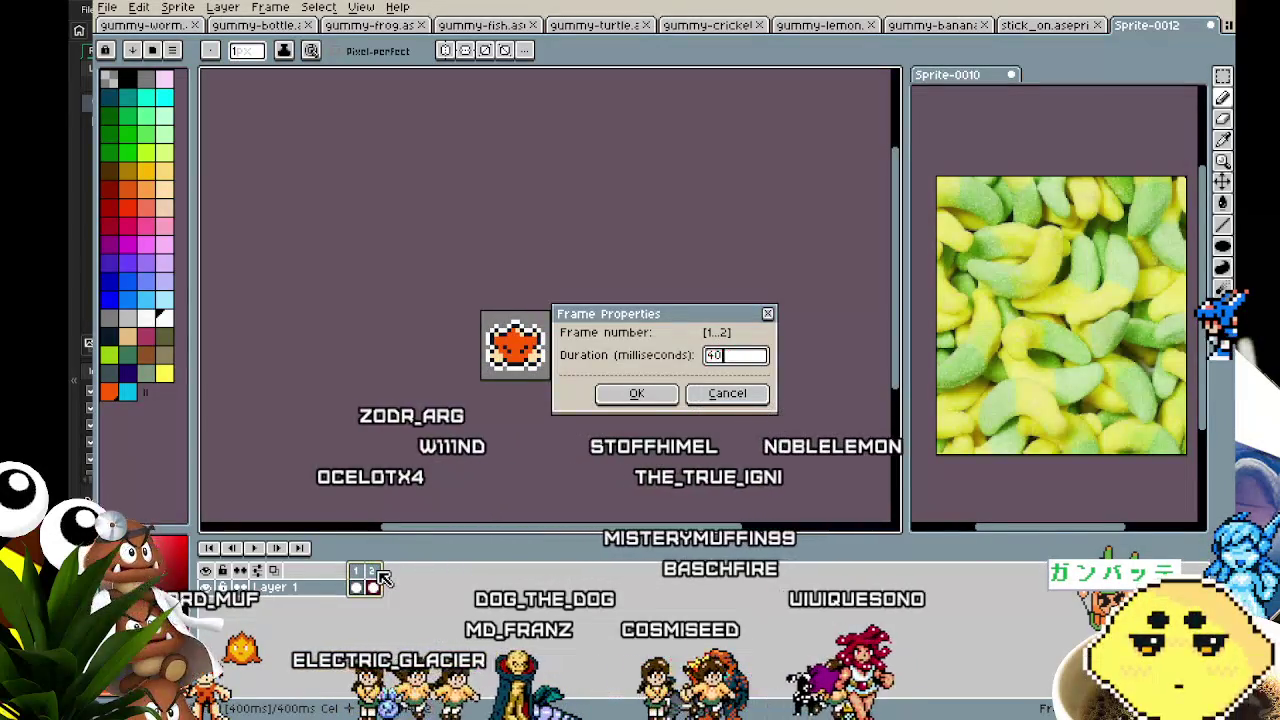
key(Return)
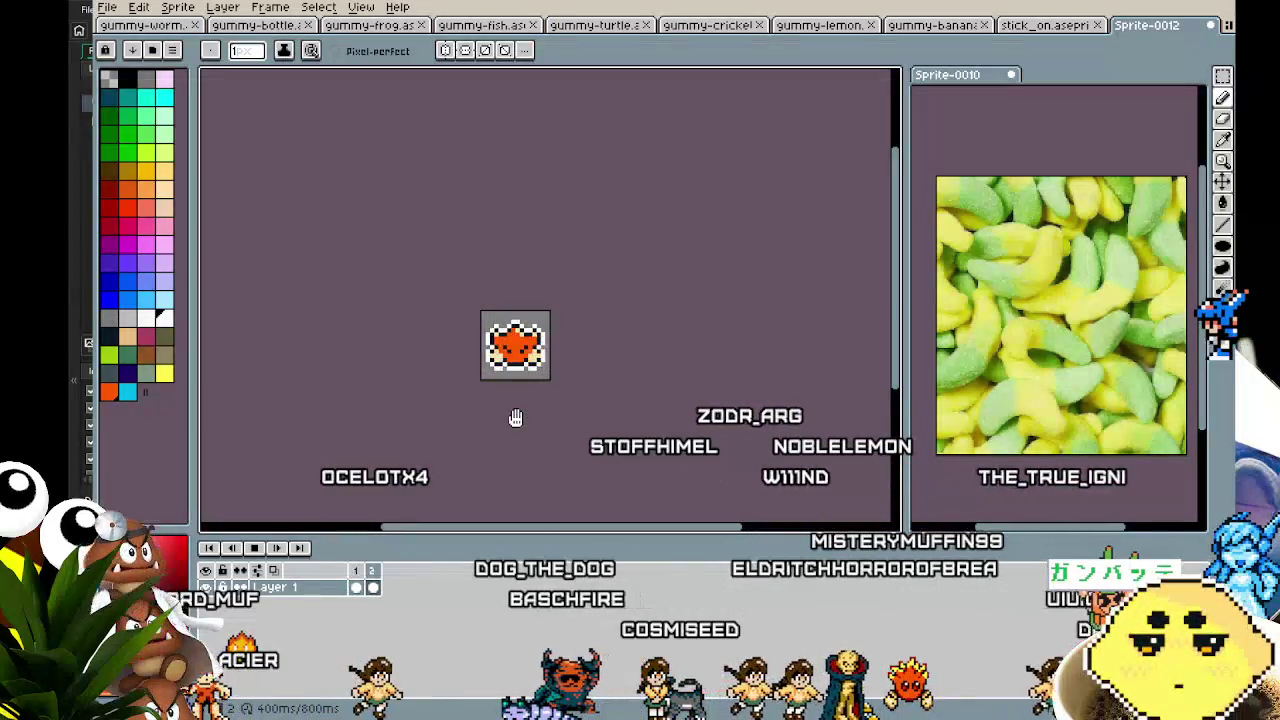
scroll(515, 418, up, 2)
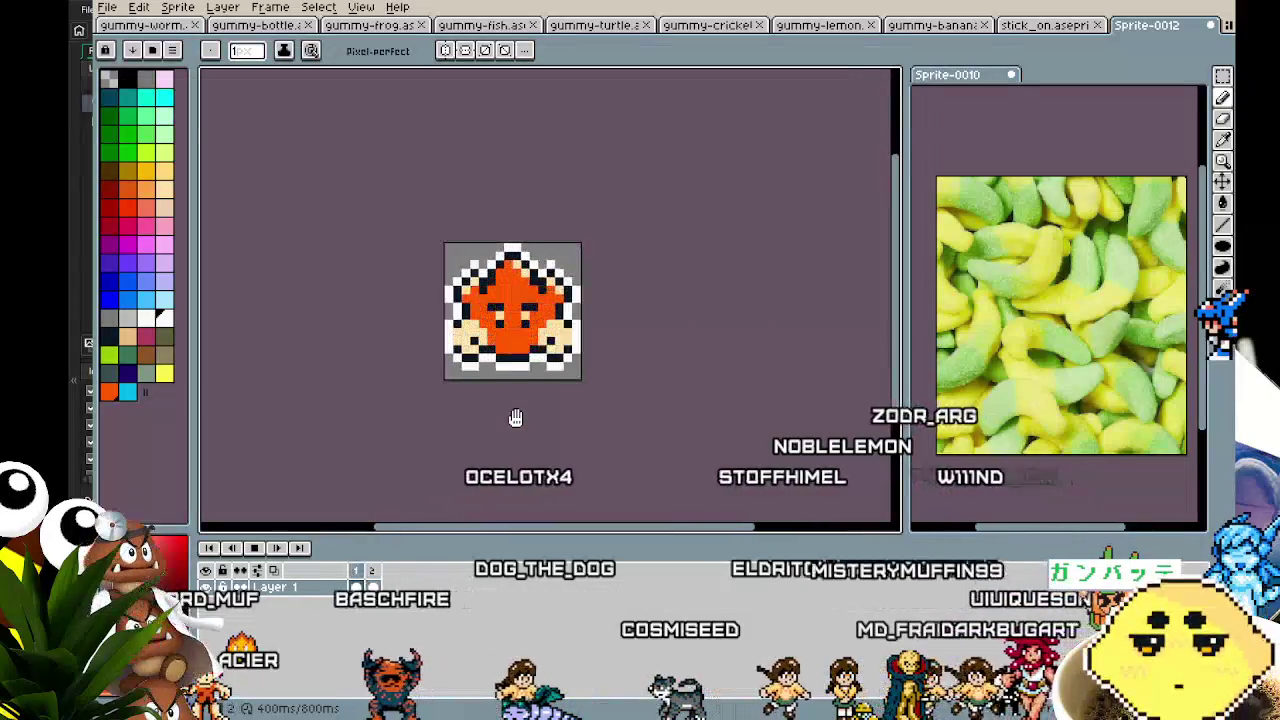
scroll(515, 418, up, 2)
scroll(515, 418, down, 2)
scroll(515, 418, up, 1)
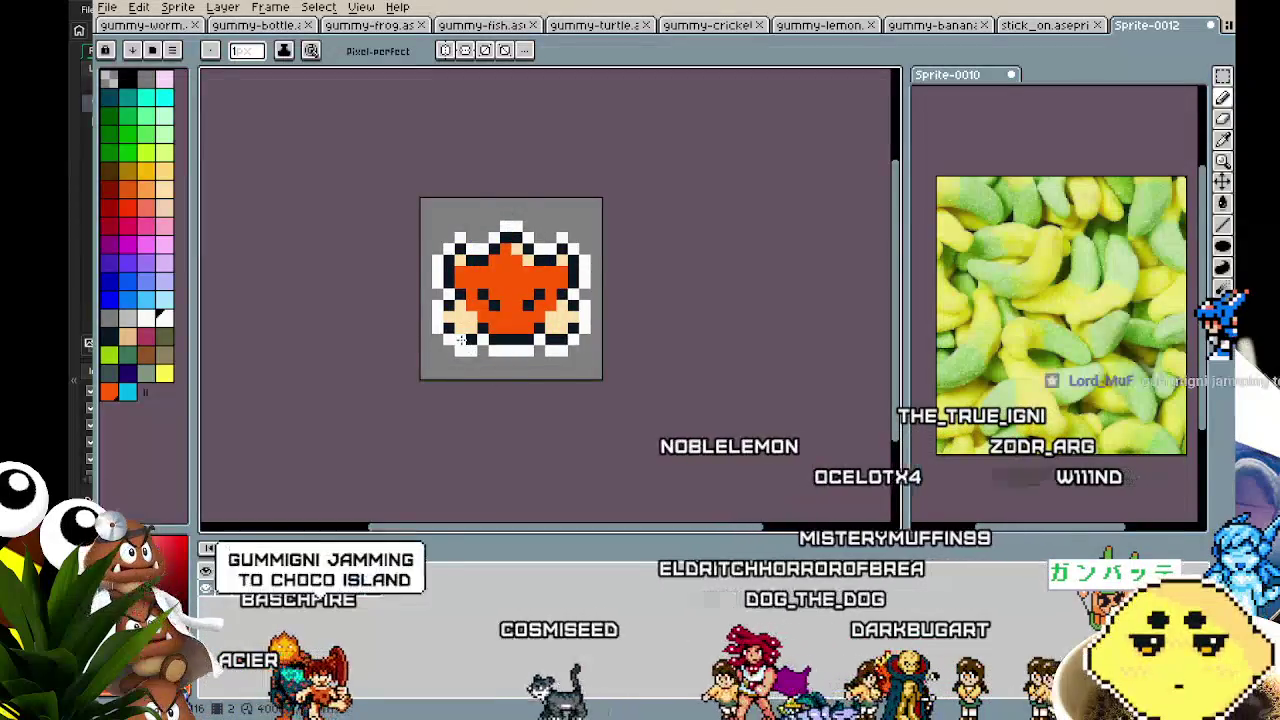
- Recolour upper-left star pixels tan, orange and black, and erase one stray top-edge outline pixel
scroll(467, 282, up, 2)
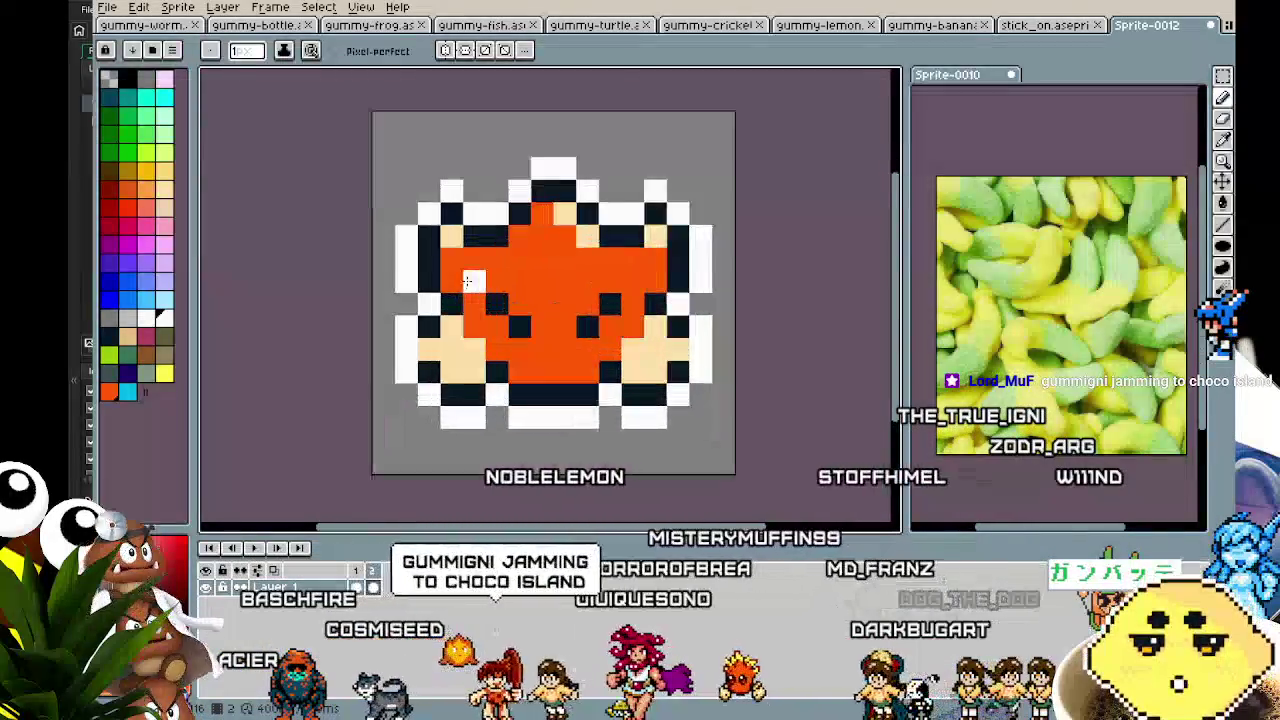
scroll(467, 282, up, 1)
key(i)
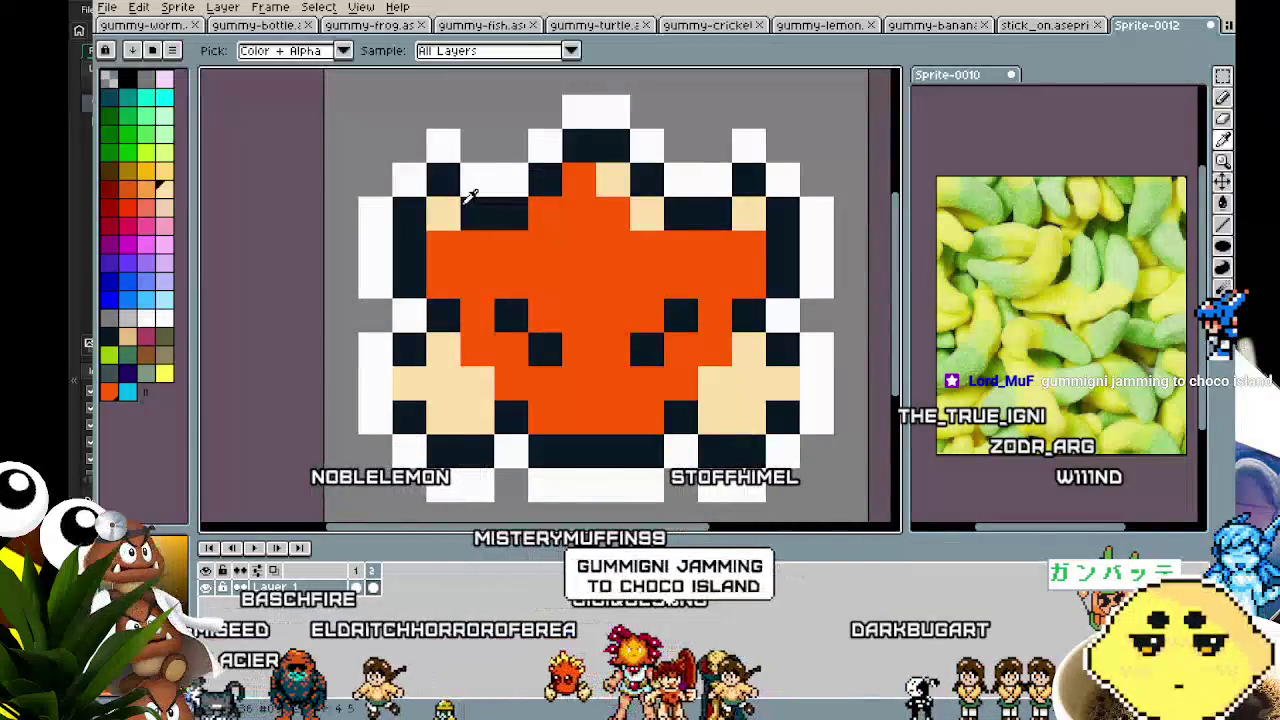
alt+click(434, 211)
click(463, 190)
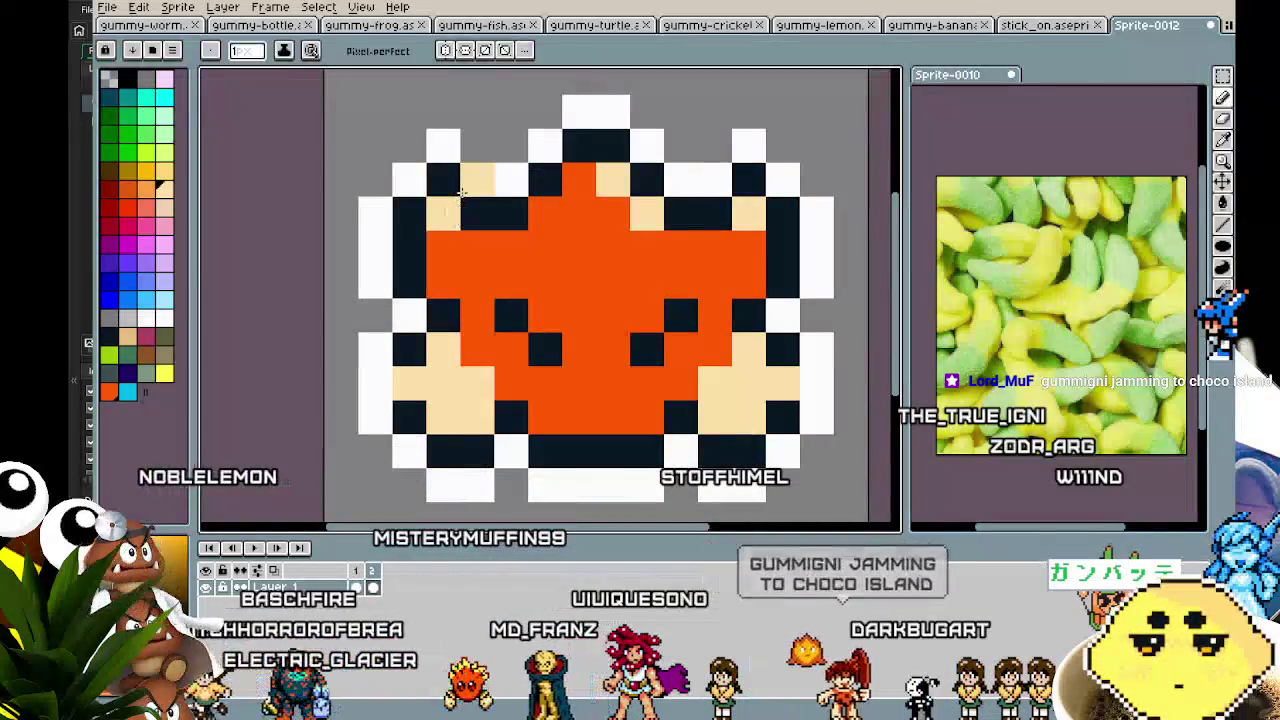
alt+click(500, 258)
click(477, 213)
alt+click(509, 206)
click(510, 184)
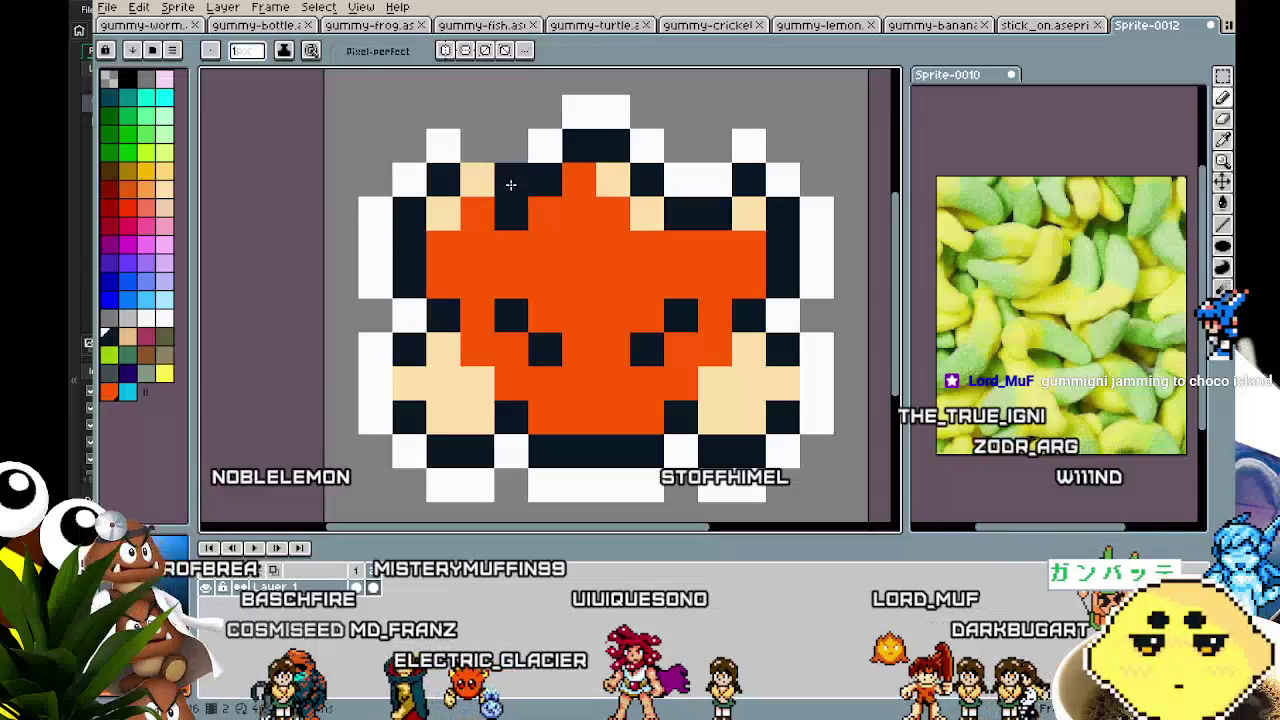
right_click(480, 157)
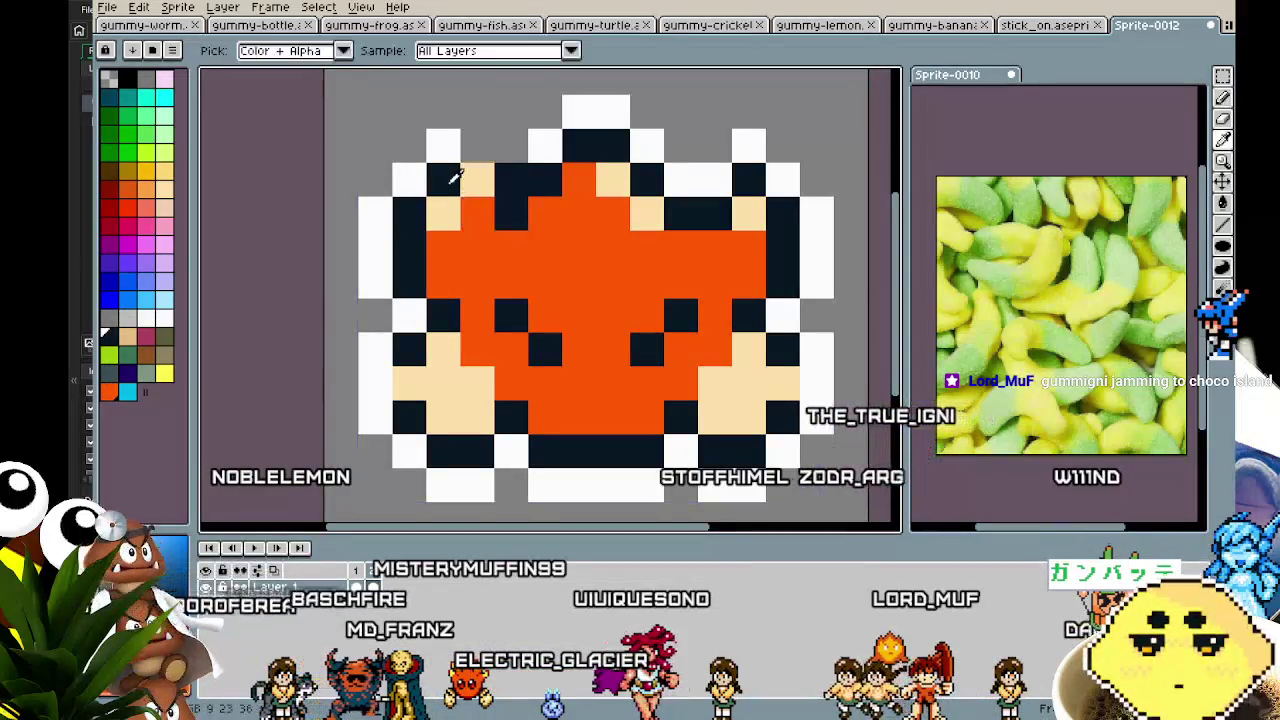
- Recolour dark pixels near the upper-right point, reverting an unwanted orange top-edge pixel to black
alt+click(445, 180)
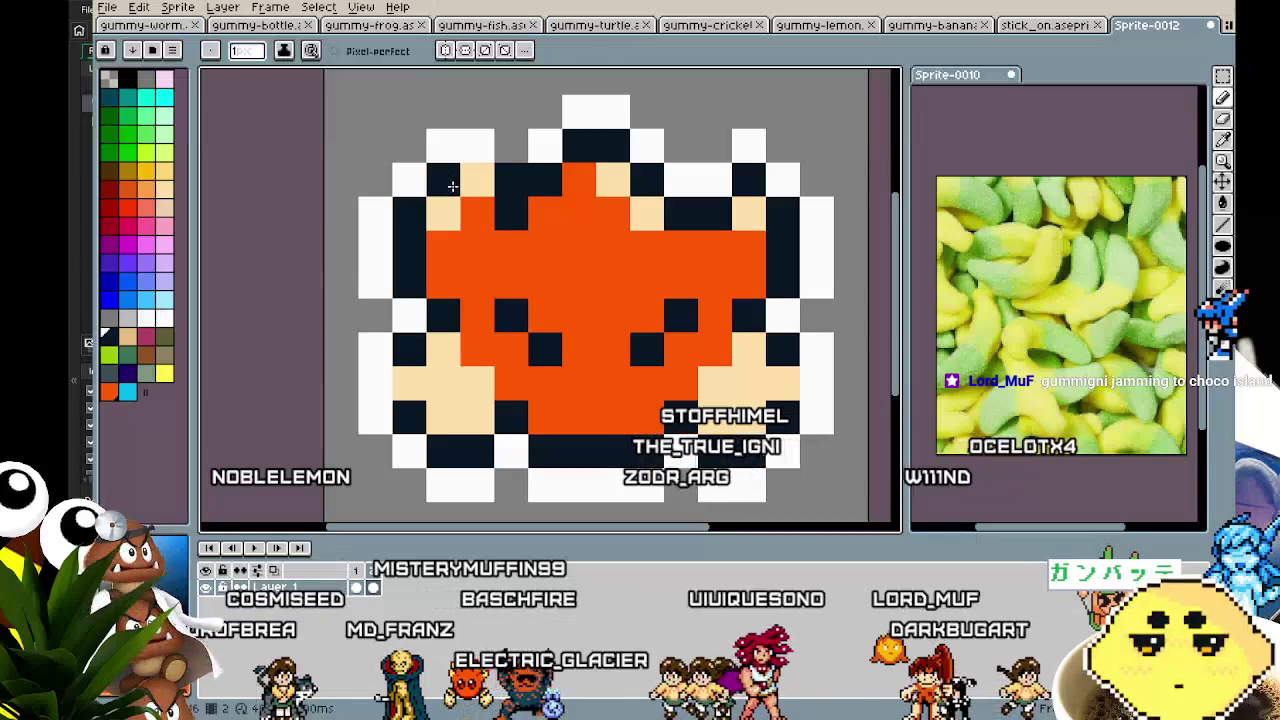
click(732, 200)
alt+click(721, 245)
click(721, 220)
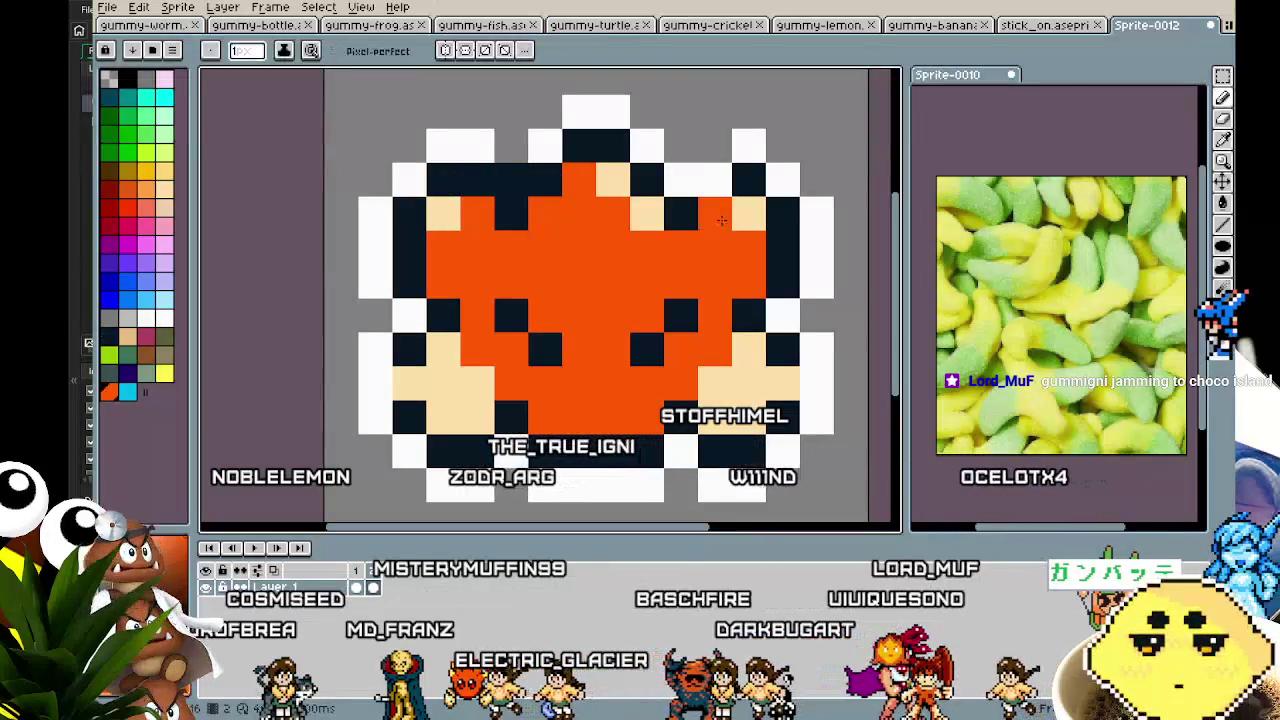
scroll(633, 348, down, 1)
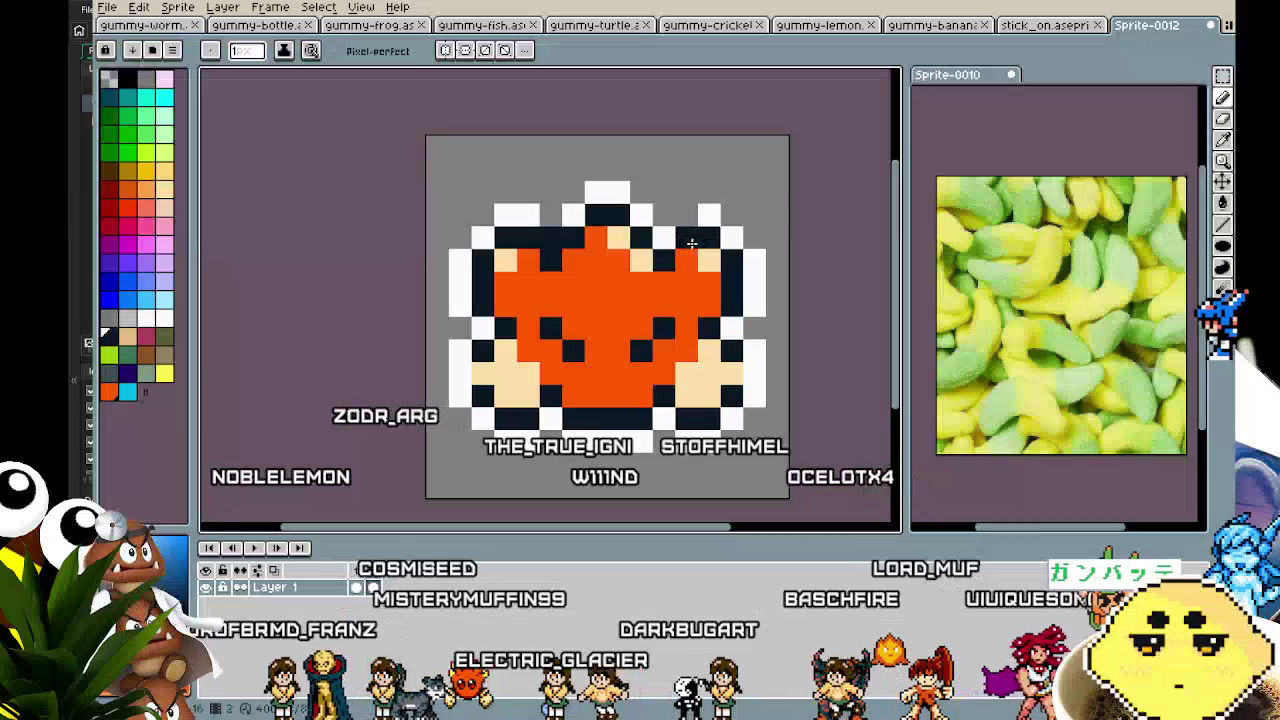
scroll(648, 357, down, 1)
scroll(545, 248, up, 3)
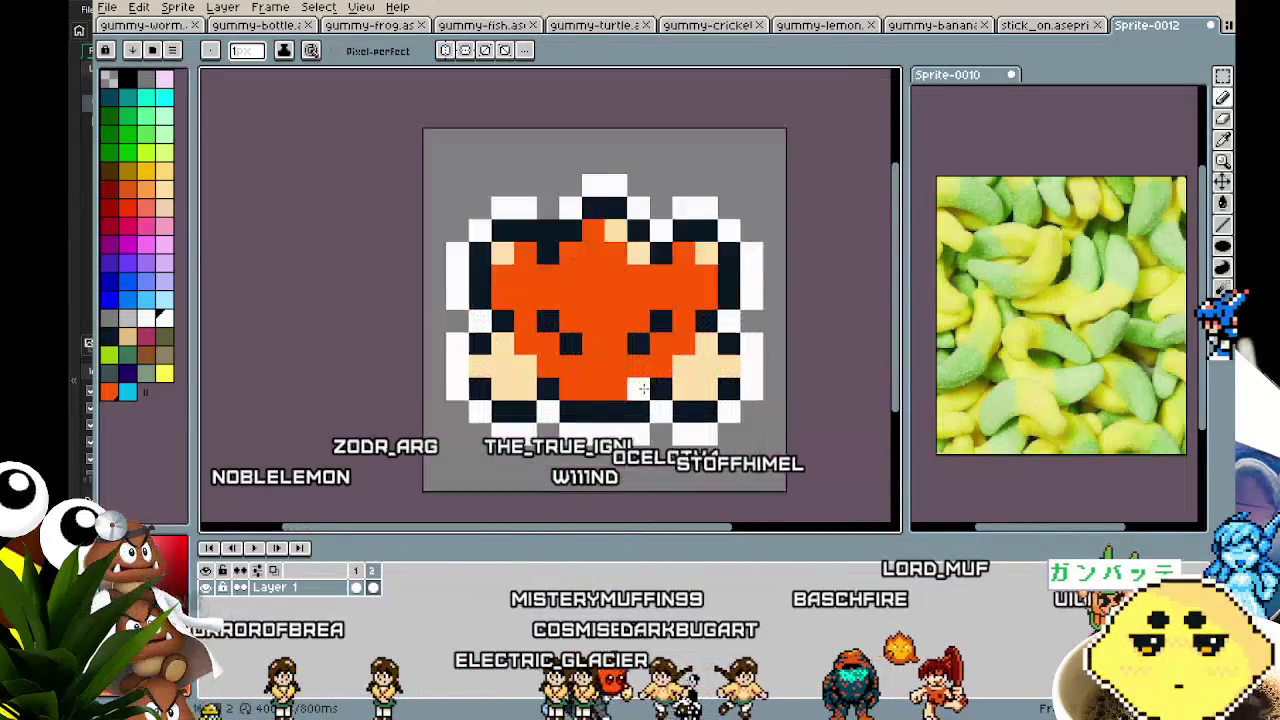
click(498, 155)
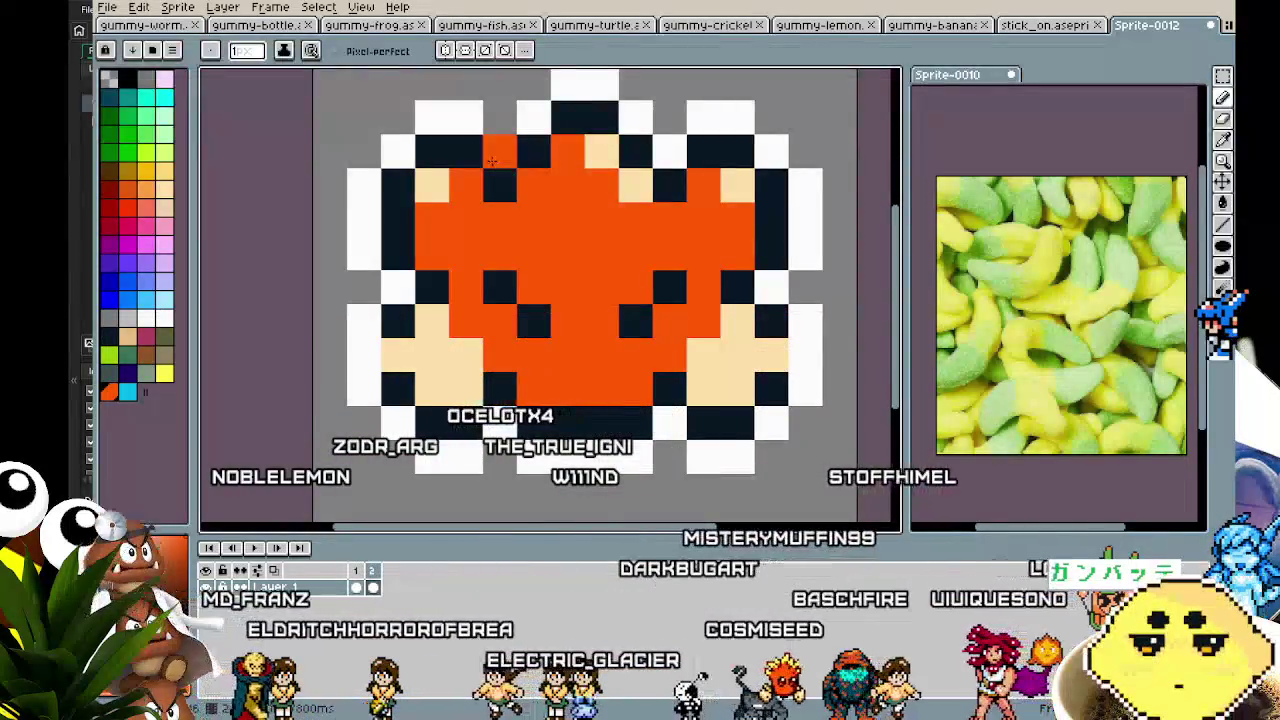
alt+click(500, 185)
click(501, 150)
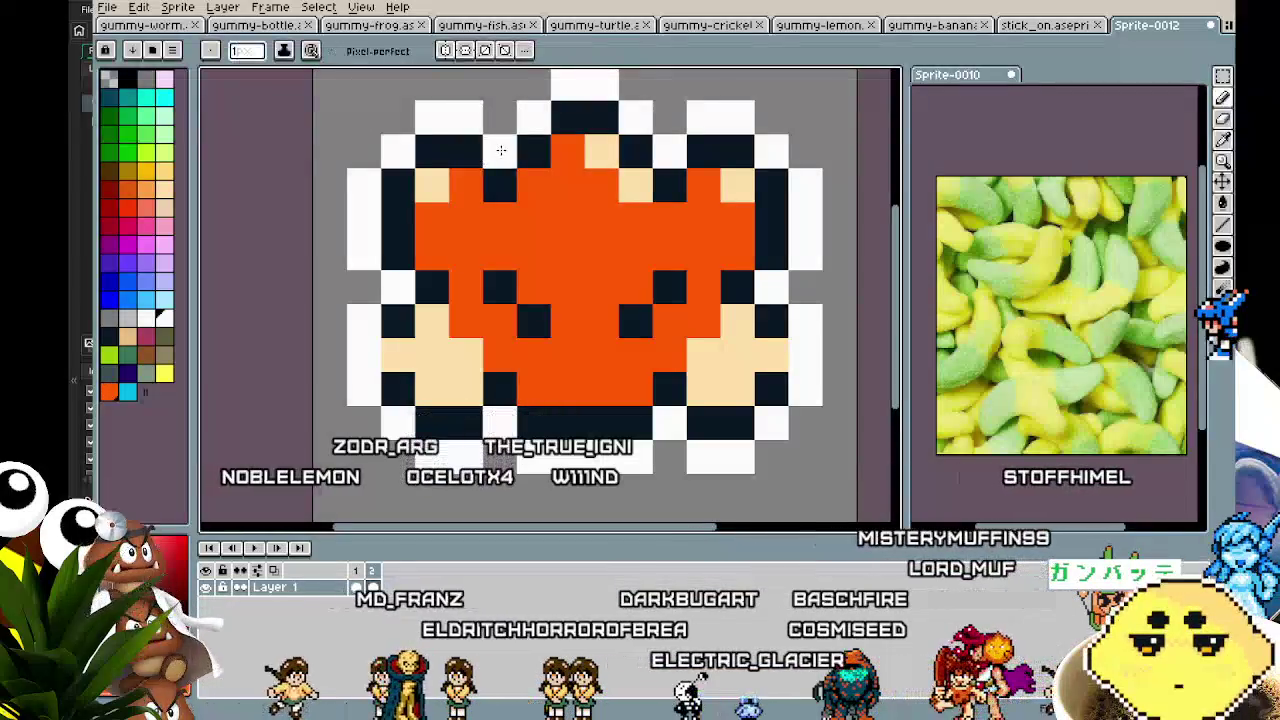
scroll(453, 346, down, 4)
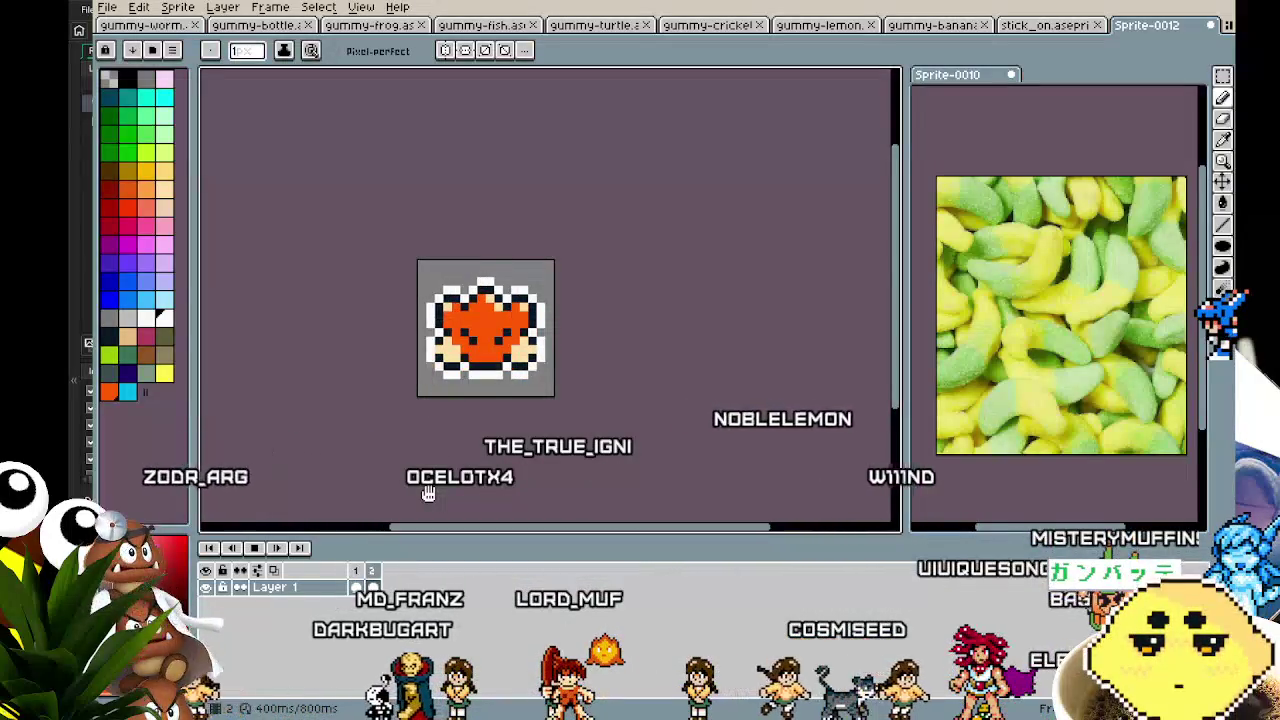
- Repaint the frowning frame's top-right outline pixels in black, tan and white to mirror the left
scroll(415, 273, up, 4)
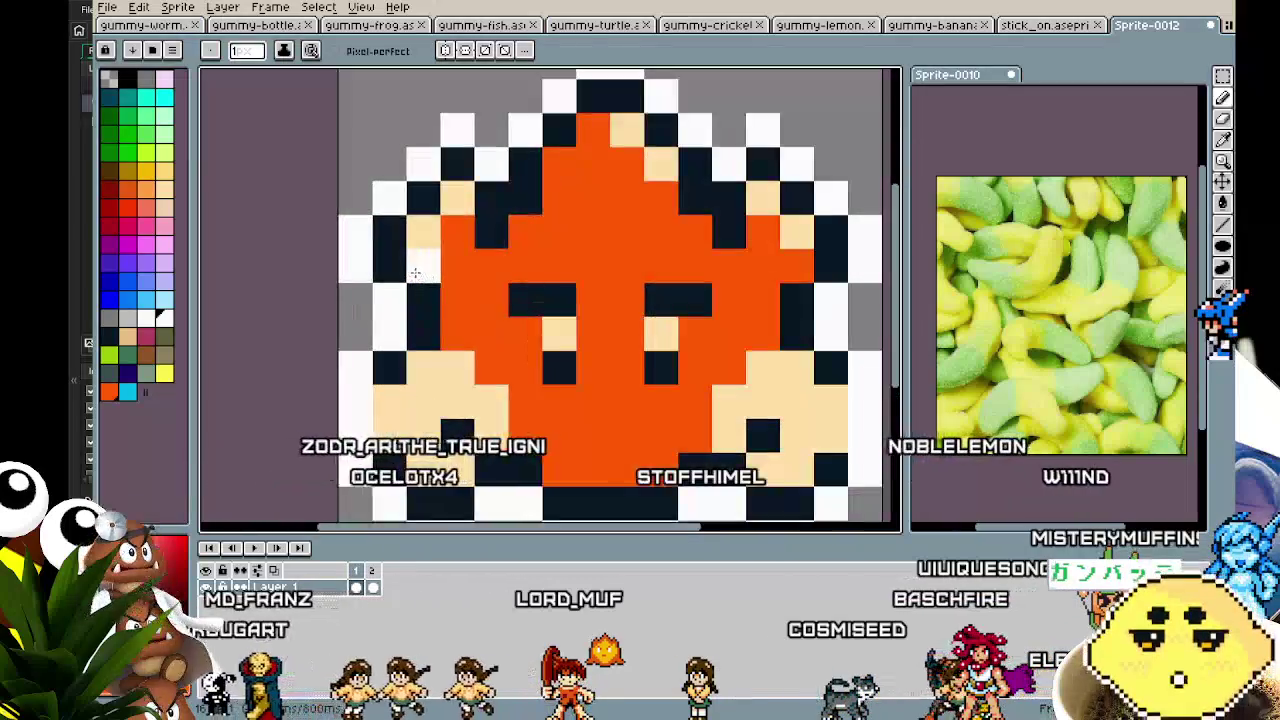
key(alt)
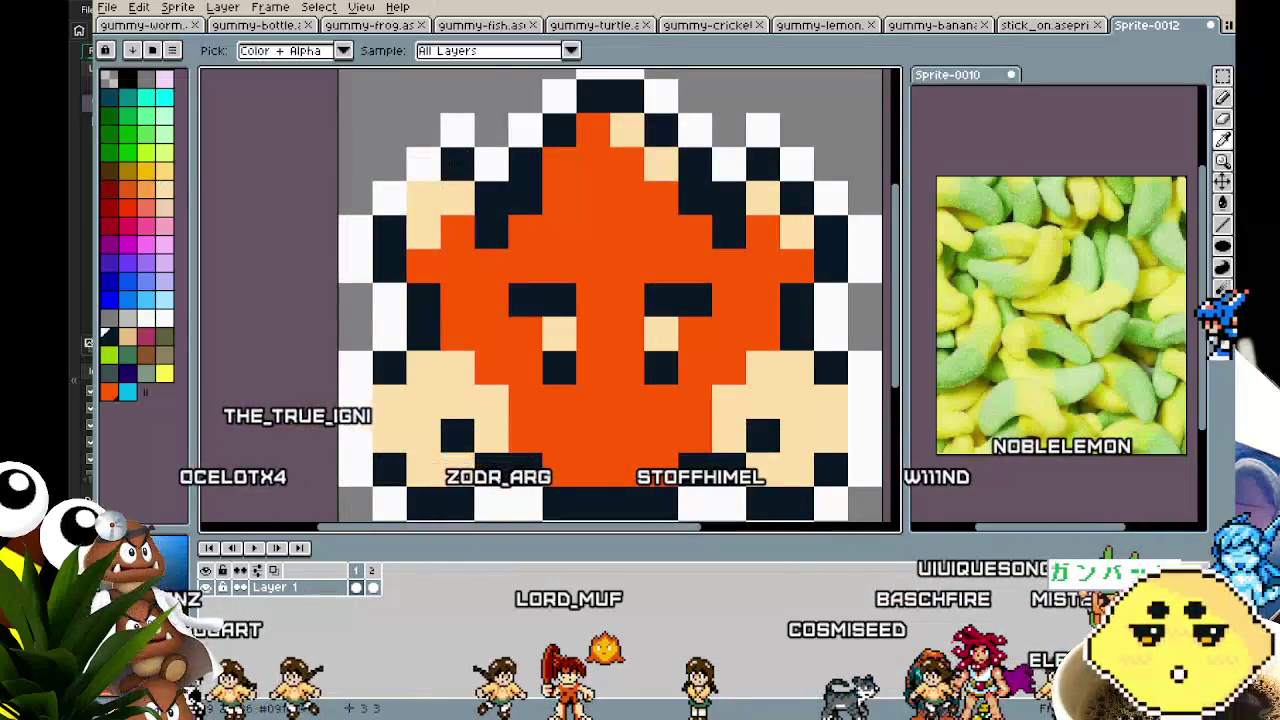
scroll(508, 343, right, 3)
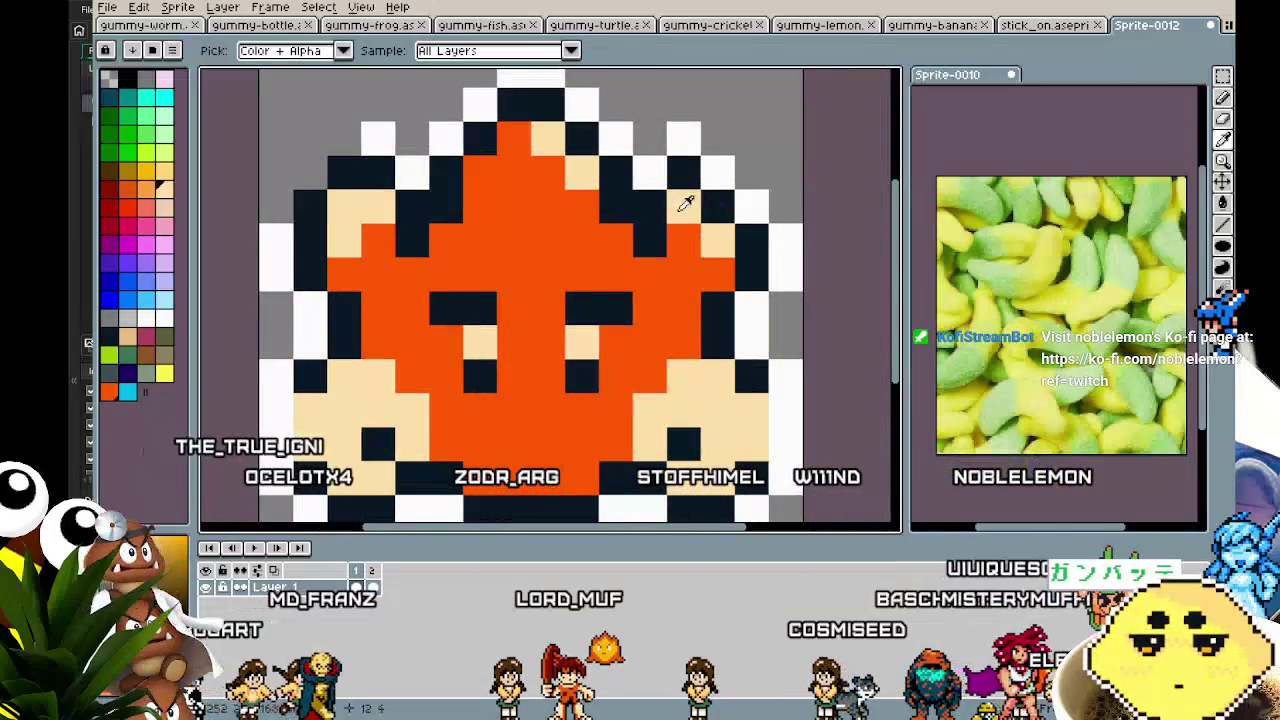
drag(684, 206, 718, 206)
click(718, 172)
click(752, 206)
click(786, 206)
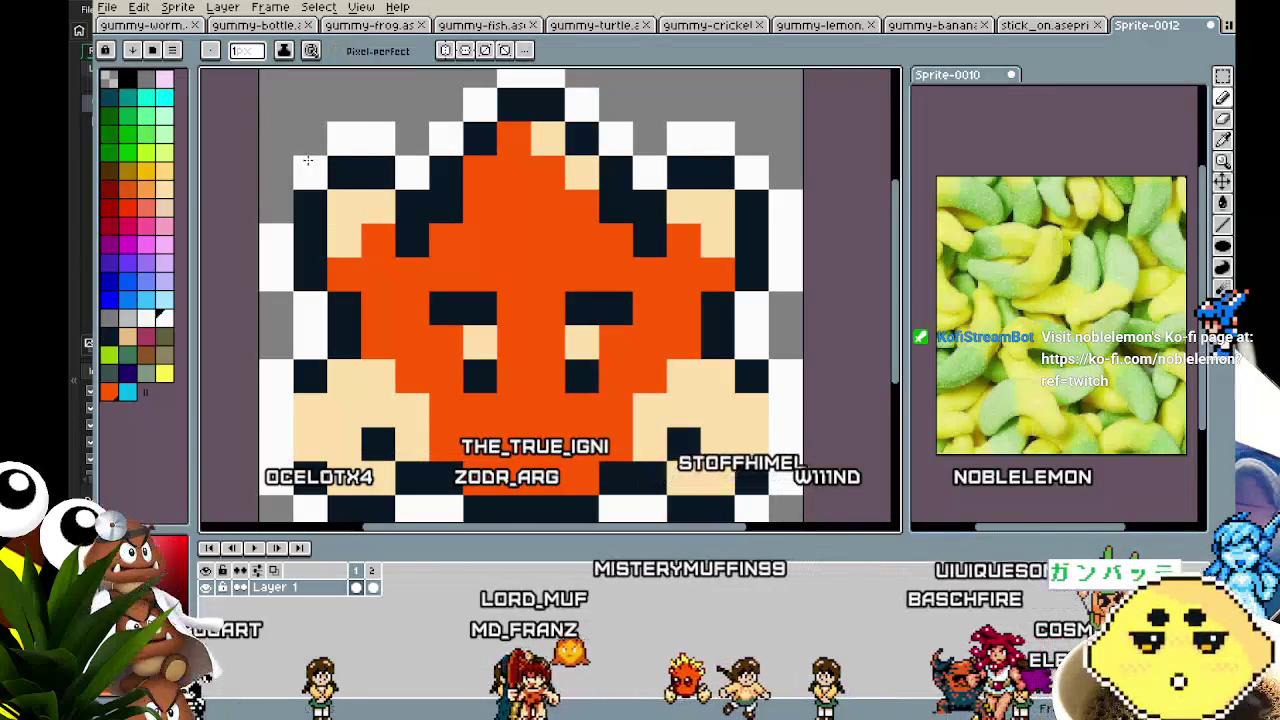
scroll(422, 386, down, 2)
scroll(420, 387, left, 2)
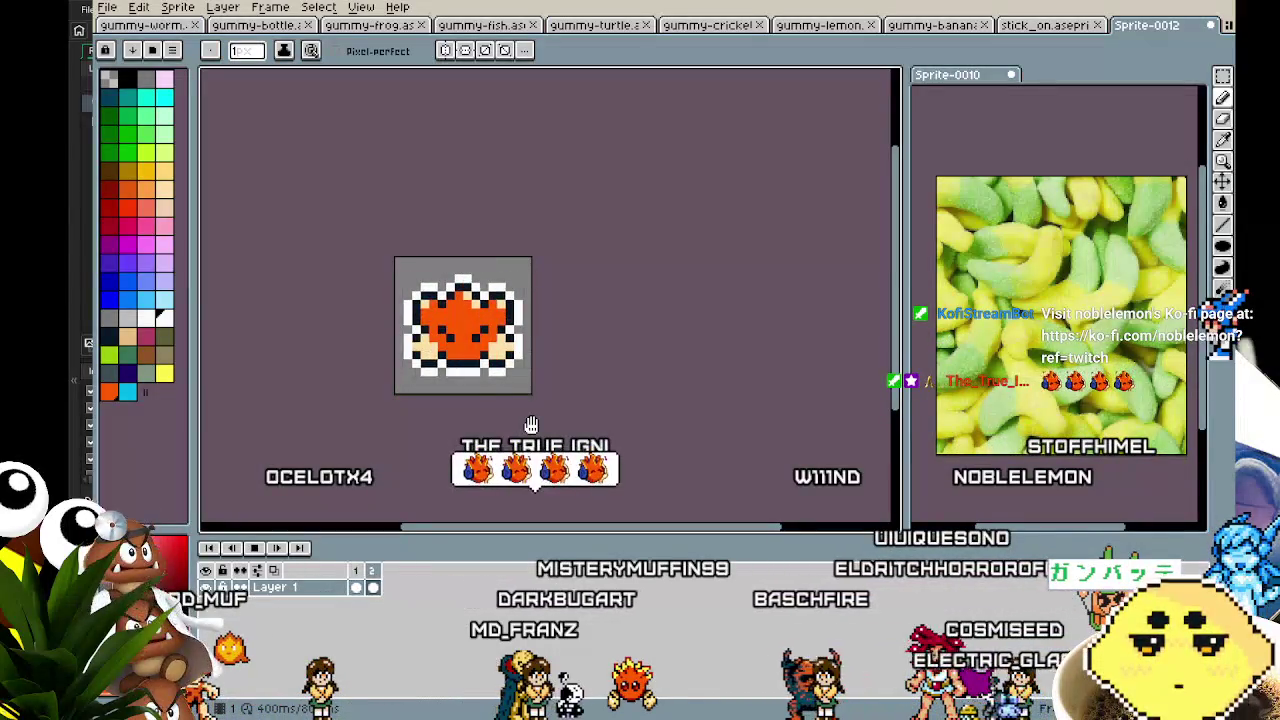
- Recentre the orange gummy, then bring up the Save File dialog on the 'fast fish game' folder
mouse_move(531, 425)
mouse_down()
mouse_move(506, 389)
mouse_move(510, 342)
mouse_move(583, 317)
mouse_move(626, 354)
mouse_move(597, 417)
mouse_move(501, 430)
mouse_move(443, 420)
mouse_move(480, 446)
mouse_move(569, 458)
mouse_up()
scroll(569, 458, up, 2)
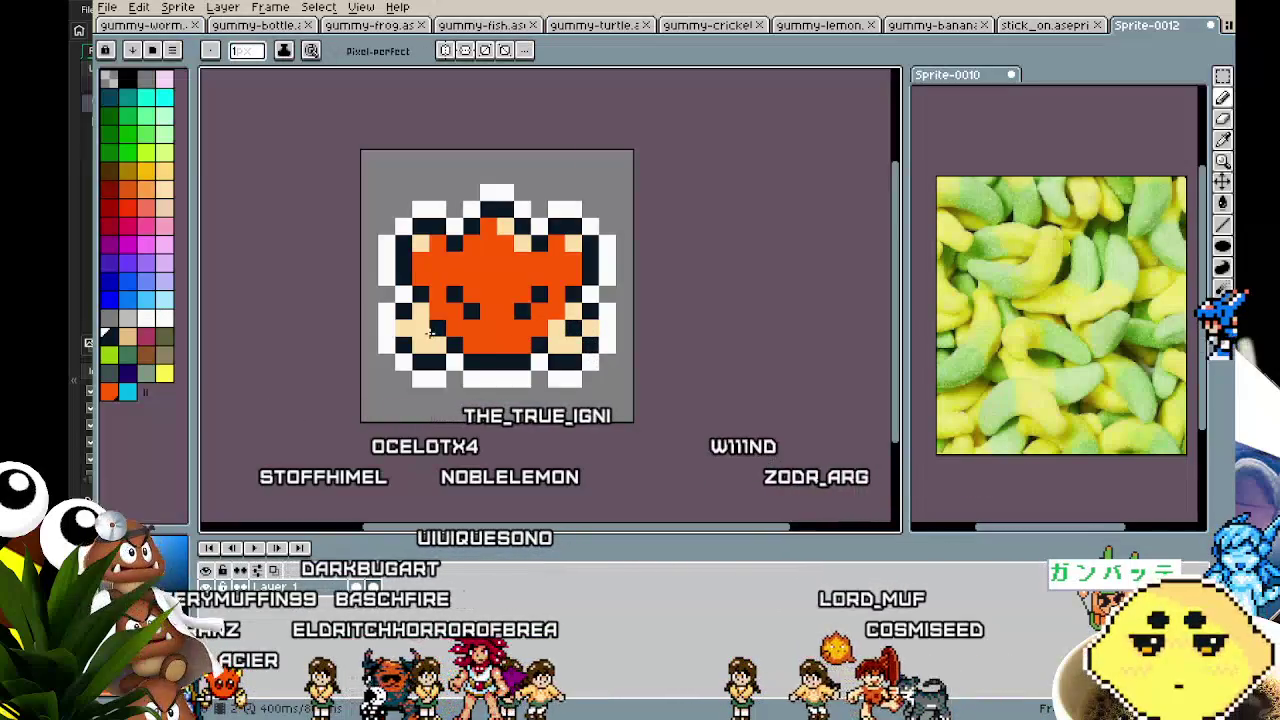
scroll(452, 416, down, 2)
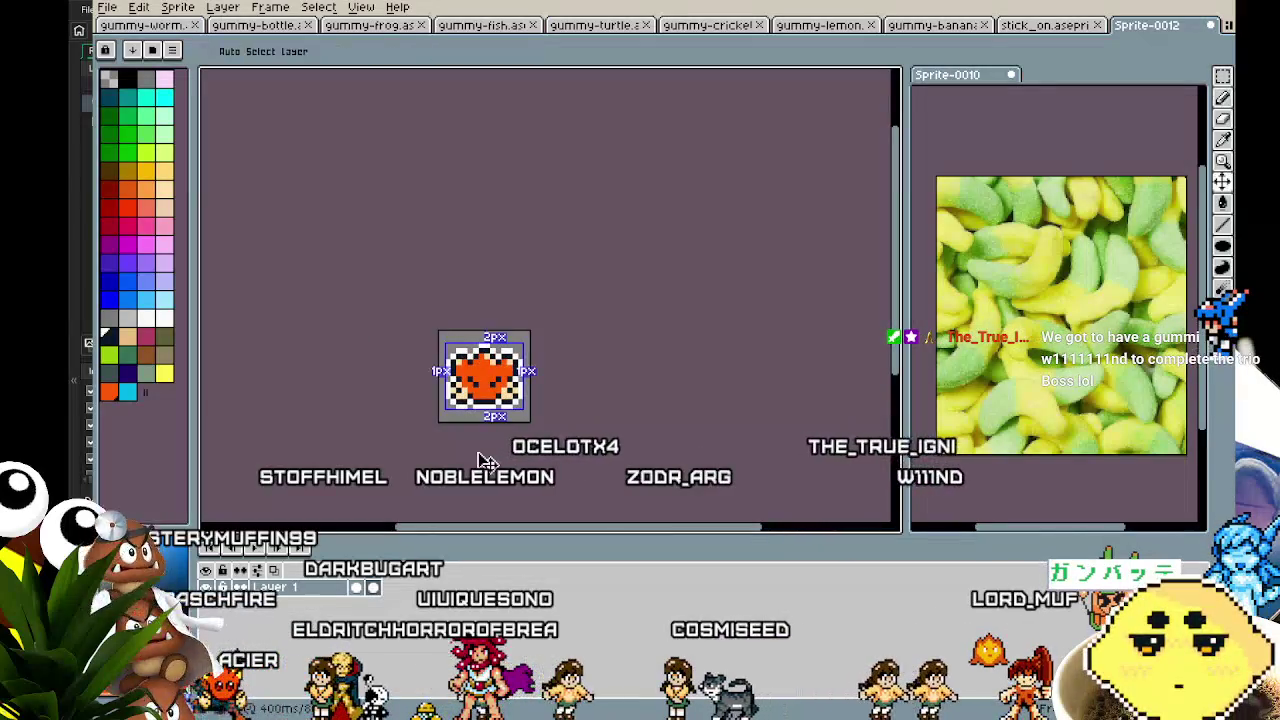
scroll(477, 453, up, 1)
scroll(477, 453, up, 1)
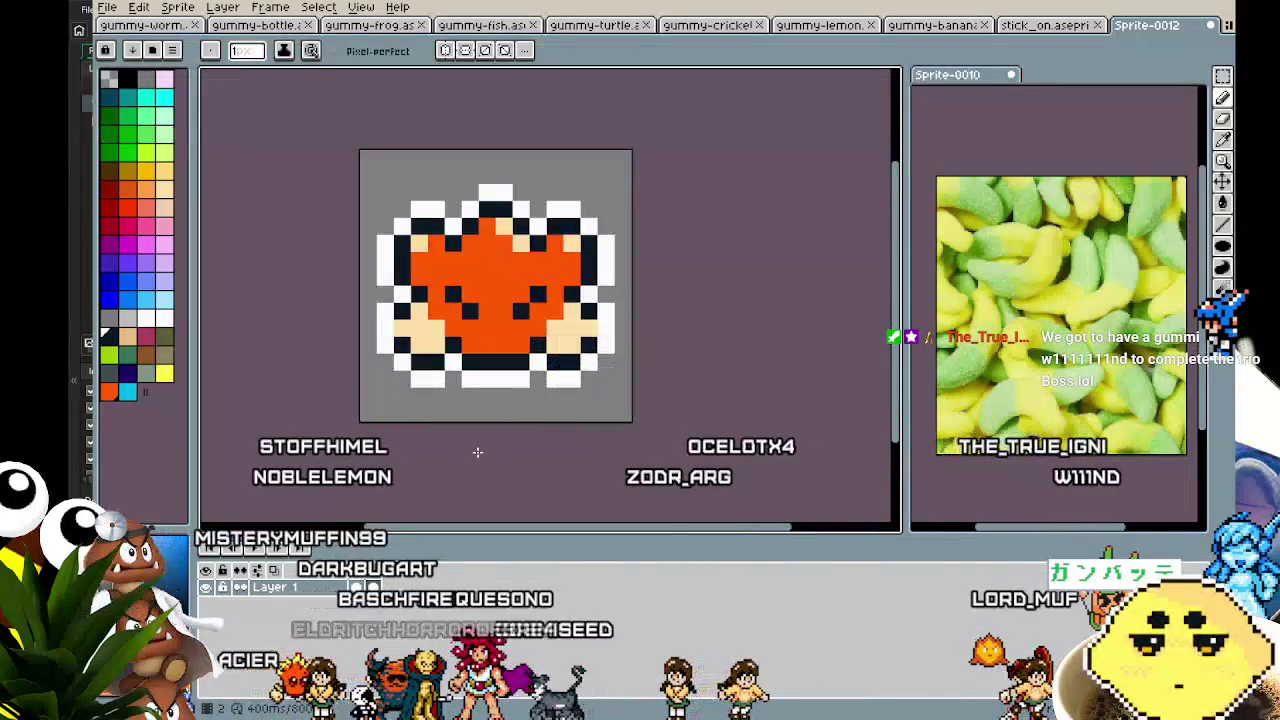
drag(477, 450, 451, 444)
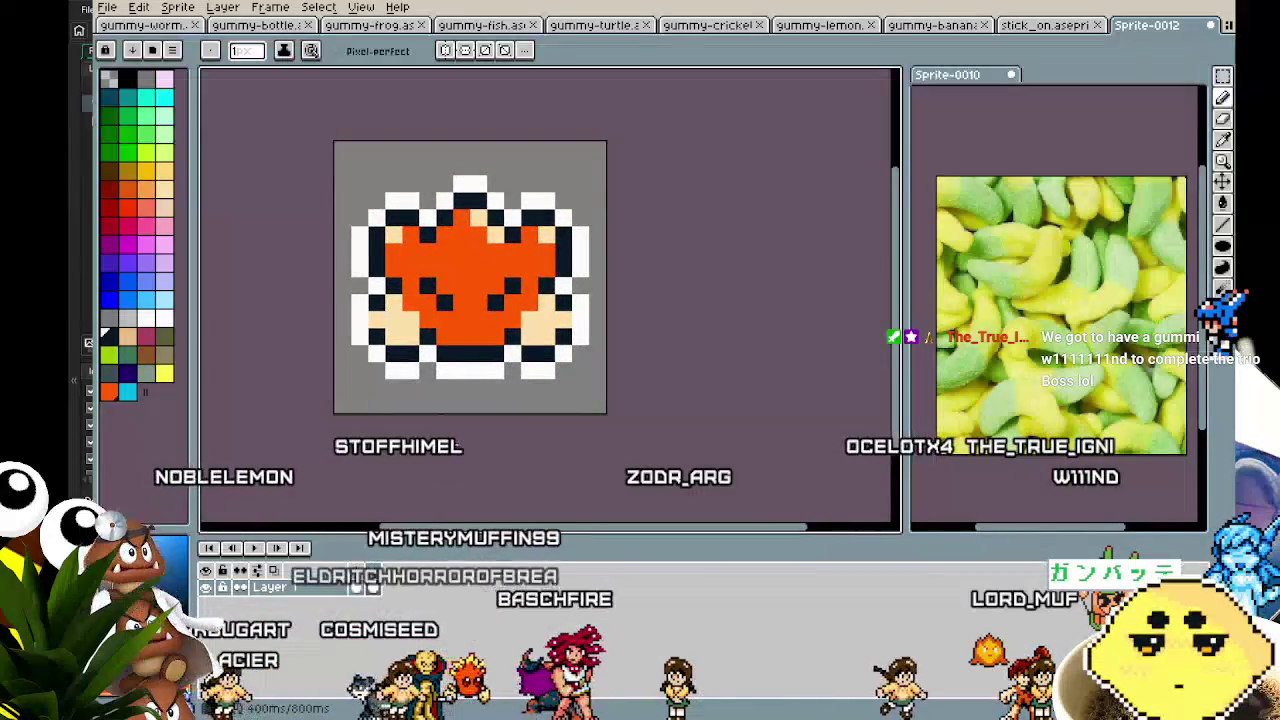
scroll(414, 437, down, 3)
key(ctrl+s)
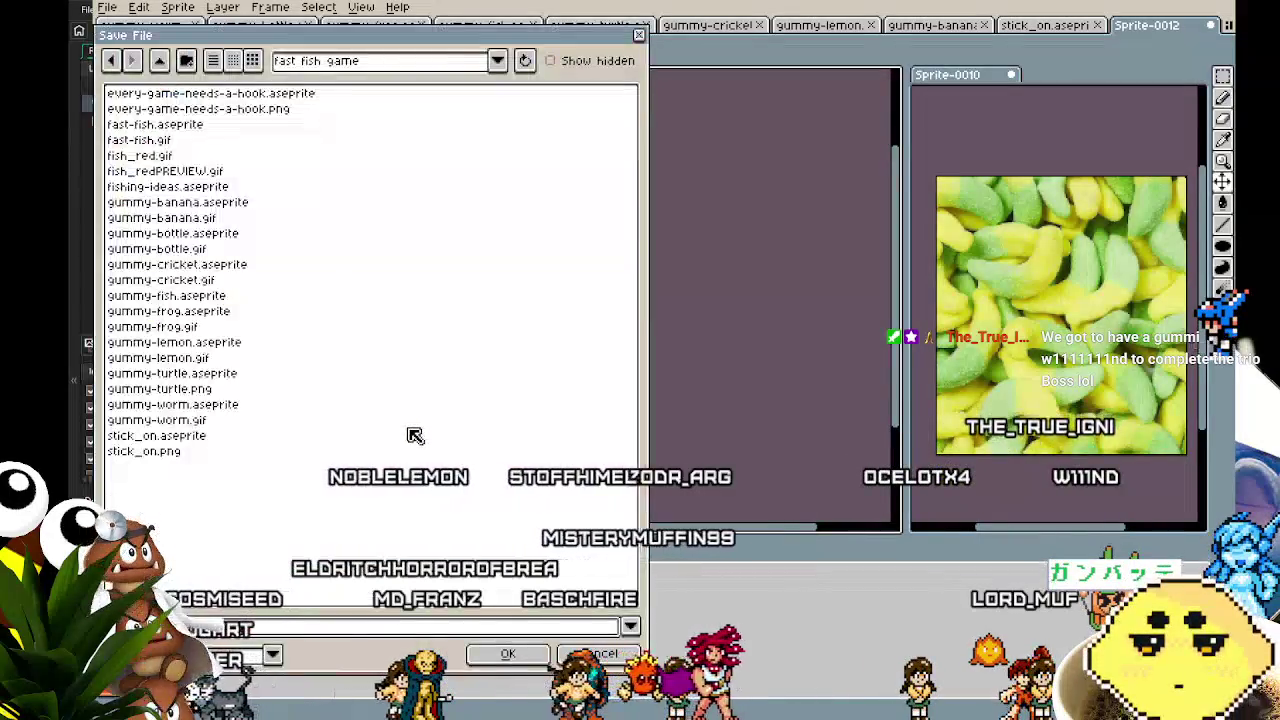
- Save the star gummy as gummy-igni.aseprite and preview its two-frame animation
text(gummy)
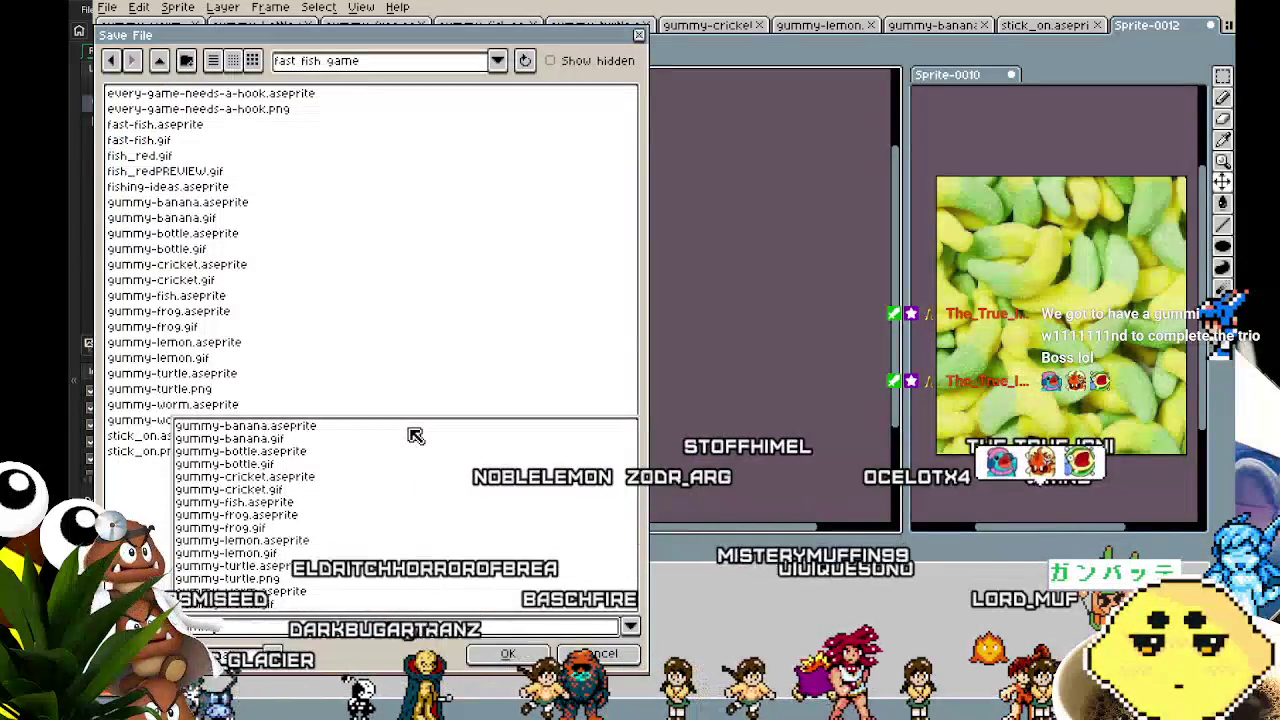
text(-)
text(g)
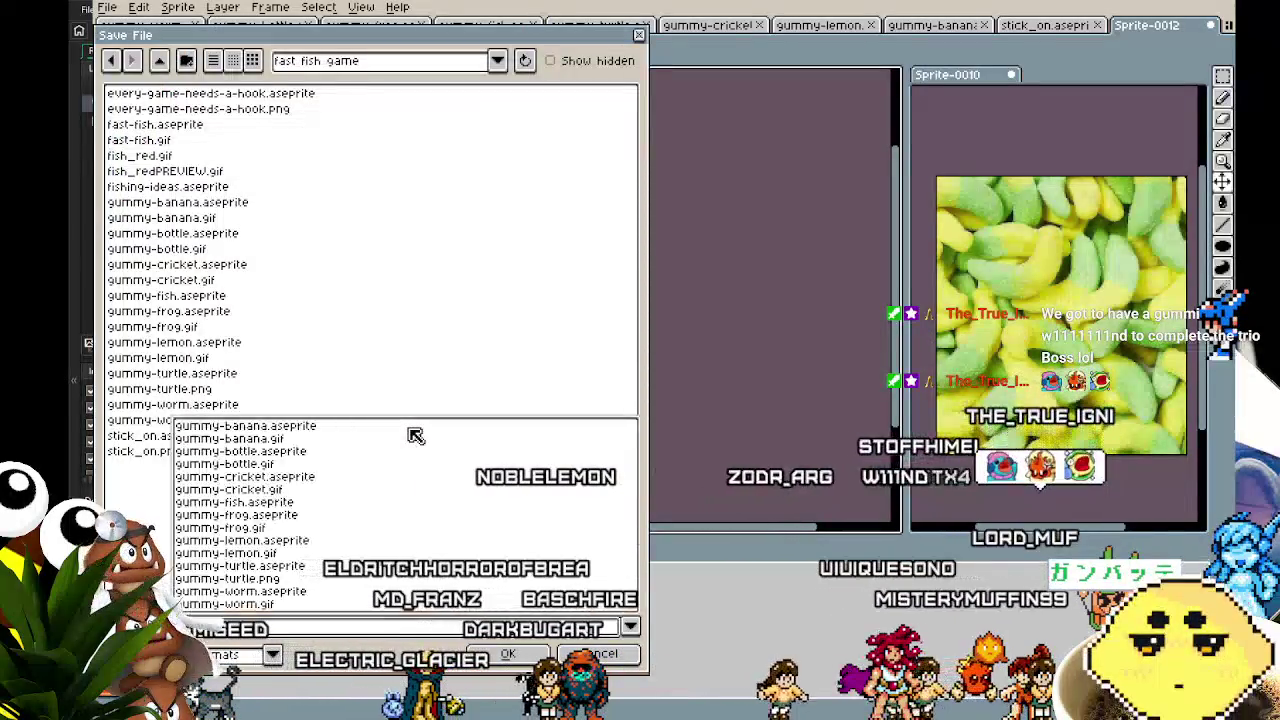
key(Escape)
key(Return)
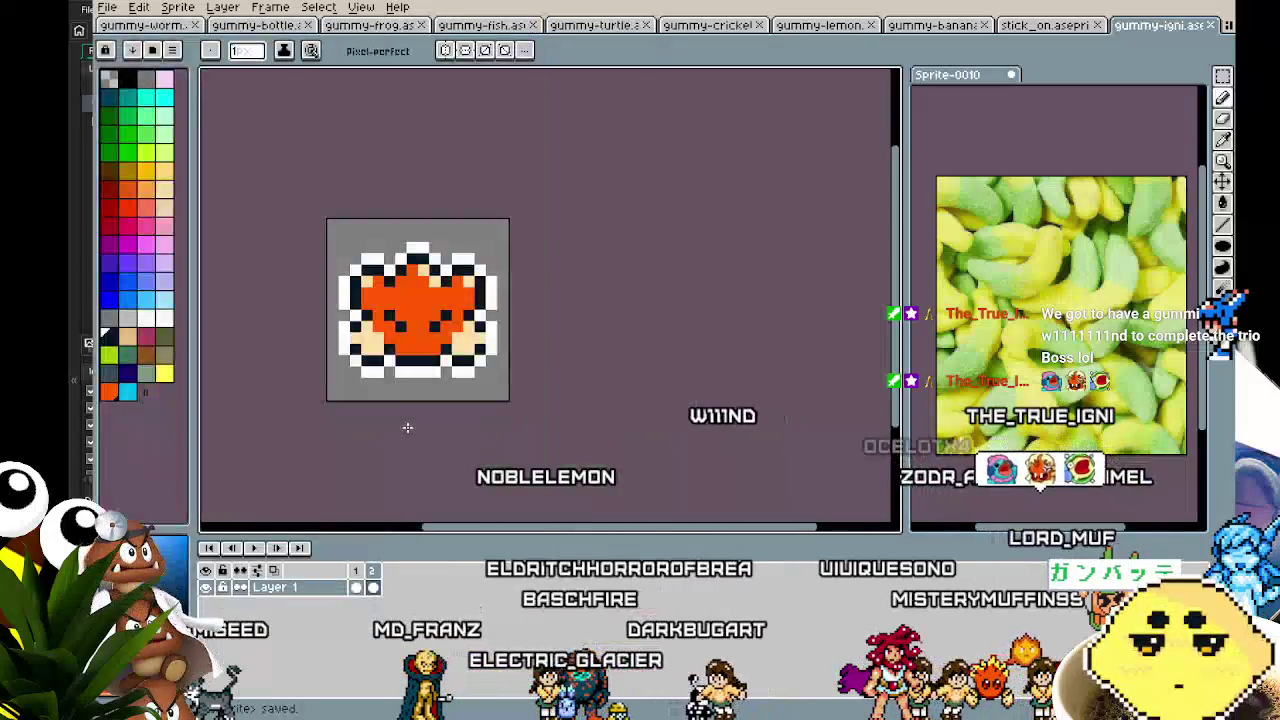
mouse_move(407, 427)
mouse_down()
mouse_move(440, 455)
mouse_move(346, 449)
mouse_up()
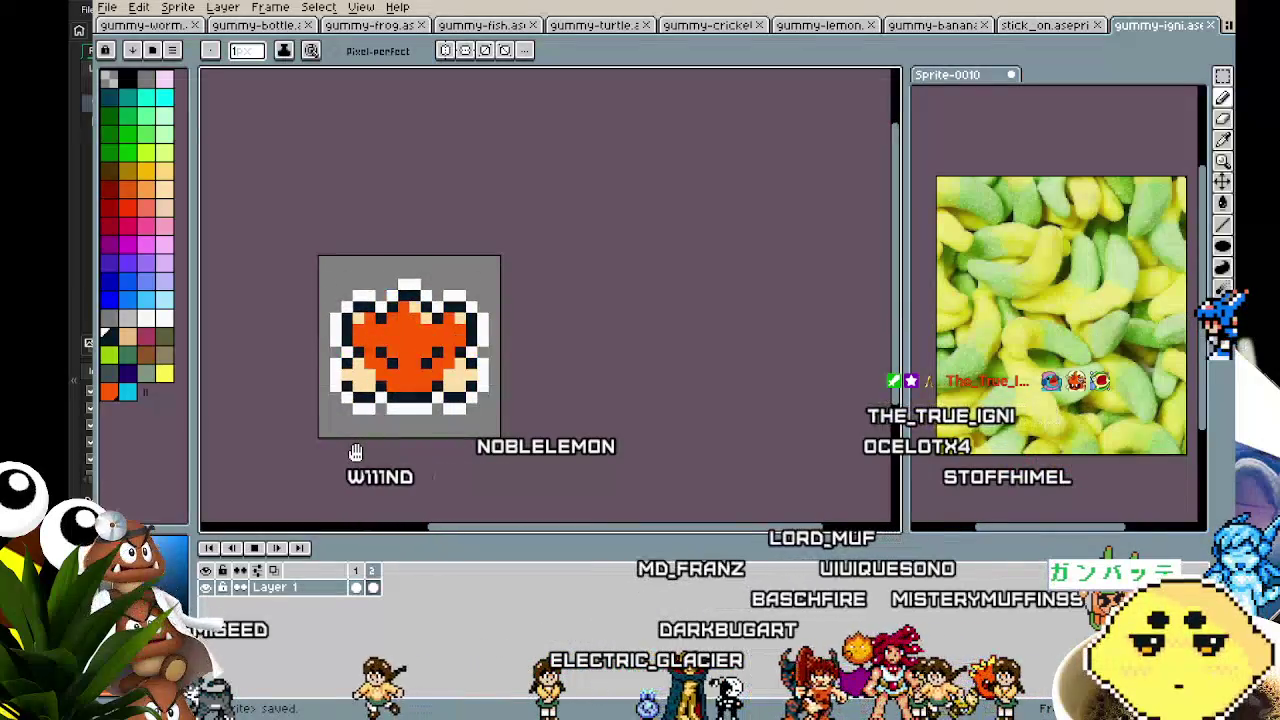
key(Return)
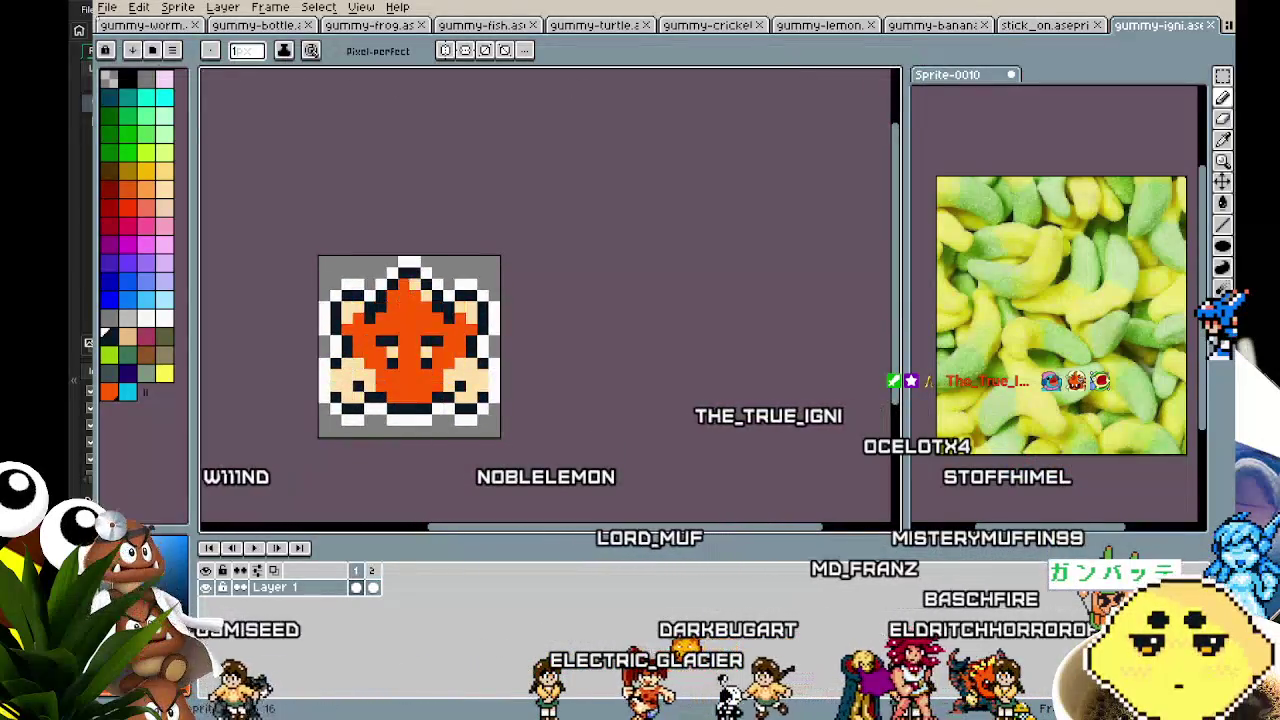
- Create a new blank 16×16 sprite, Sprite-0013
click(112, 8)
click(130, 28)
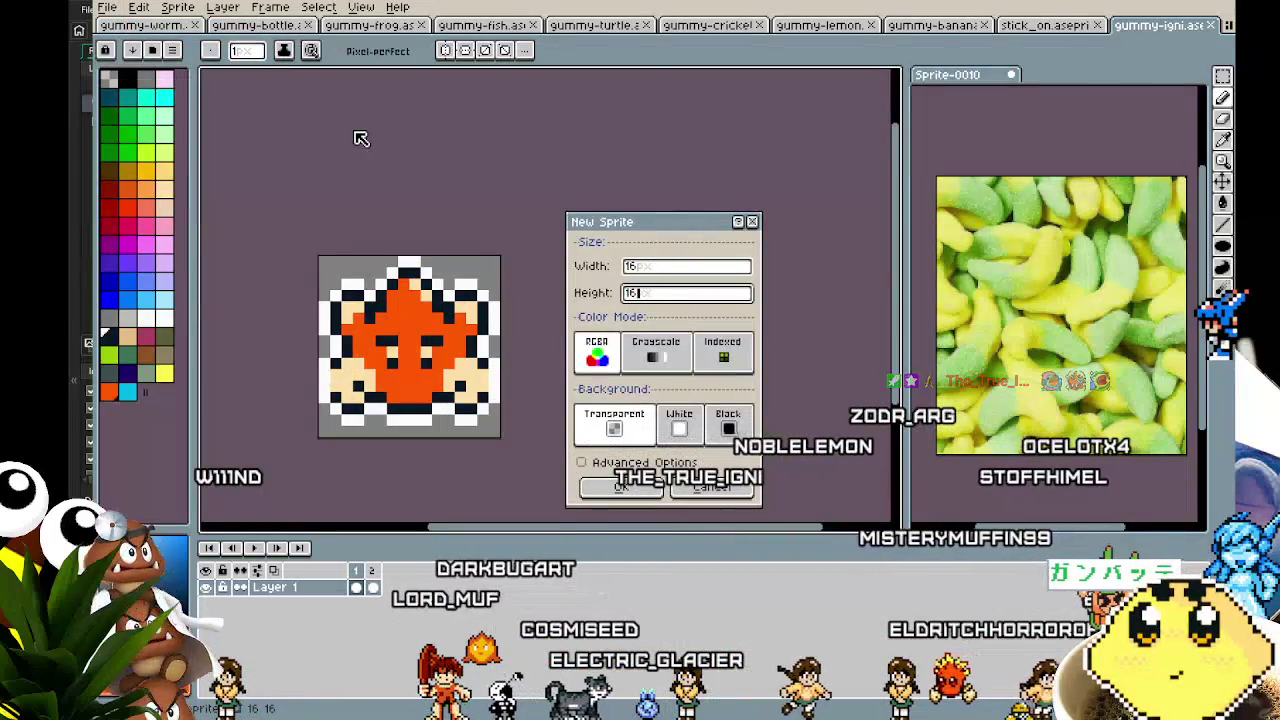
key(Return)
scroll(550, 312, up, 4)
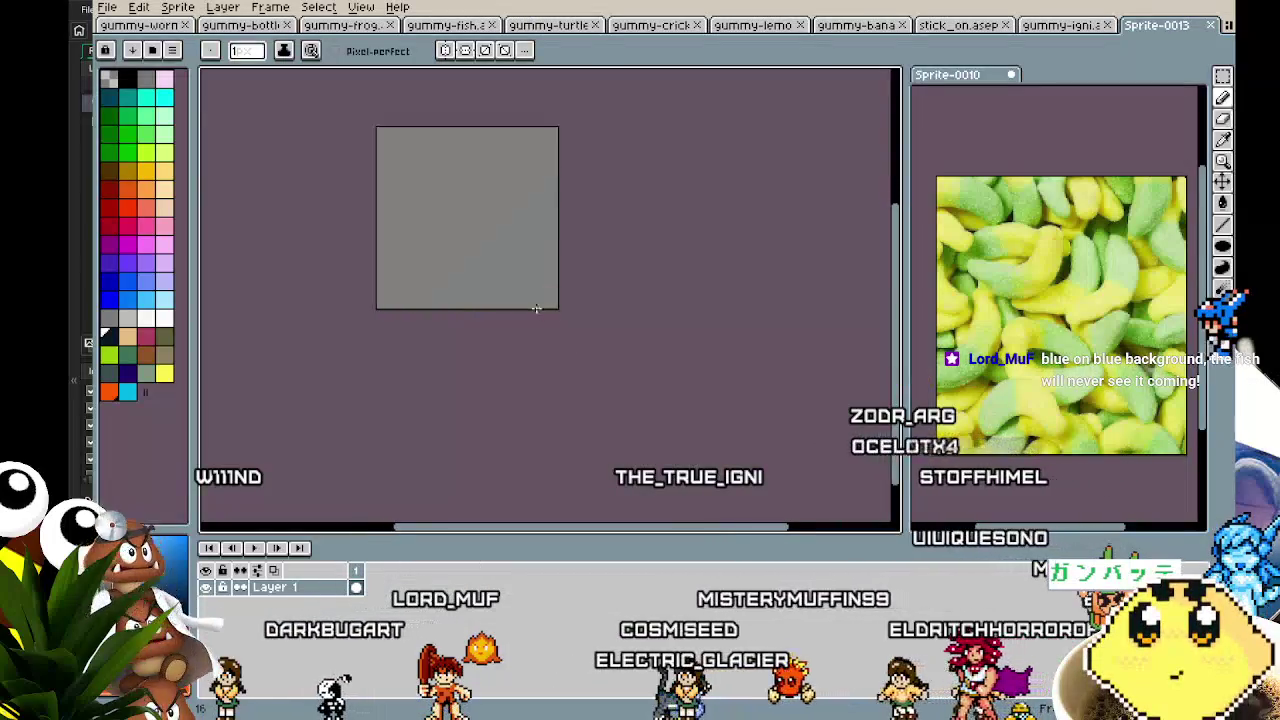
scroll(566, 400, up, 2)
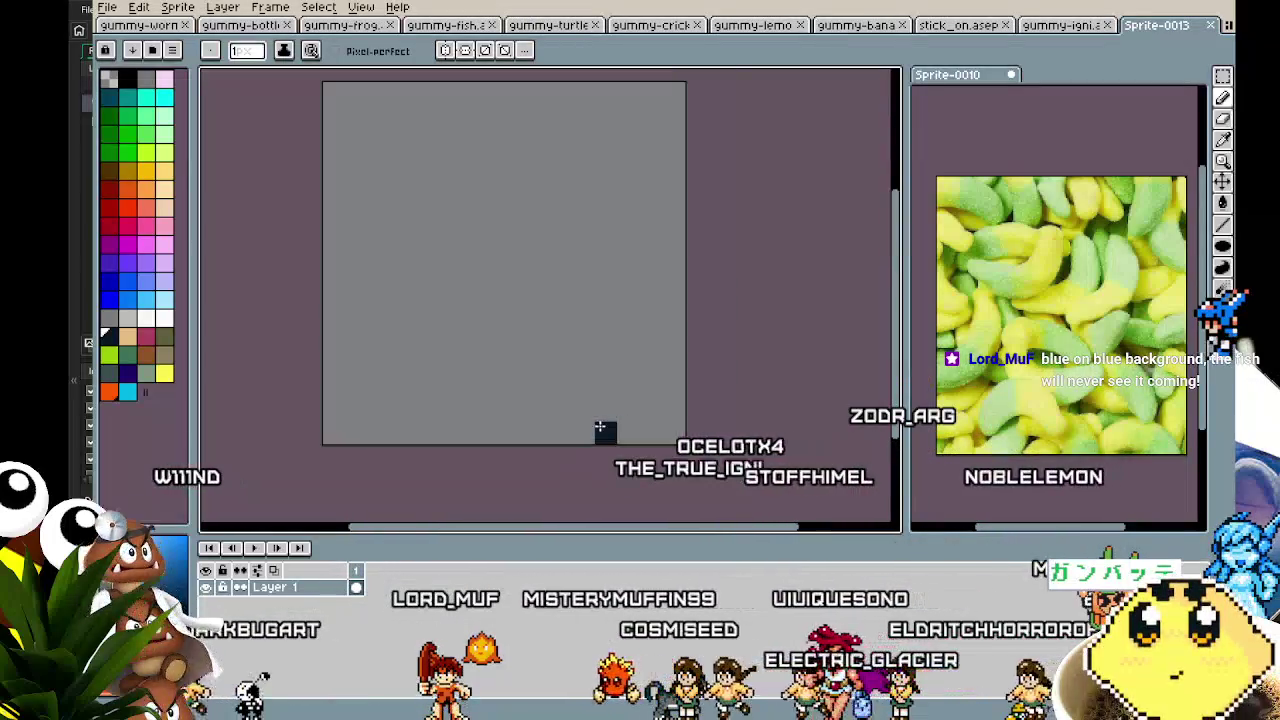
drag(586, 423, 549, 477)
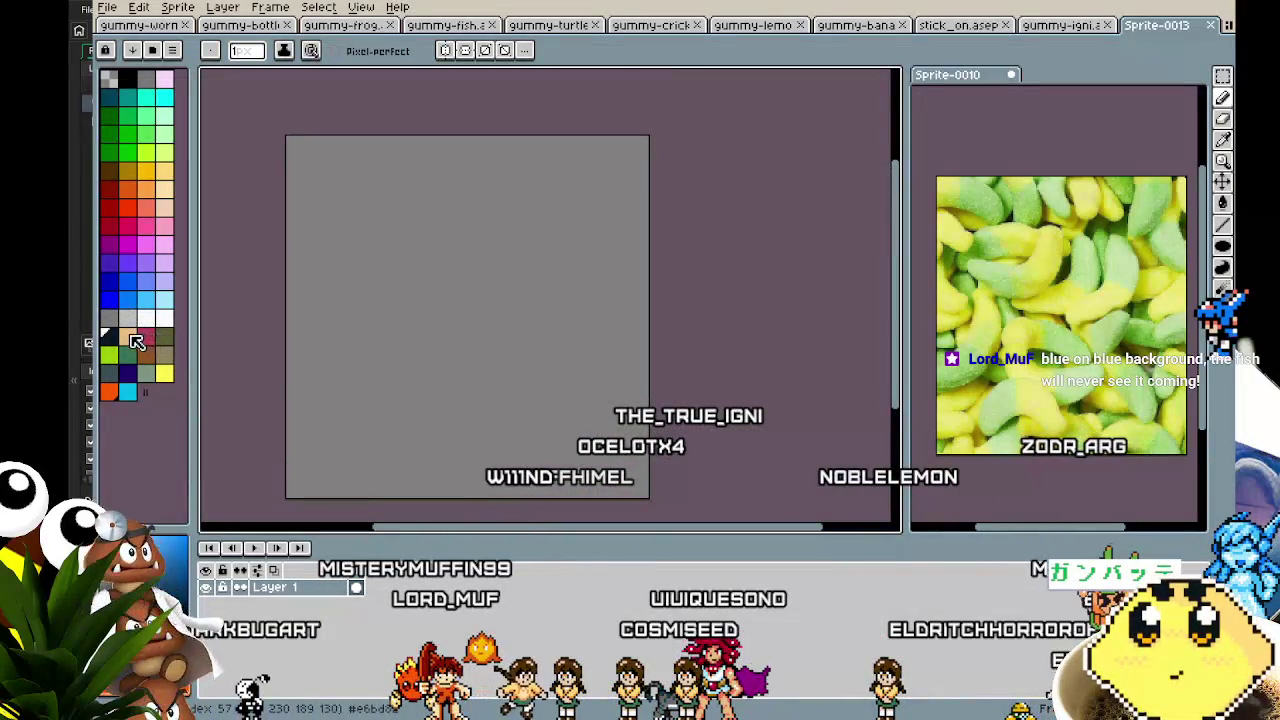
- Set the pencil to a 1-pixel brush and undo a stray tan pixel
key(plus)
key(plus)
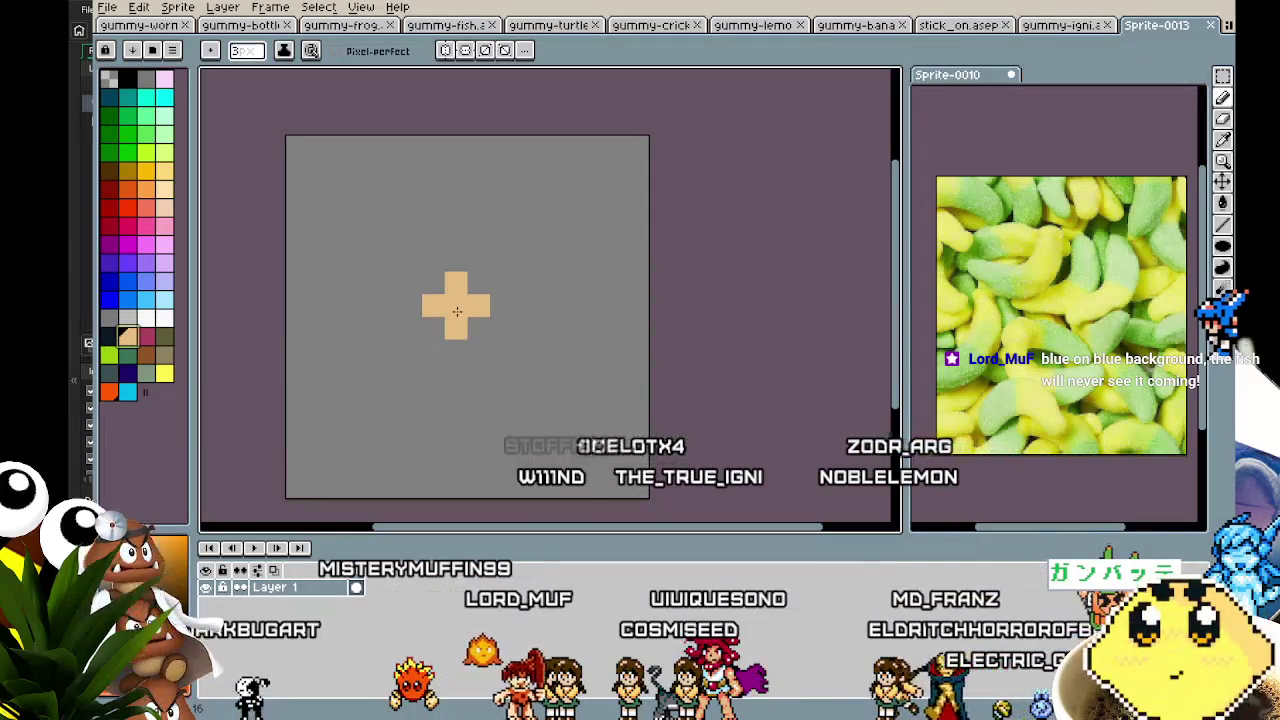
key(minus)
key(minus)
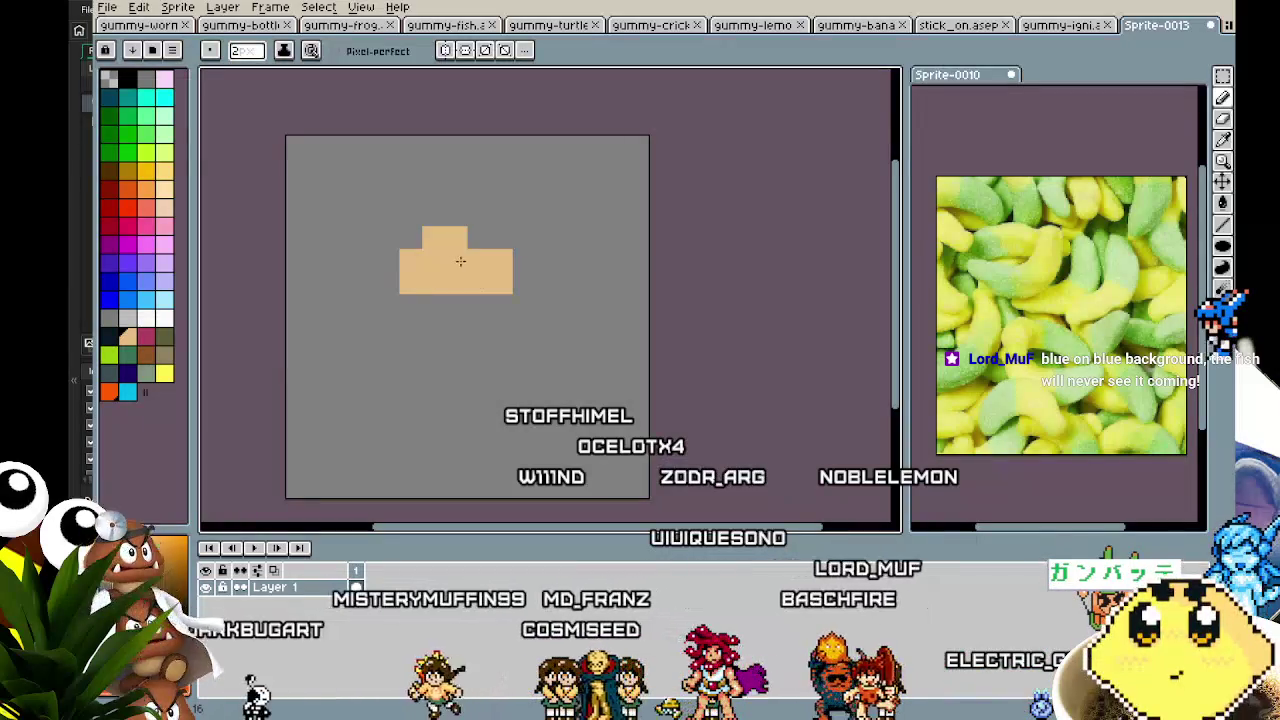
key(minus)
click(455, 329)
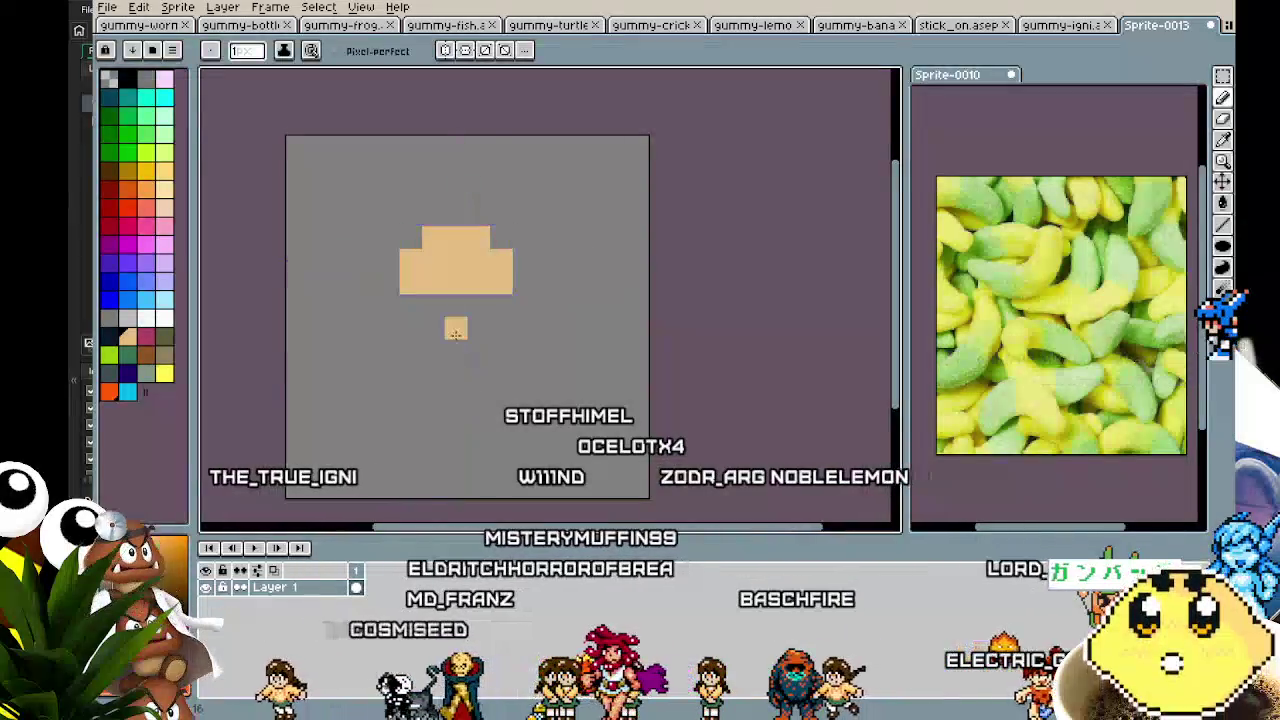
scroll(455, 332, up, 1)
scroll(500, 337, up, 1)
key(ctrl+z)
- Add a tan pixel atop the shape, paint the lower body light blue, and pick medium blue
click(511, 171)
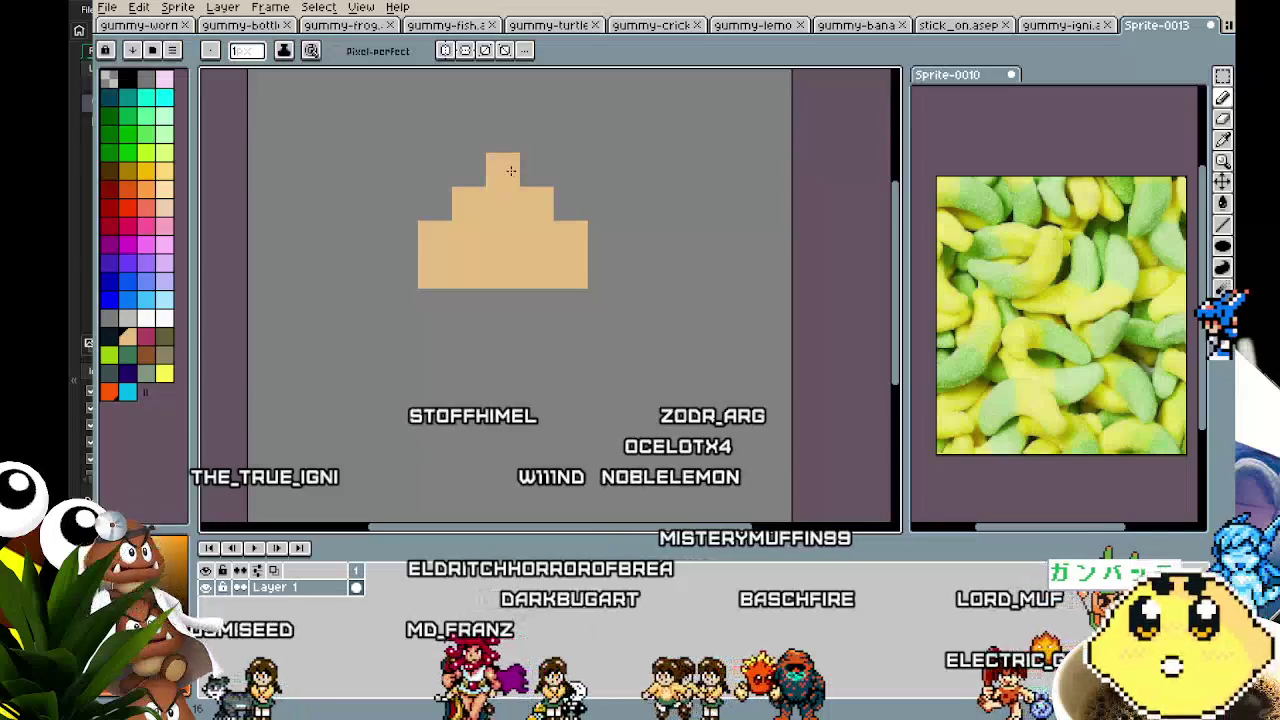
drag(501, 362, 412, 366)
click(417, 313)
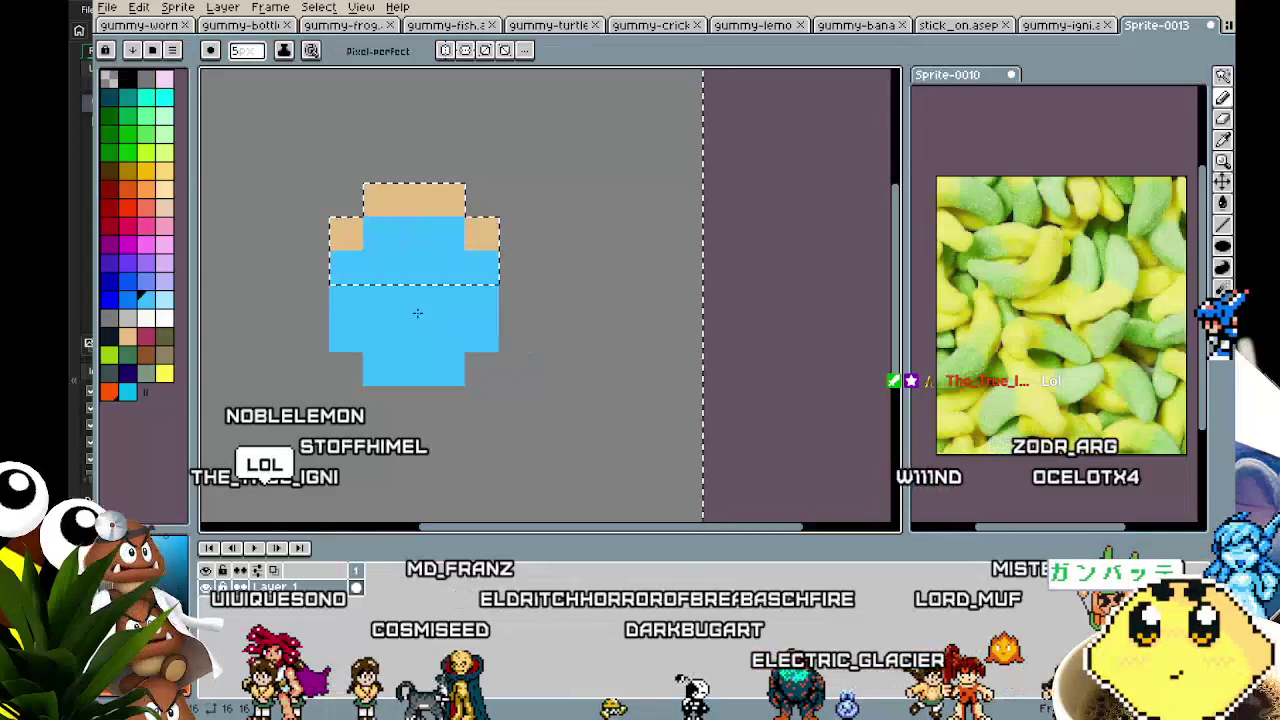
key(ctrl+z)
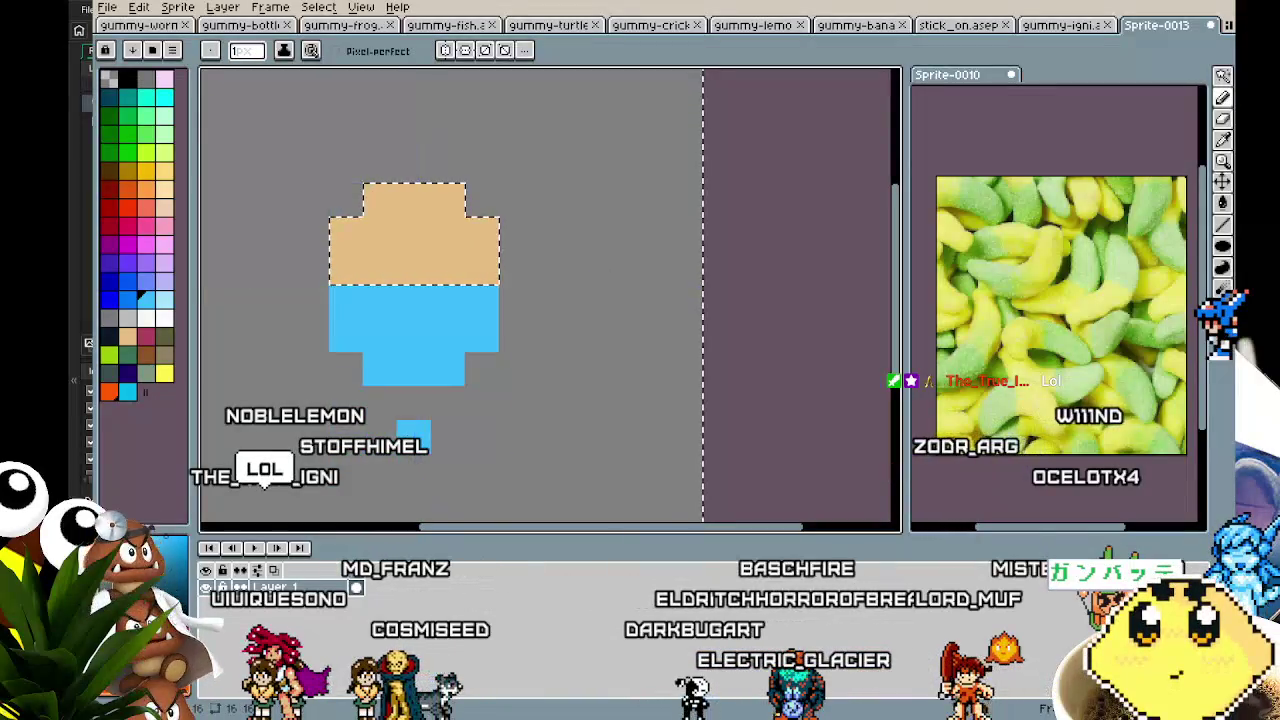
scroll(380, 470, down, 2)
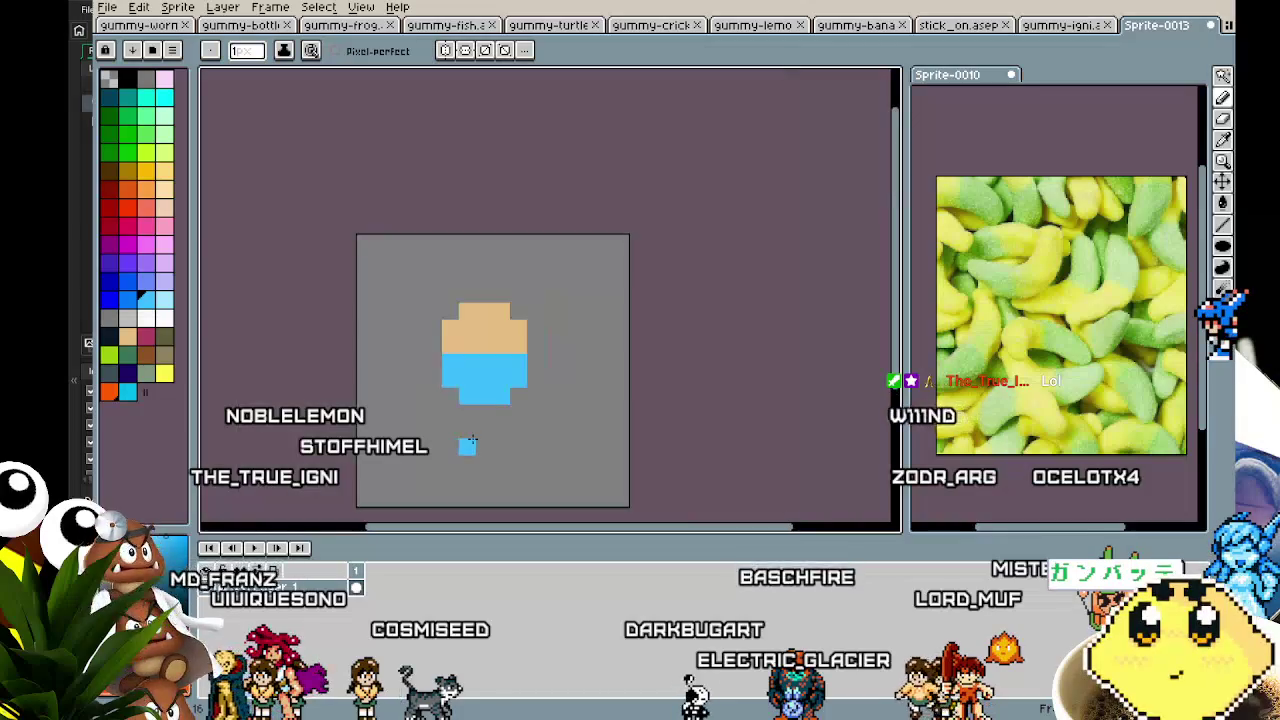
scroll(435, 440, up, 3)
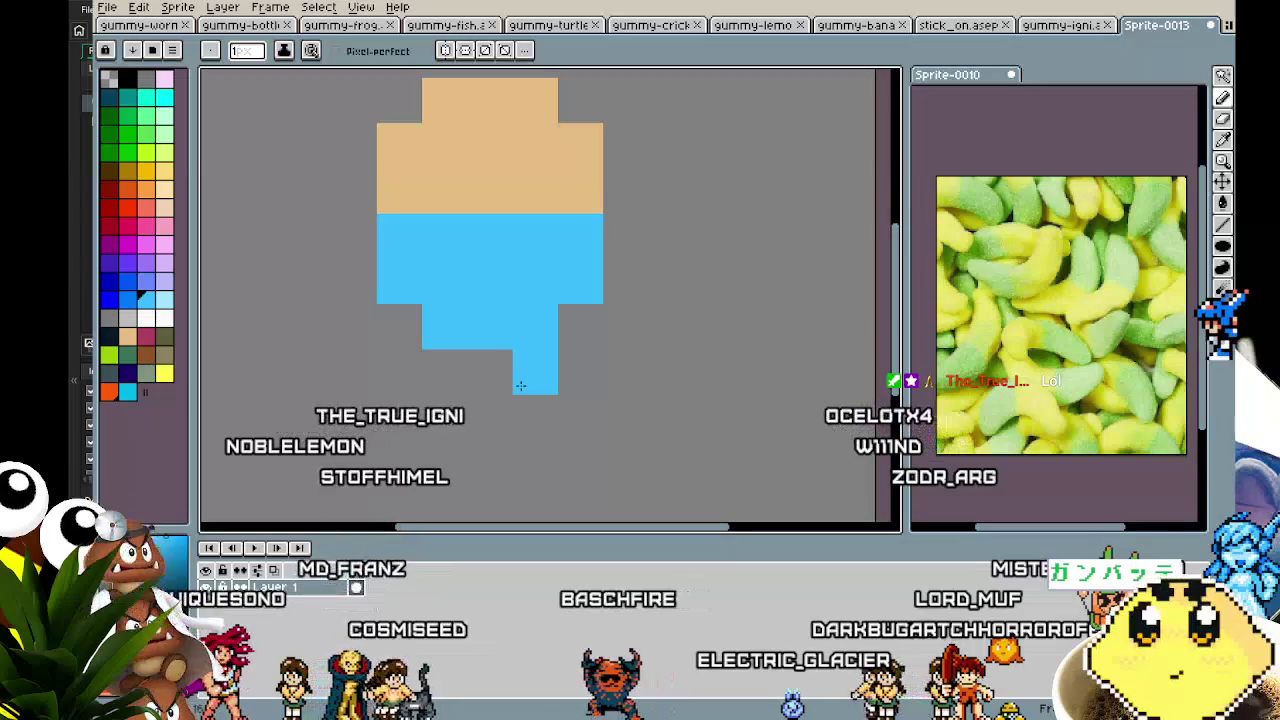
key(i)
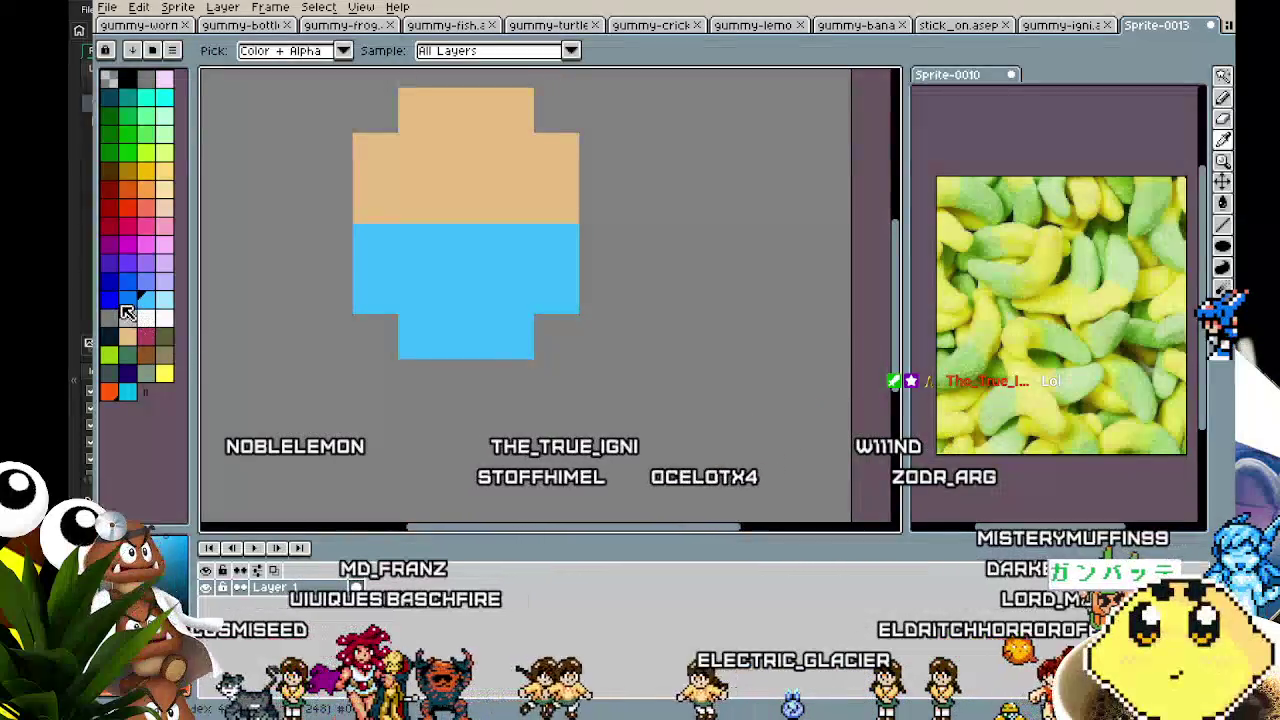
click(128, 282)
- Paint alternating dark blue columns across the light blue band, including both ends
key(b)
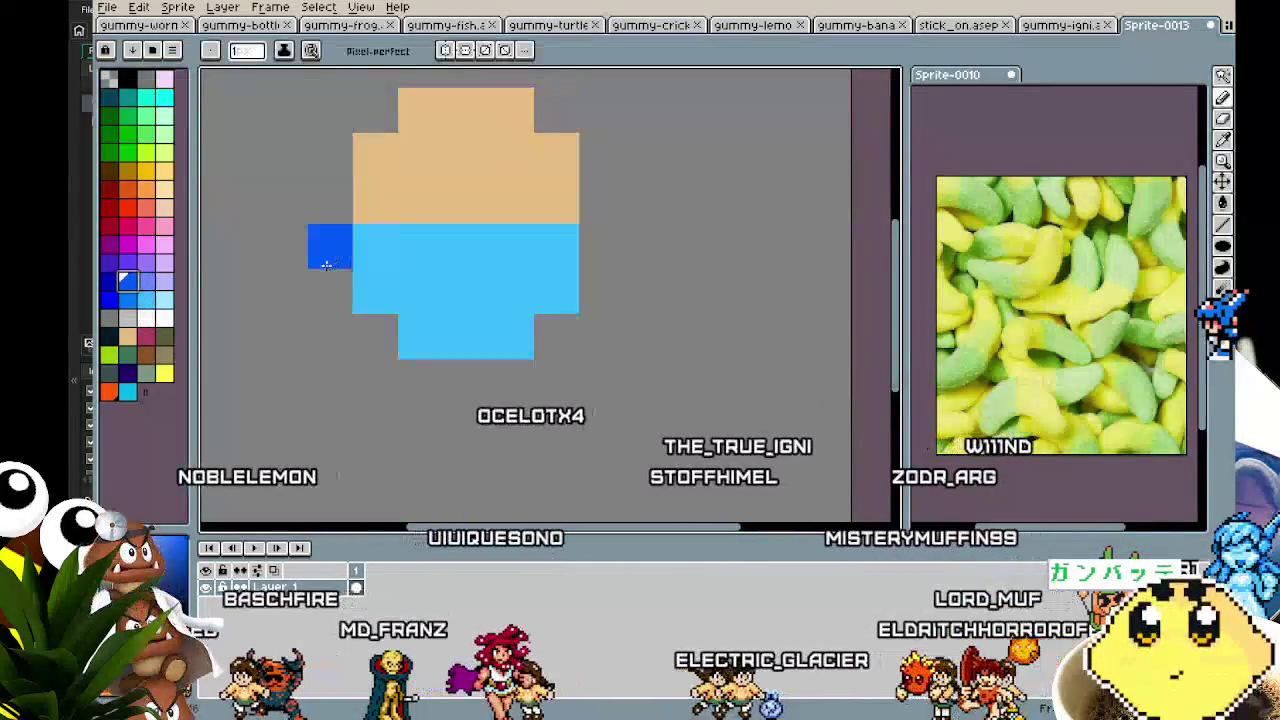
click(375, 246)
click(375, 291)
click(556, 246)
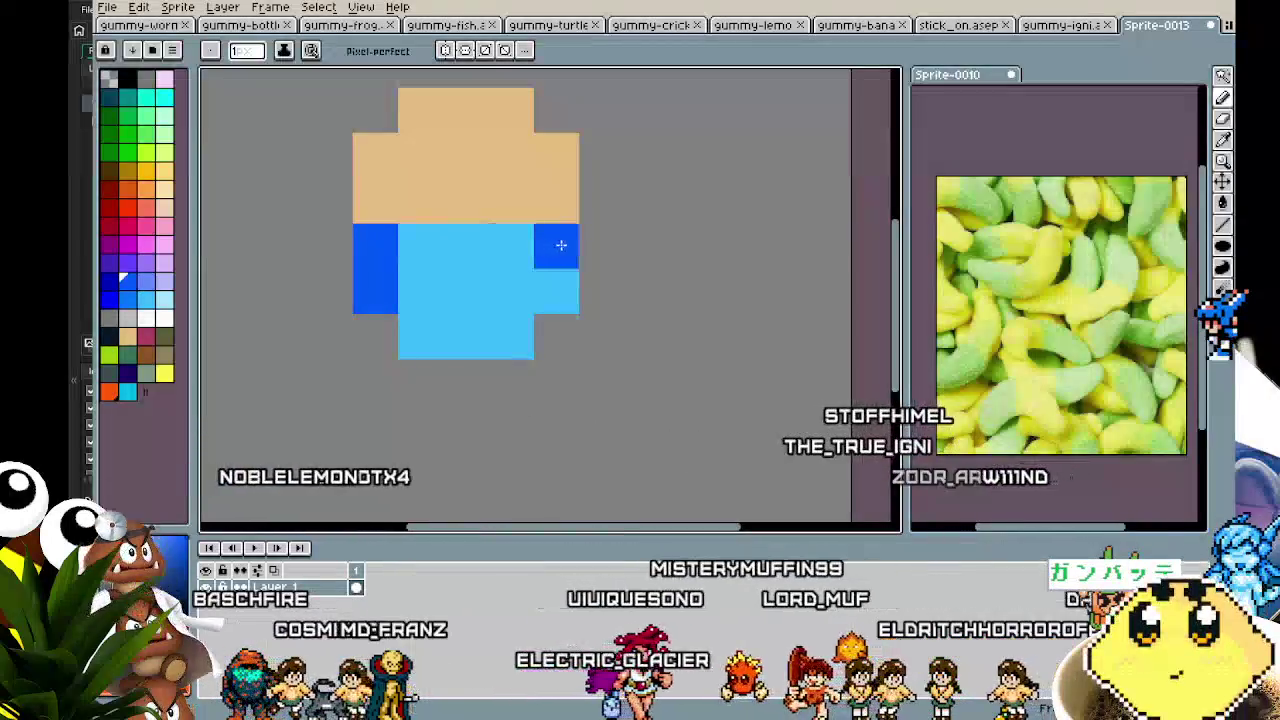
click(561, 274)
click(510, 250)
key(ctrl+z)
key(ctrl+z)
key(ctrl+z)
key(ctrl+z)
key(ctrl+z)
click(503, 257)
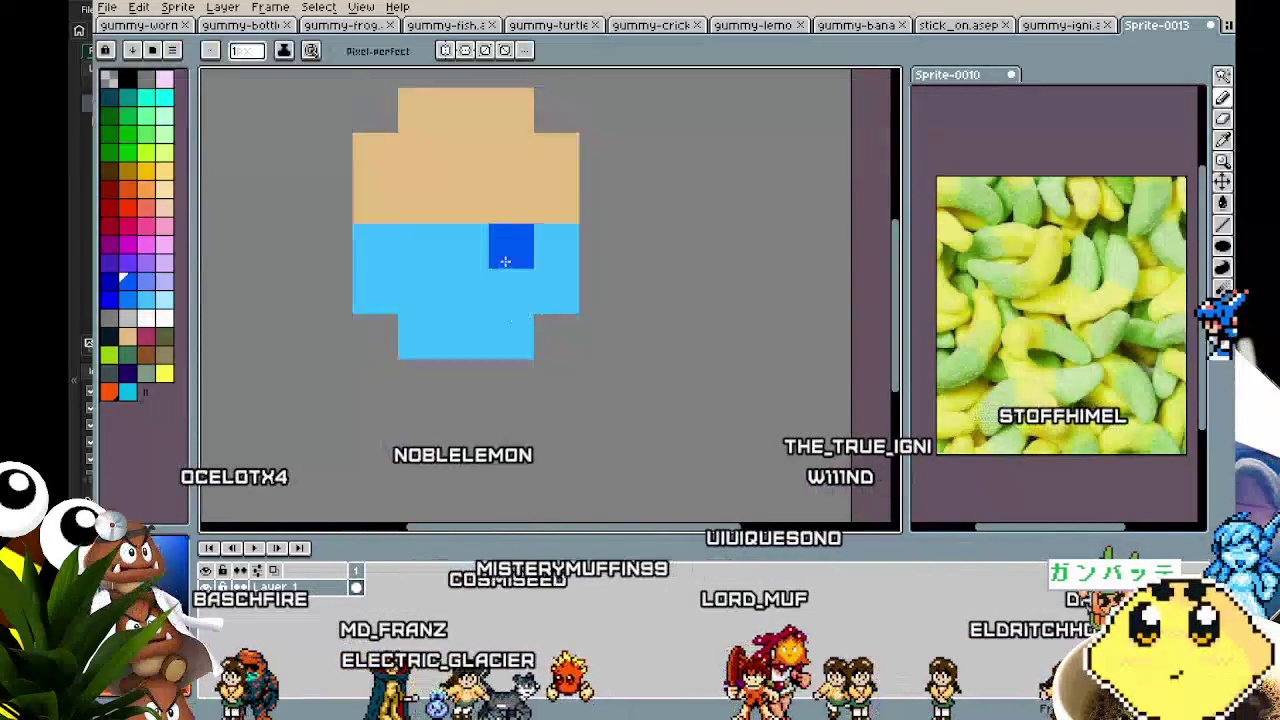
click(504, 287)
click(428, 250)
click(423, 290)
click(592, 248)
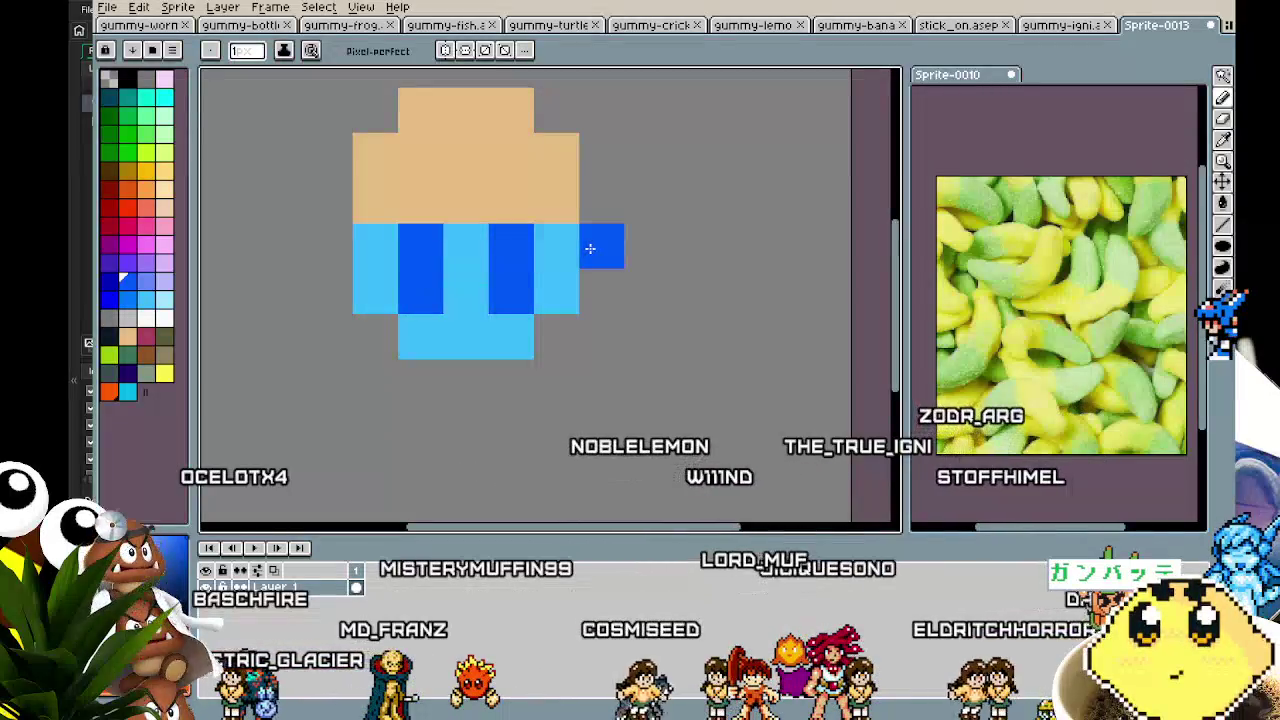
click(588, 287)
click(342, 236)
click(330, 290)
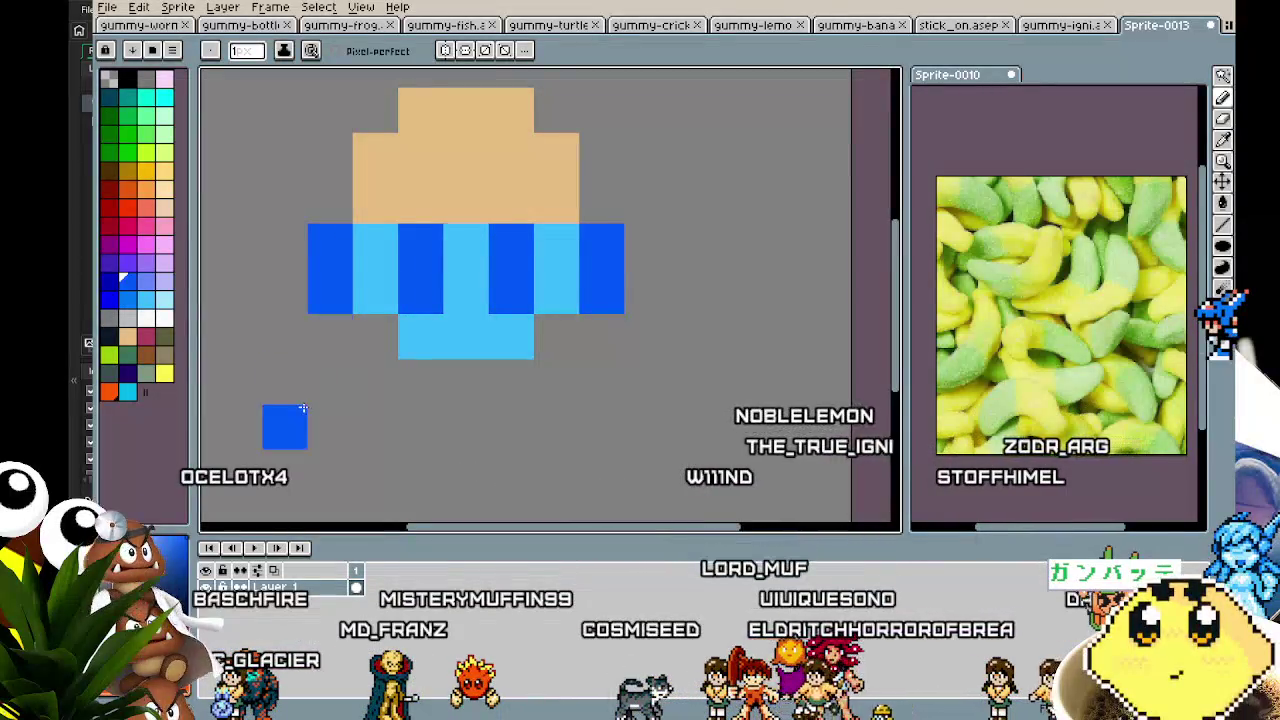
scroll(290, 415, down, 3)
scroll(290, 415, up, 3)
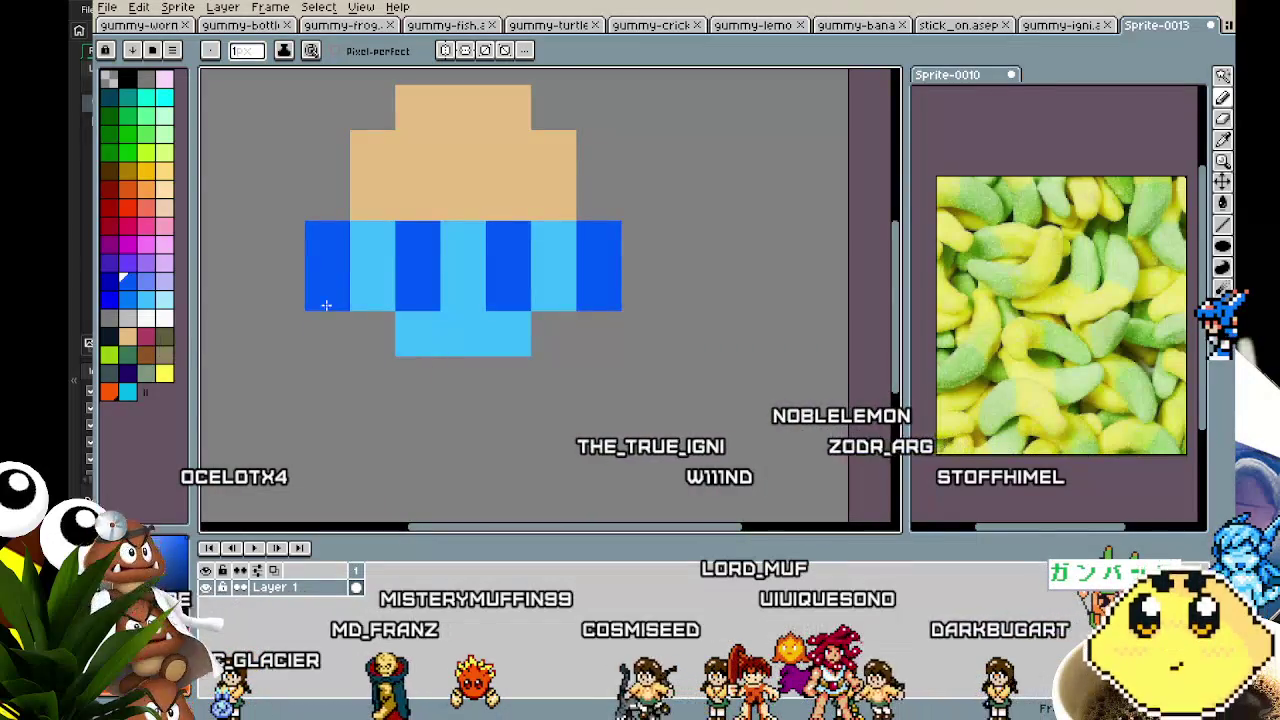
- Add two dark navy marks in the band's centre as eyes
click(110, 340)
click(418, 243)
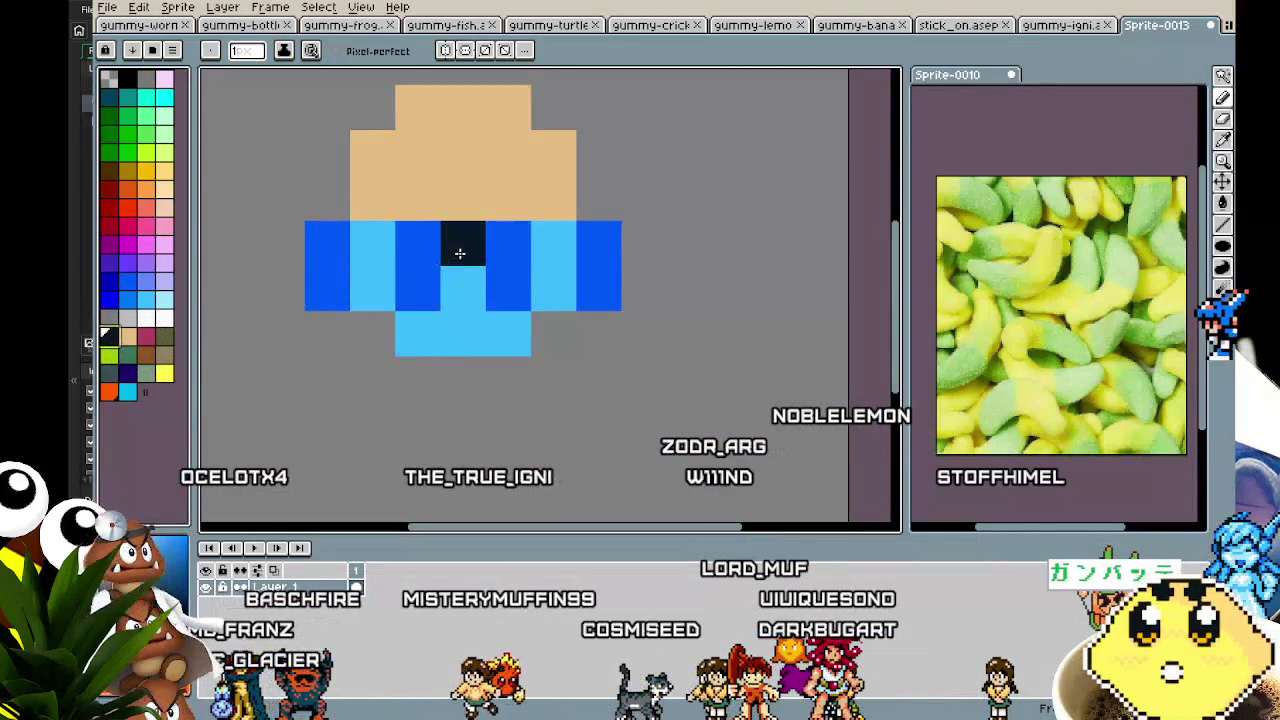
click(420, 288)
click(505, 245)
click(508, 288)
click(502, 370)
scroll(502, 370, down, 3)
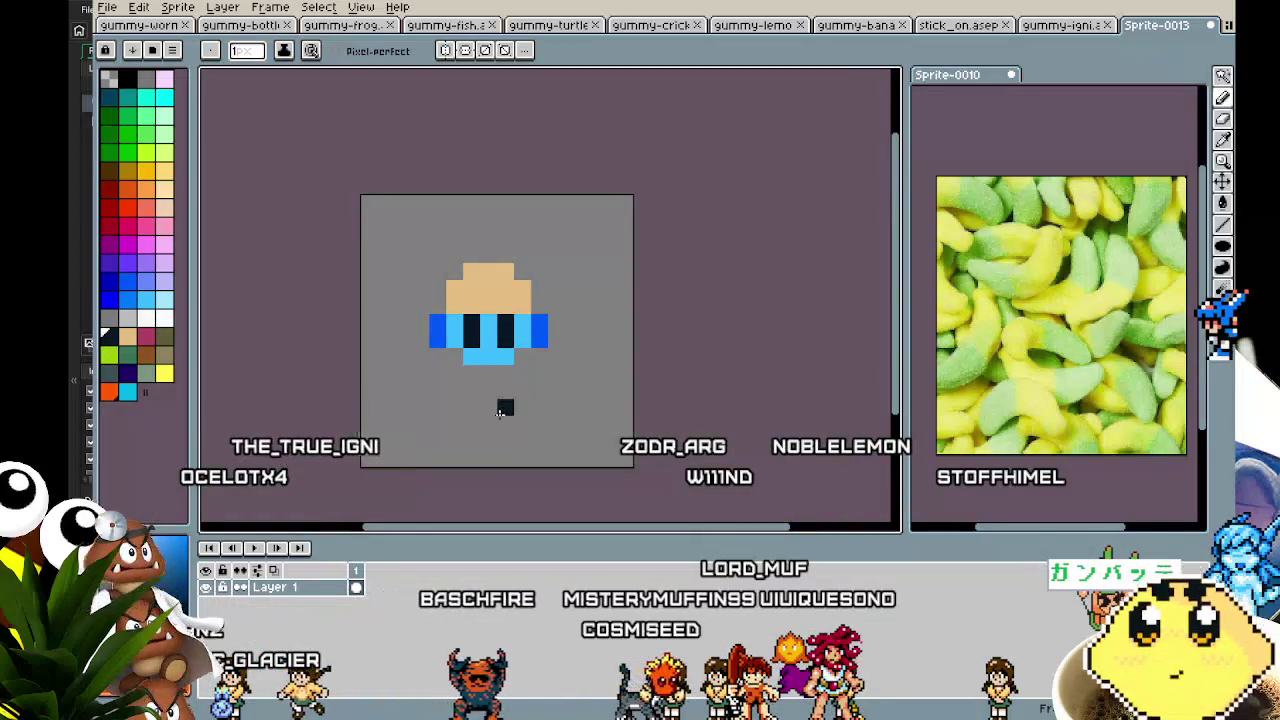
- Remove the stray navy pixel and add medium-blue side pixels on both right and left
scroll(549, 284, up, 1)
key(ctrl+z)
key(alt)
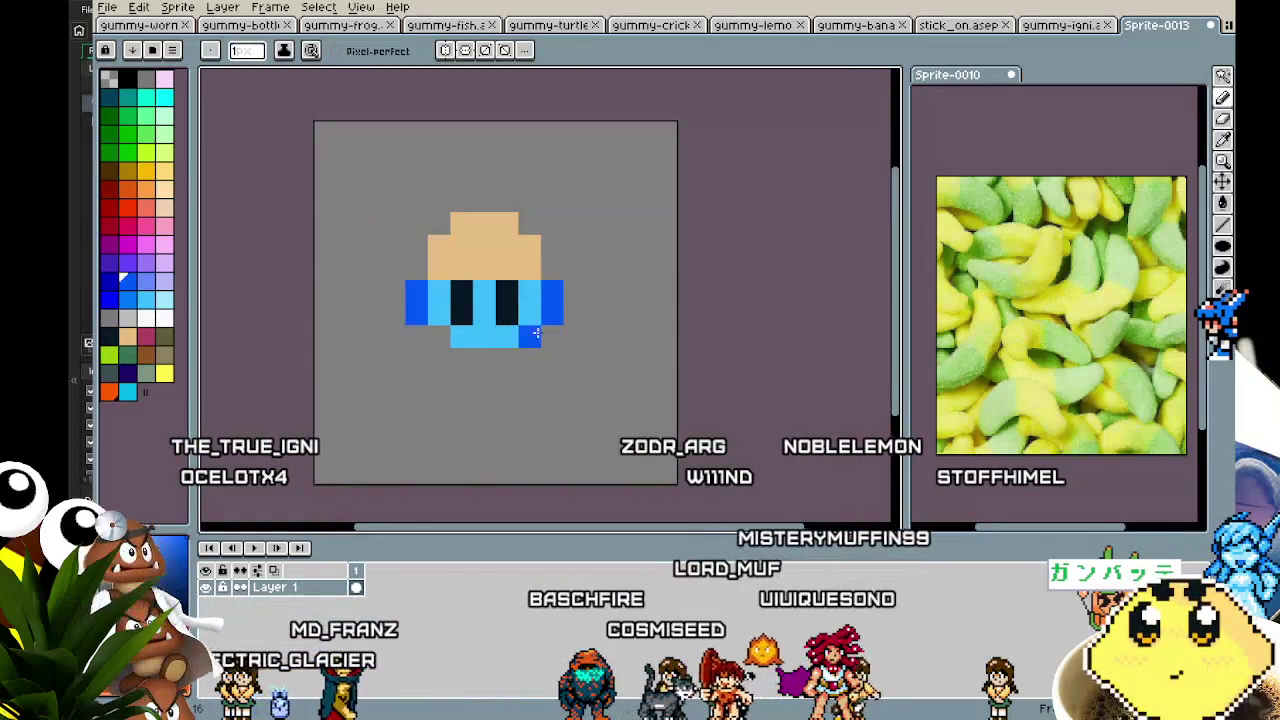
click(552, 269)
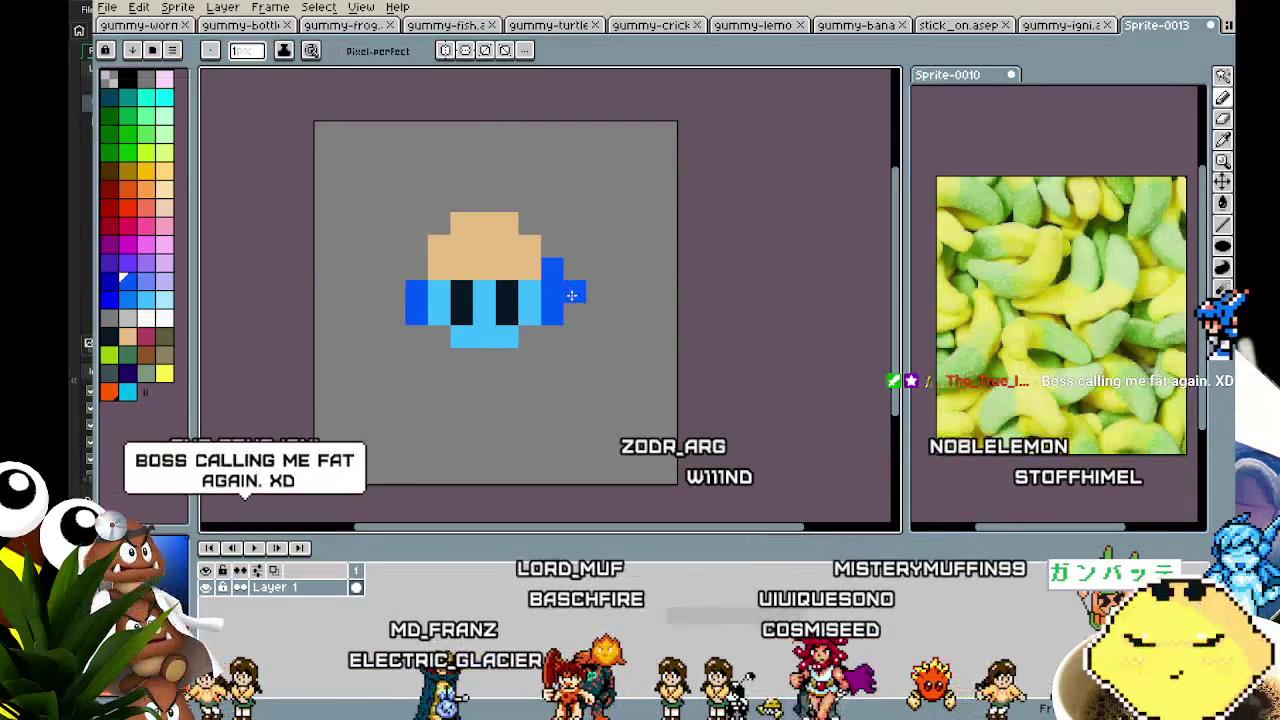
click(574, 297)
click(575, 314)
click(552, 337)
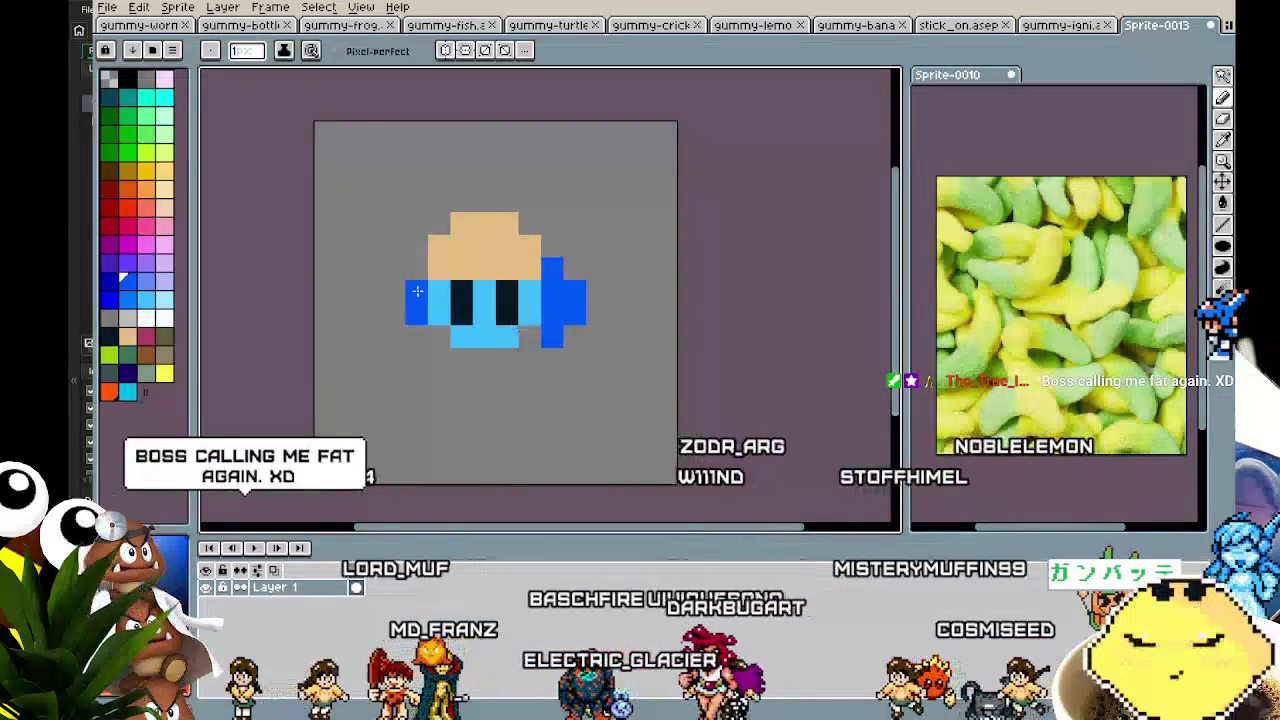
click(394, 292)
click(394, 314)
click(416, 337)
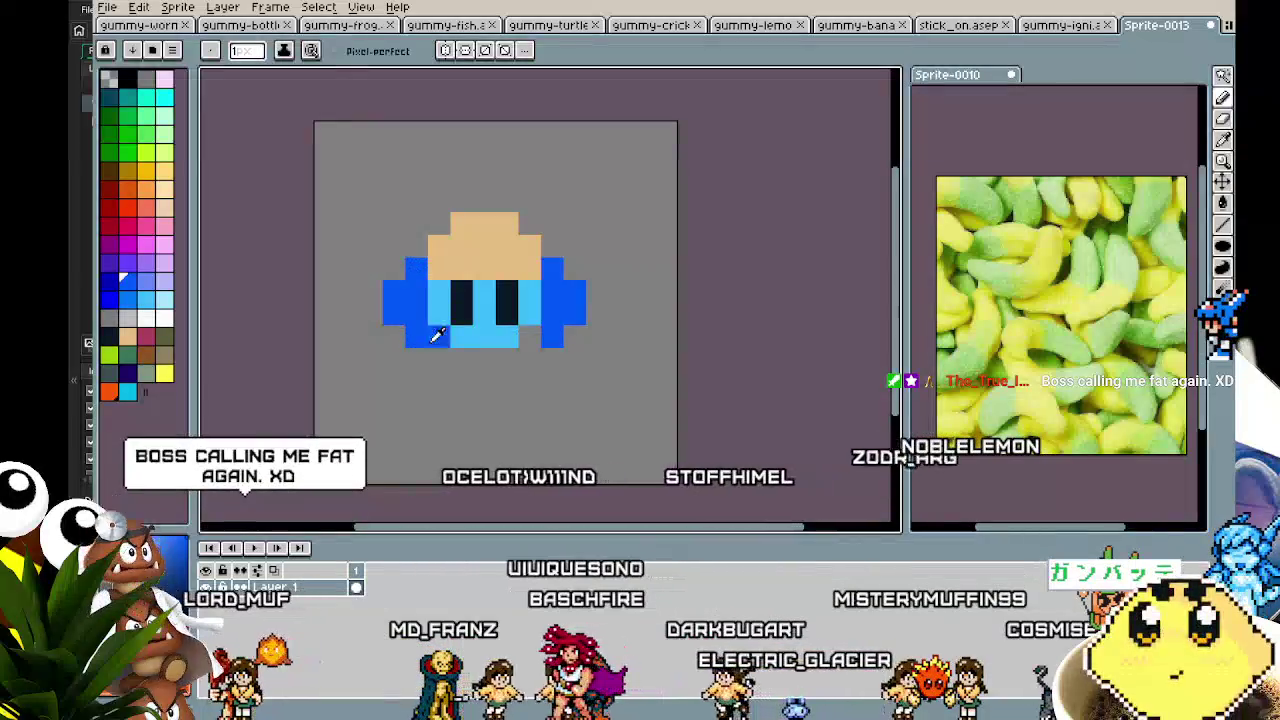
alt+click(455, 340)
click(462, 358)
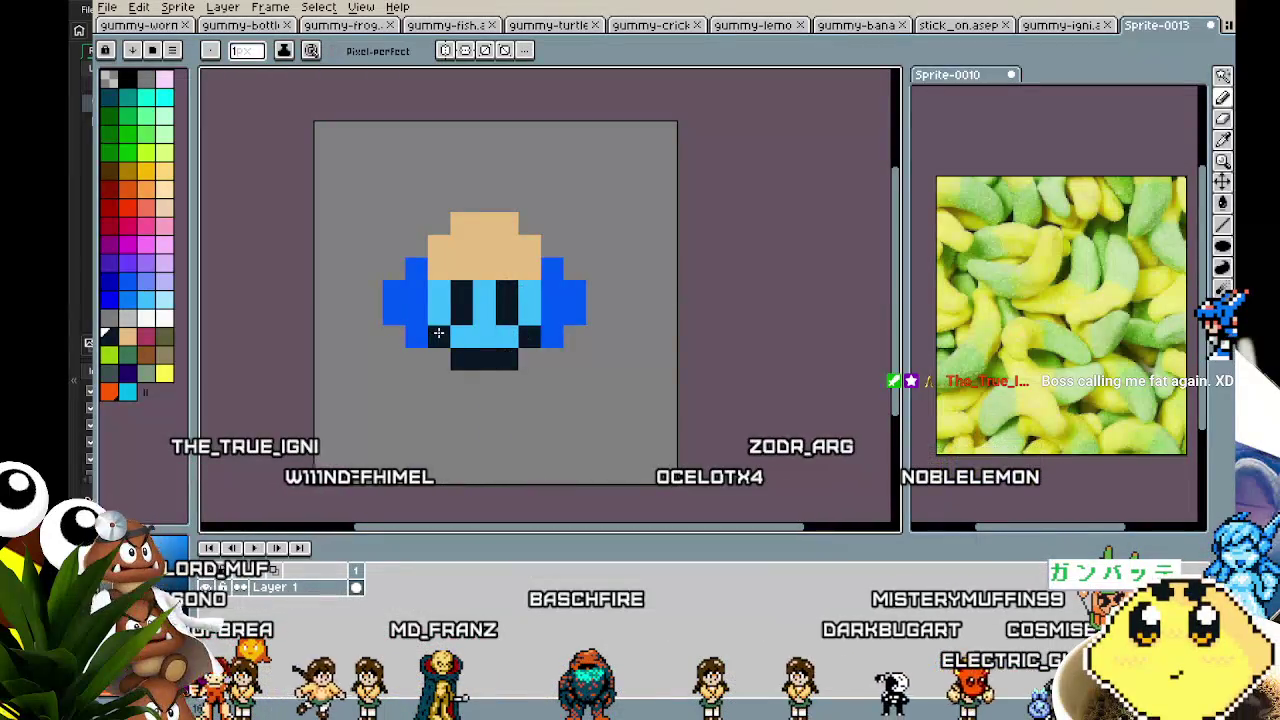
- Add dark outline pixels along the top-right corner and at both bottom corners
scroll(421, 443, down, 3)
scroll(422, 441, up, 3)
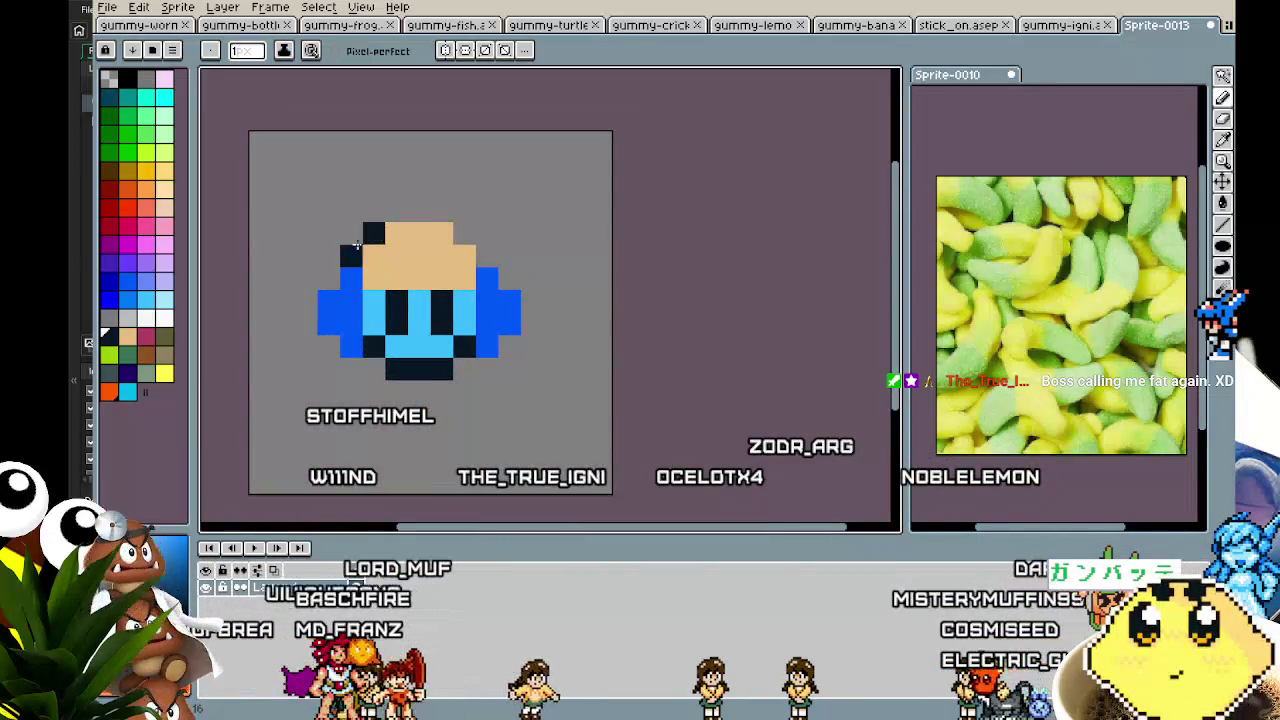
click(464, 233)
click(487, 256)
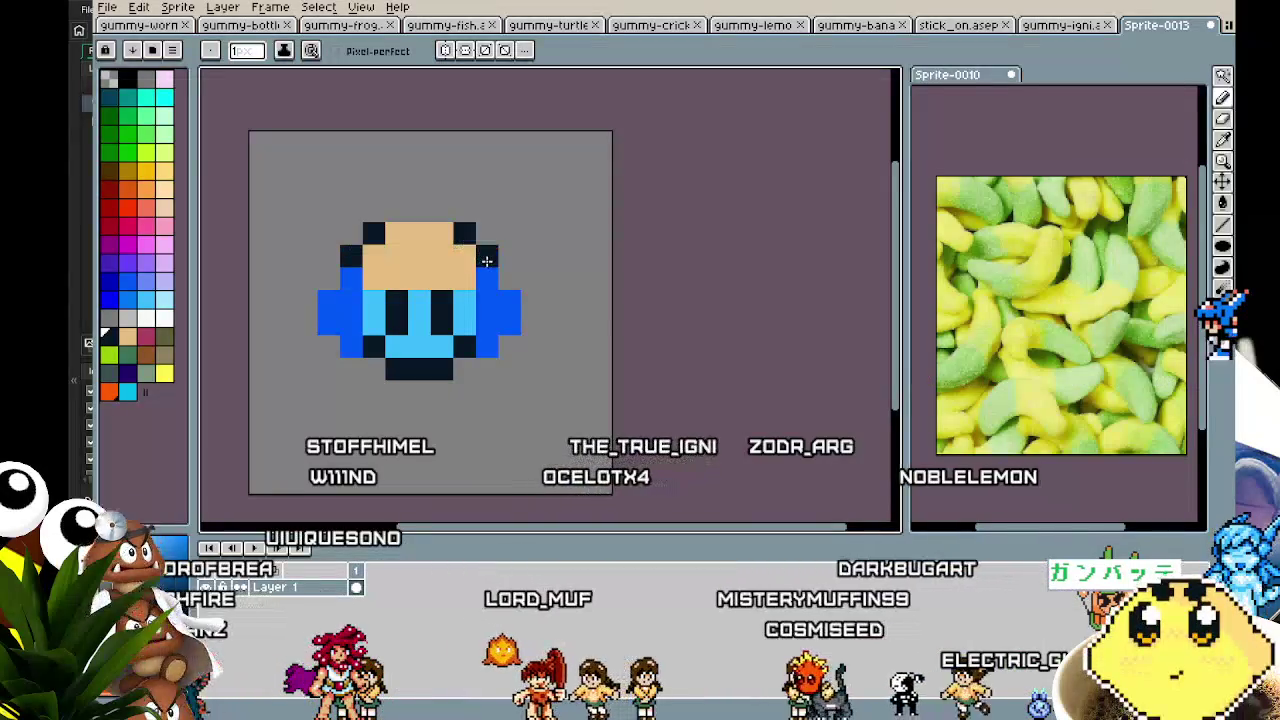
click(509, 279)
click(489, 367)
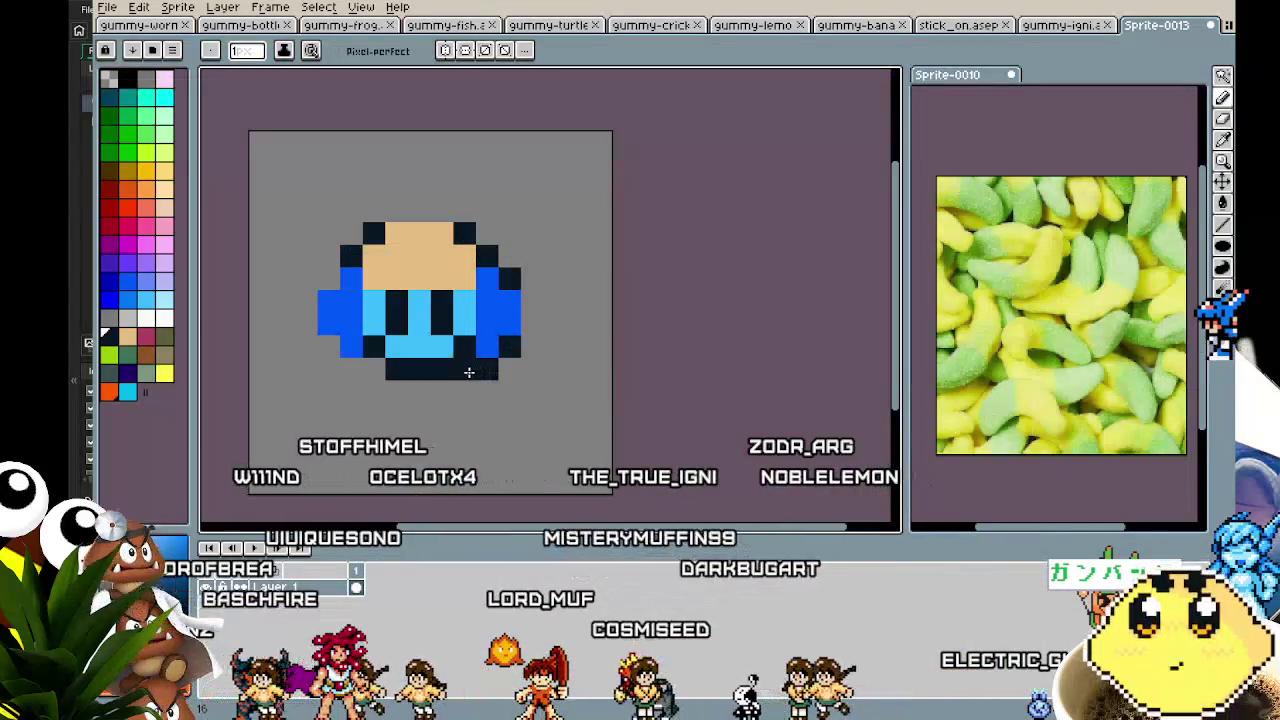
click(341, 365)
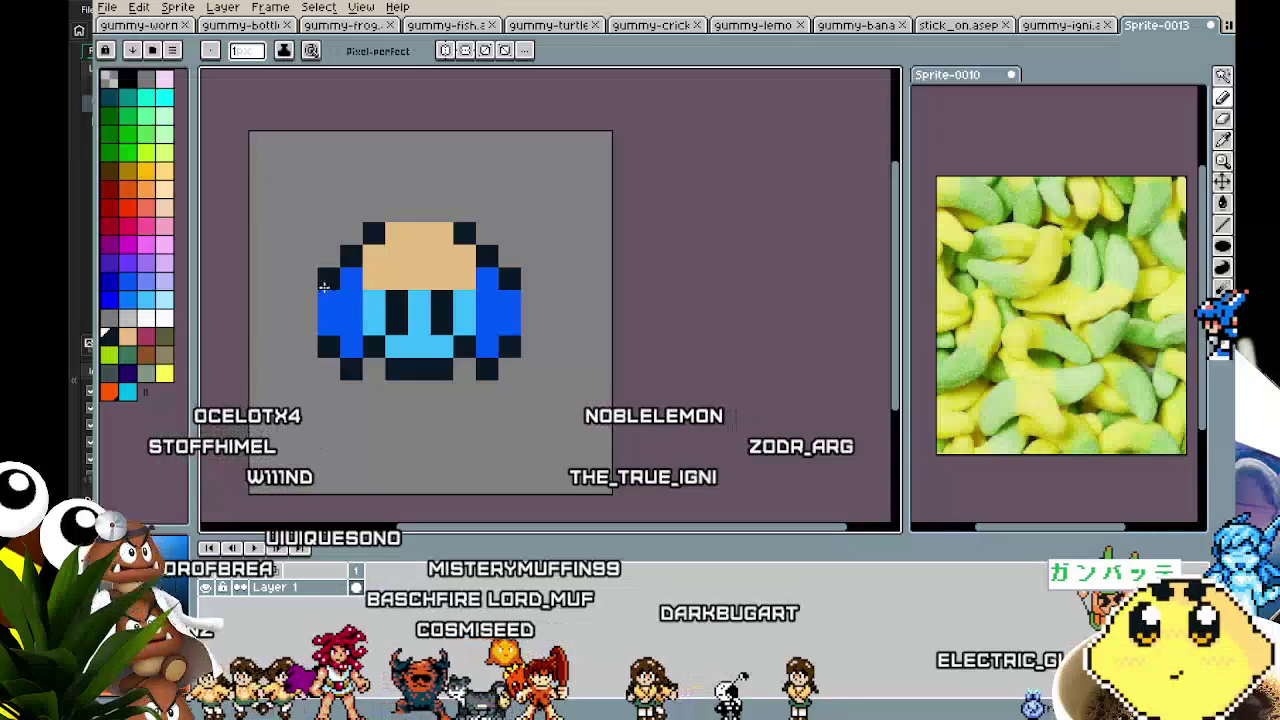
scroll(317, 415, down, 3)
scroll(303, 412, up, 3)
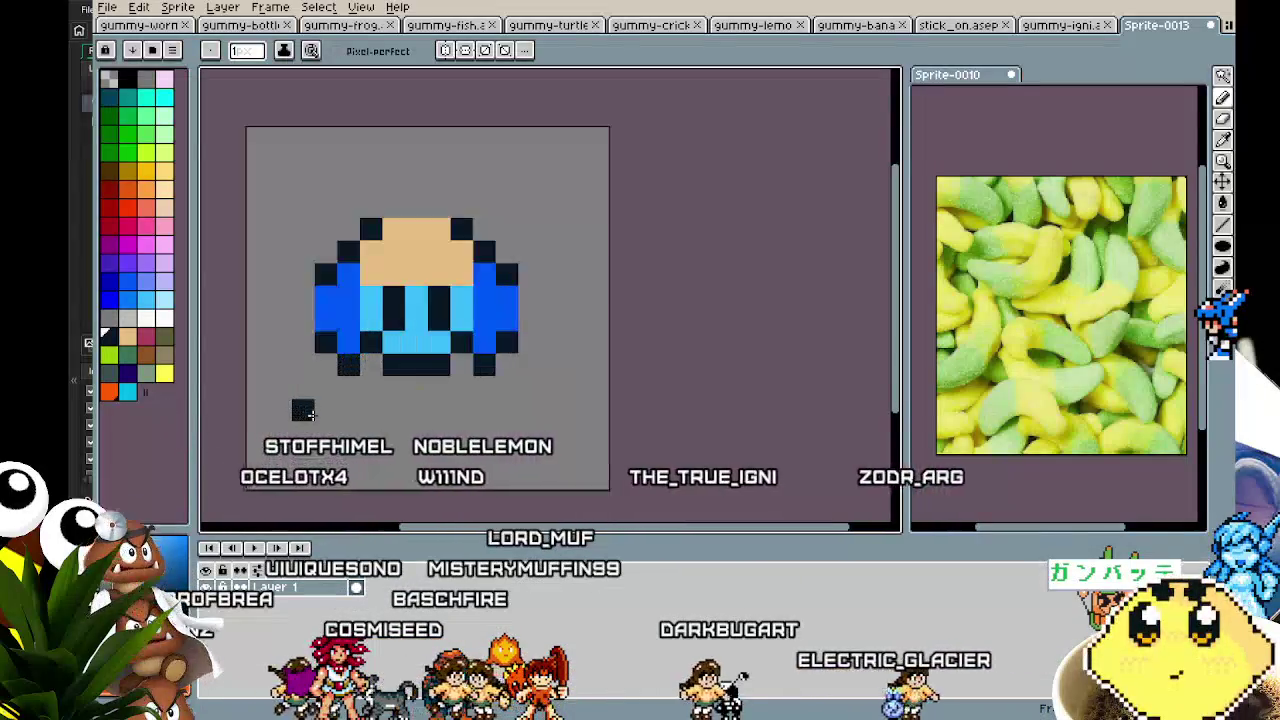
scroll(271, 415, down, 1)
scroll(294, 415, up, 1)
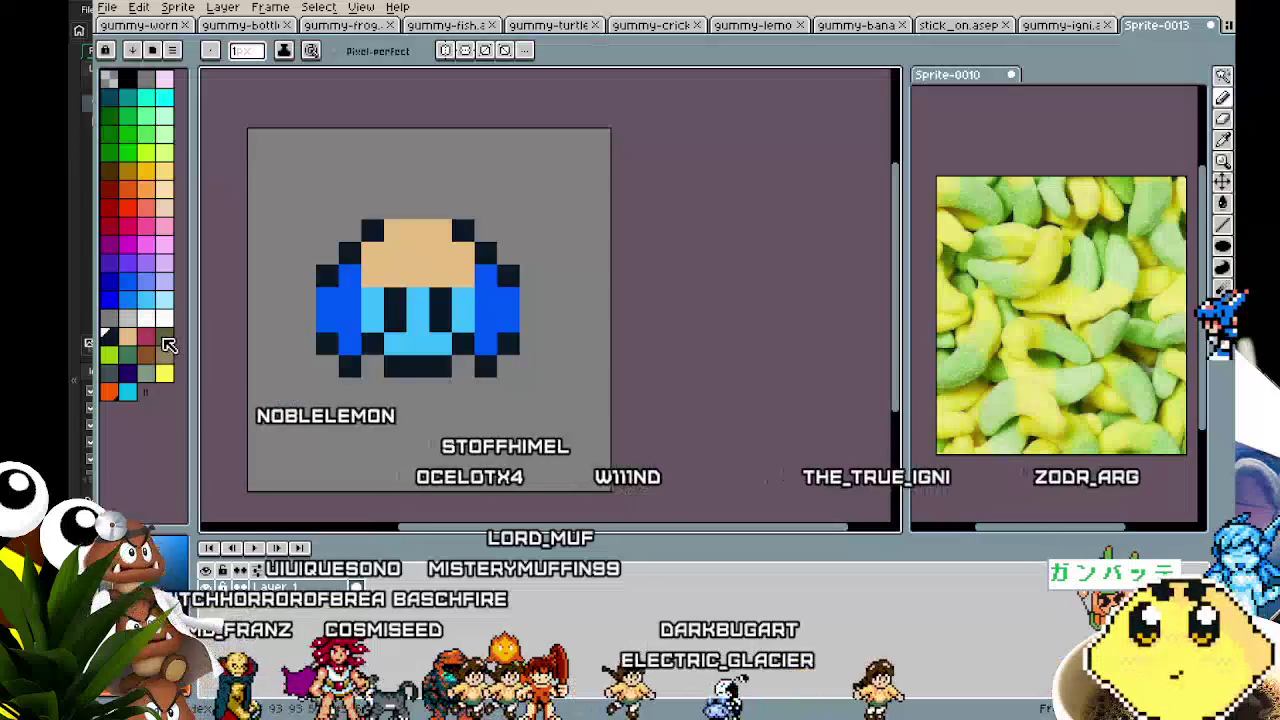
- Place a white shine pixel on the gummy's tan head
click(164, 318)
click(424, 230)
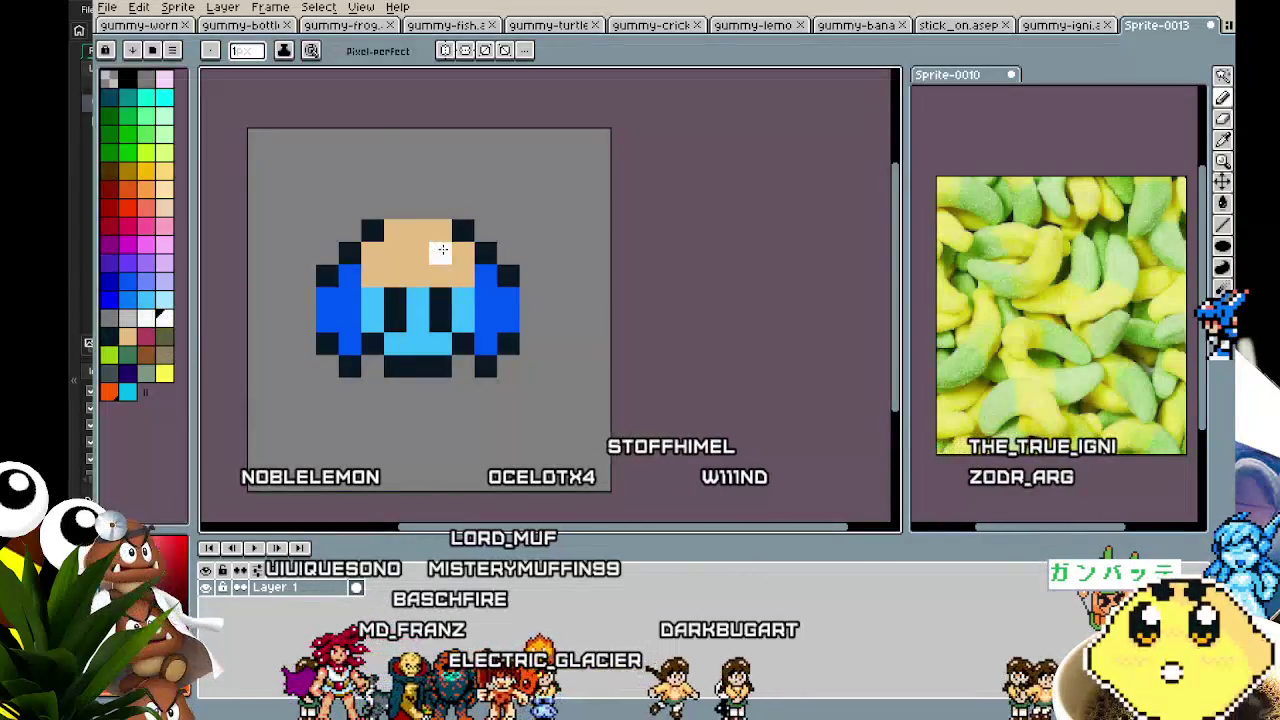
scroll(356, 430, down, 3)
scroll(361, 500, up, 3)
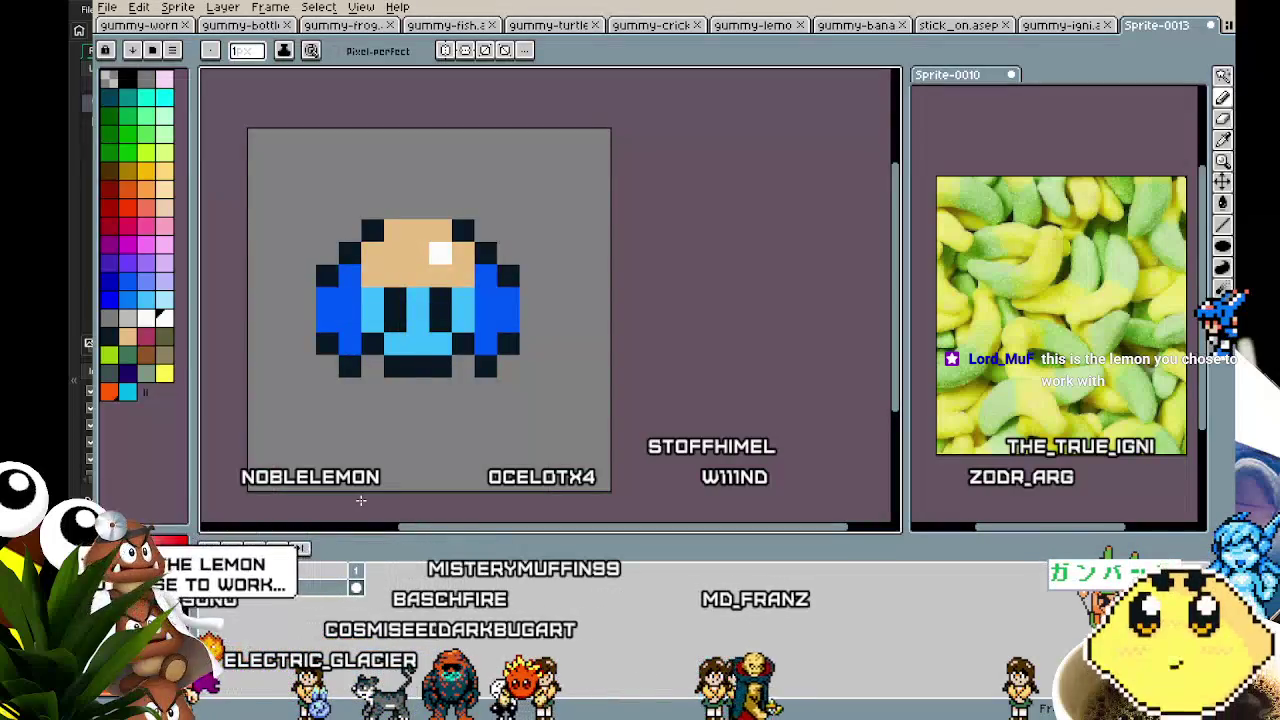
- Apply a white Outline effect around the whole gummy sprite
key(shift+o)
key(Return)
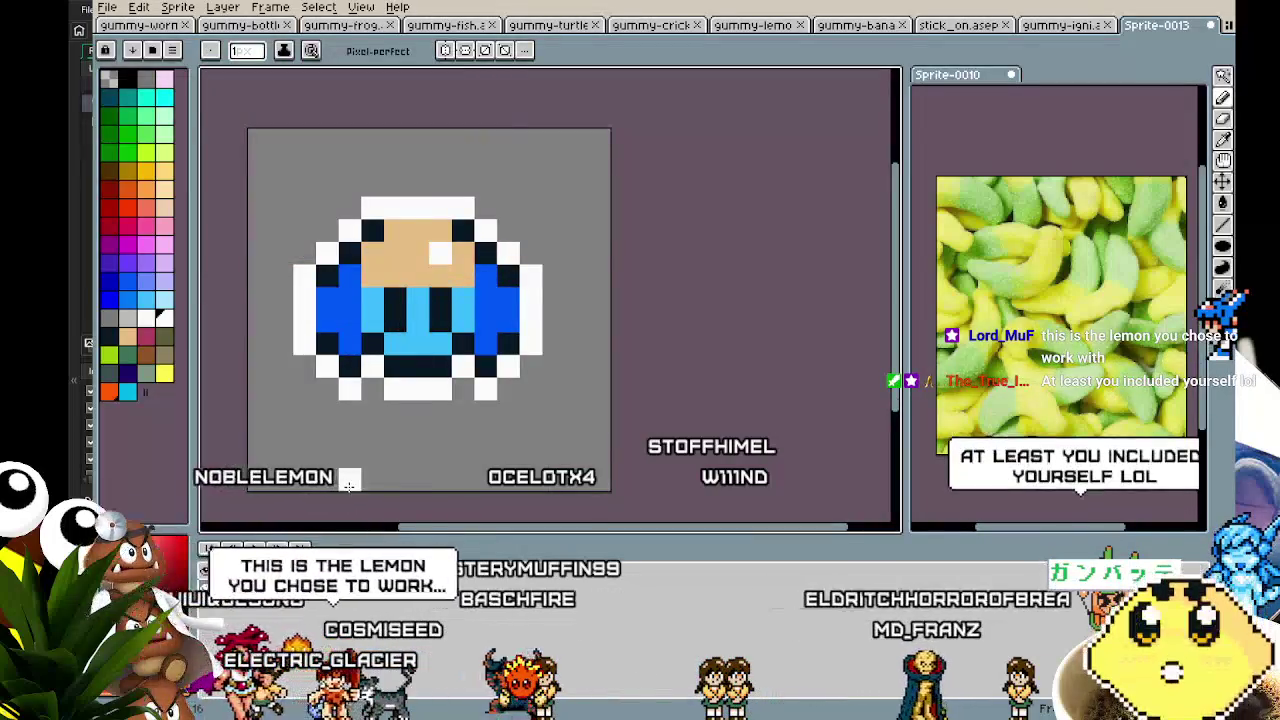
scroll(400, 477, down, 2)
scroll(433, 438, up, 1)
drag(434, 434, 399, 437)
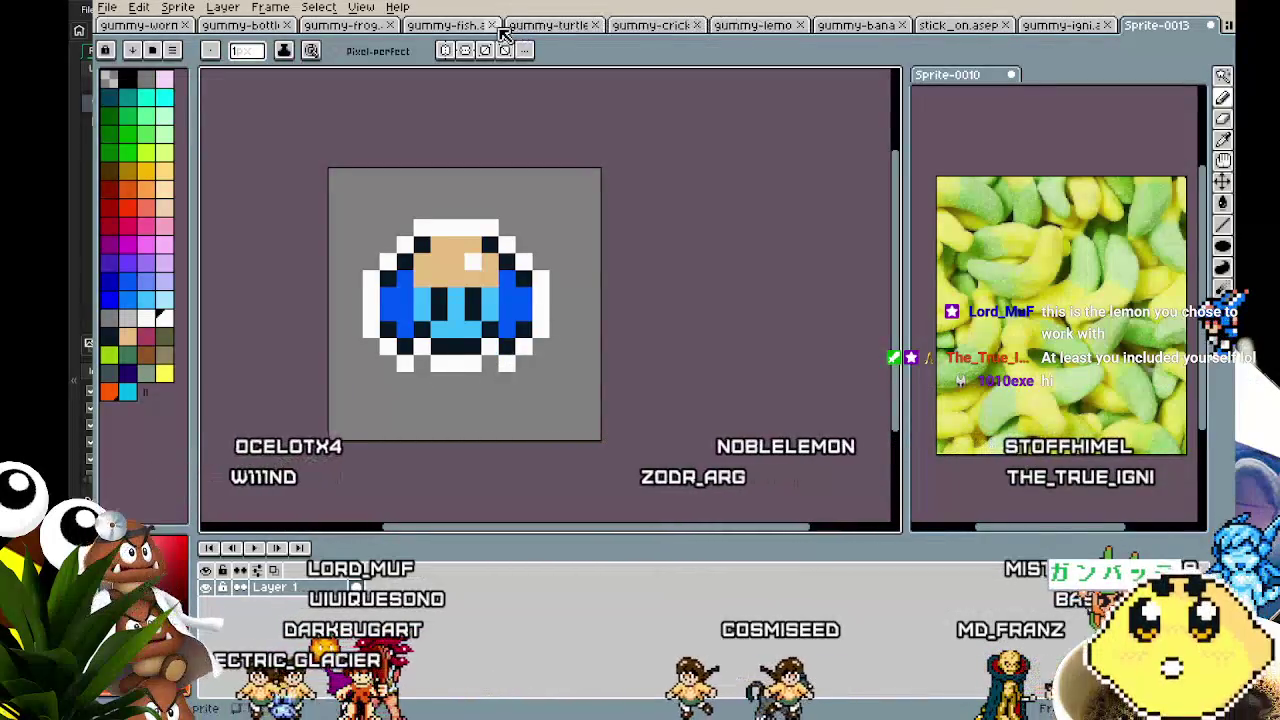
click(752, 25)
key(Return)
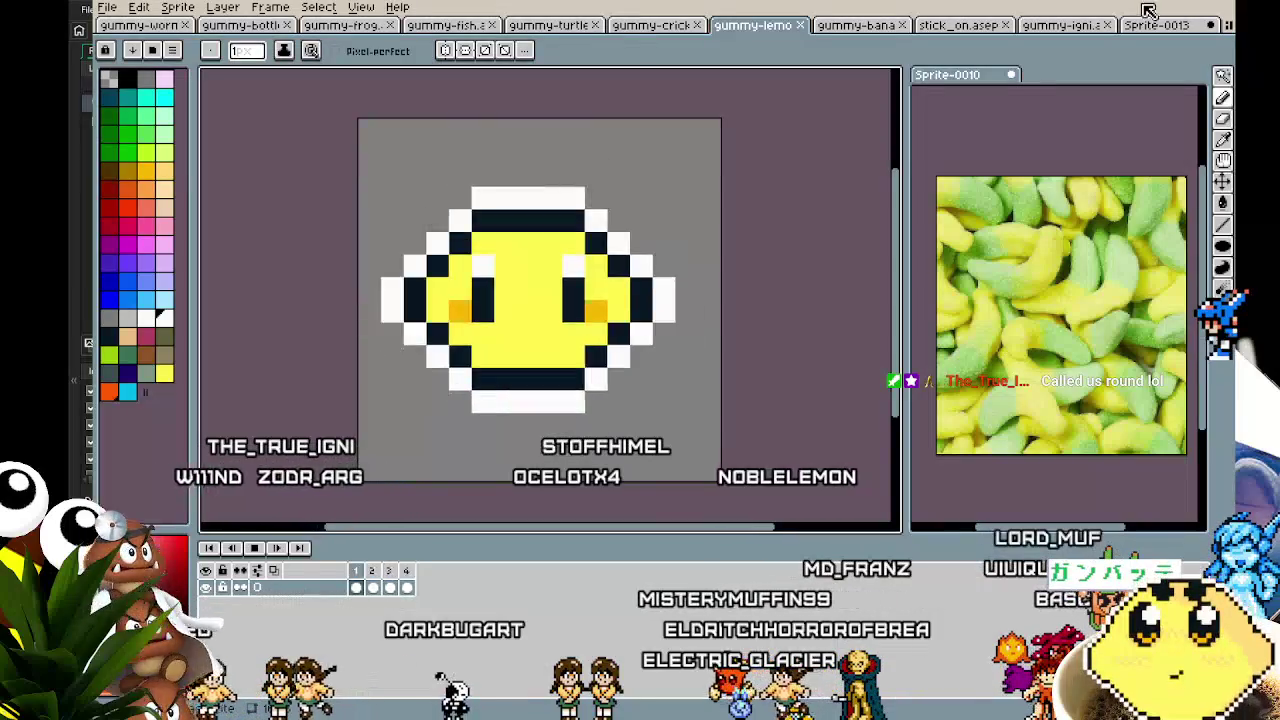
click(1068, 26)
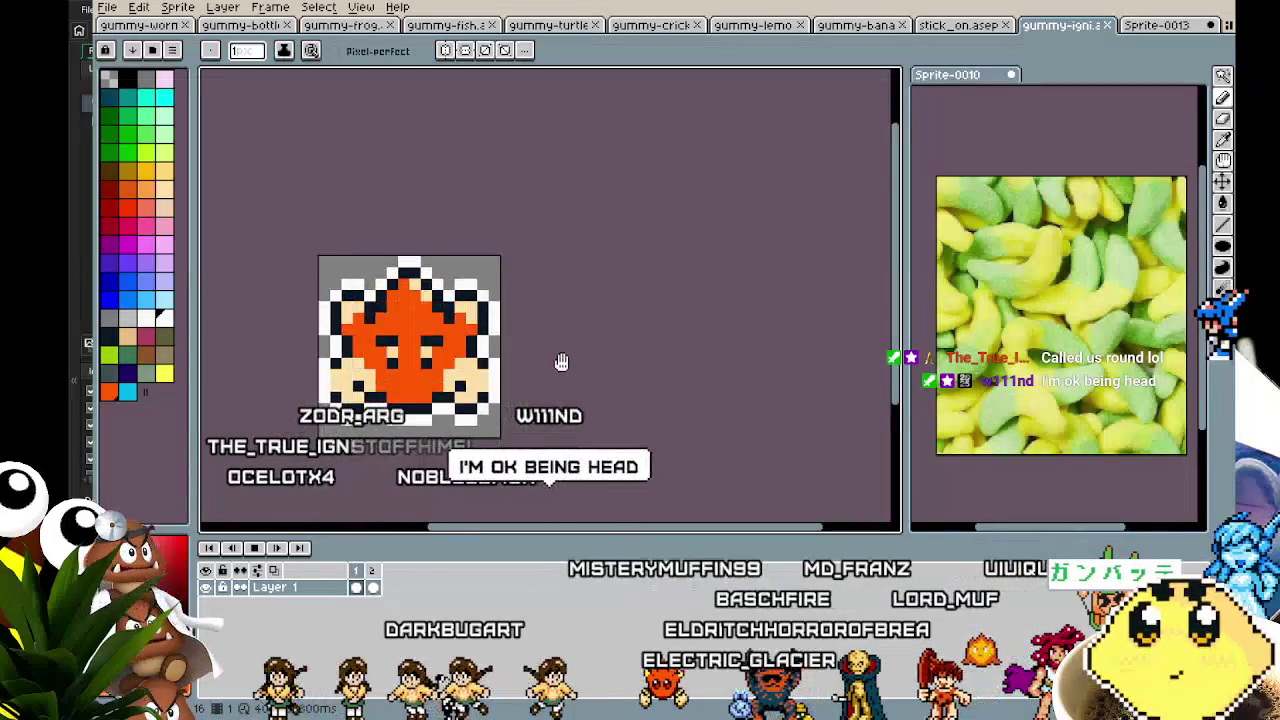
scroll(604, 366, up, 1)
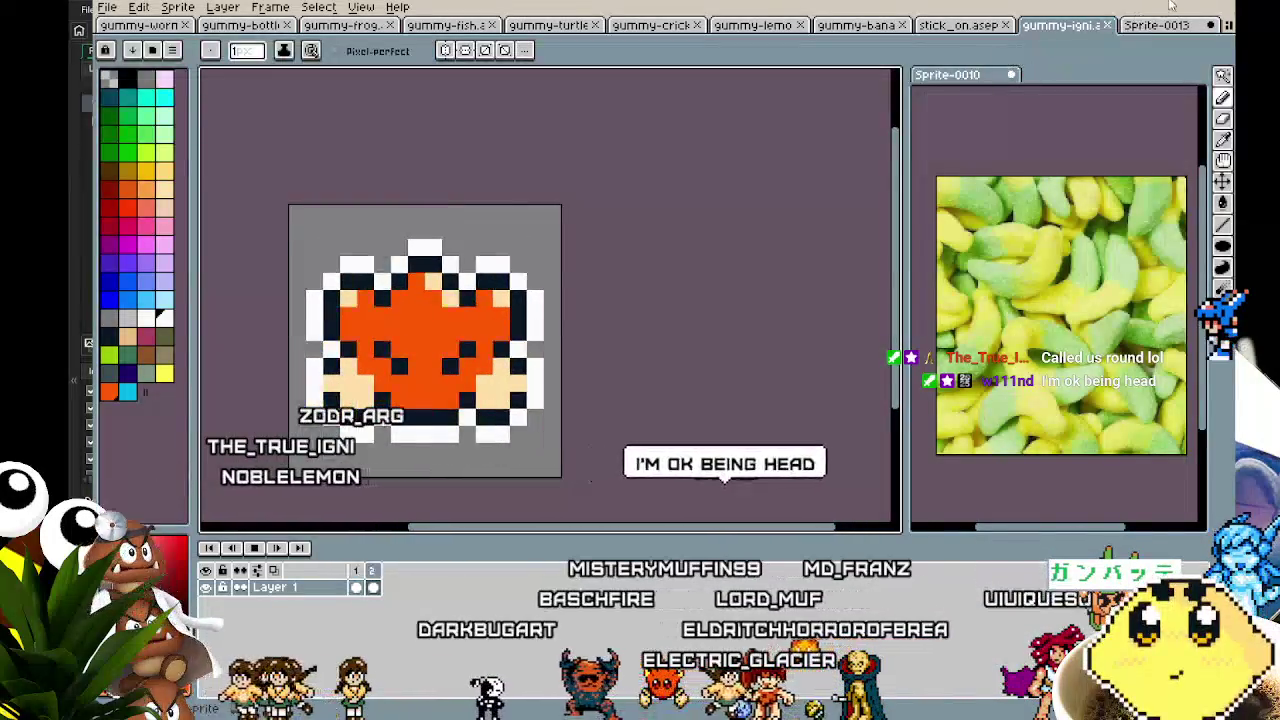
click(1153, 28)
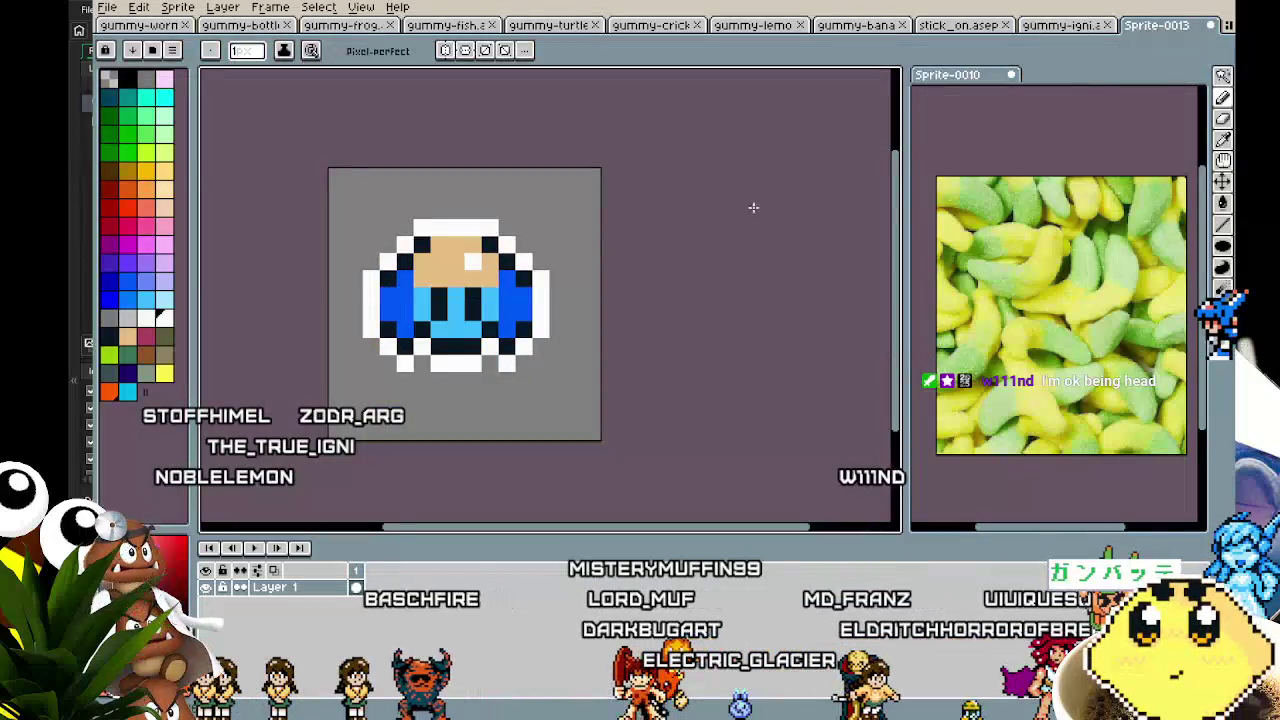
scroll(255, 402, up, 1)
drag(310, 398, 292, 418)
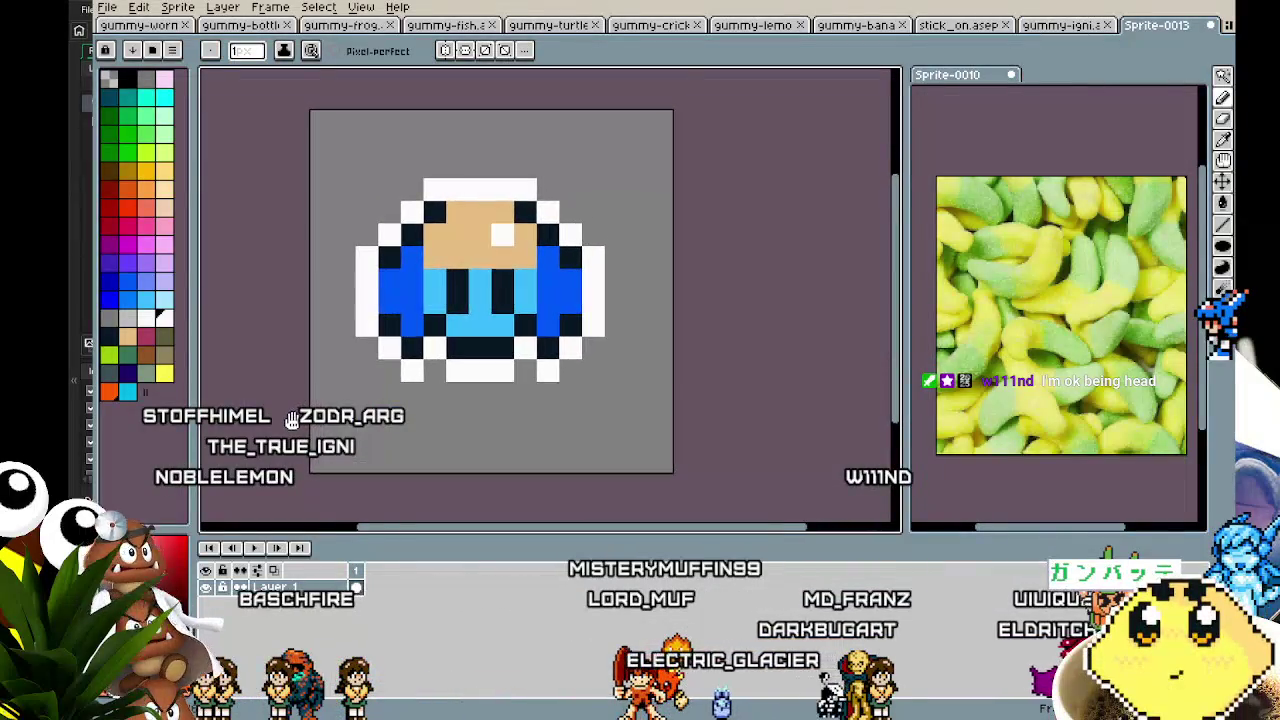
scroll(292, 421, down, 1)
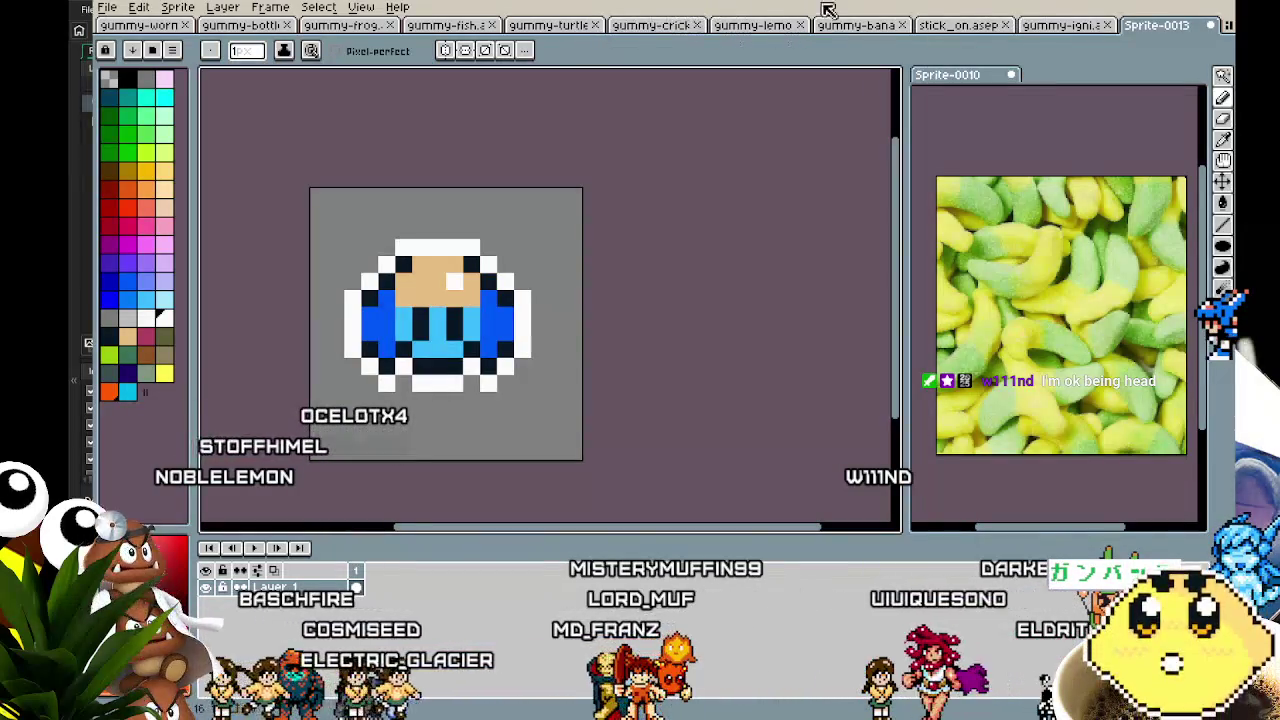
click(748, 26)
scroll(648, 431, up, 1)
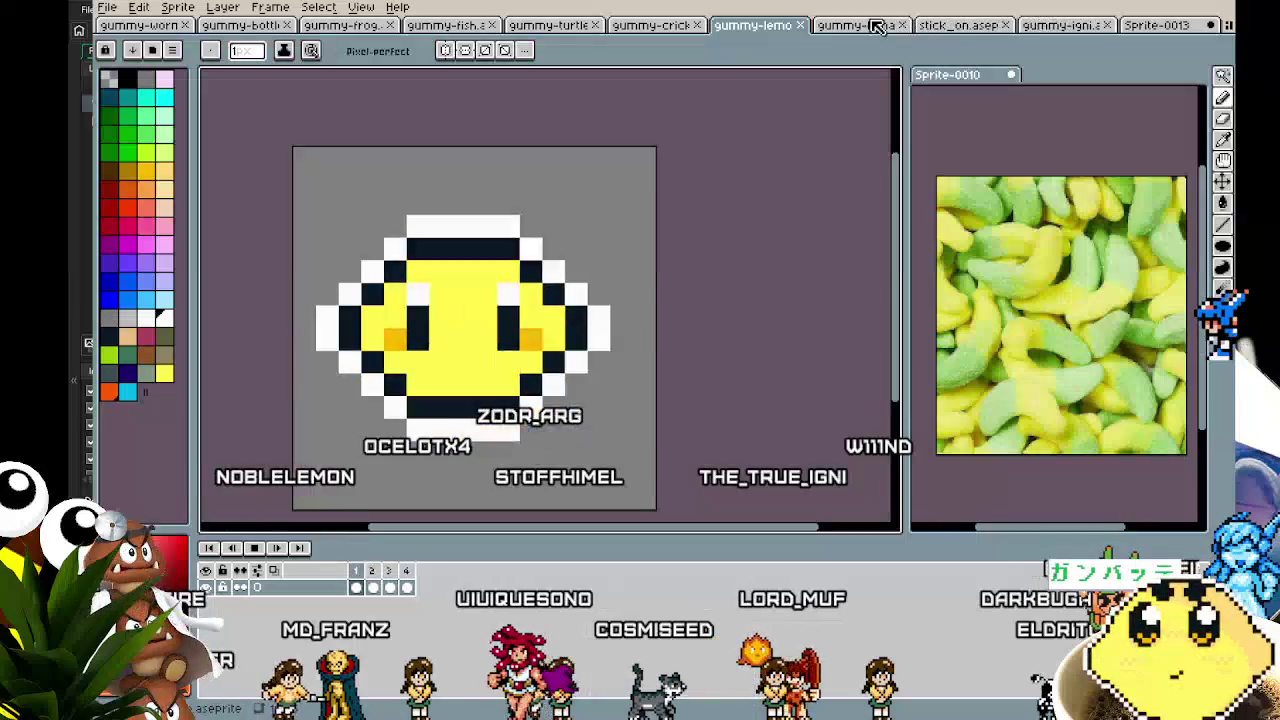
click(1060, 25)
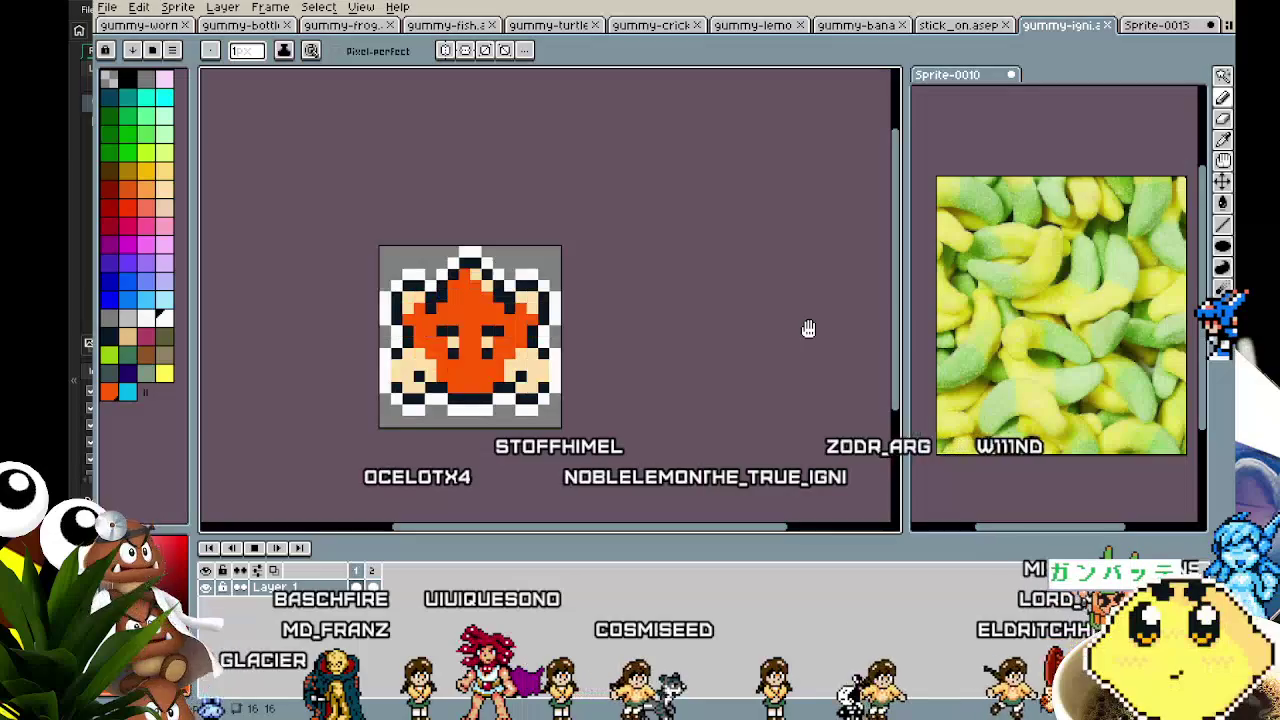
click(1150, 25)
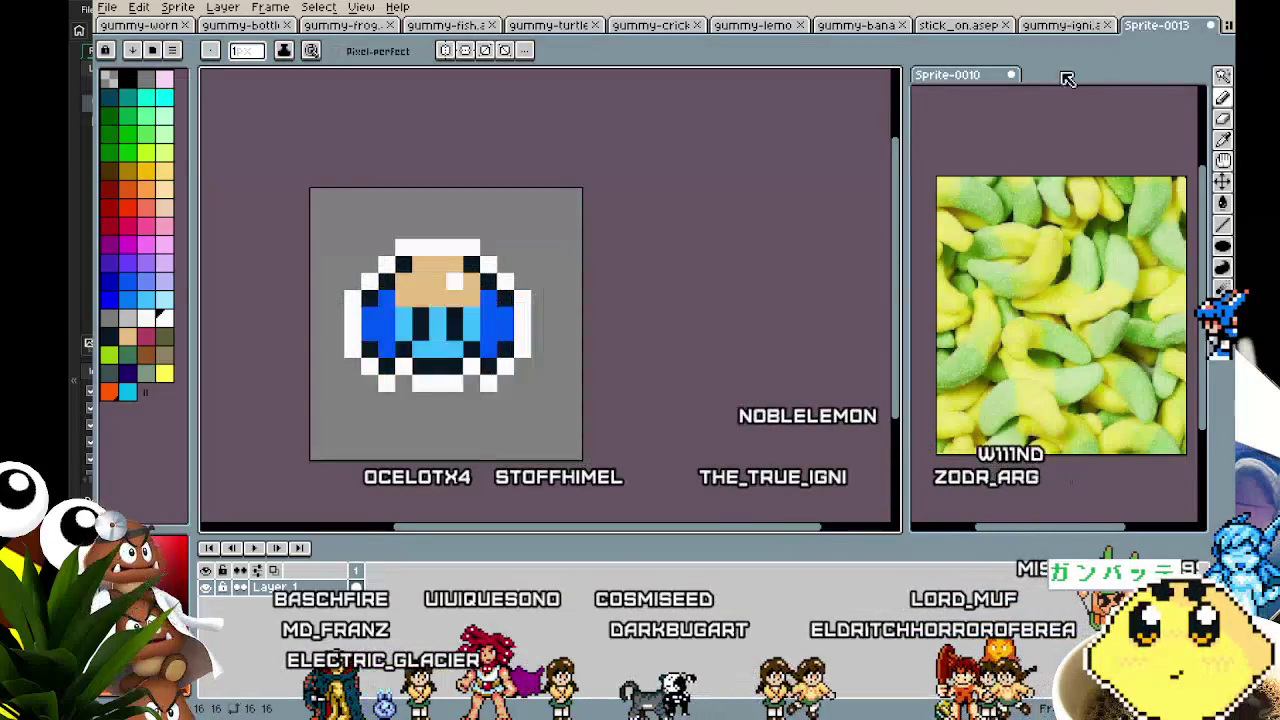
scroll(473, 409, up, 3)
drag(473, 409, 604, 436)
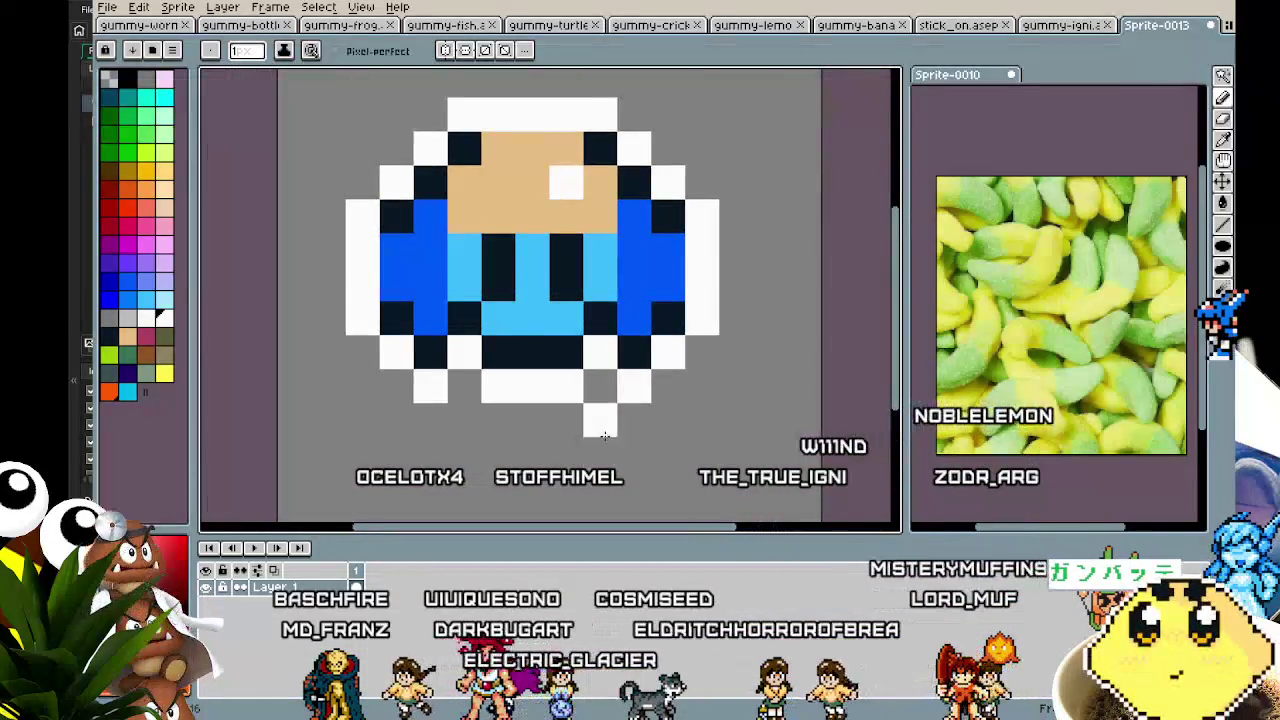
- Recolour a dark-blue side pixel of the gummy light blue as a highlight
alt+click(540, 276)
click(645, 244)
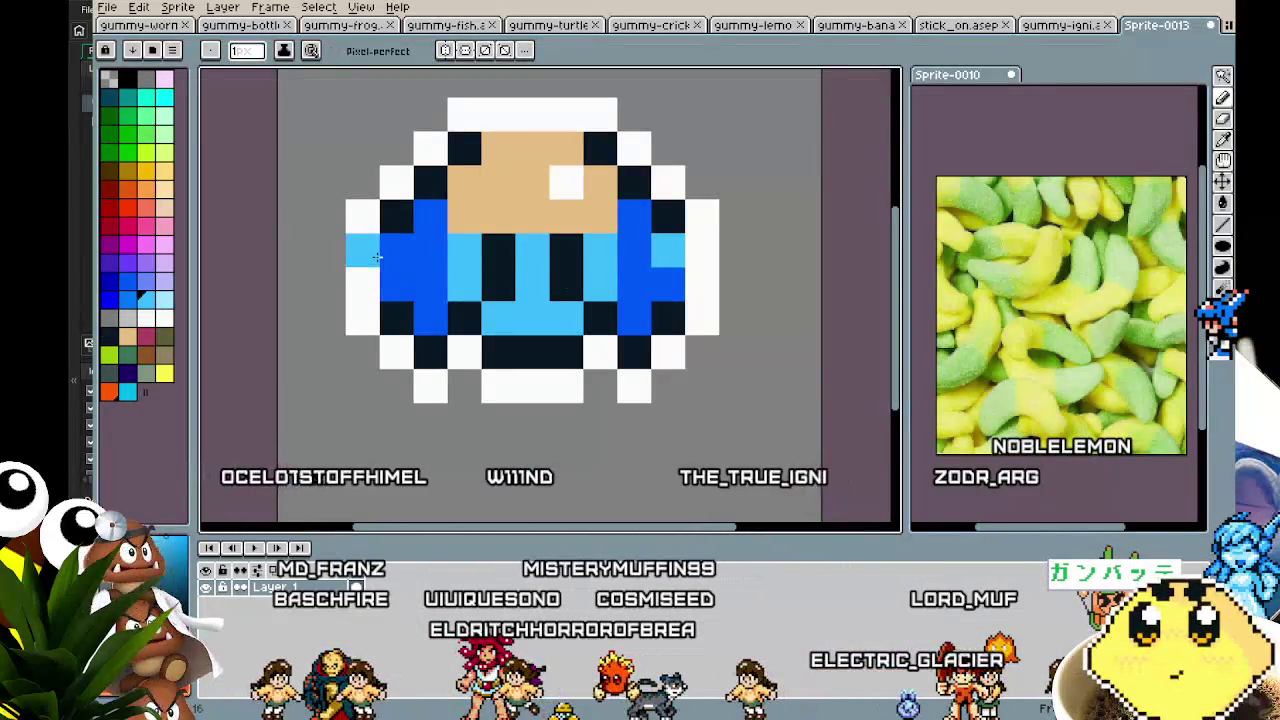
scroll(393, 316, down, 8)
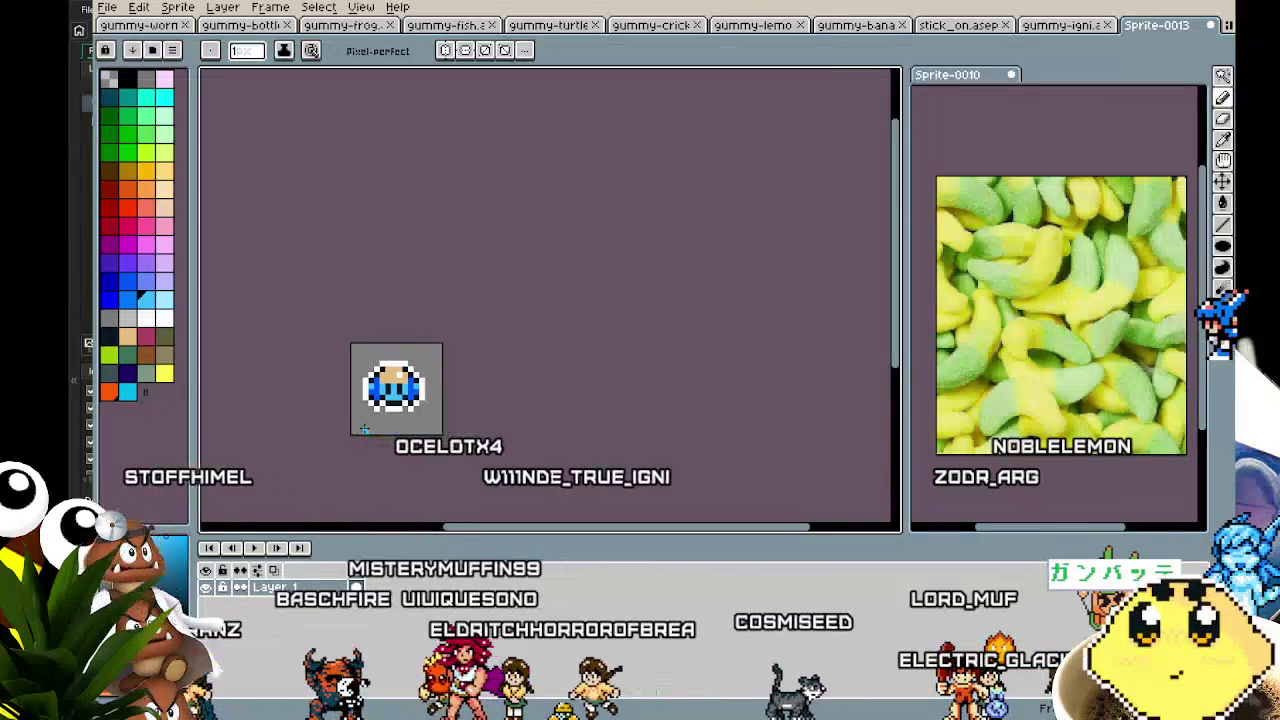
key(b)
scroll(364, 429, up, 4)
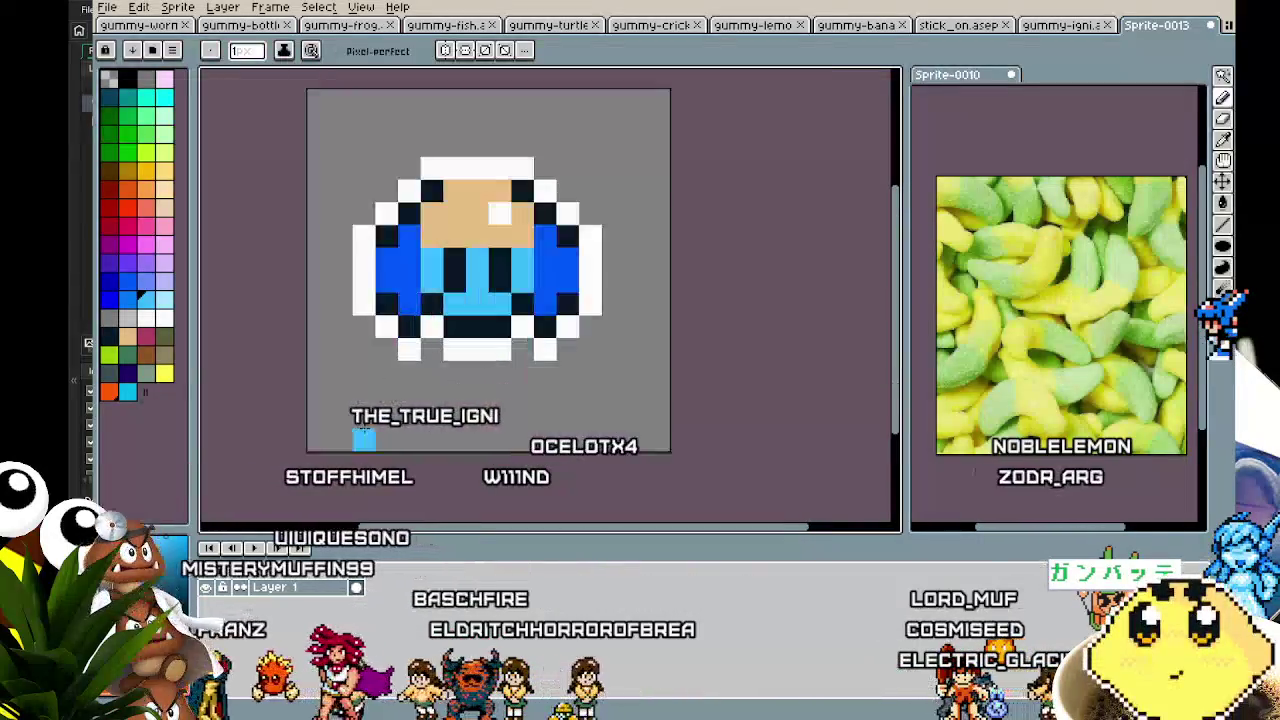
mouse_move(362, 430)
mouse_down()
mouse_move(345, 465)
mouse_move(318, 466)
mouse_move(337, 468)
mouse_up()
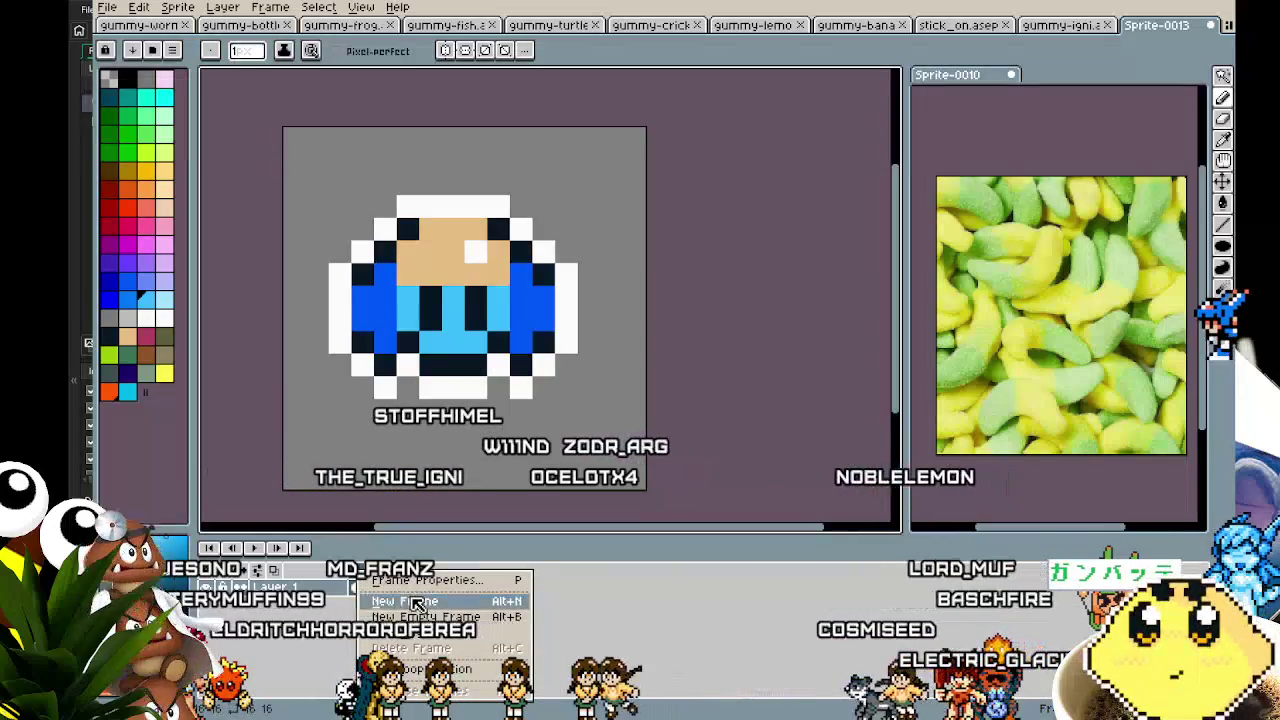
- Select the whole canvas and try several sprite widths, undoing back to the original width
key(m)
key(ctrl+a)
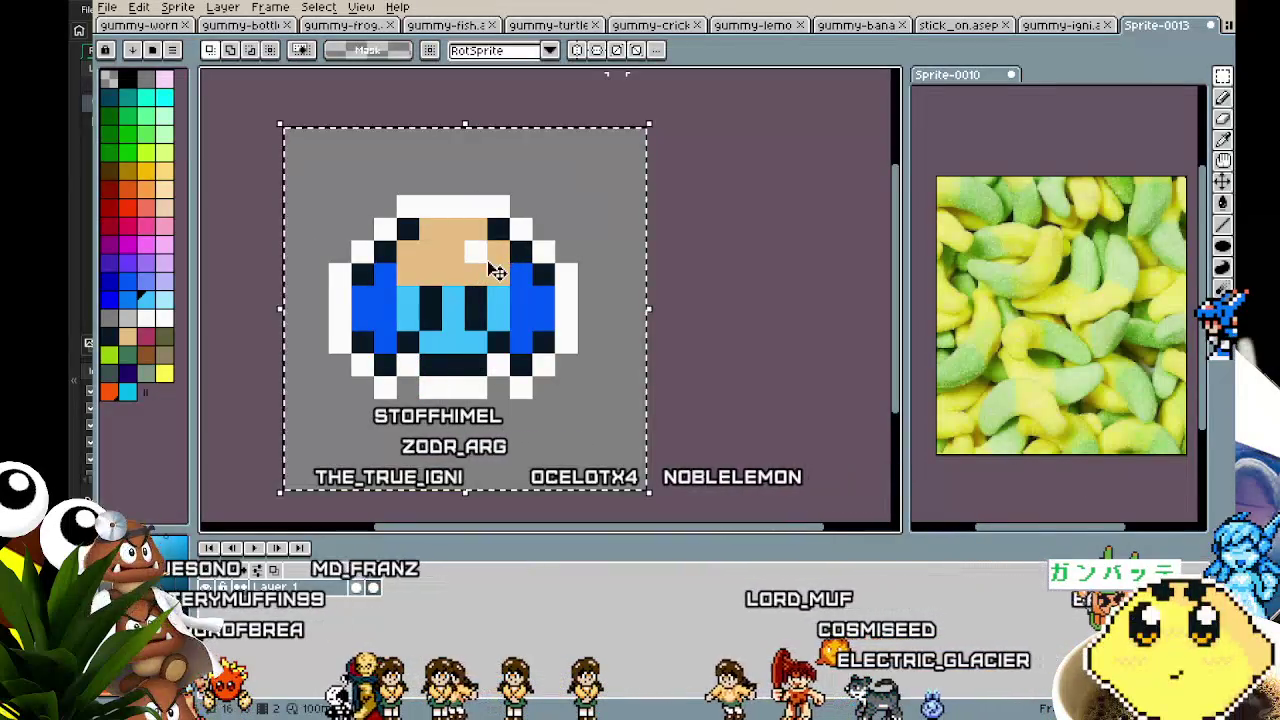
click(648, 304)
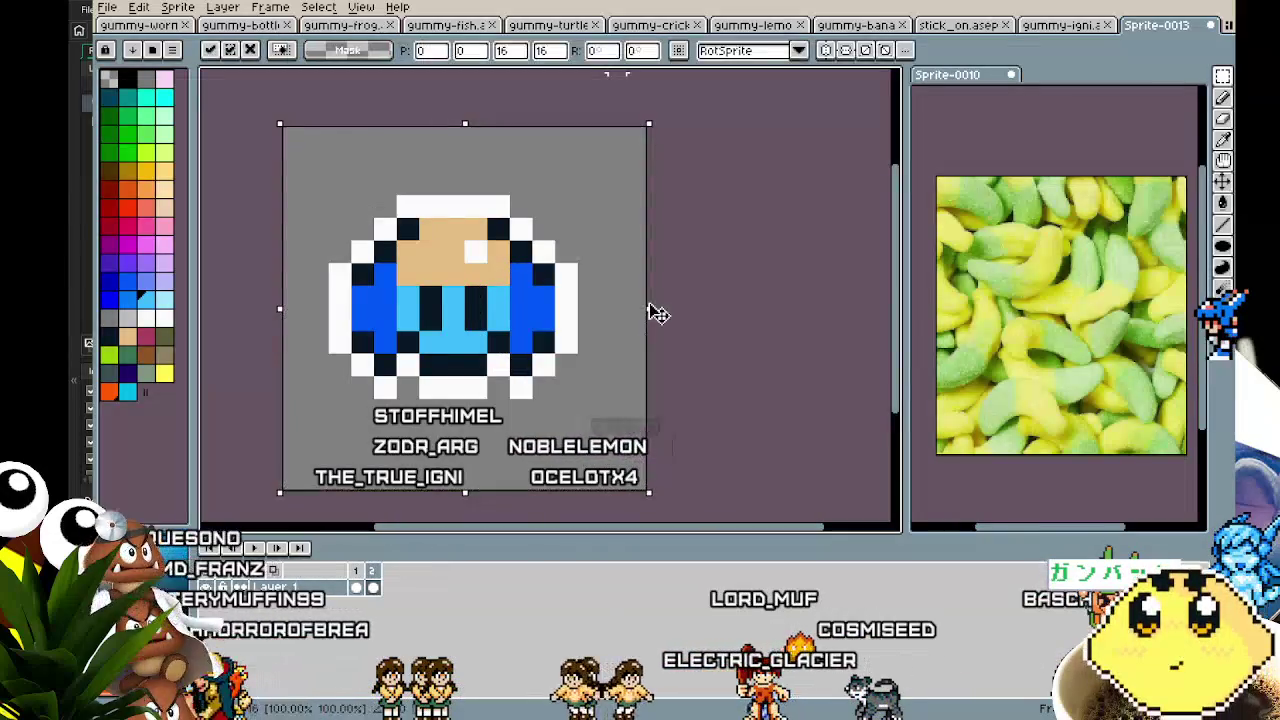
drag(659, 307, 673, 309)
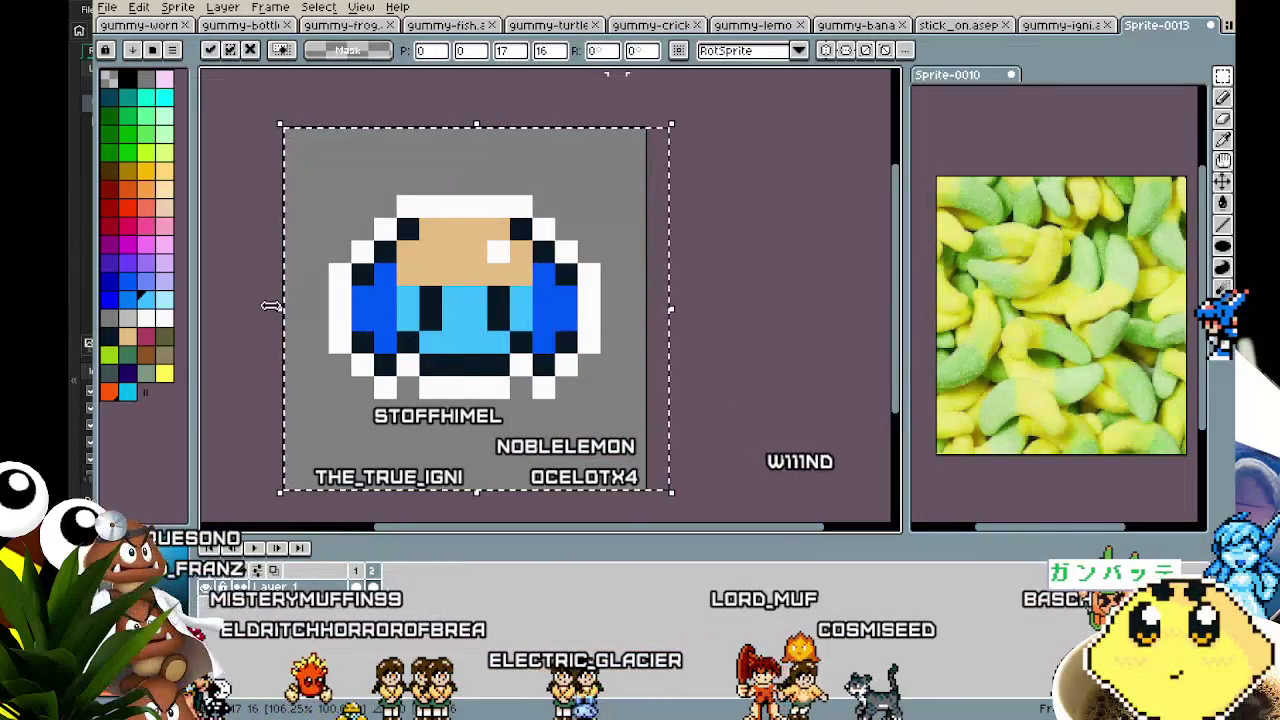
drag(258, 317, 240, 318)
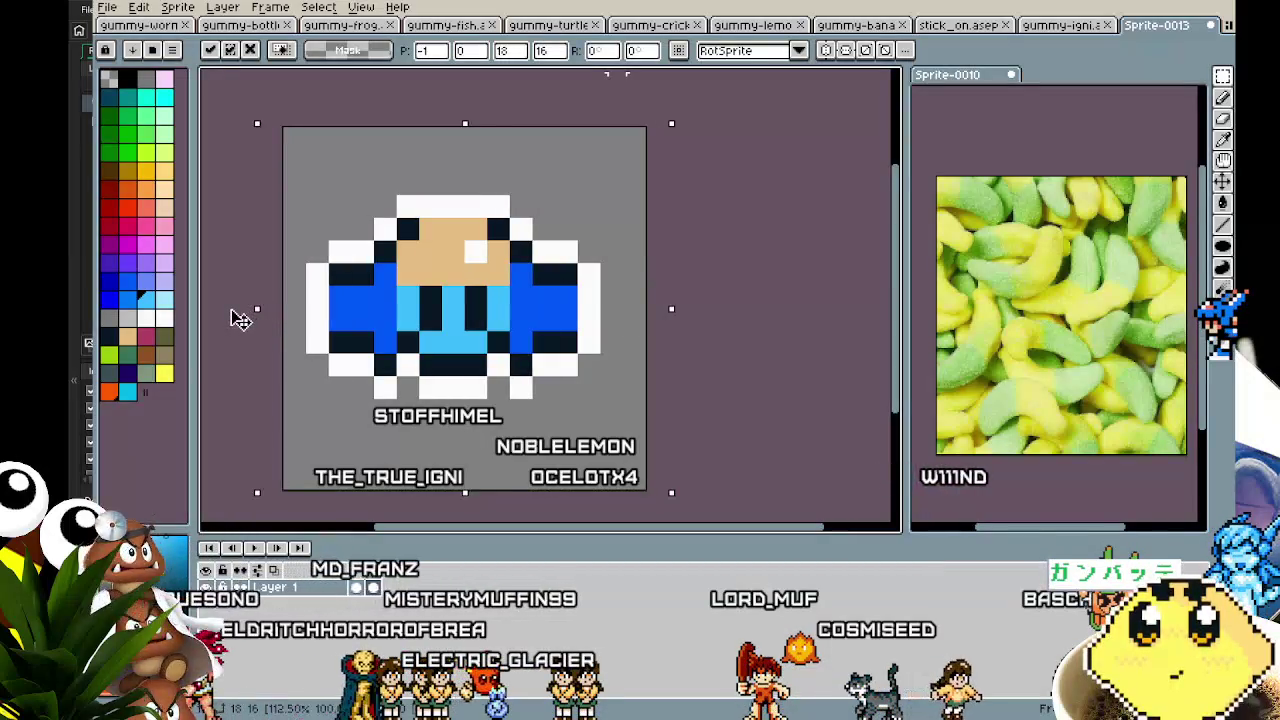
scroll(634, 354, down, 2)
drag(634, 354, 600, 354)
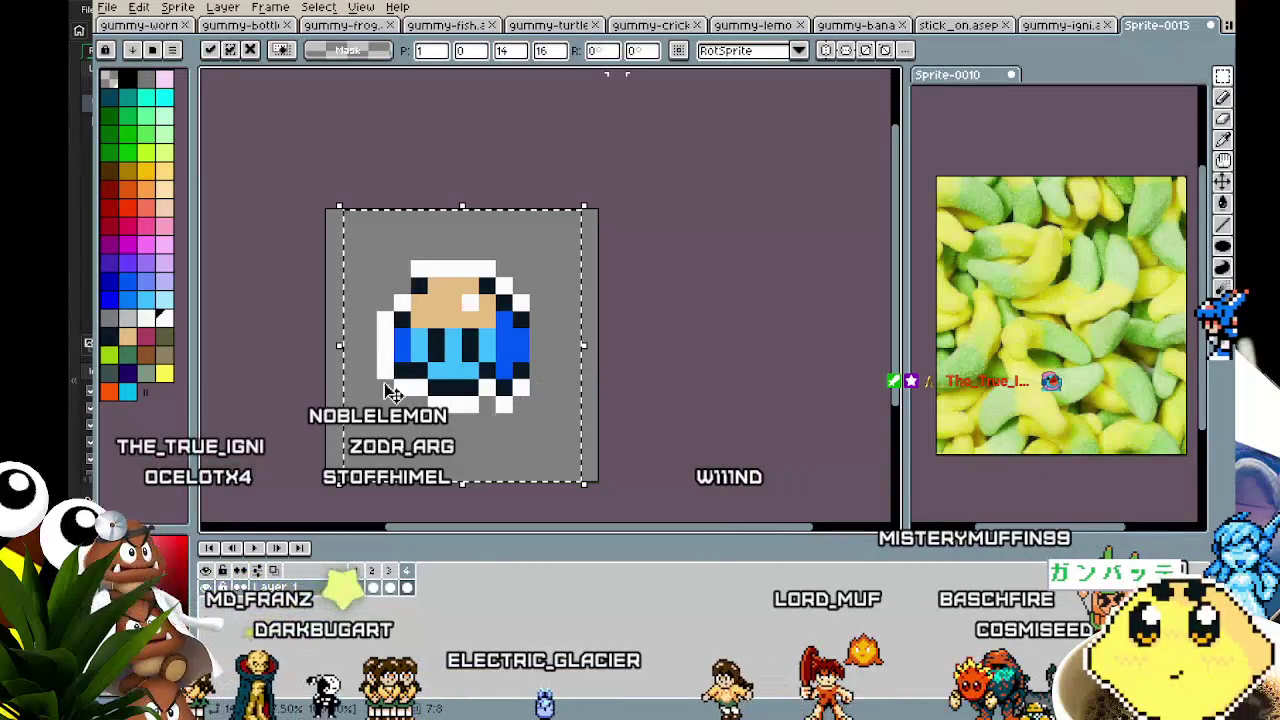
drag(338, 346, 376, 350)
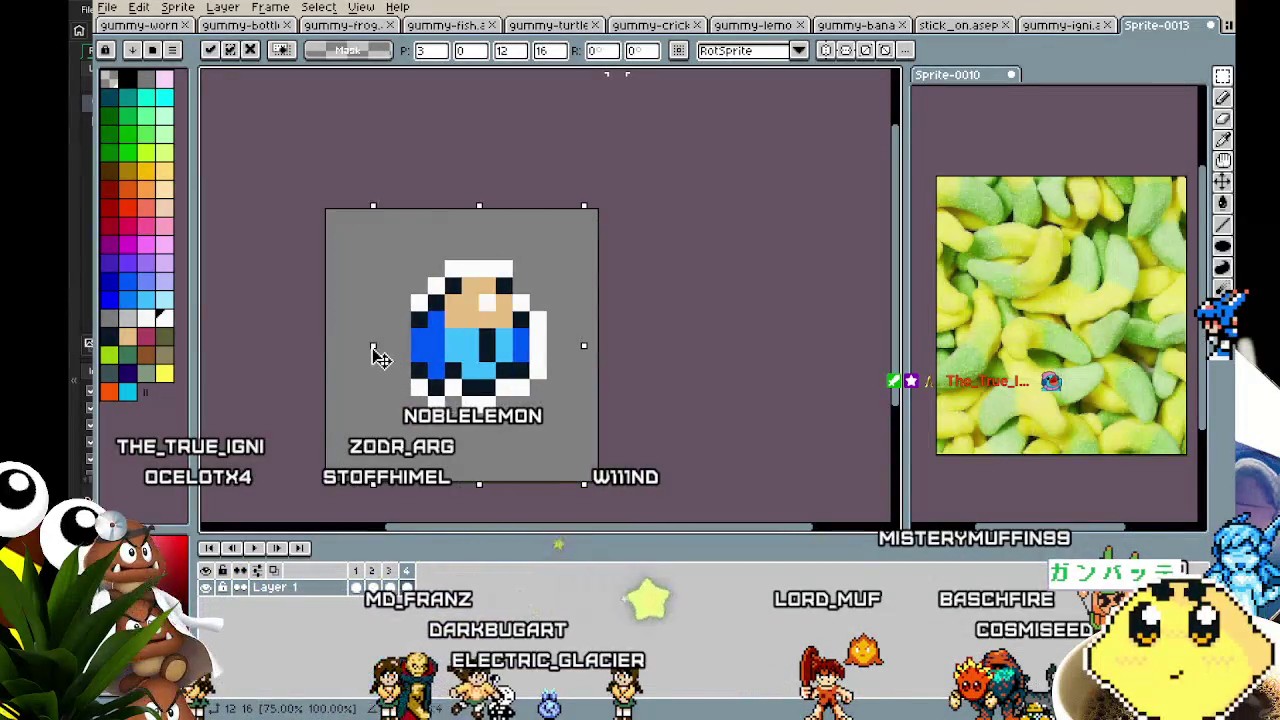
mouse_move(578, 356)
mouse_down()
mouse_move(537, 354)
mouse_move(560, 358)
mouse_up()
key(ctrl+z)
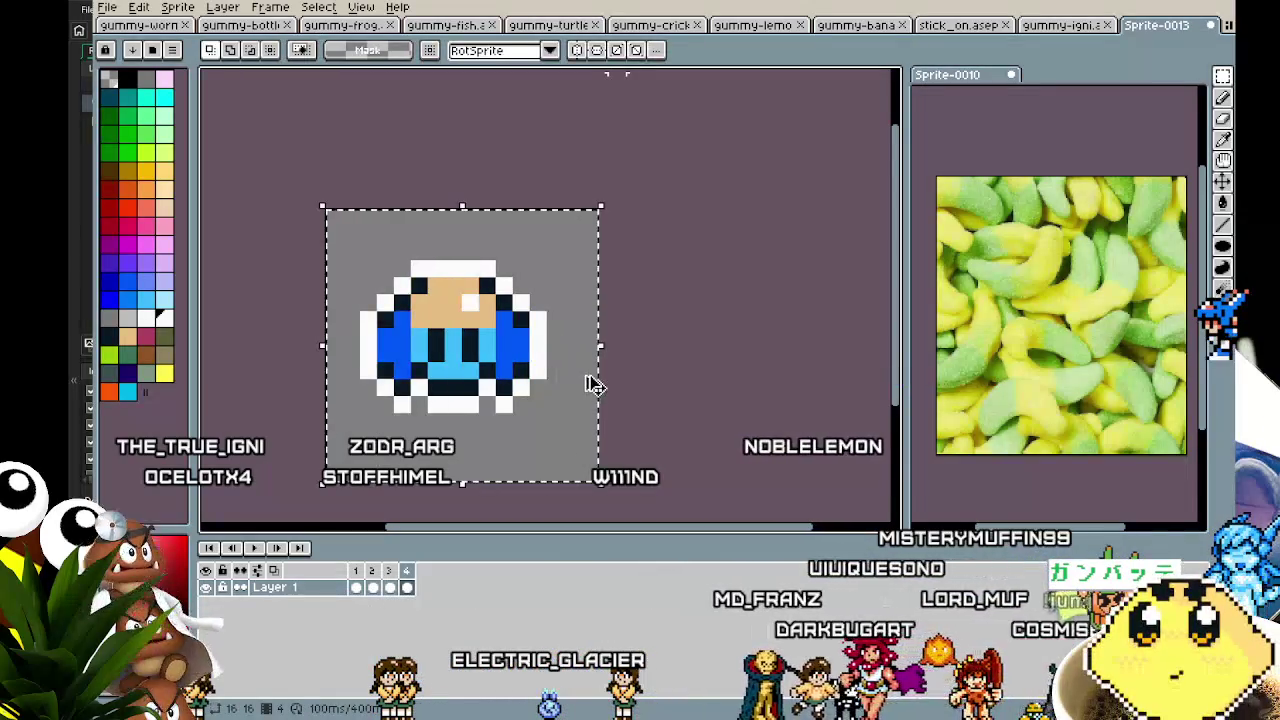
- Stretch the sprite to 21 pixels tall and narrow it to 14 wide, then apply
drag(462, 481, 475, 530)
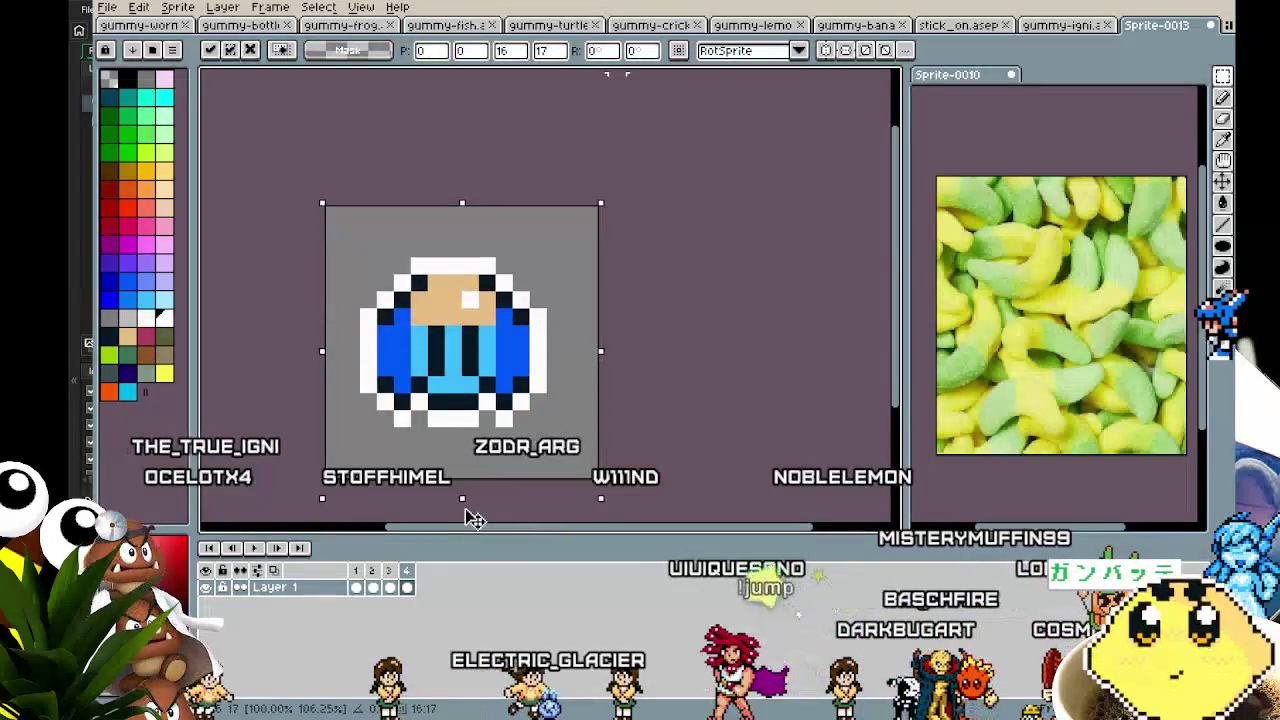
key(Up)
drag(468, 184, 462, 168)
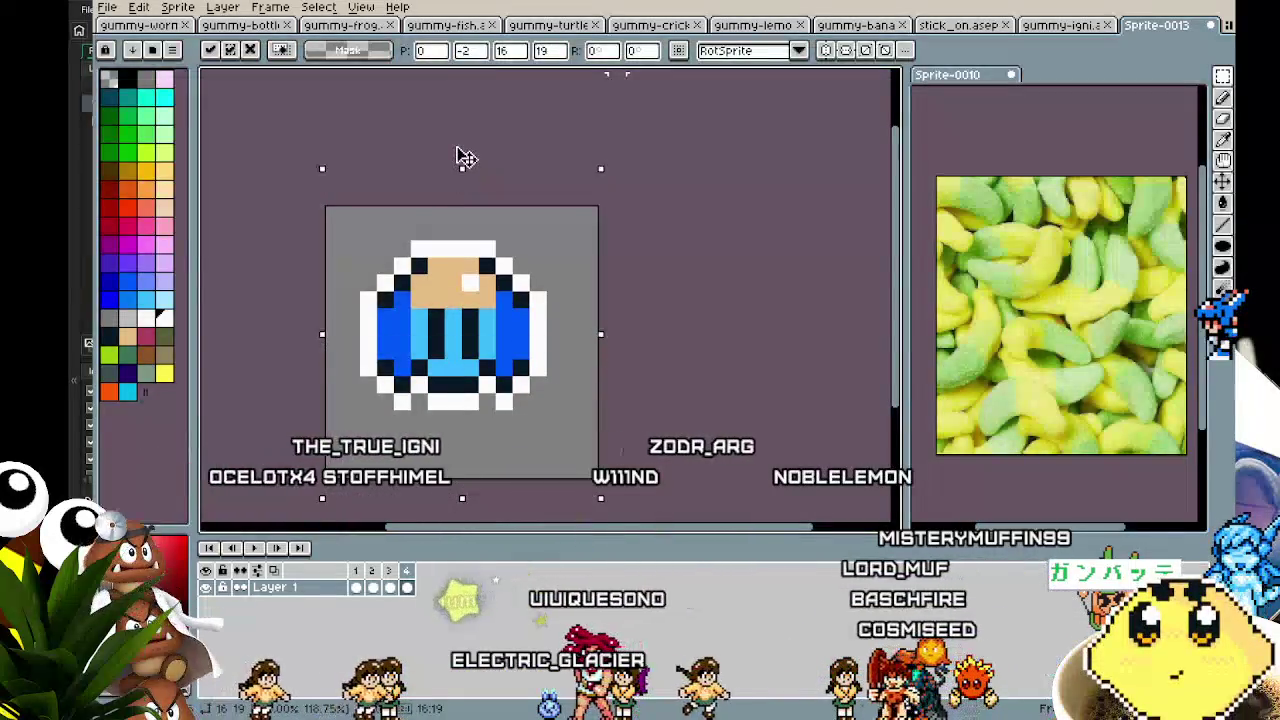
drag(462, 497, 463, 522)
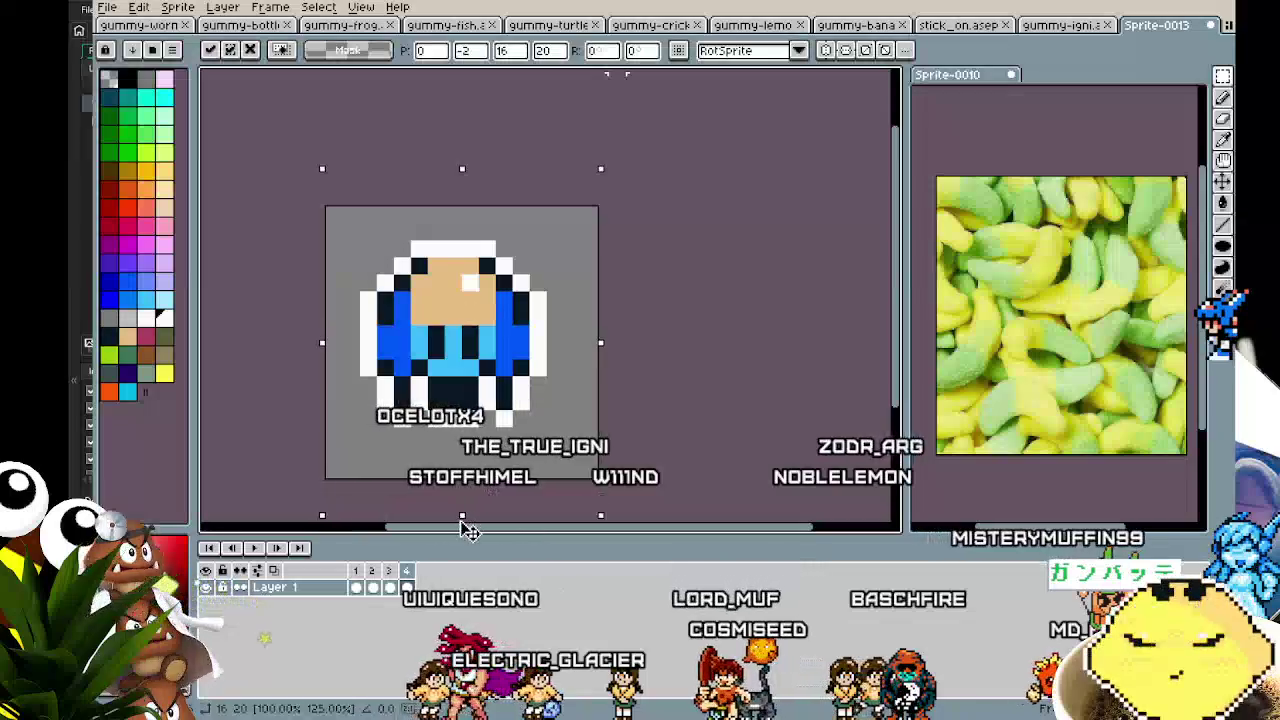
drag(322, 340, 354, 345)
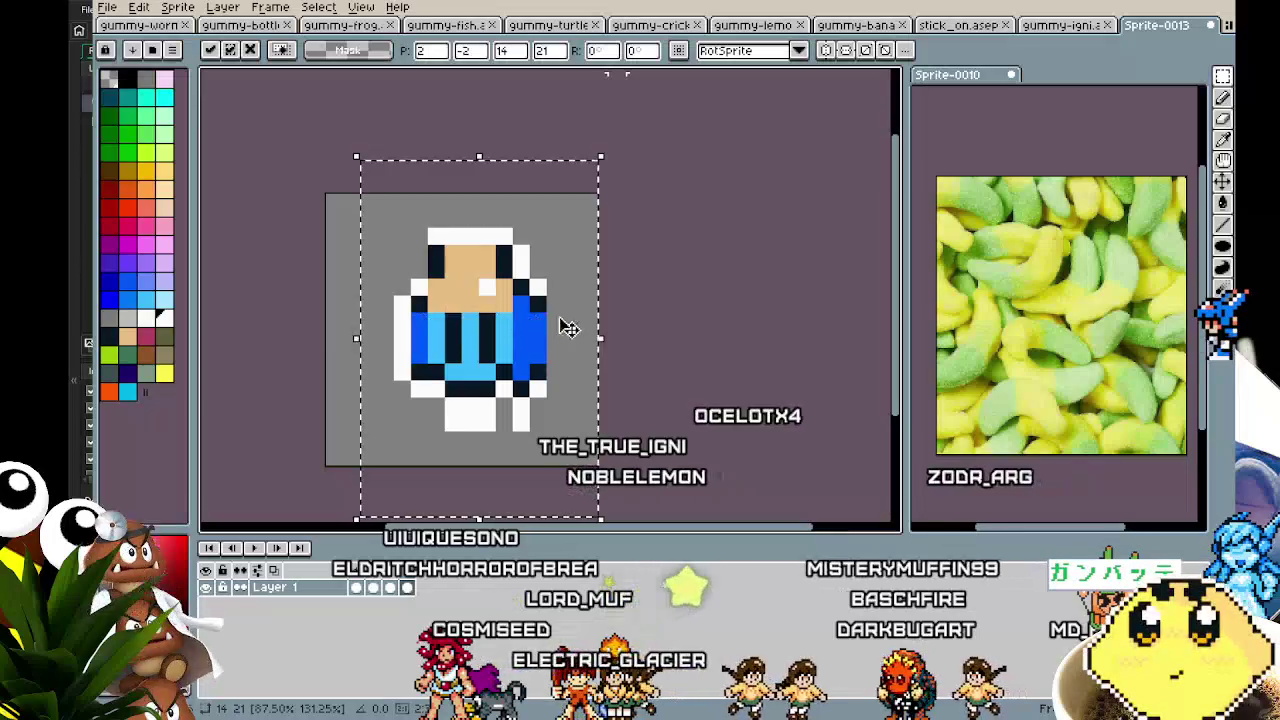
mouse_move(605, 352)
mouse_down()
mouse_move(560, 349)
mouse_move(595, 356)
mouse_move(551, 363)
mouse_move(628, 368)
mouse_move(614, 366)
mouse_up()
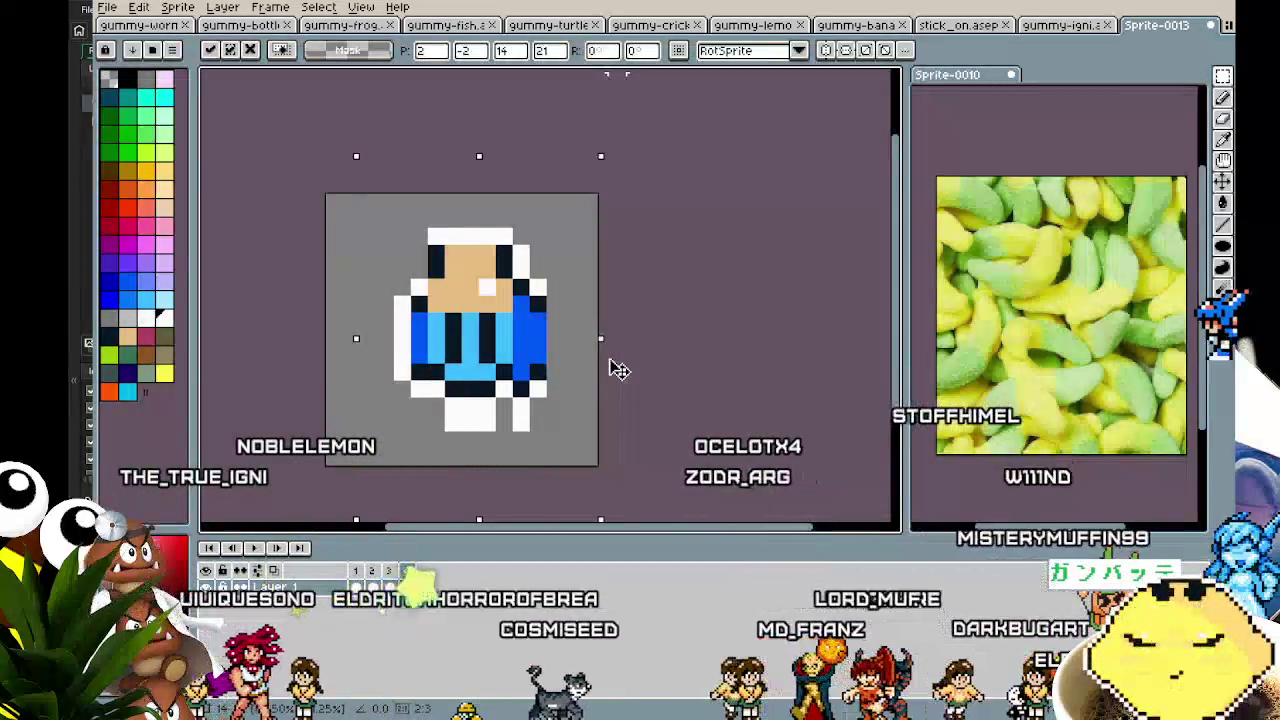
key(Return)
scroll(411, 340, up, 1)
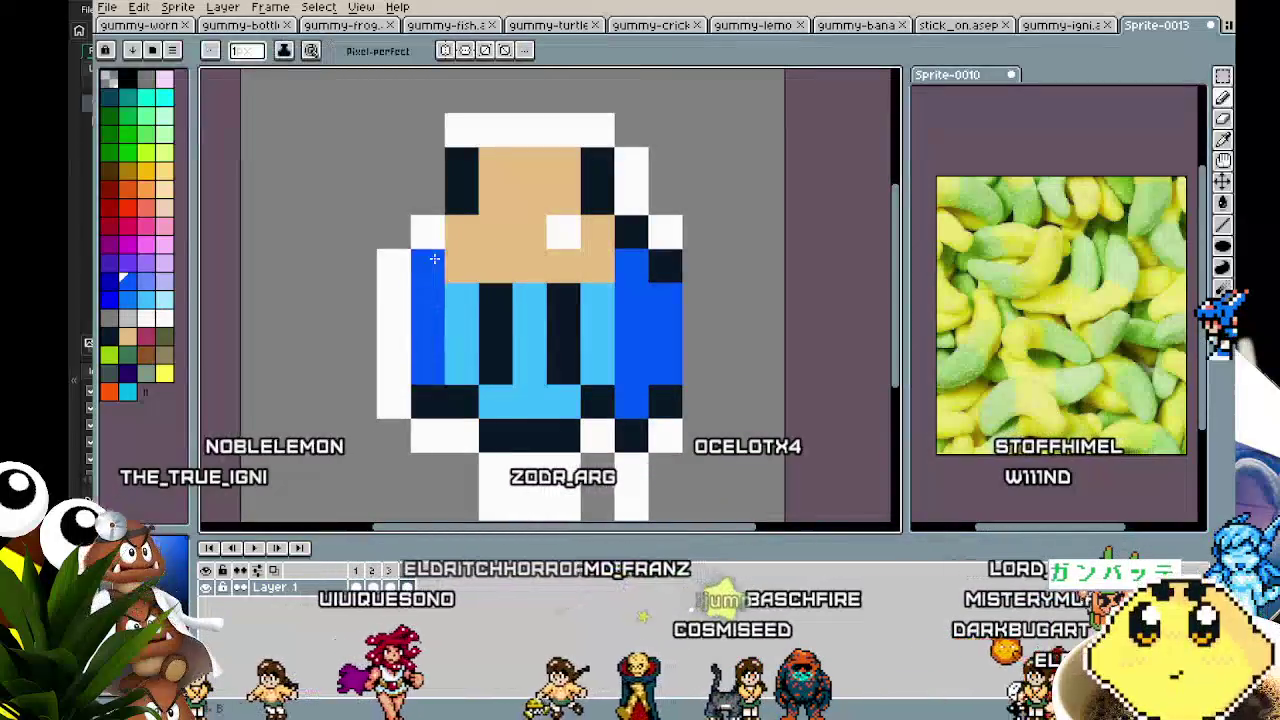
- Repaint stray pixels: dark ones to blue, white edge and top pixels to dark navy
click(436, 256)
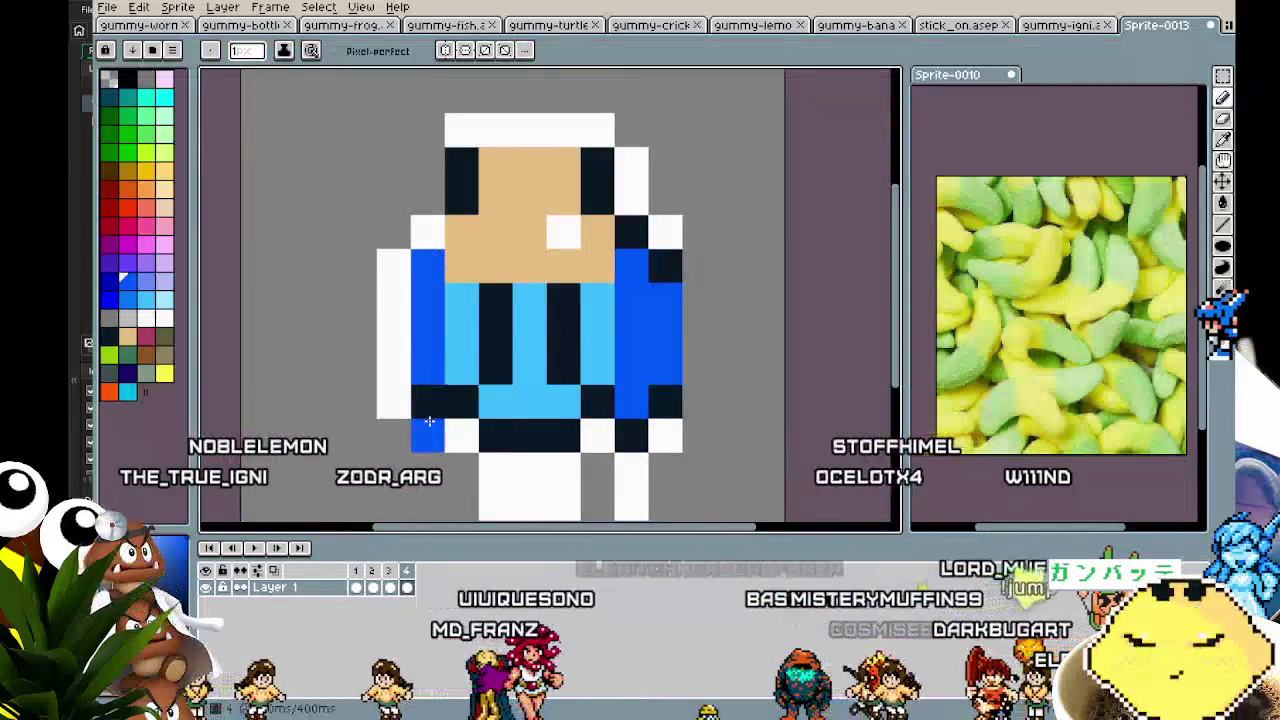
click(429, 405)
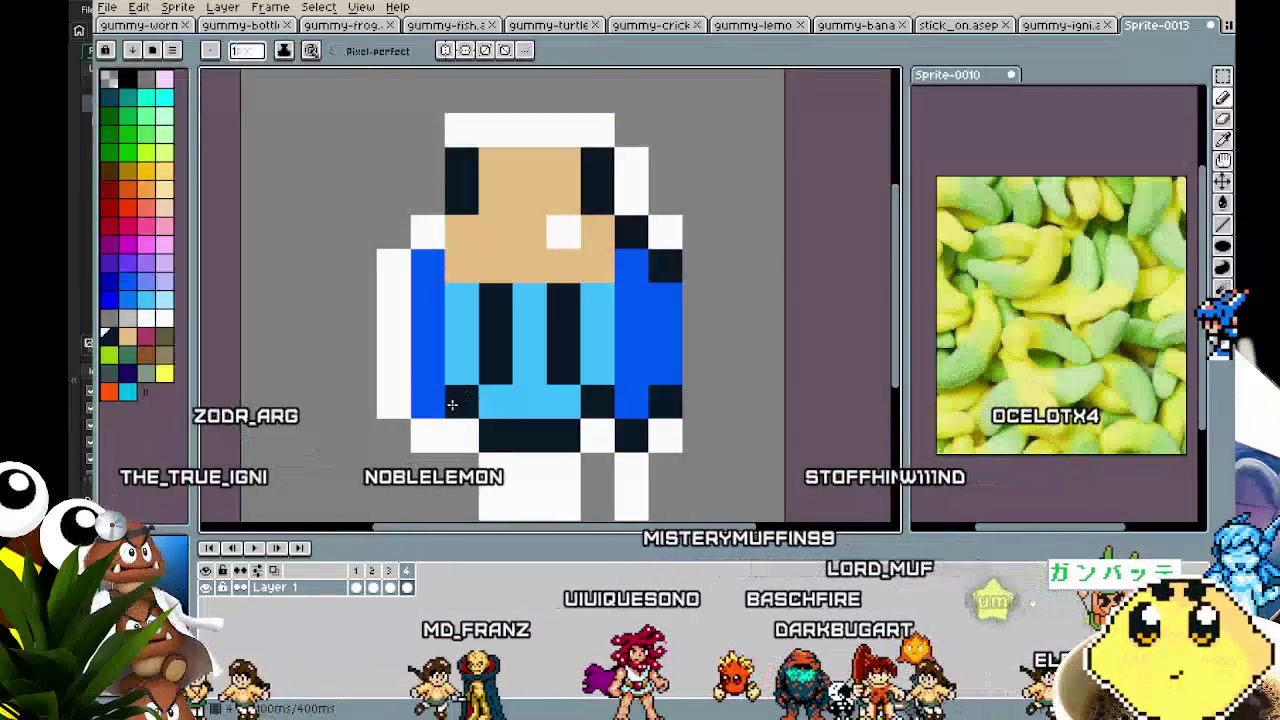
click(393, 401)
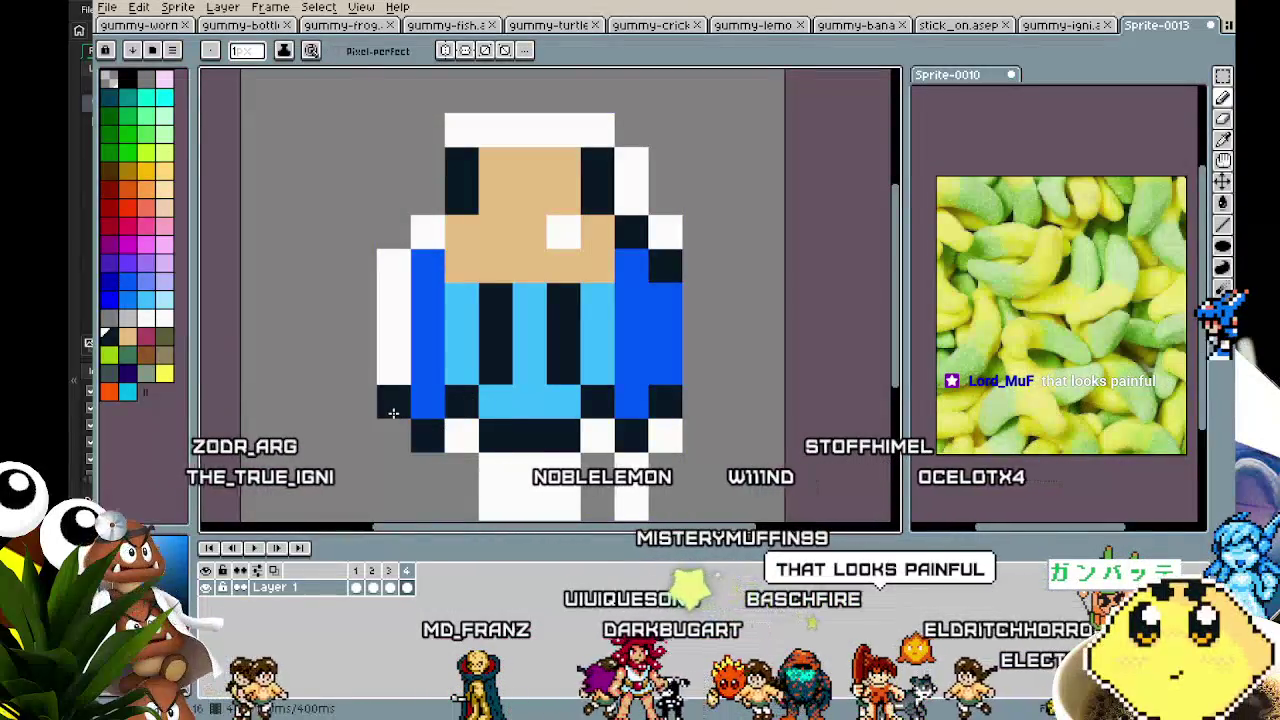
alt+click(428, 360)
click(388, 371)
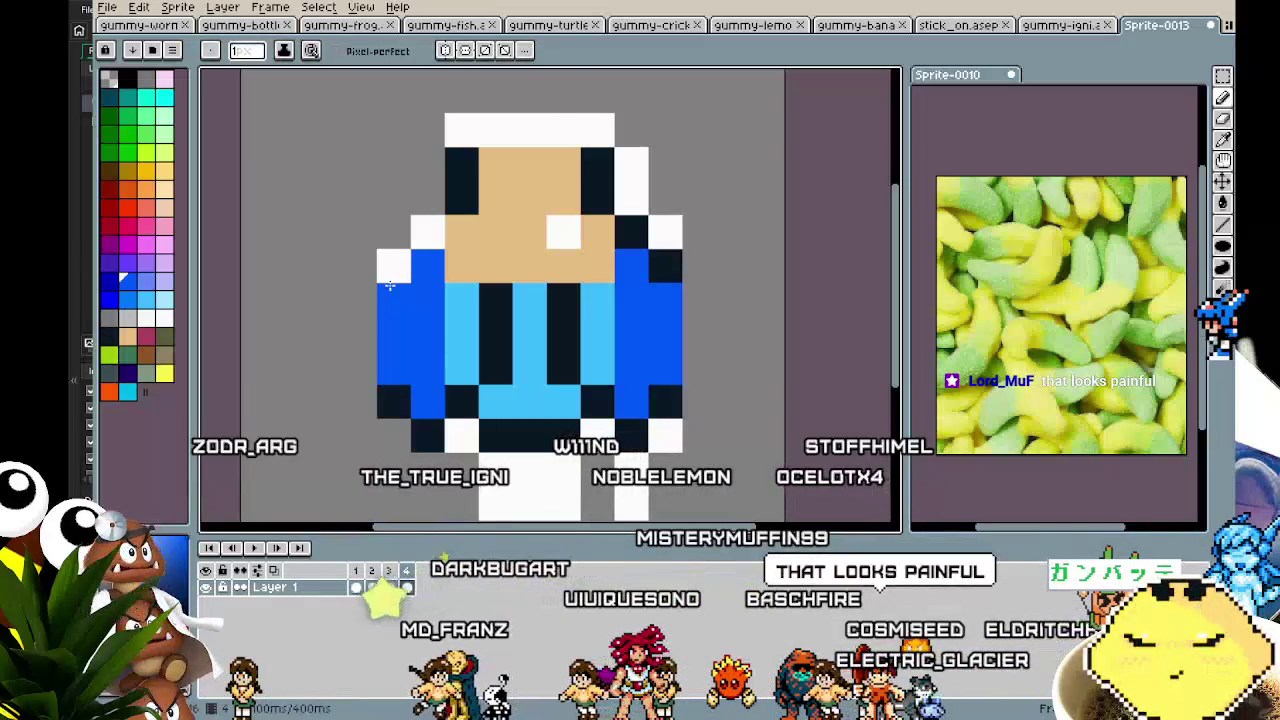
key(alt)
alt+click(472, 188)
click(413, 233)
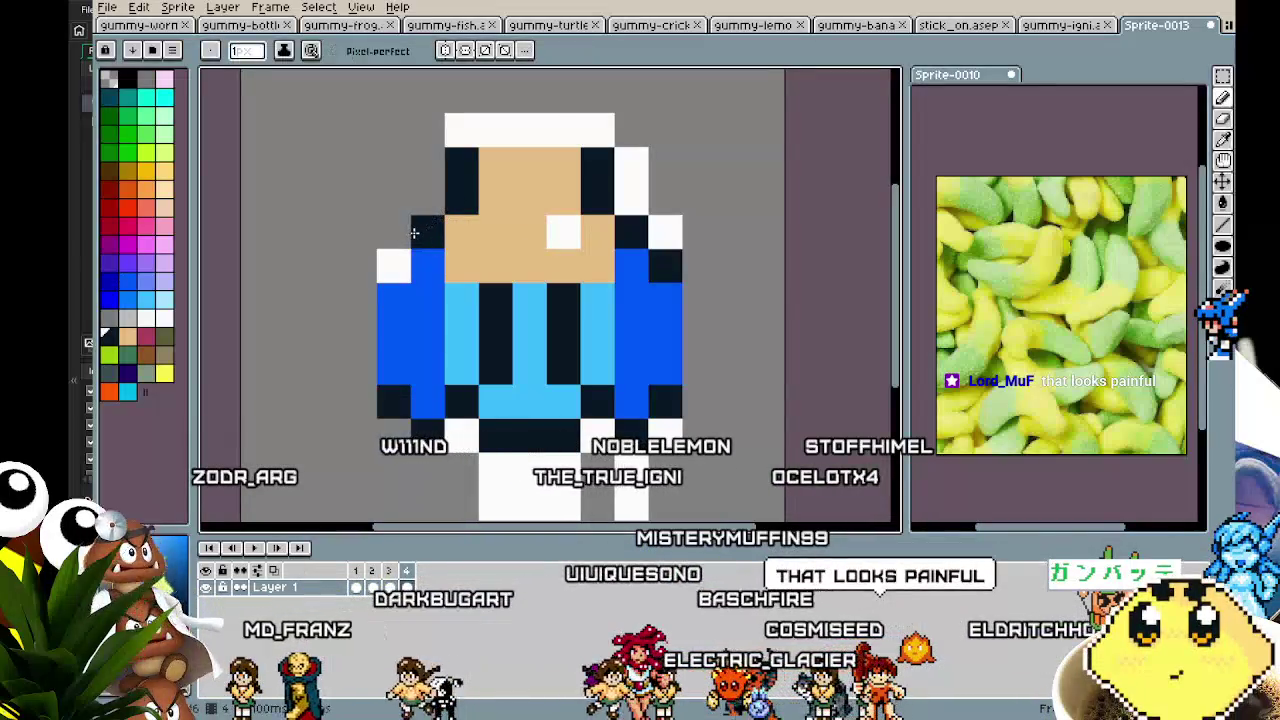
click(392, 253)
key(alt)
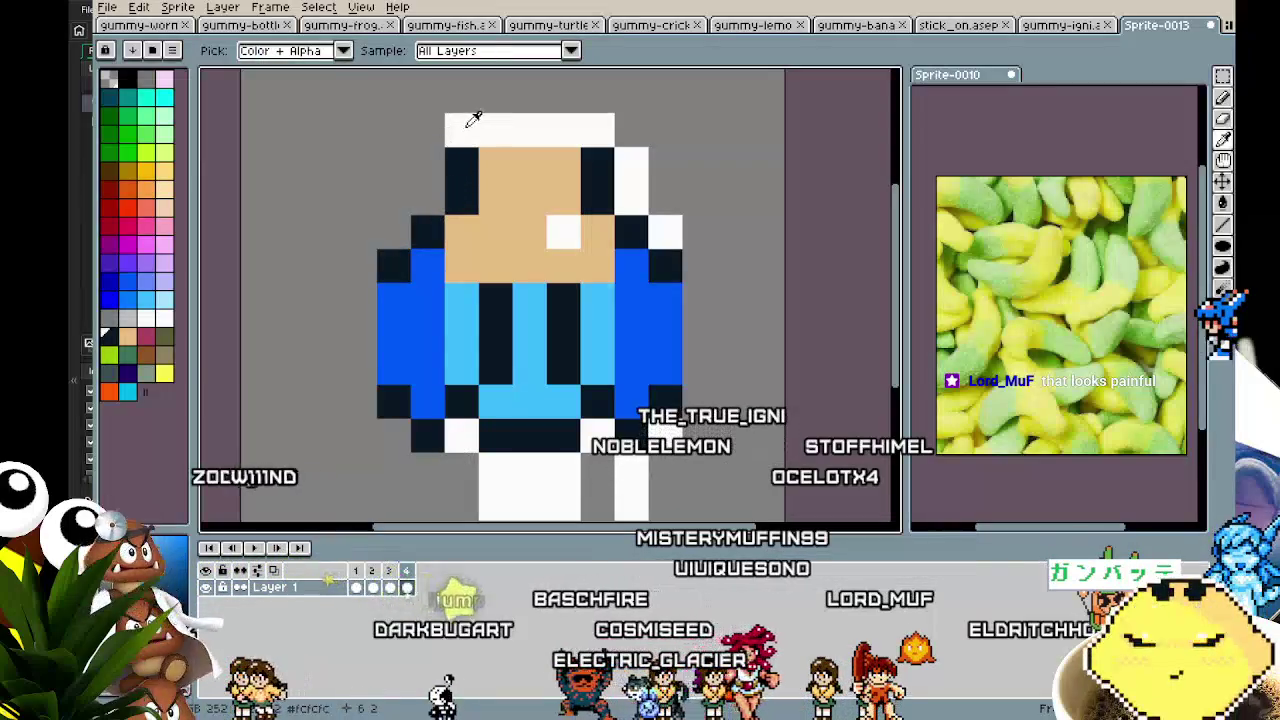
click(486, 140)
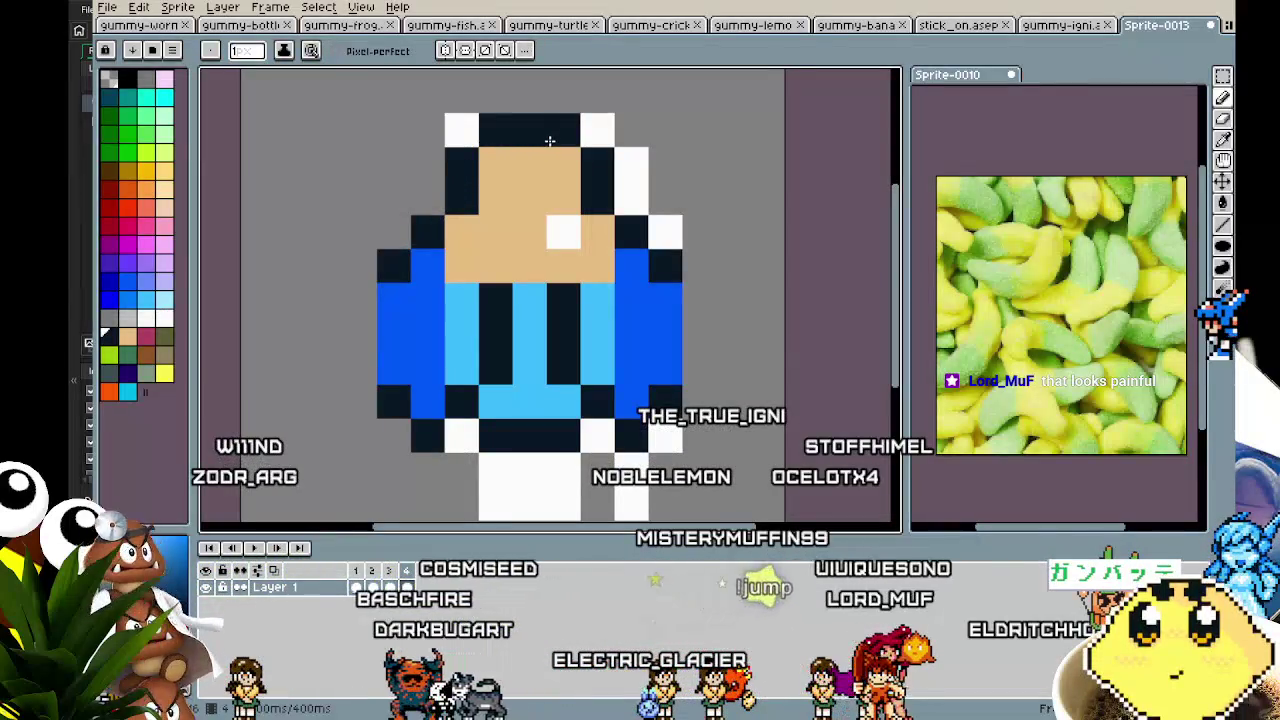
- Add a white pixel above the top navy row and undo the stray white leg pixels
drag(531, 206, 540, 220)
click(530, 160)
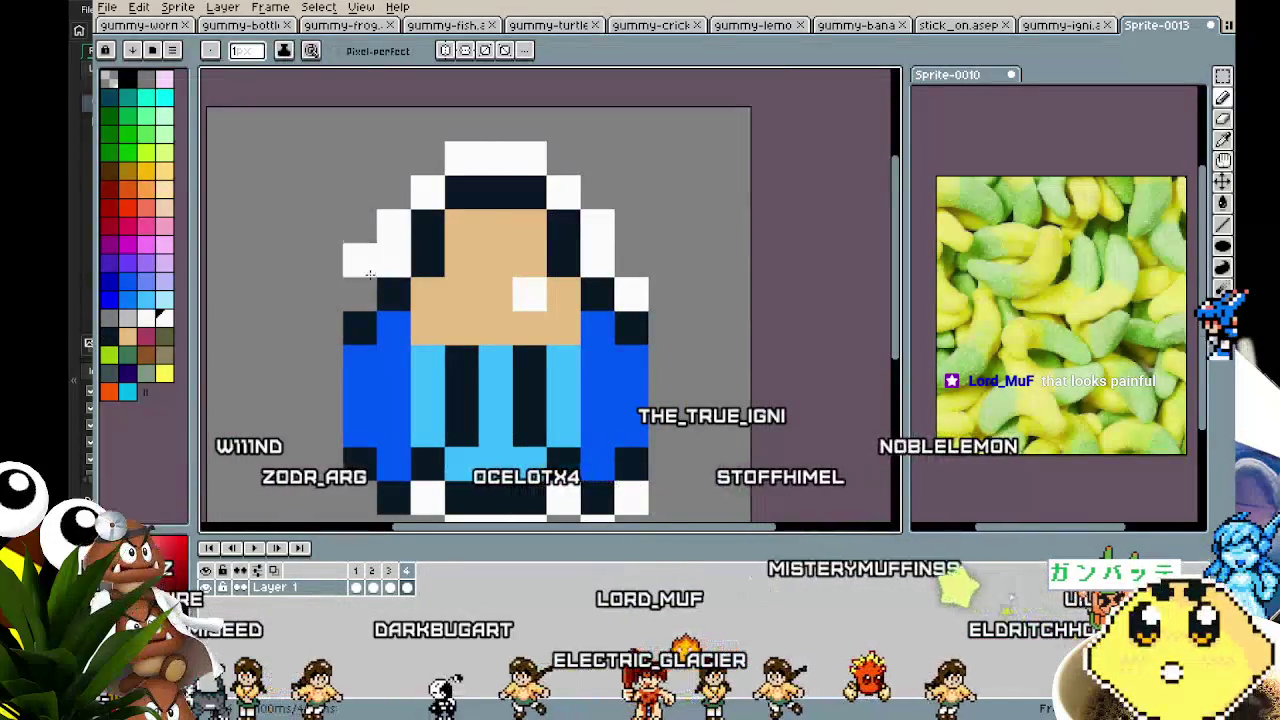
drag(375, 268, 328, 465)
scroll(326, 352, down, 3)
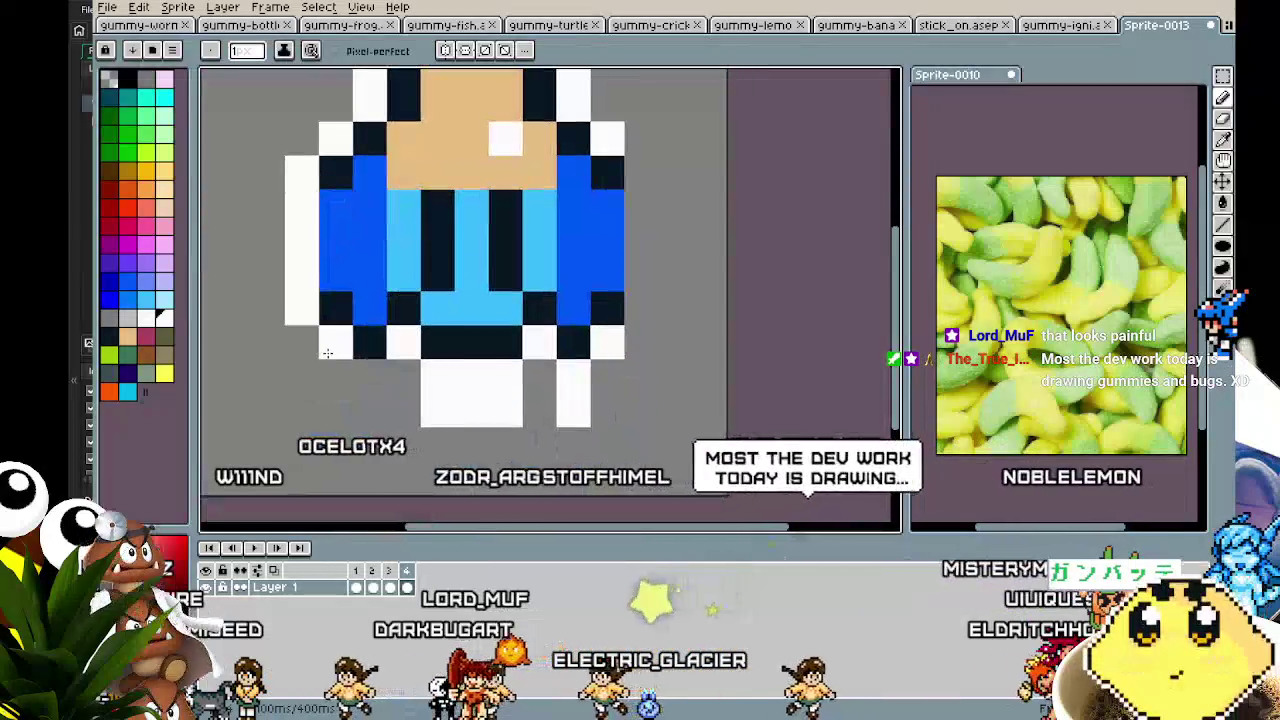
drag(365, 375, 405, 375)
key(alt)
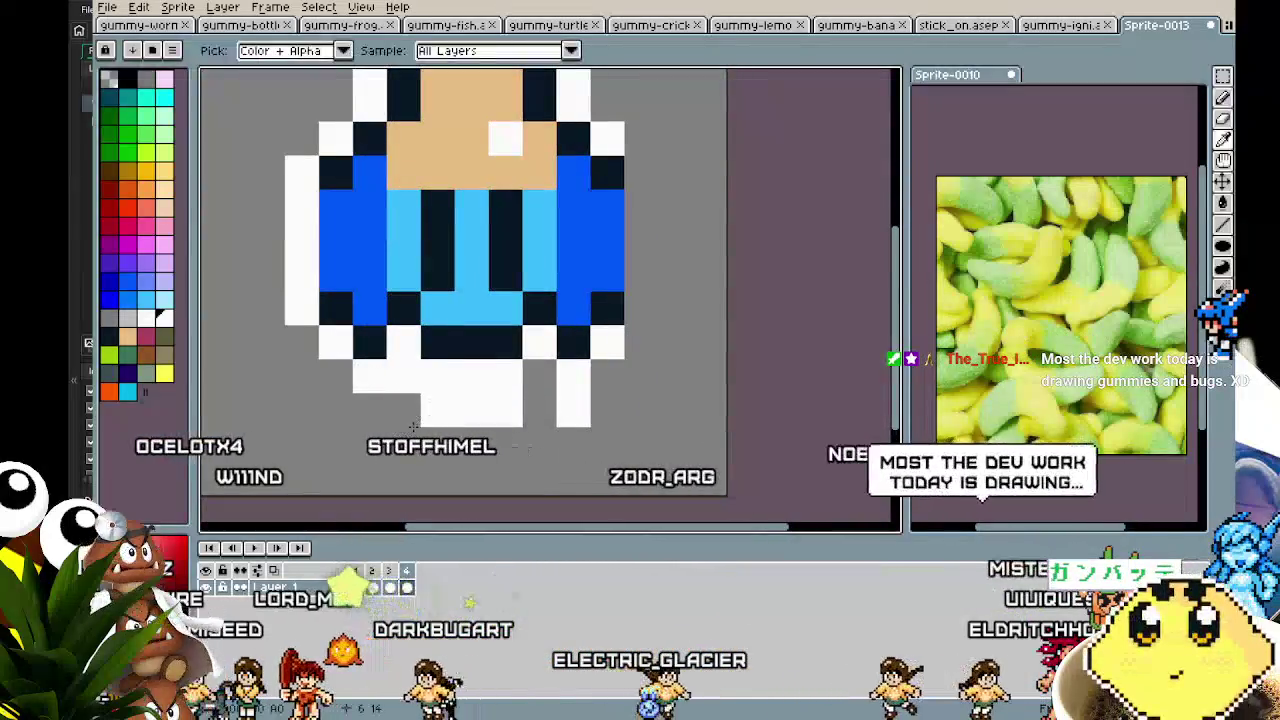
key(ctrl+z)
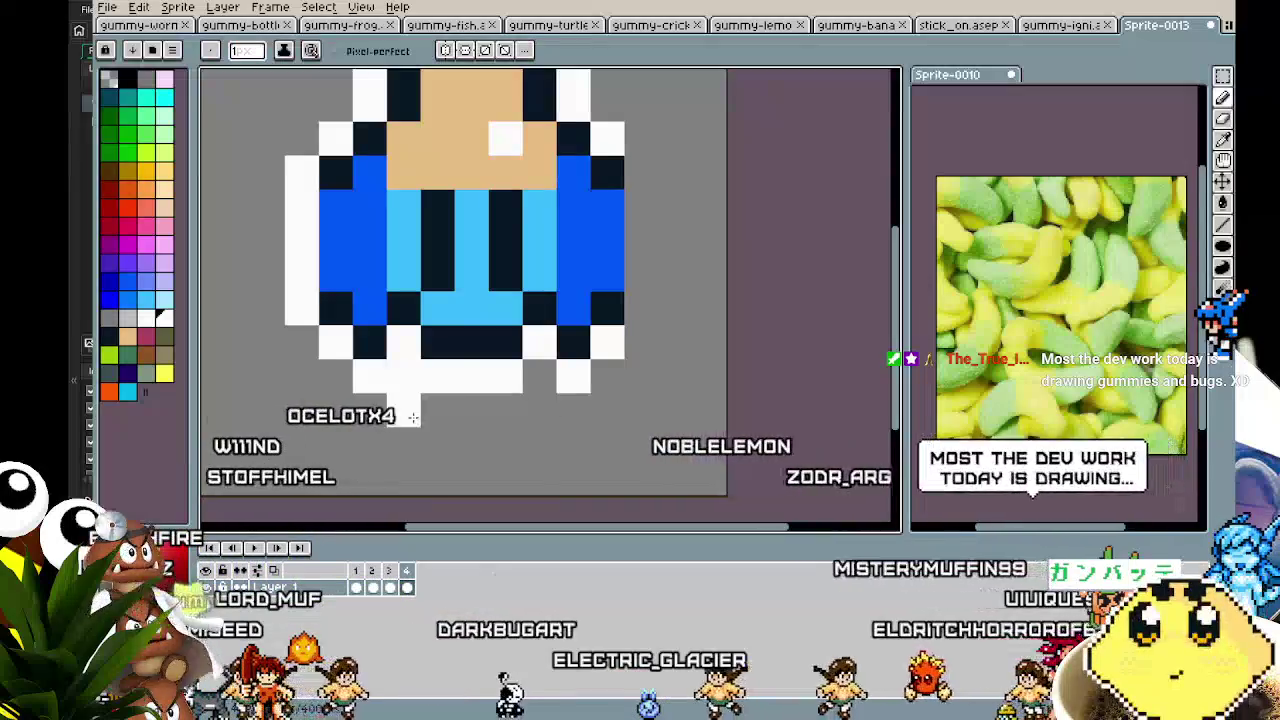
key(ctrl+z)
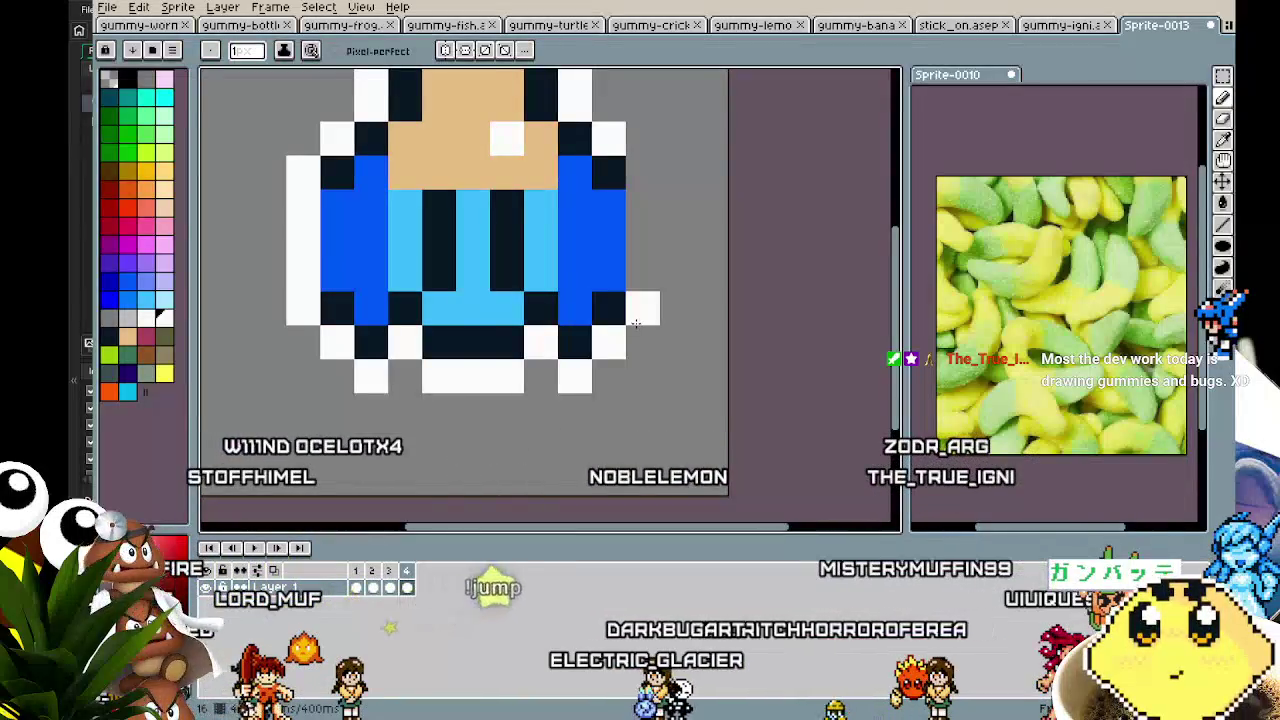
scroll(631, 178, down, 2)
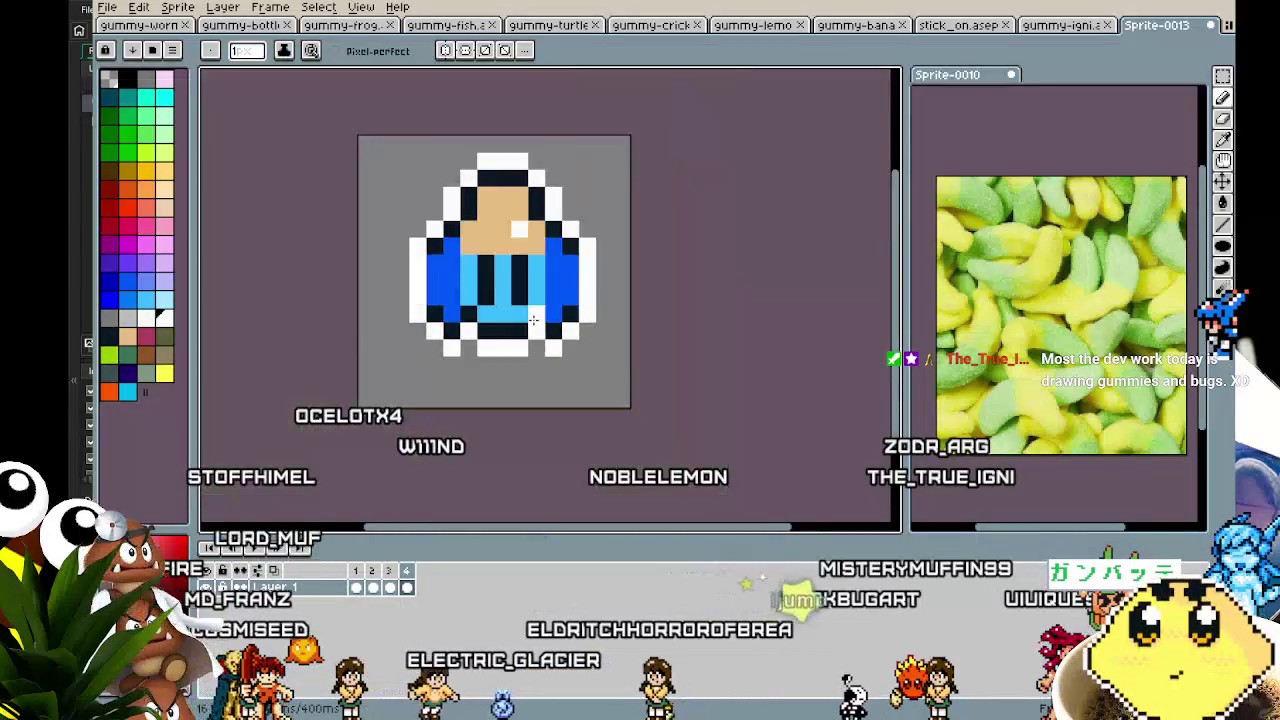
scroll(418, 344, up, 1)
scroll(418, 344, up, 2)
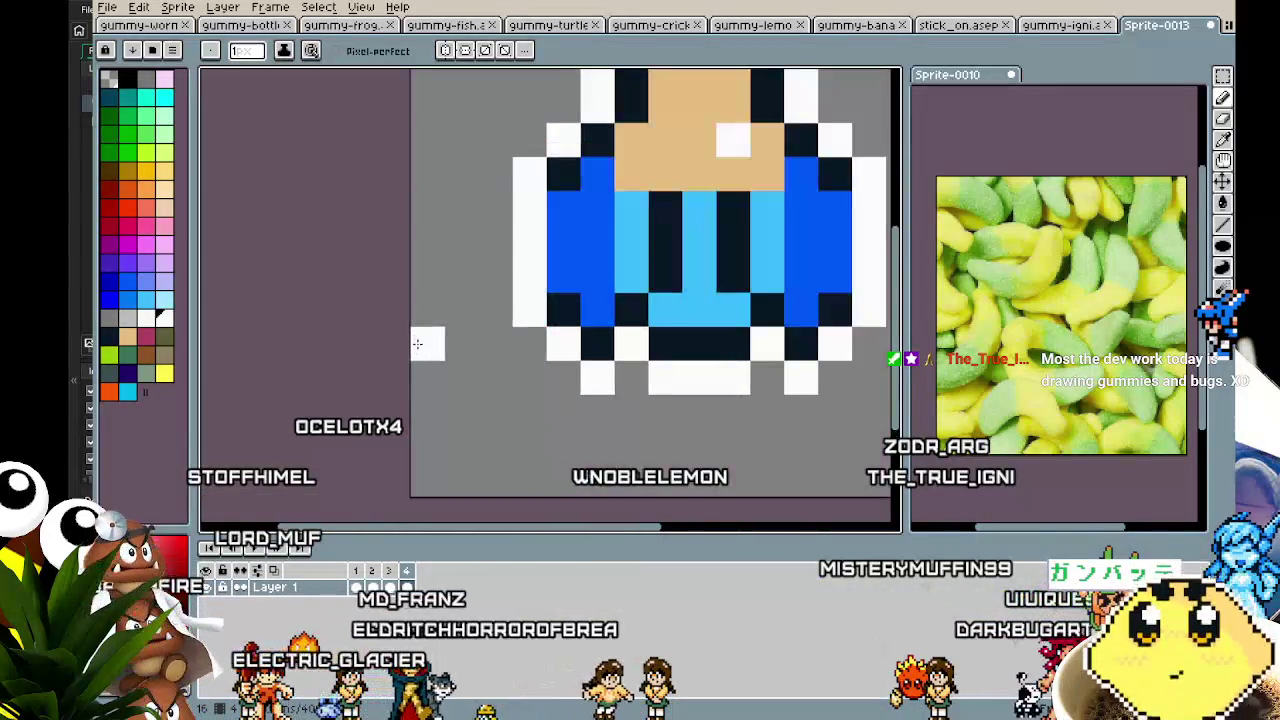
- Recolour a dark pixel blue and paint the tan pixels beside the arms light blue
click(421, 245)
key(alt)
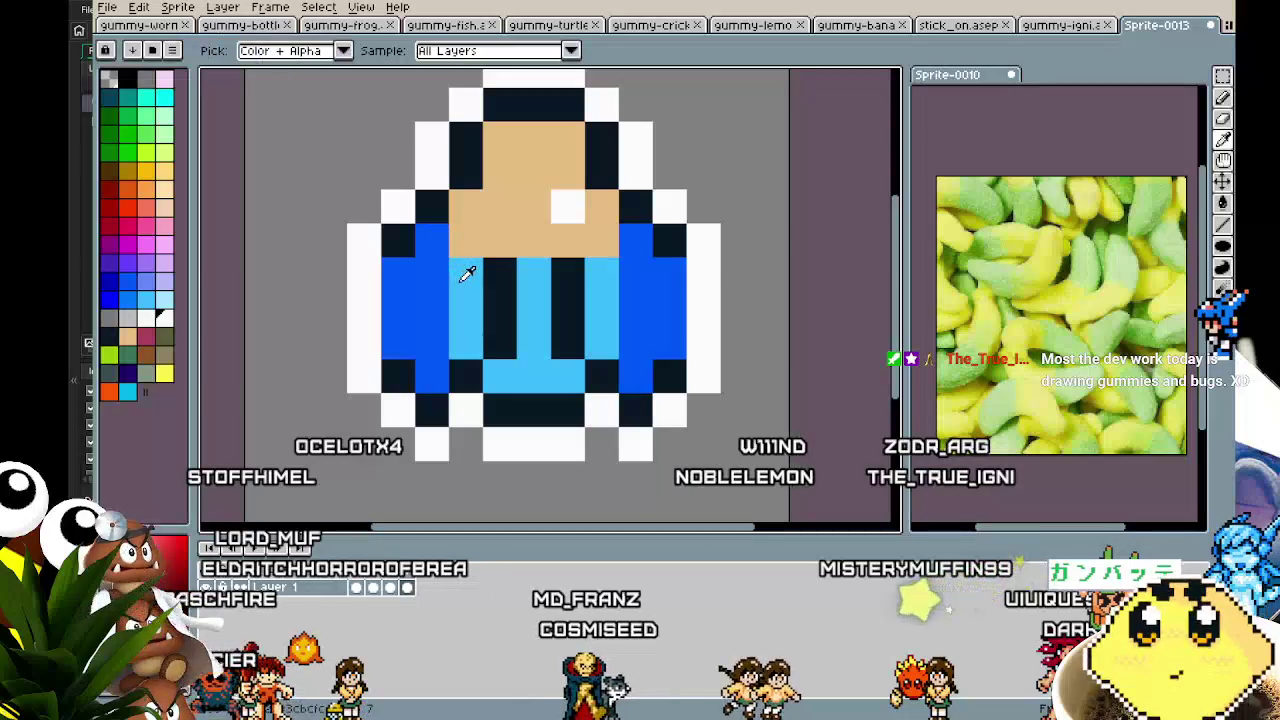
click(466, 240)
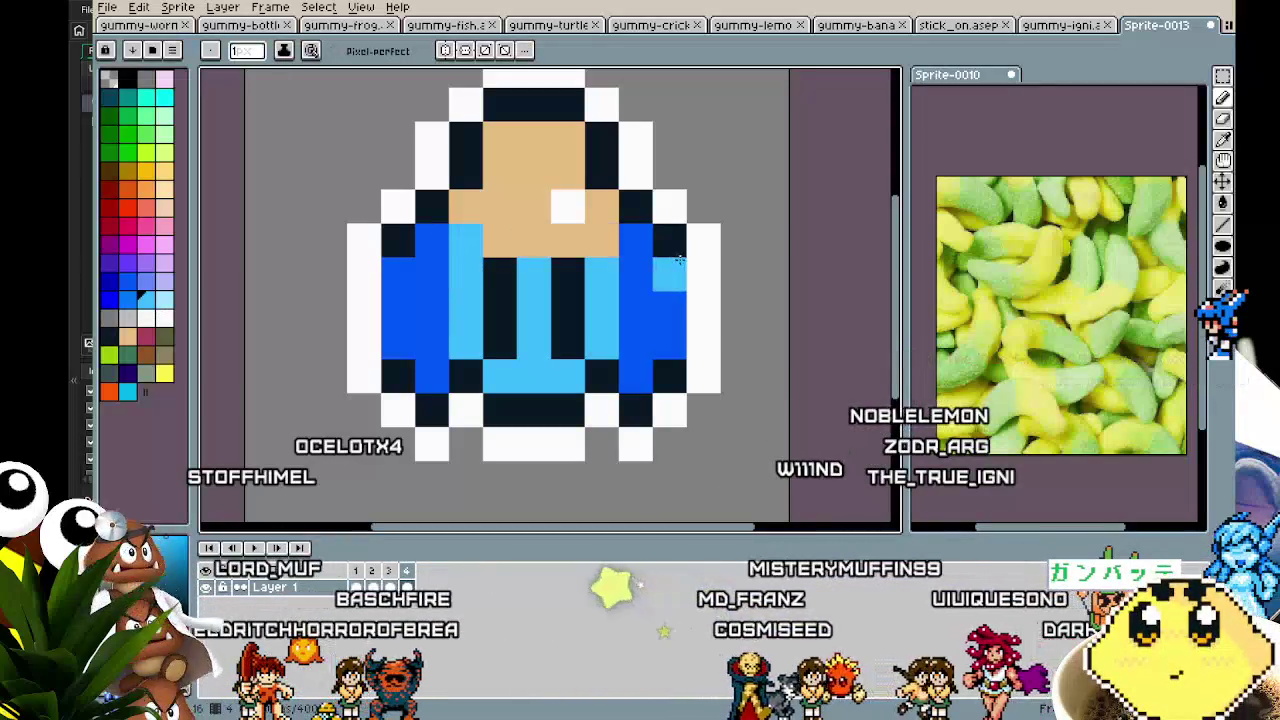
click(602, 240)
scroll(605, 400, down, 5)
scroll(614, 470, up, 2)
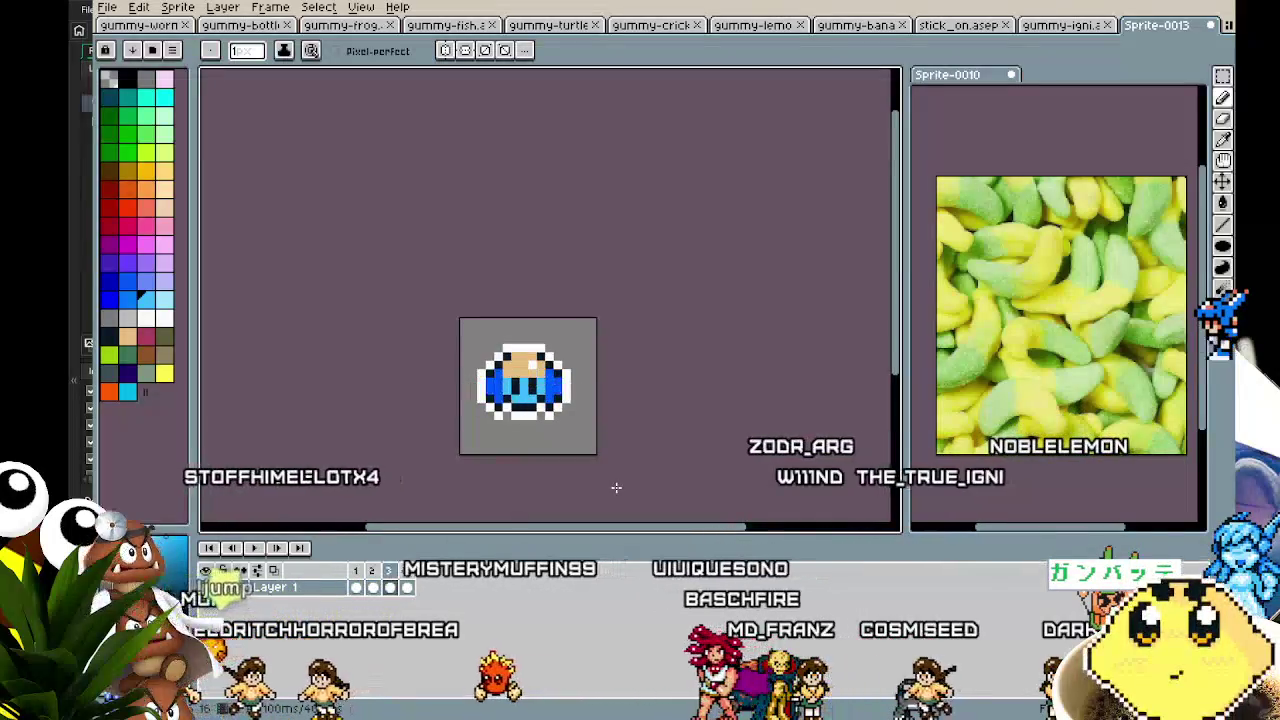
- Sample tan and white from the sprite and add a white pixel beside the outline
scroll(600, 486, up, 3)
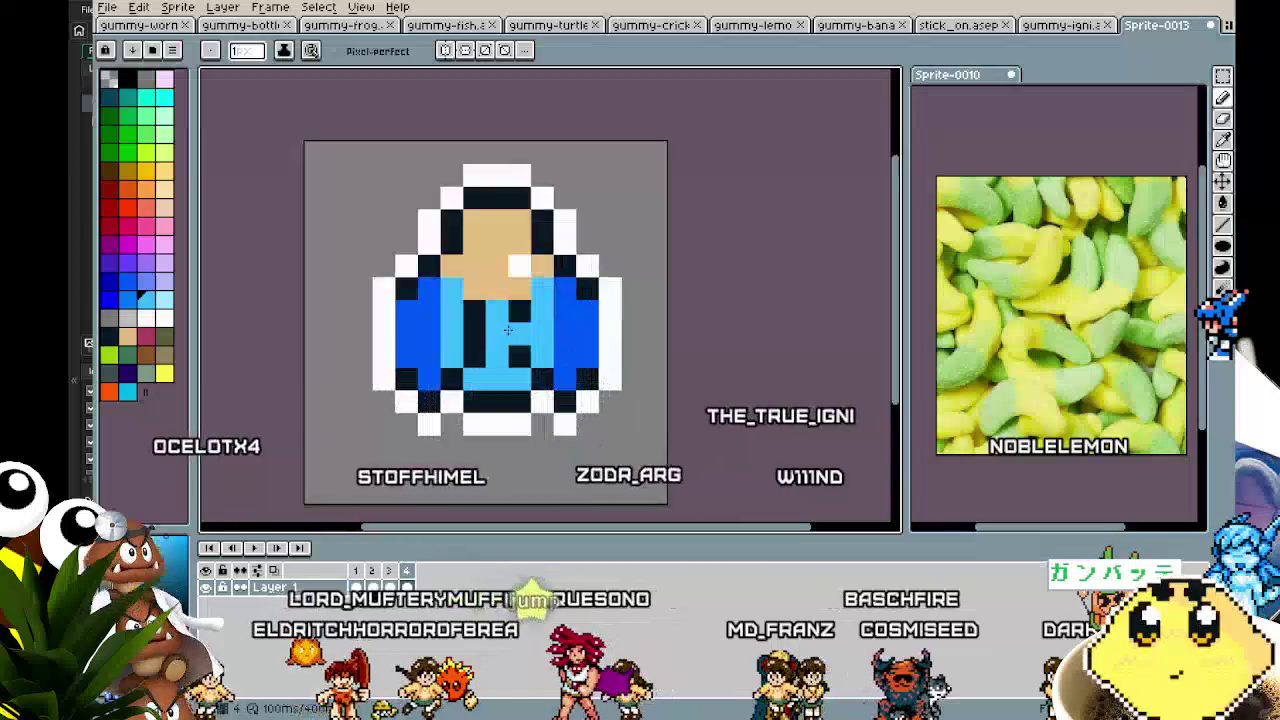
key(i)
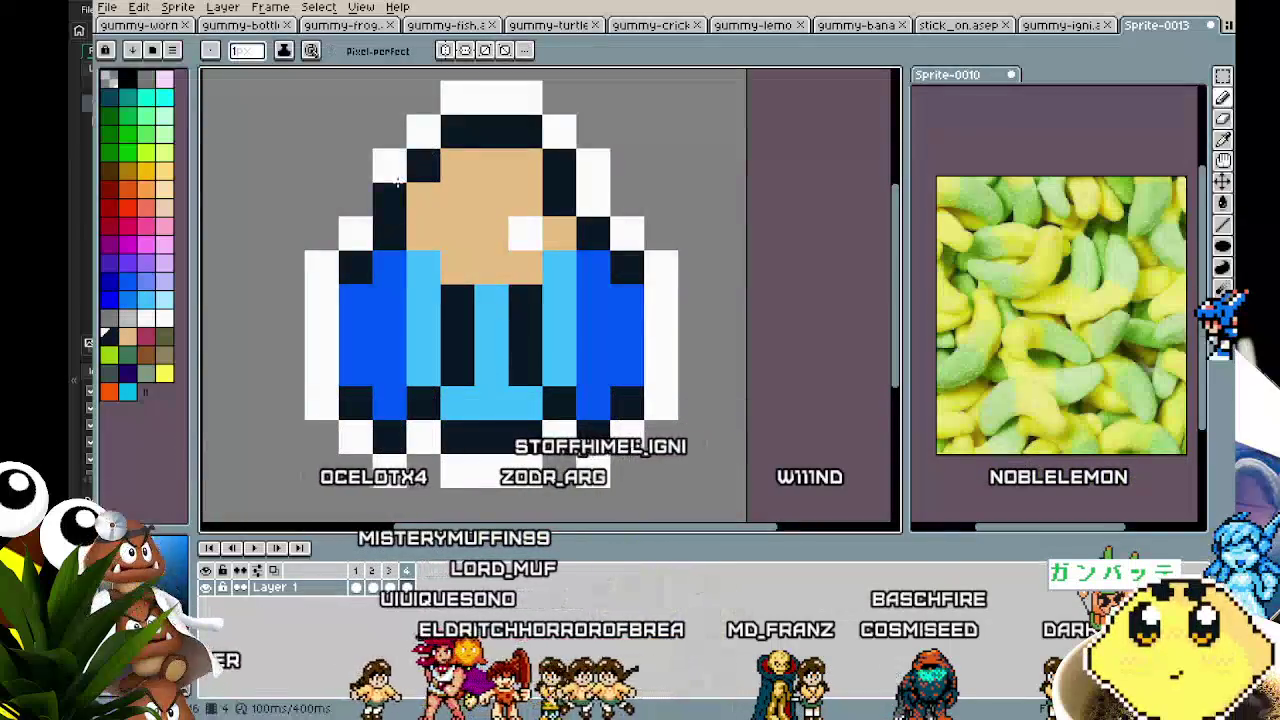
click(485, 172)
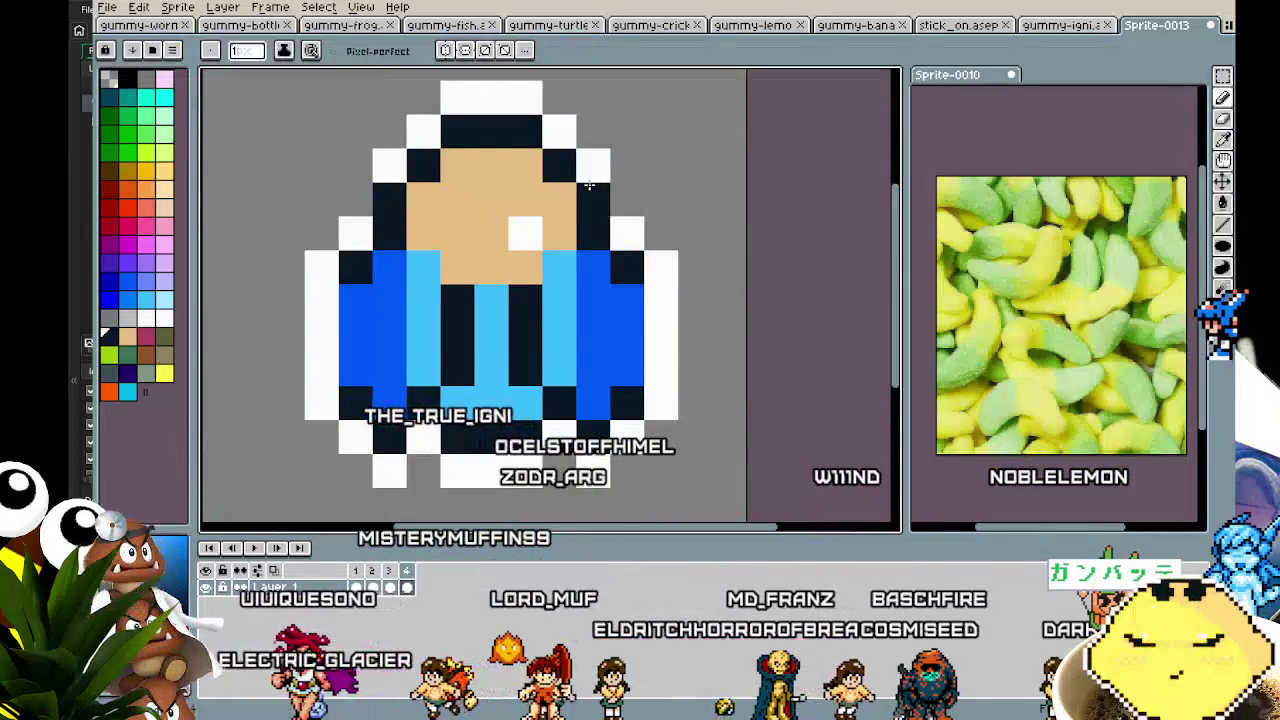
click(410, 147)
key(b)
click(359, 195)
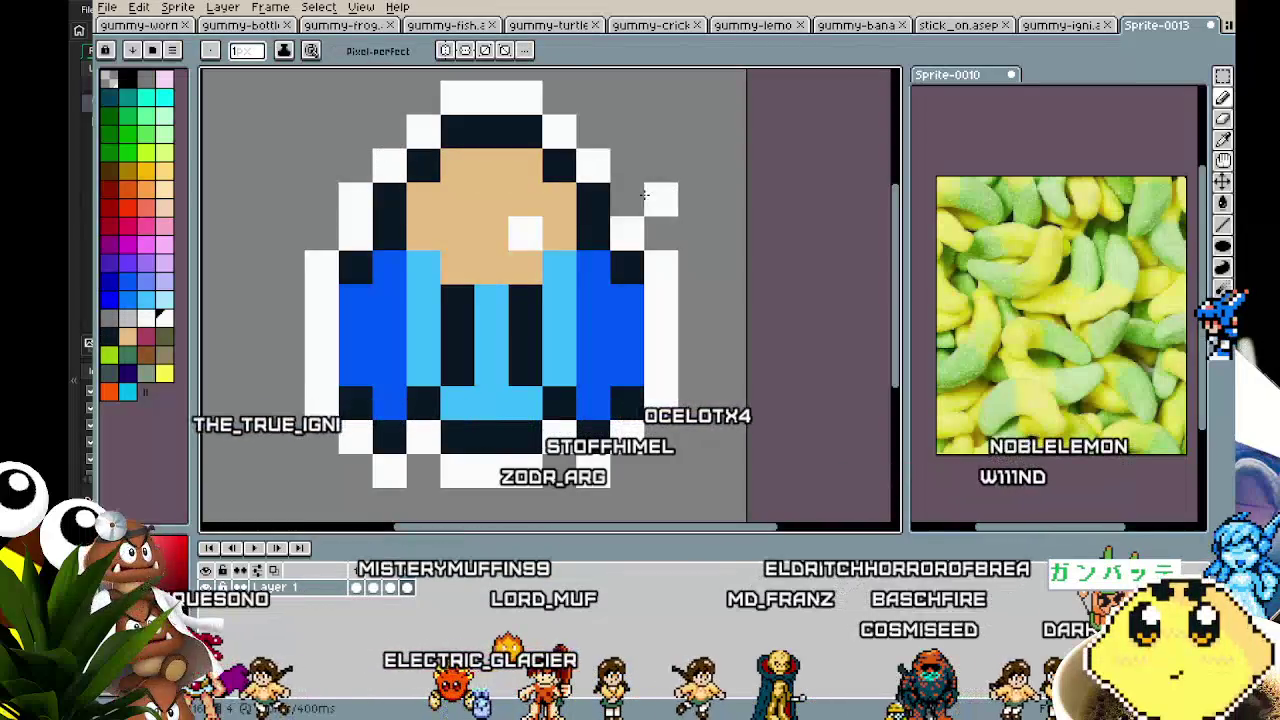
scroll(614, 385, down, 3)
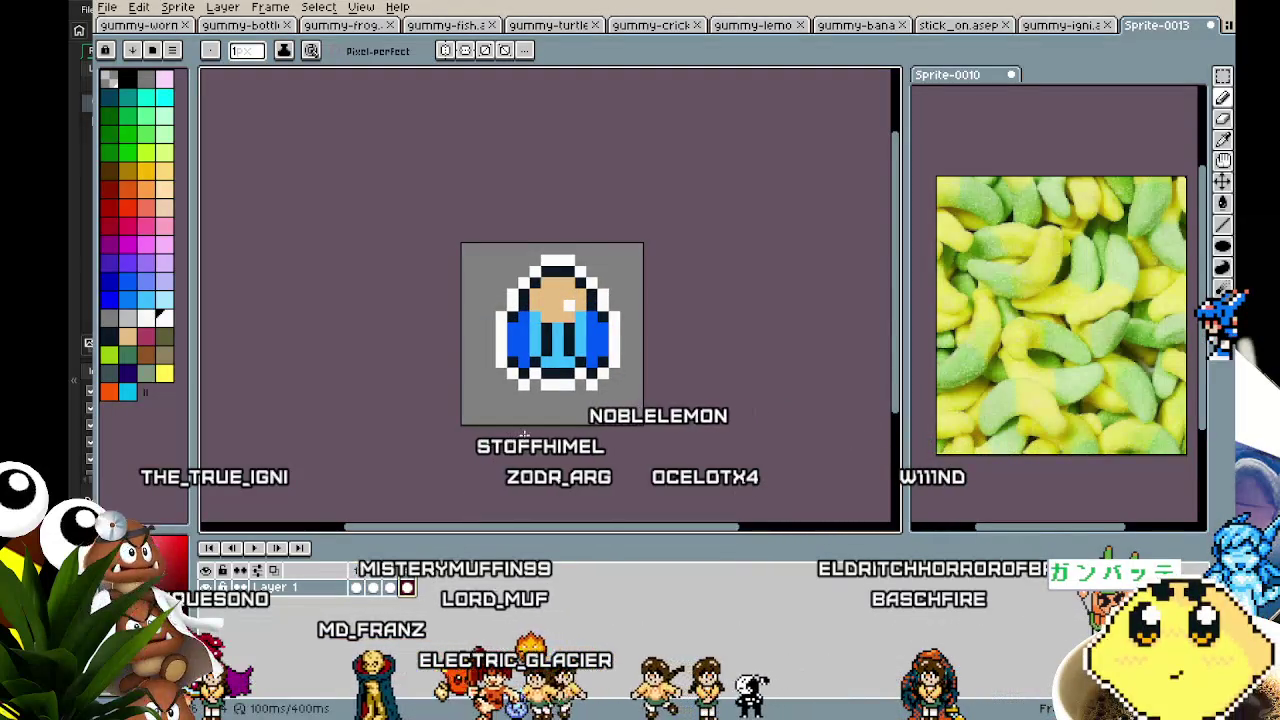
- Clear the selection and play and stop the animation to preview the edits
key(m)
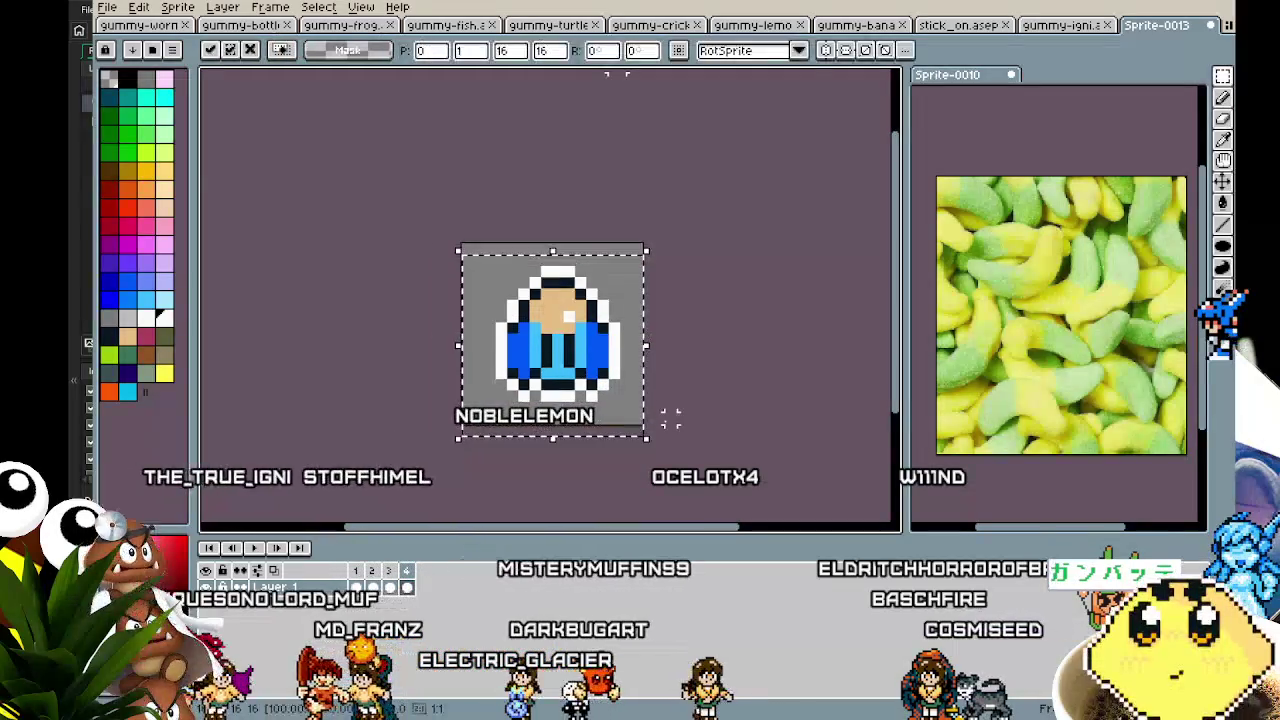
click(727, 450)
key(Return)
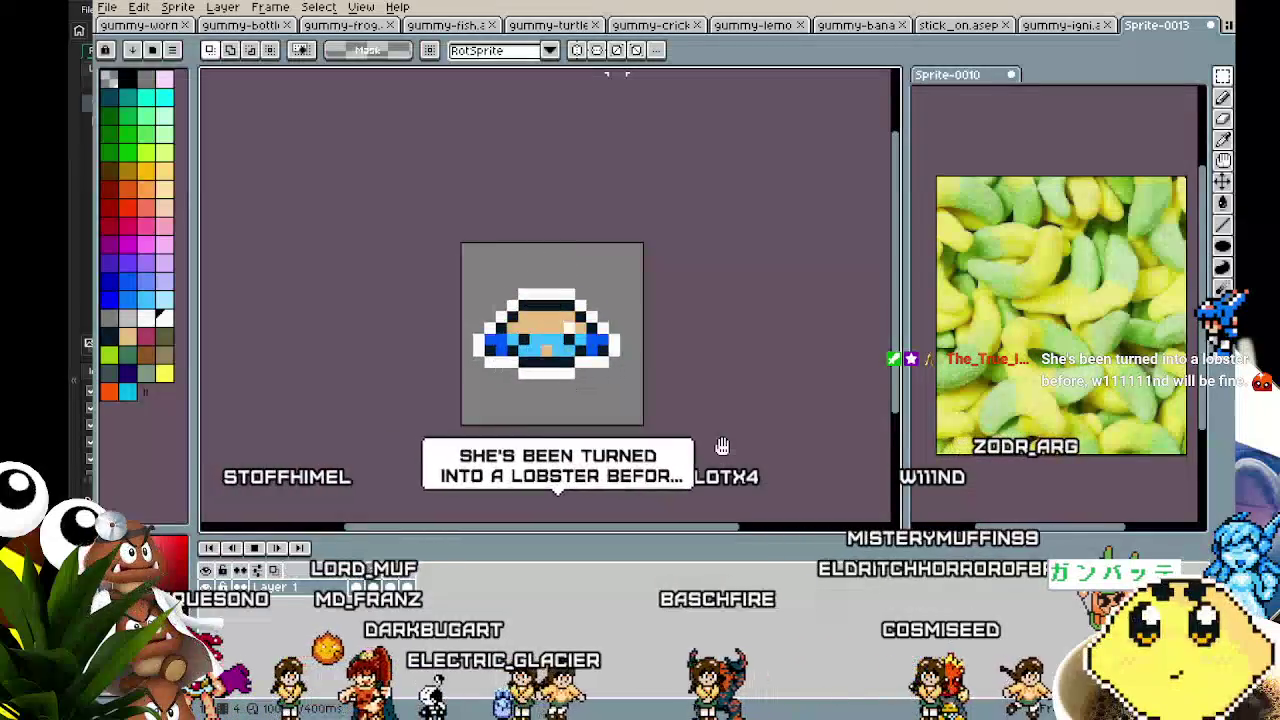
key(Return)
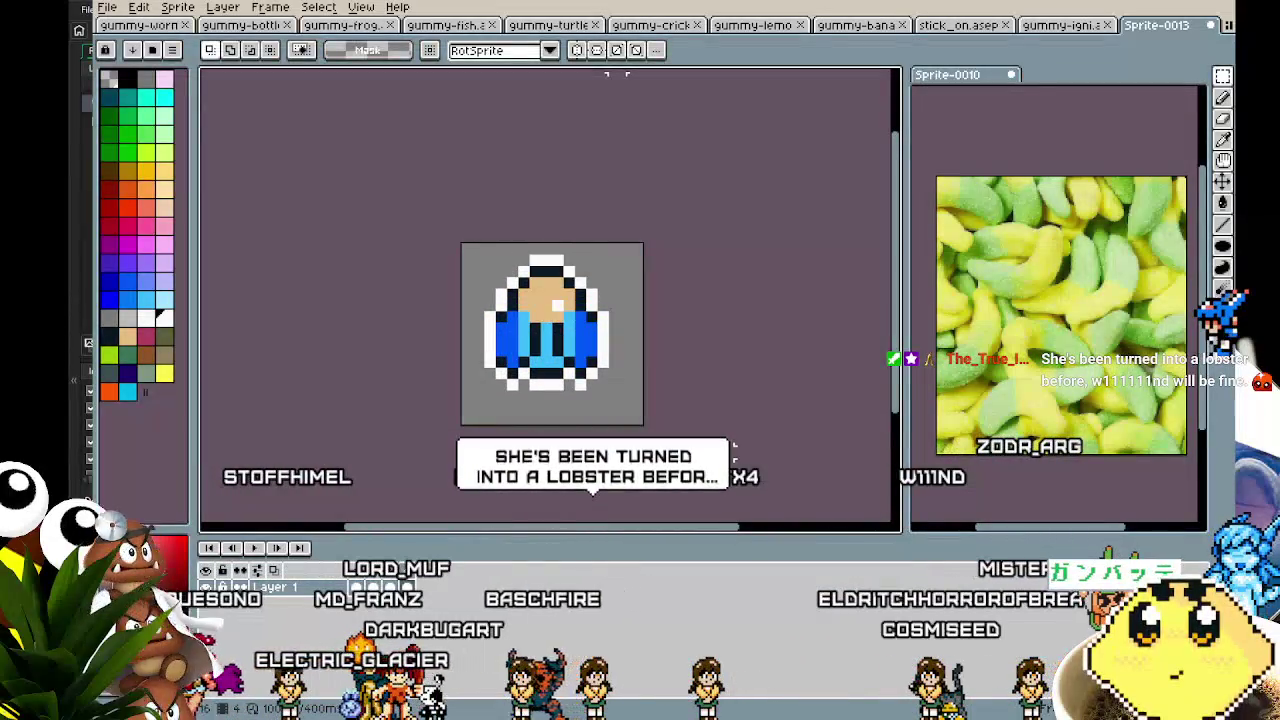
key(plus)
key(b)
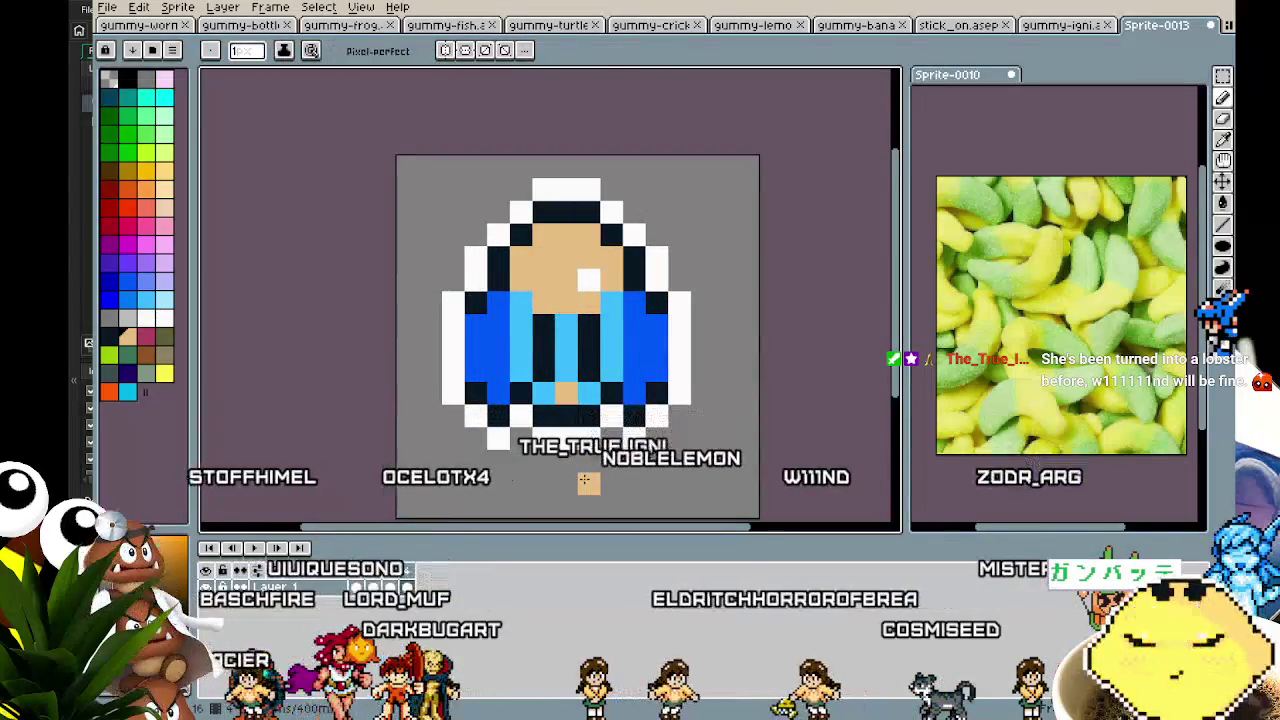
key(Return)
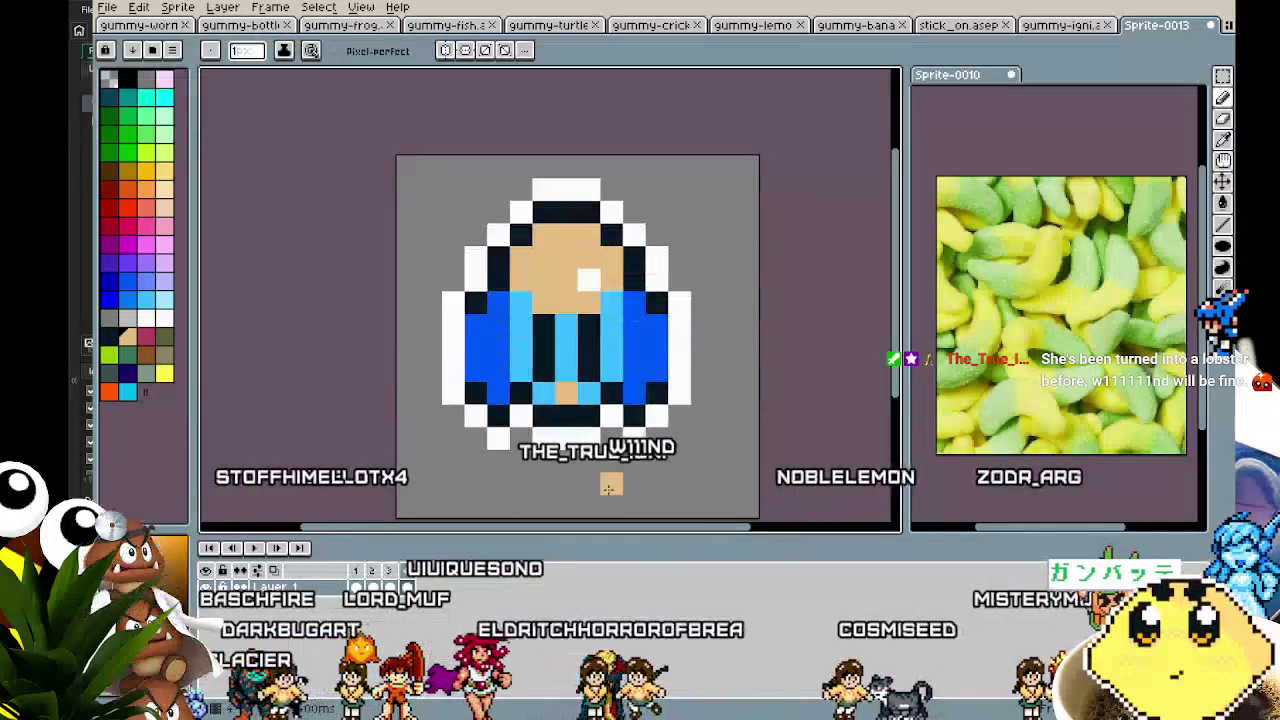
key(Return)
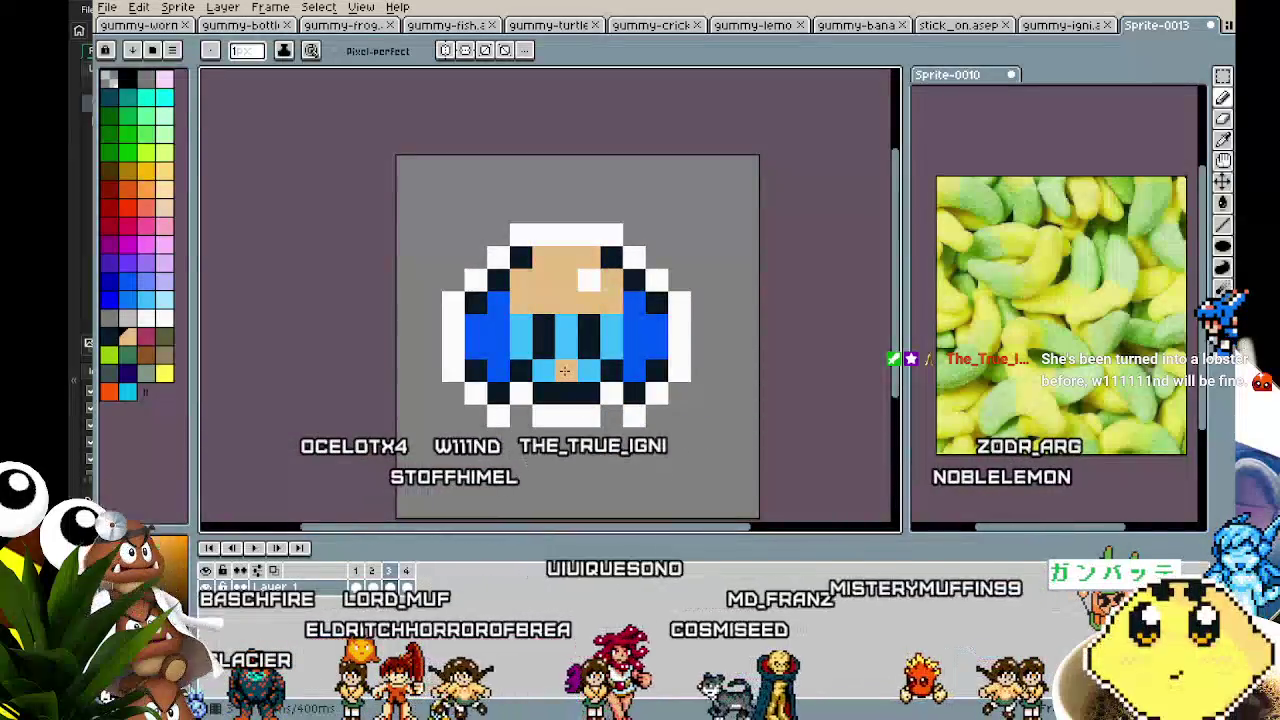
key(Return)
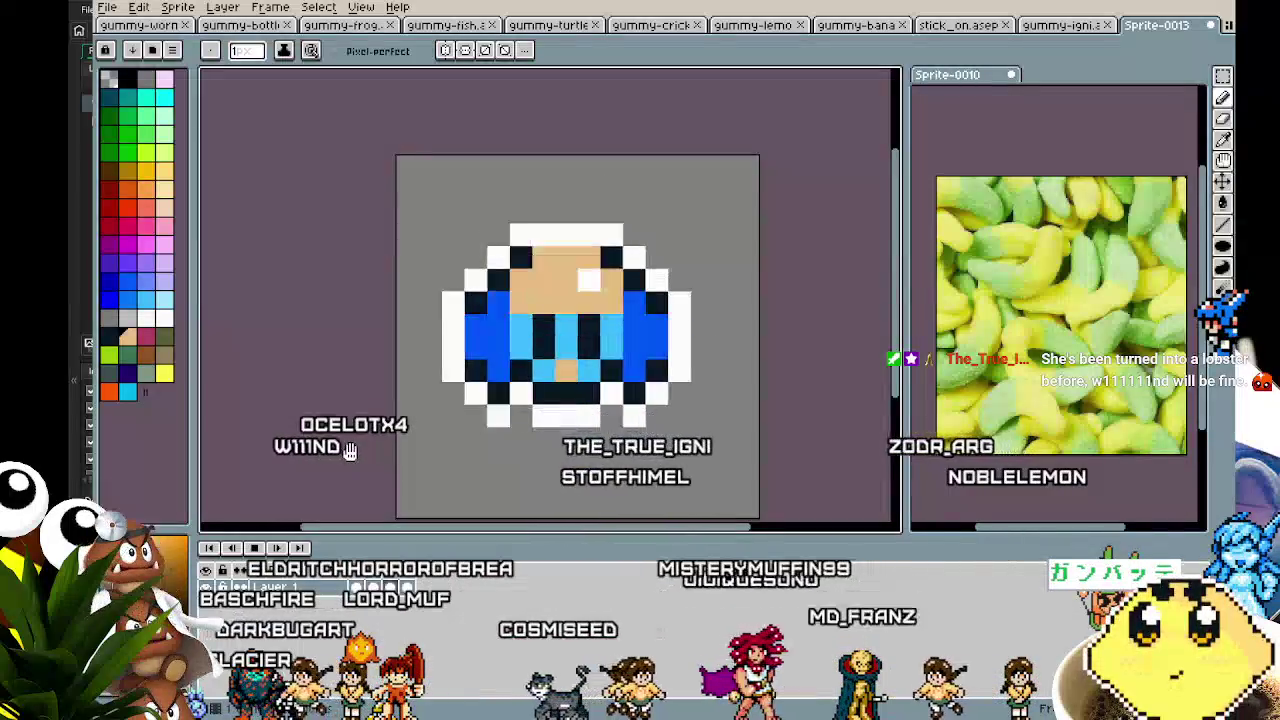
scroll(350, 450, down, 3)
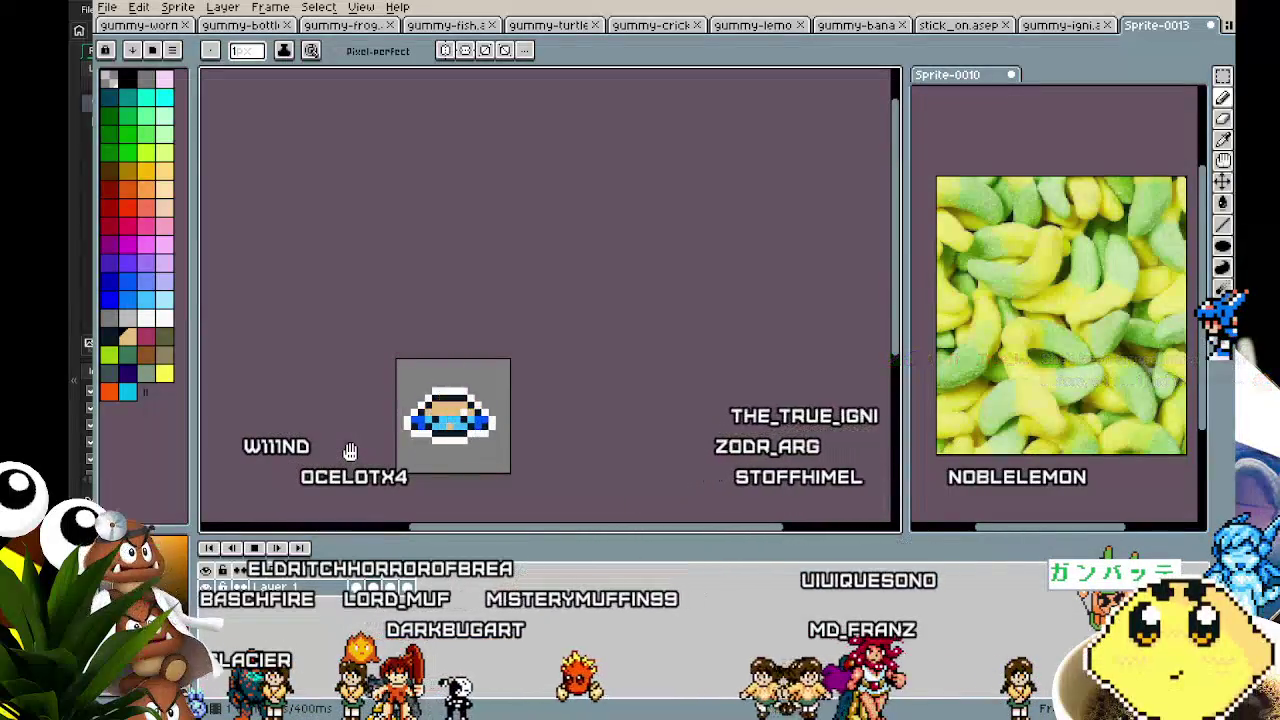
scroll(355, 455, up, 2)
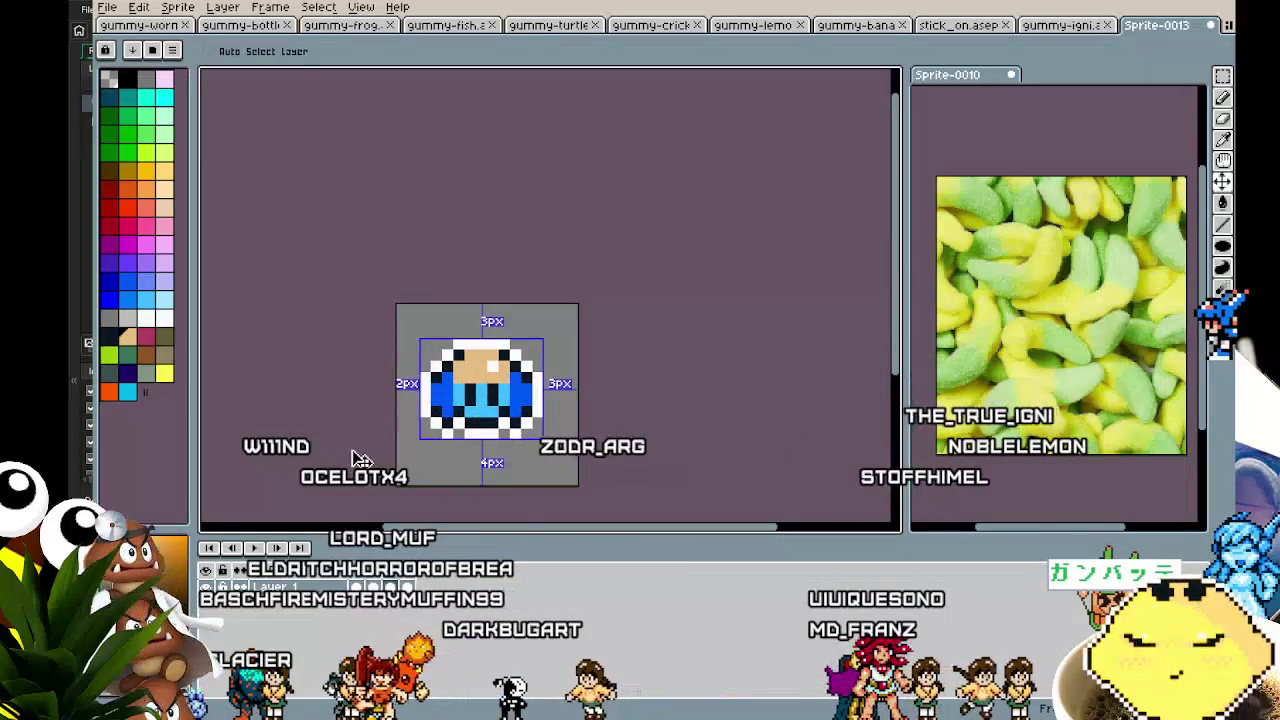
- Replay the squash animation to review it and recentre the sprite in the view
key(b)
scroll(392, 453, up, 1)
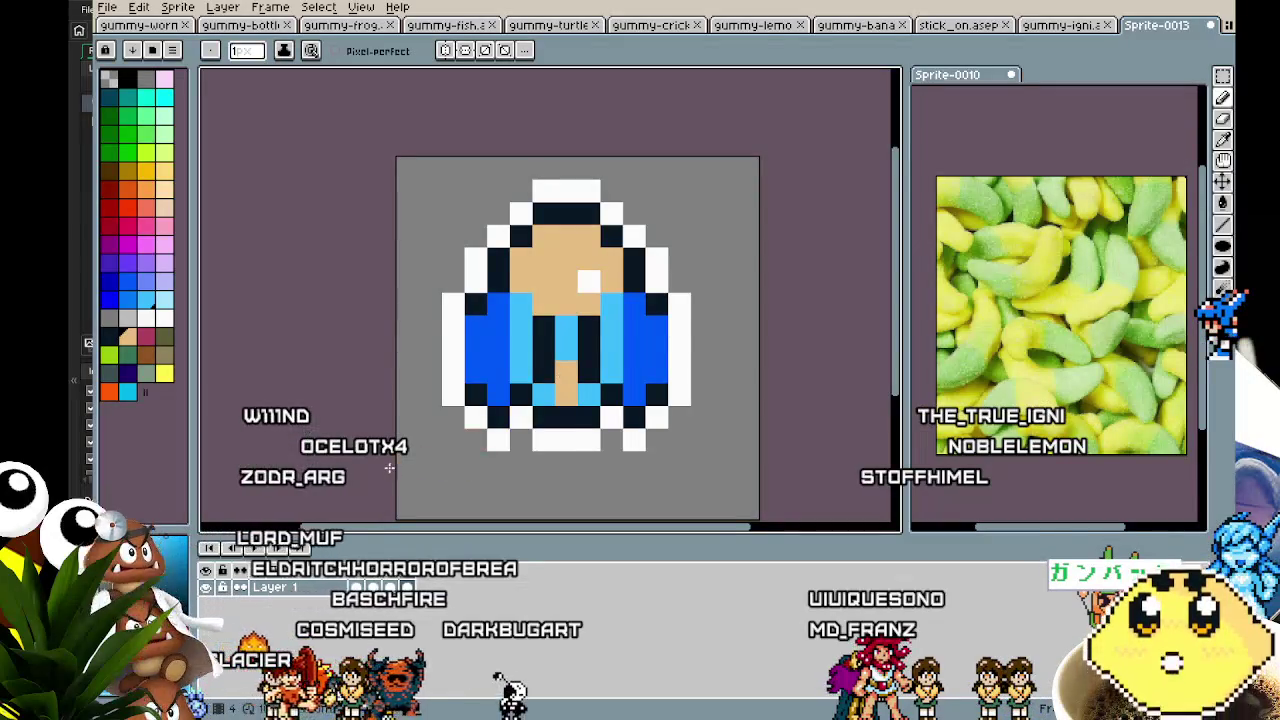
scroll(390, 467, down, 1)
scroll(428, 433, up, 1)
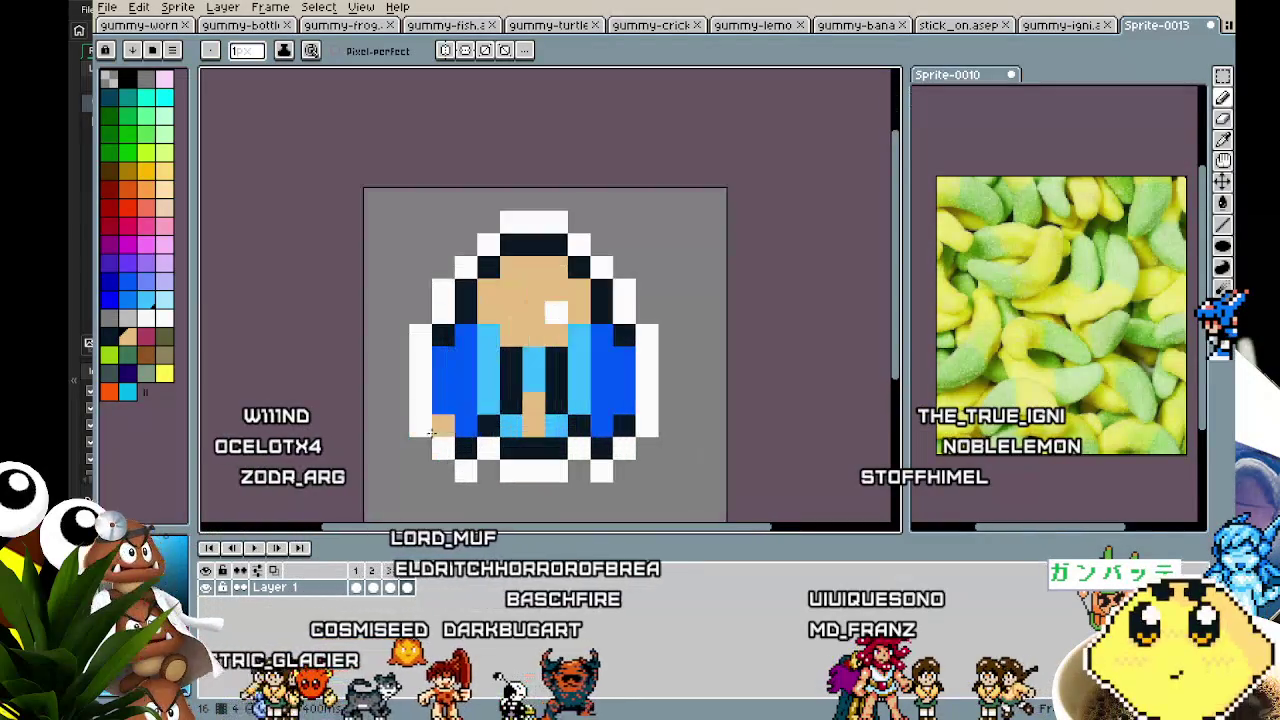
key(Return)
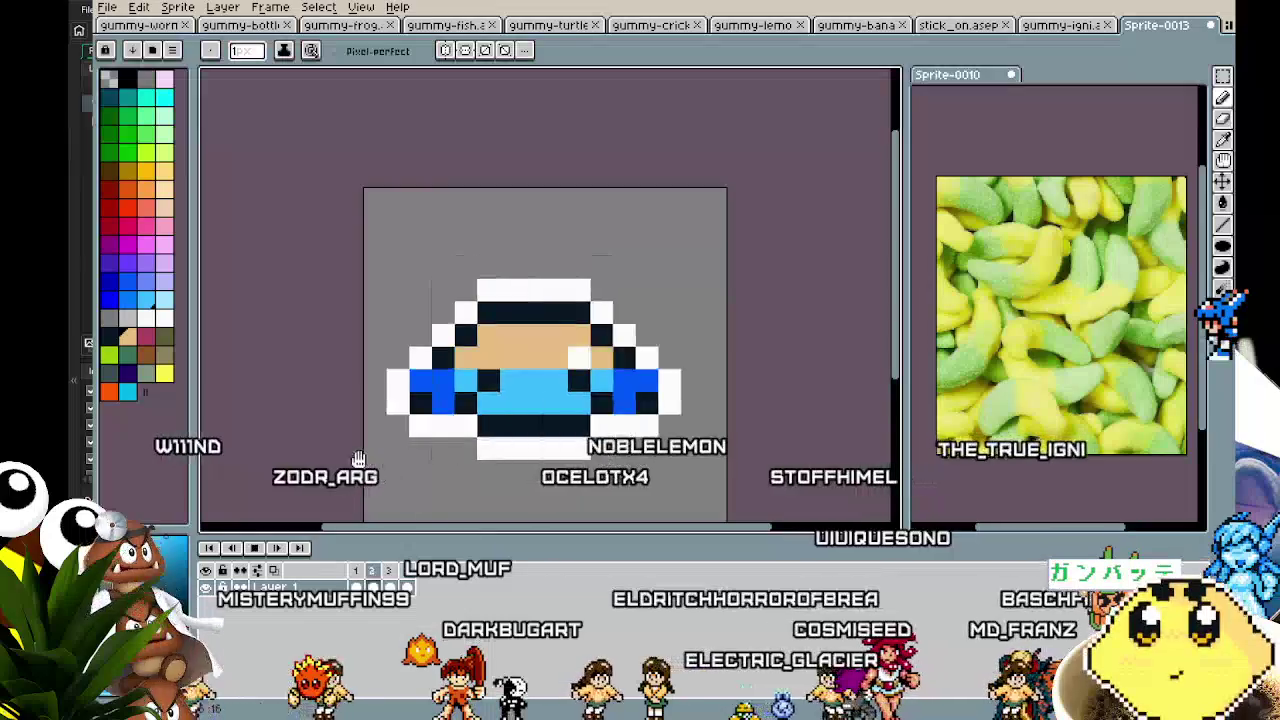
scroll(364, 440, down, 2)
scroll(306, 454, up, 2)
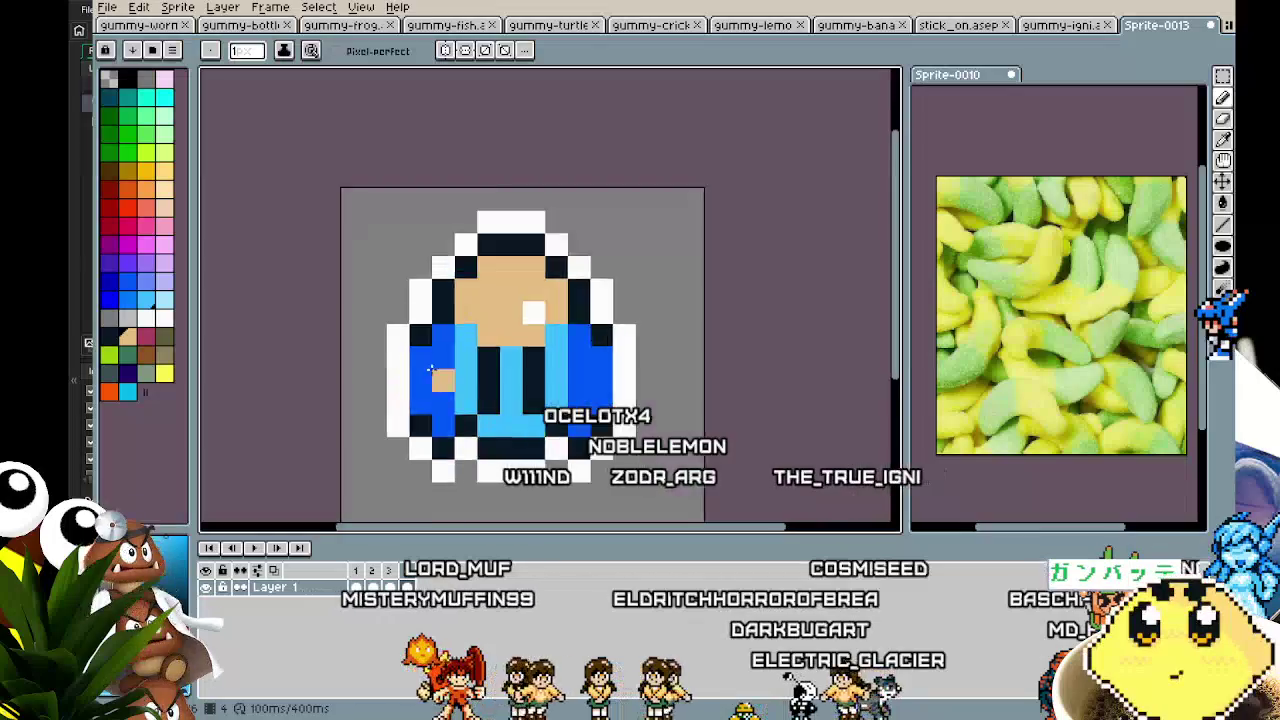
scroll(410, 380, up, 1)
scroll(410, 410, down, 1)
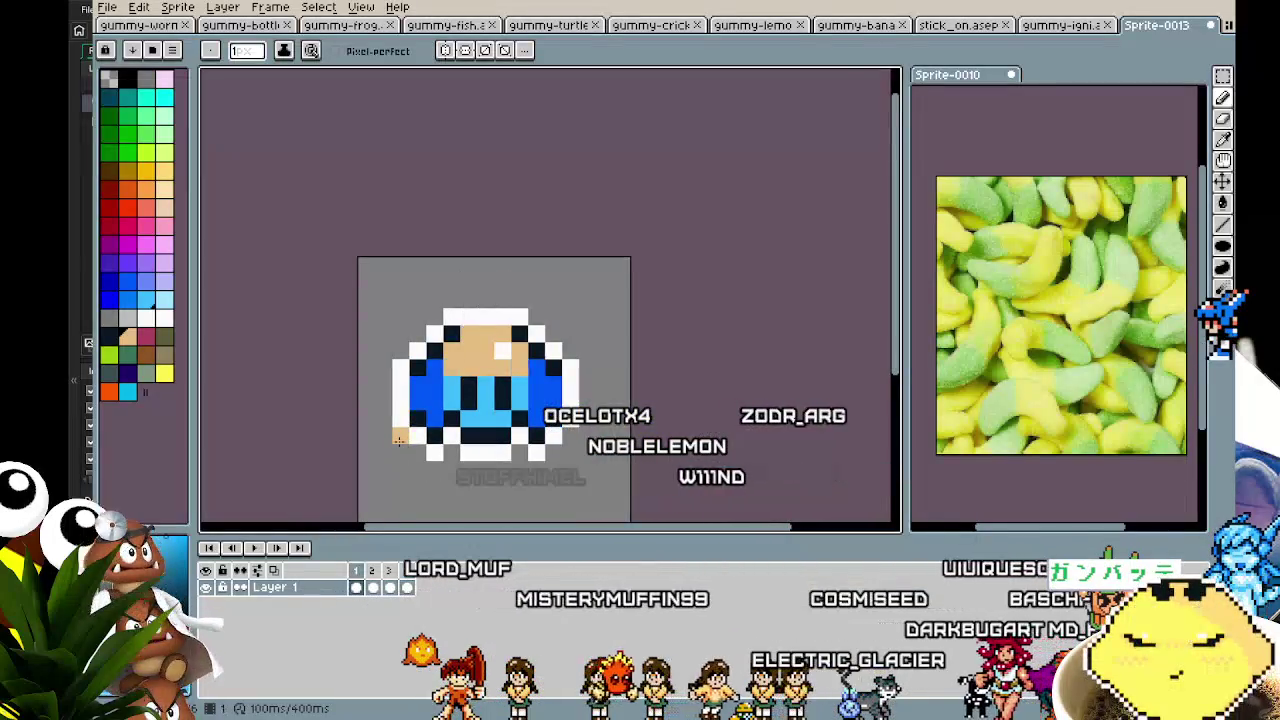
scroll(398, 438, up, 1)
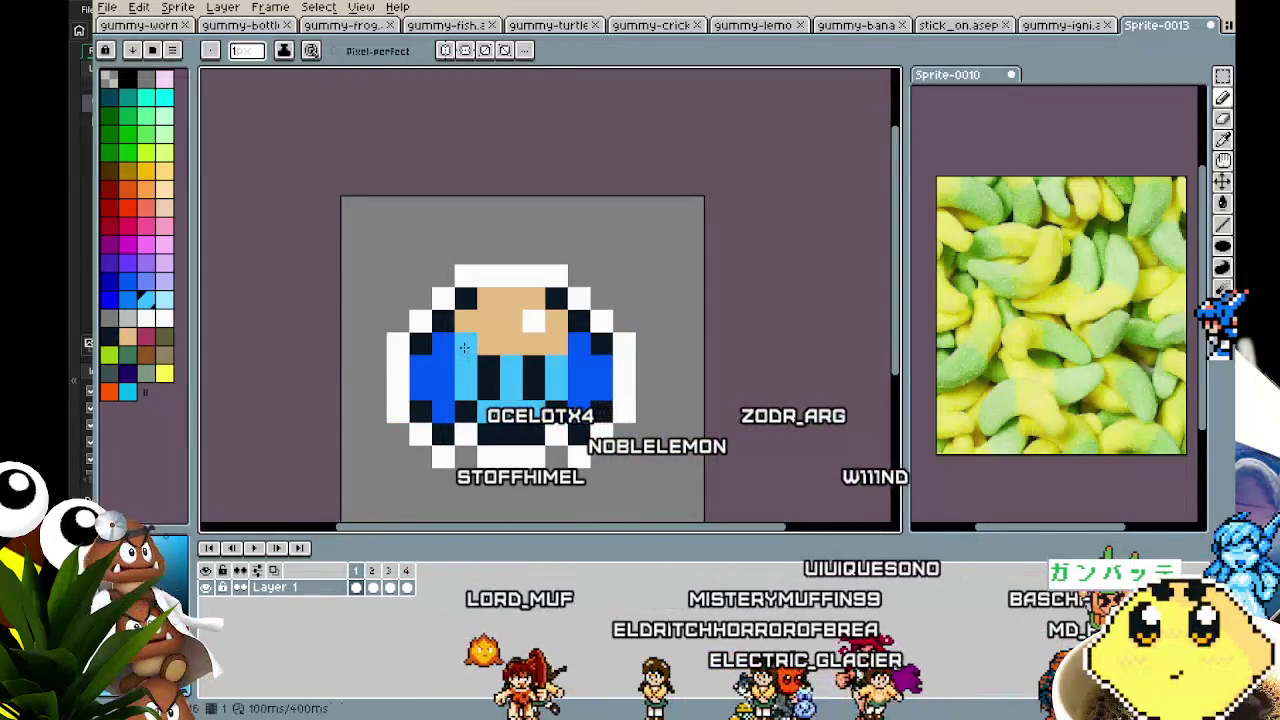
scroll(556, 484, down, 1)
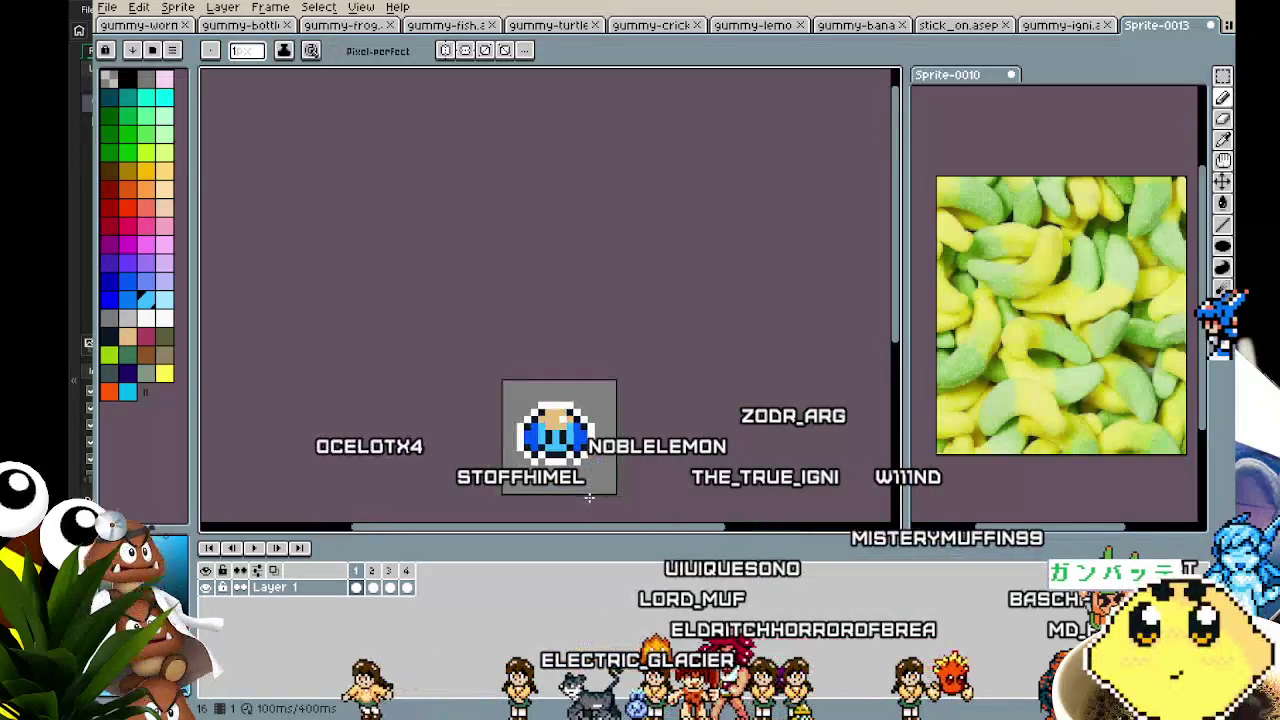
scroll(589, 497, up, 2)
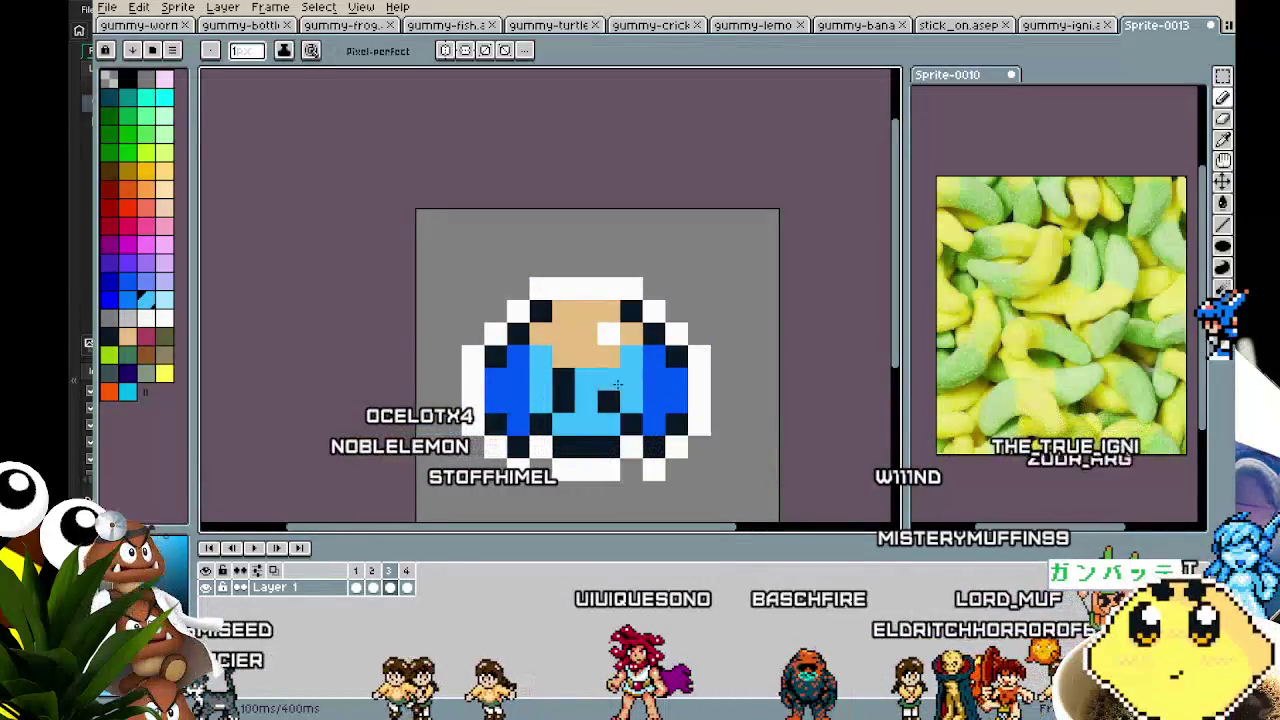
scroll(600, 386, down, 1)
mouse_move(579, 433)
mouse_down()
mouse_move(514, 394)
mouse_move(537, 463)
mouse_up()
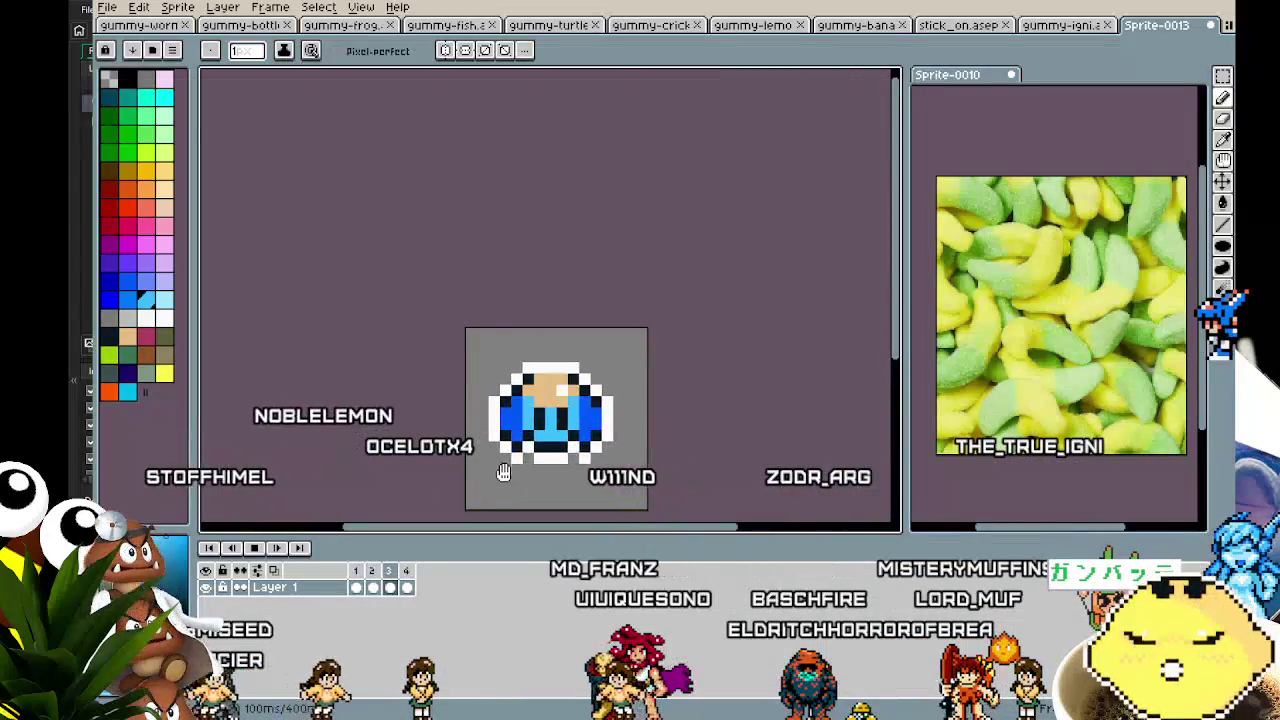
scroll(505, 473, up, 1)
drag(505, 473, 433, 446)
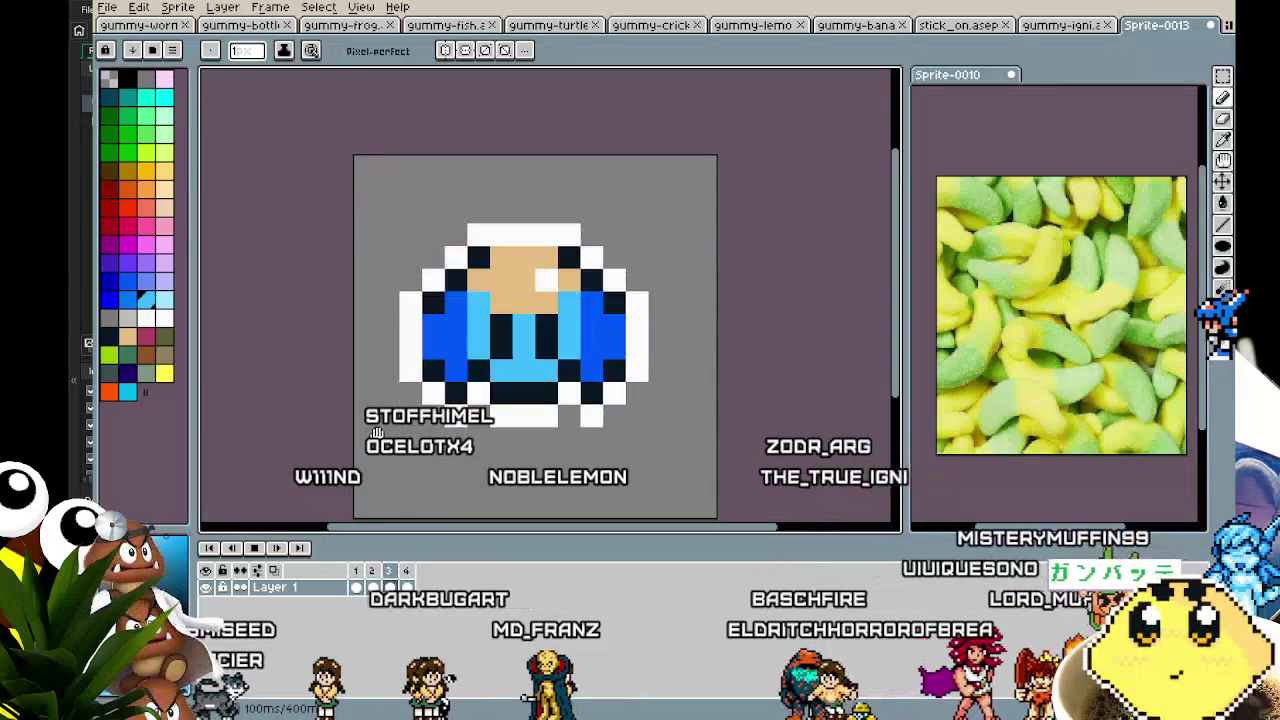
- Select frames 1–4 and confirm one shared duration for them in Frame Properties
click(361, 578)
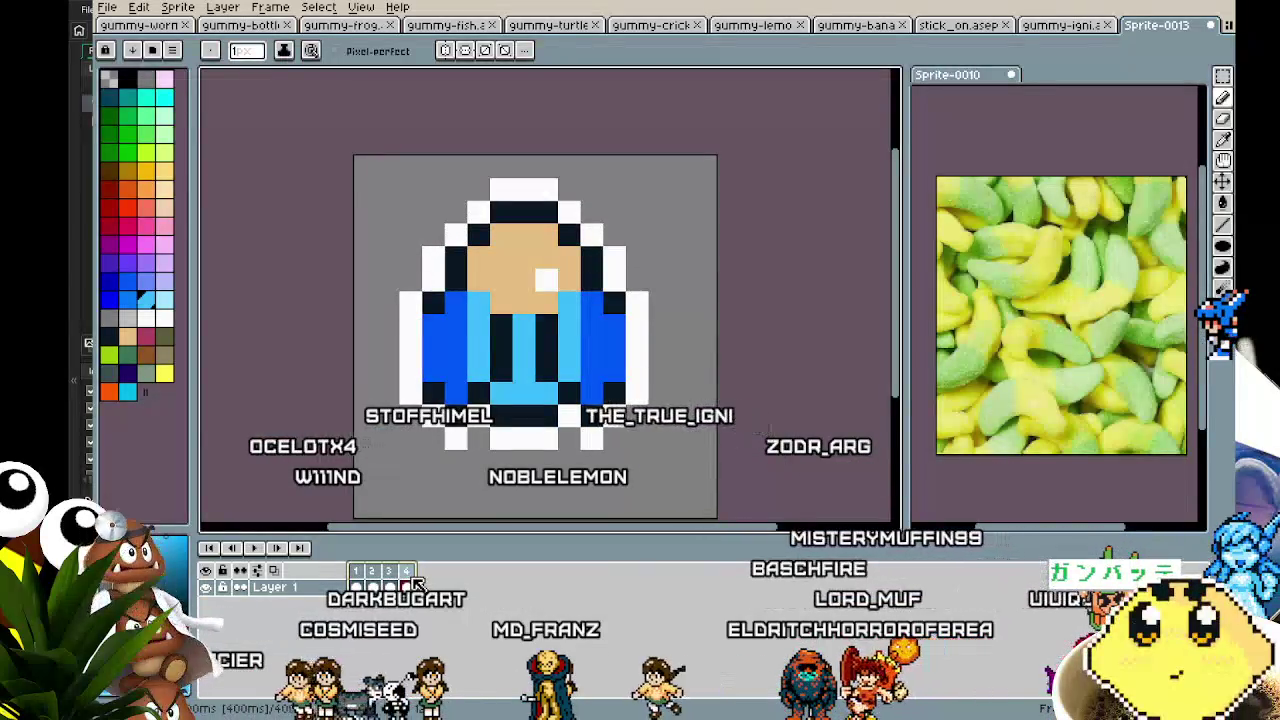
key(p)
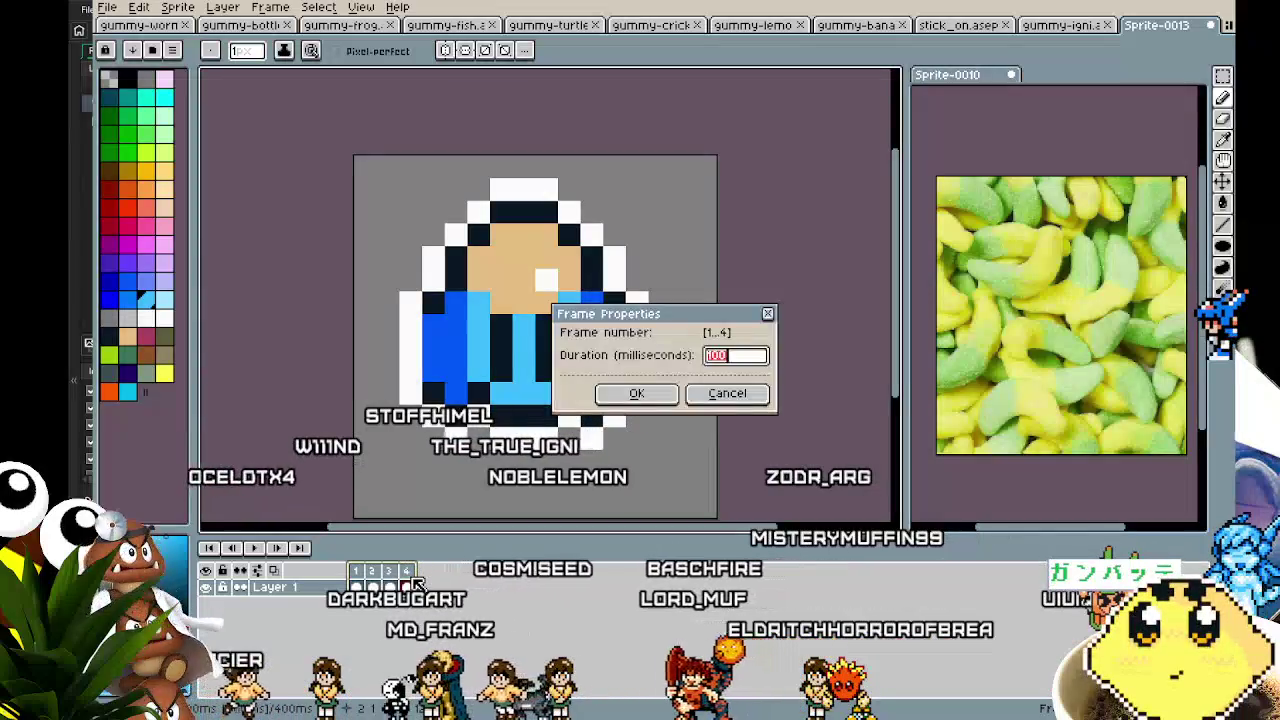
key(Return)
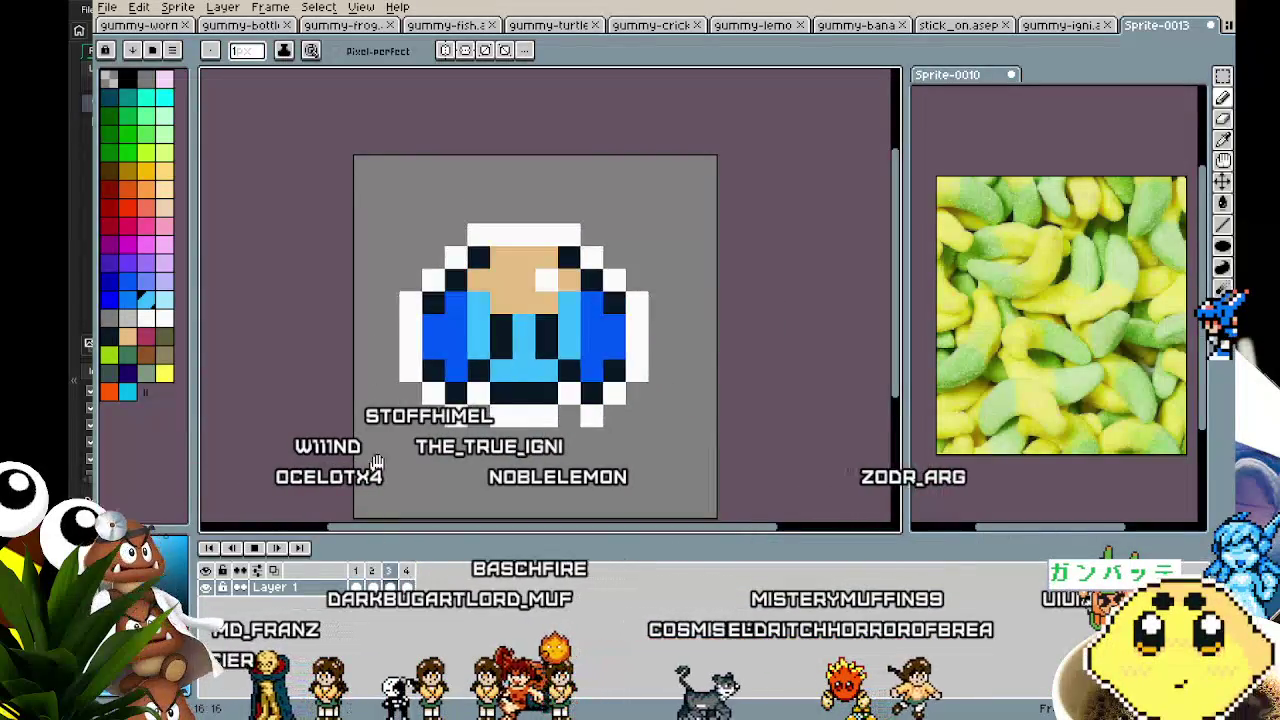
scroll(373, 360, down, 2)
drag(373, 360, 416, 399)
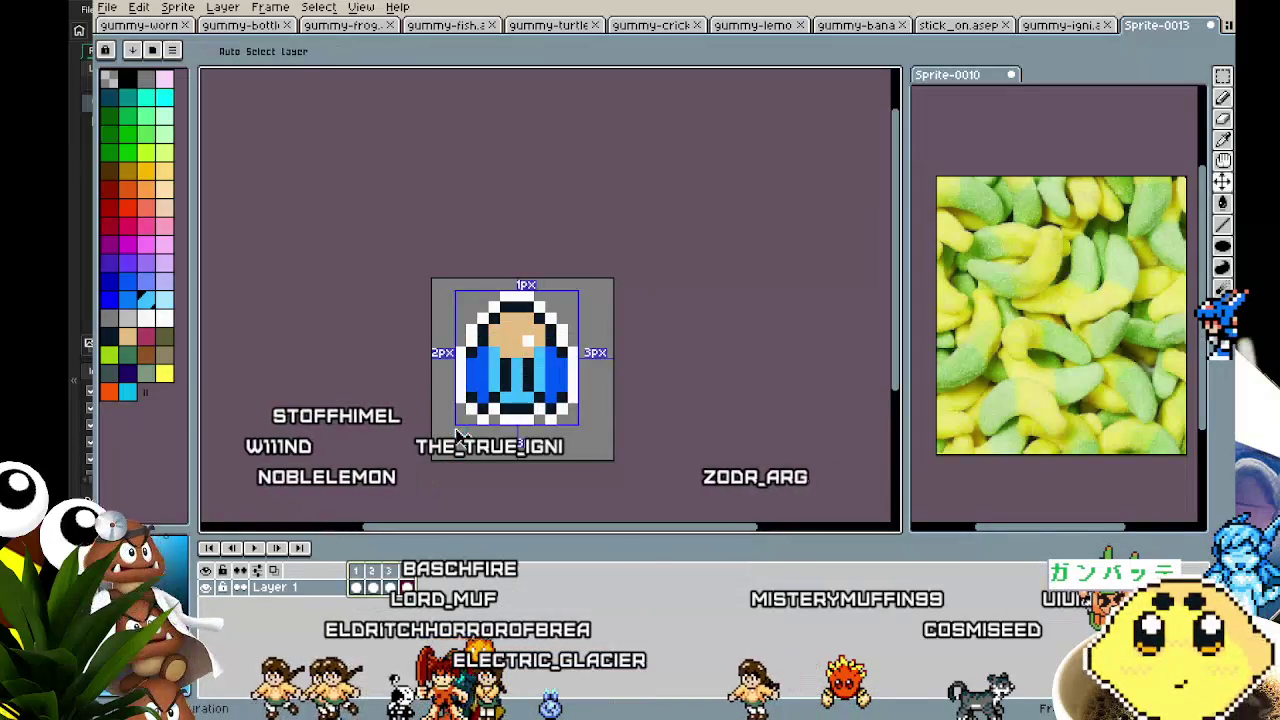
- Compare against the lemon gummy, preview the blue gummy's loop, and bring up Save File
click(729, 25)
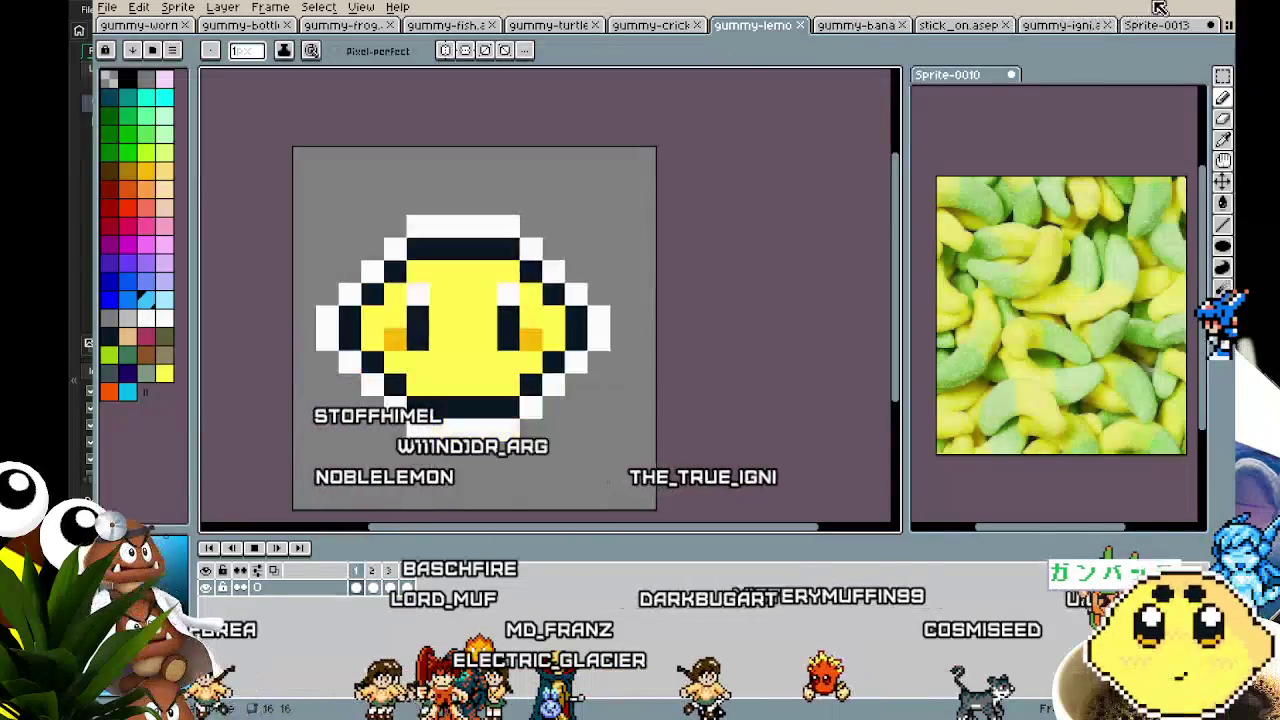
click(1160, 22)
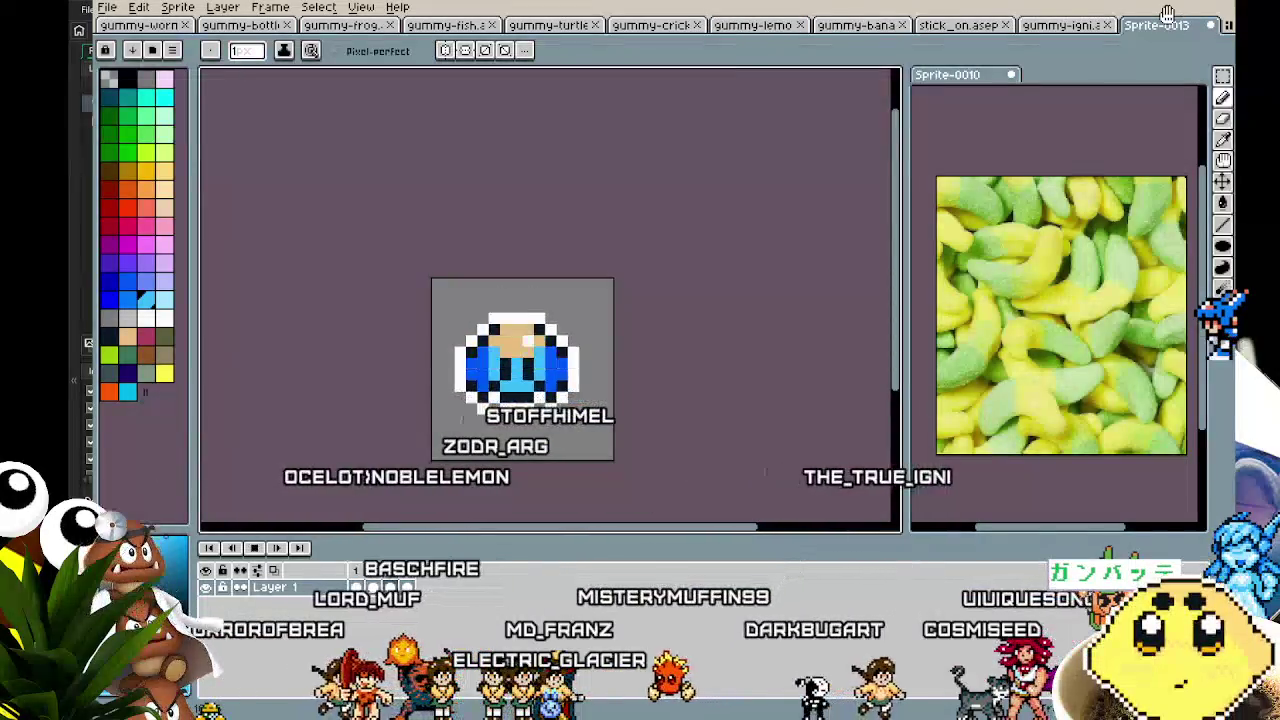
scroll(706, 437, down, 2)
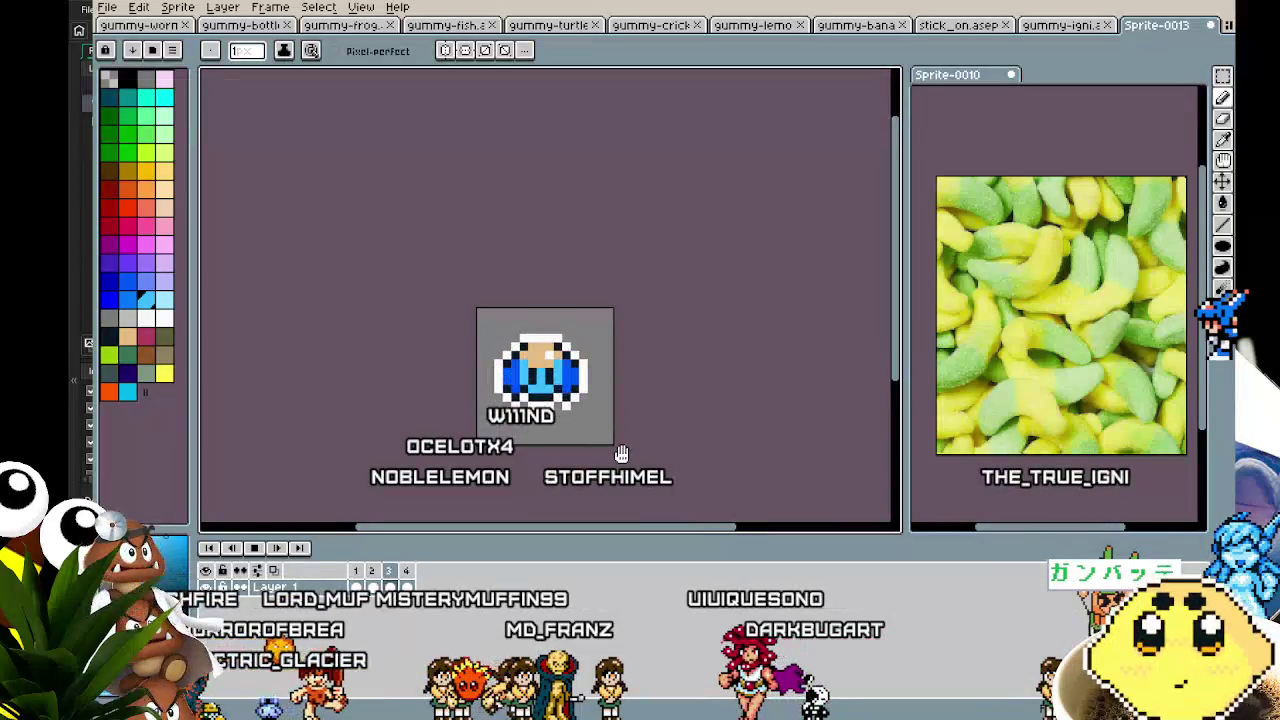
scroll(622, 455, up, 4)
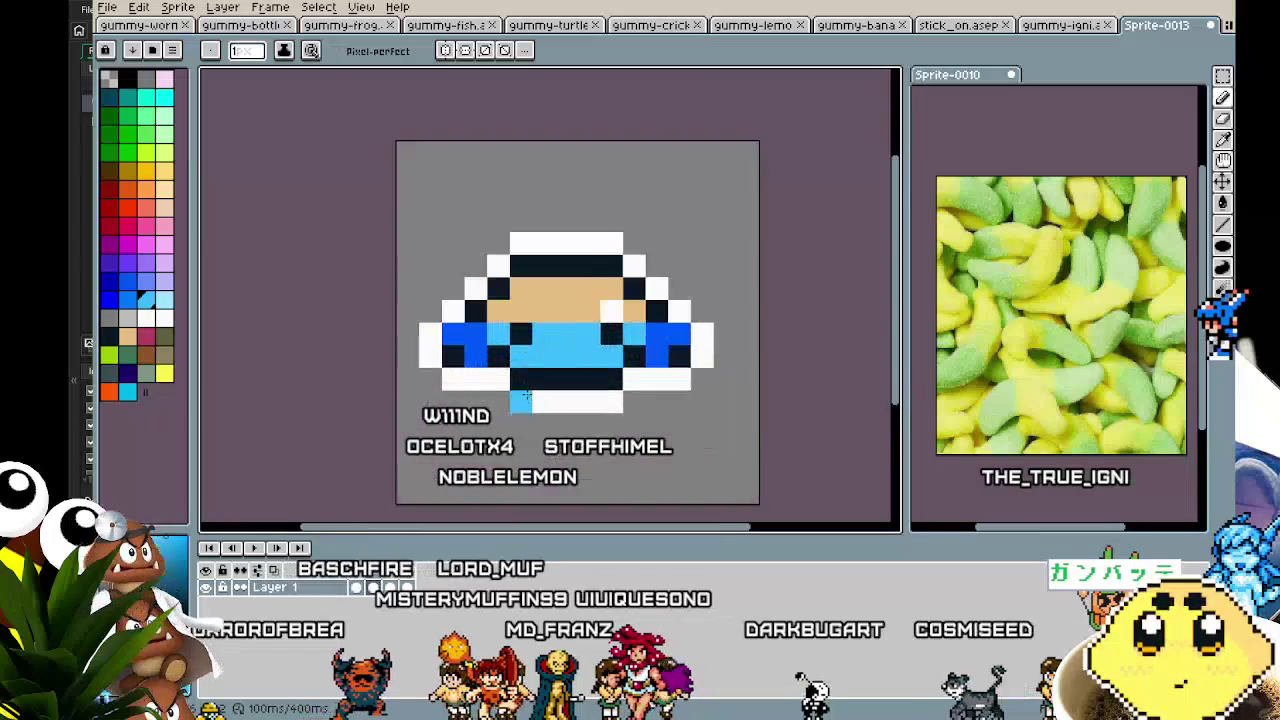
key(b)
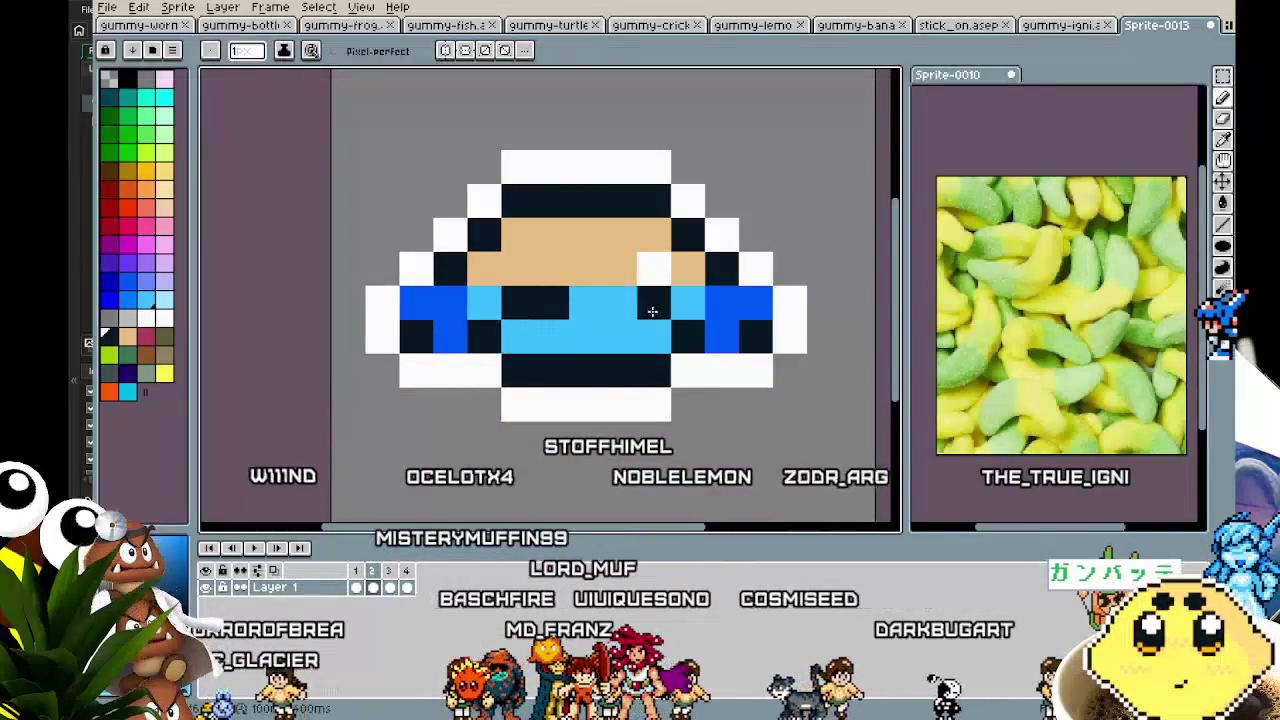
scroll(544, 513, down, 3)
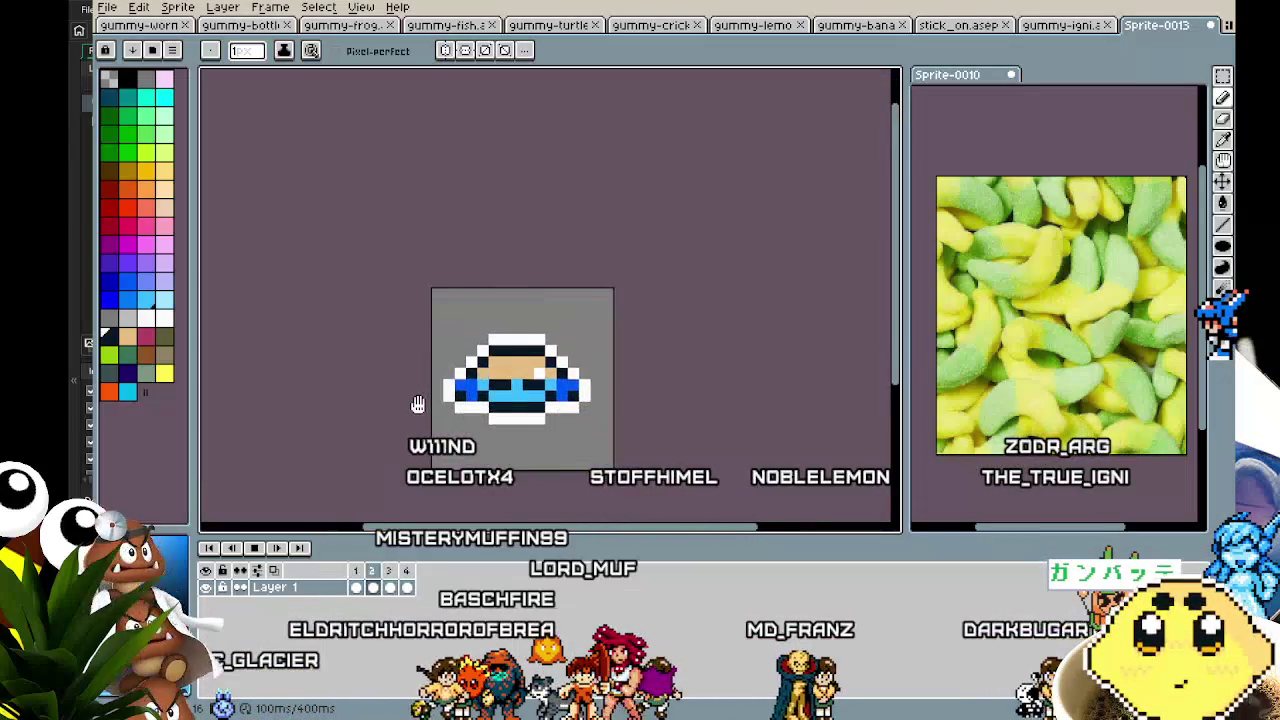
scroll(418, 404, up, 1)
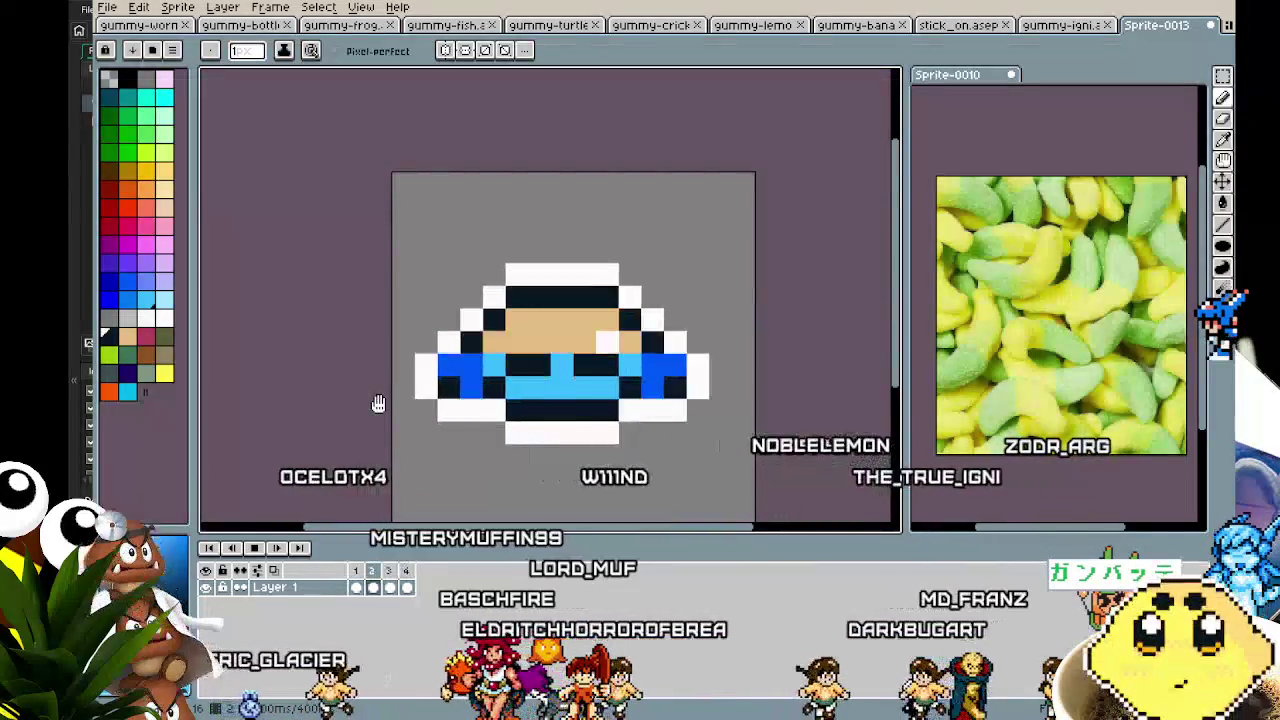
scroll(380, 403, down, 1)
scroll(382, 403, down, 1)
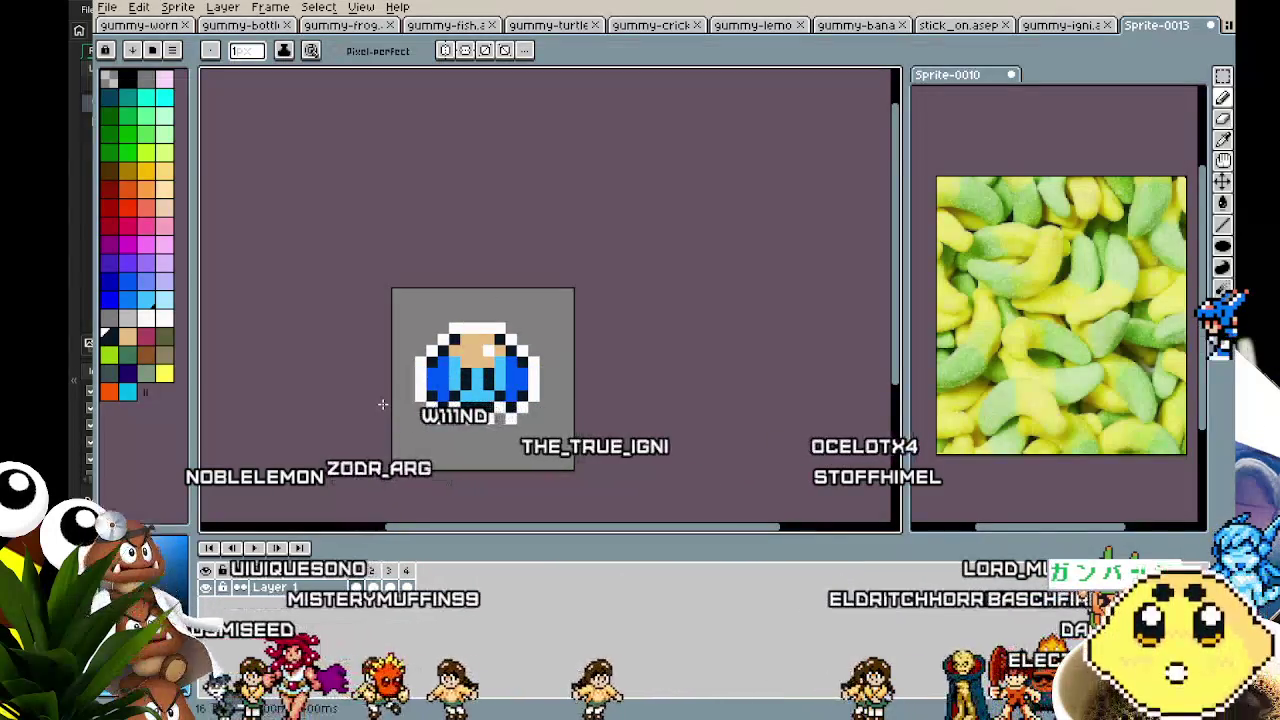
key(ctrl+s)
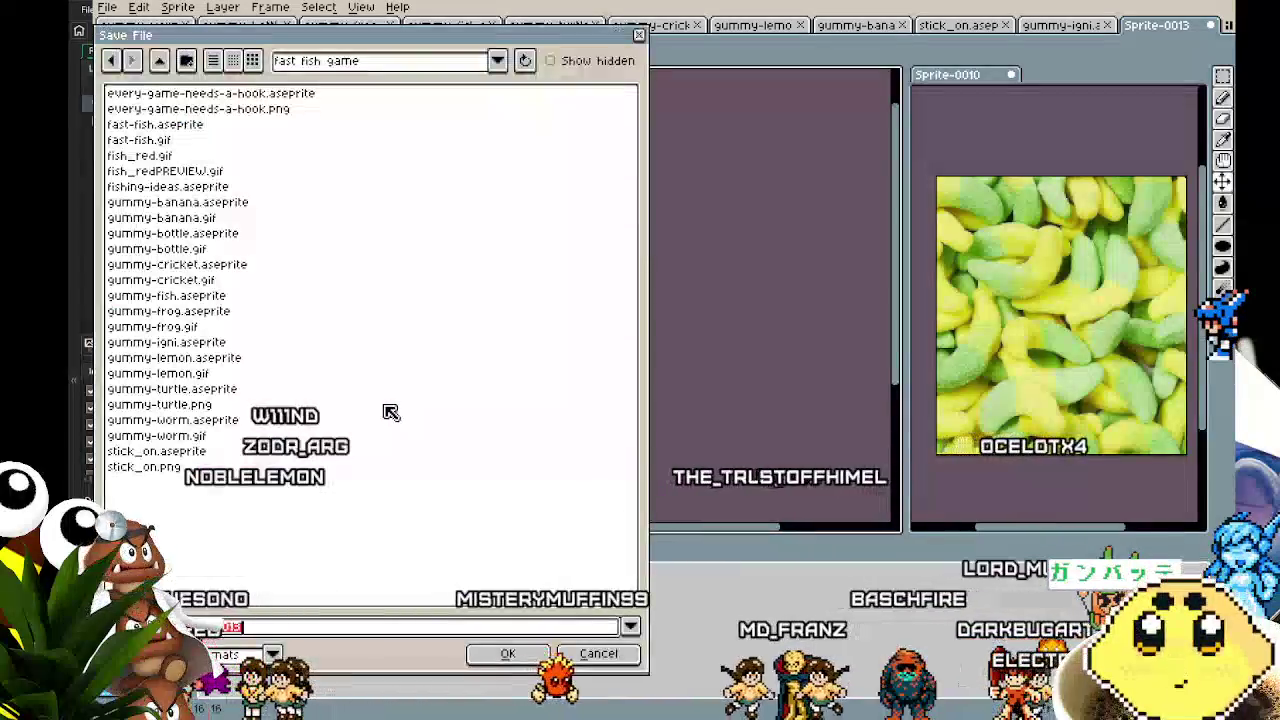
- Dismiss the first save dialog, then save the sprite under the name gummy-wind
key(Escape)
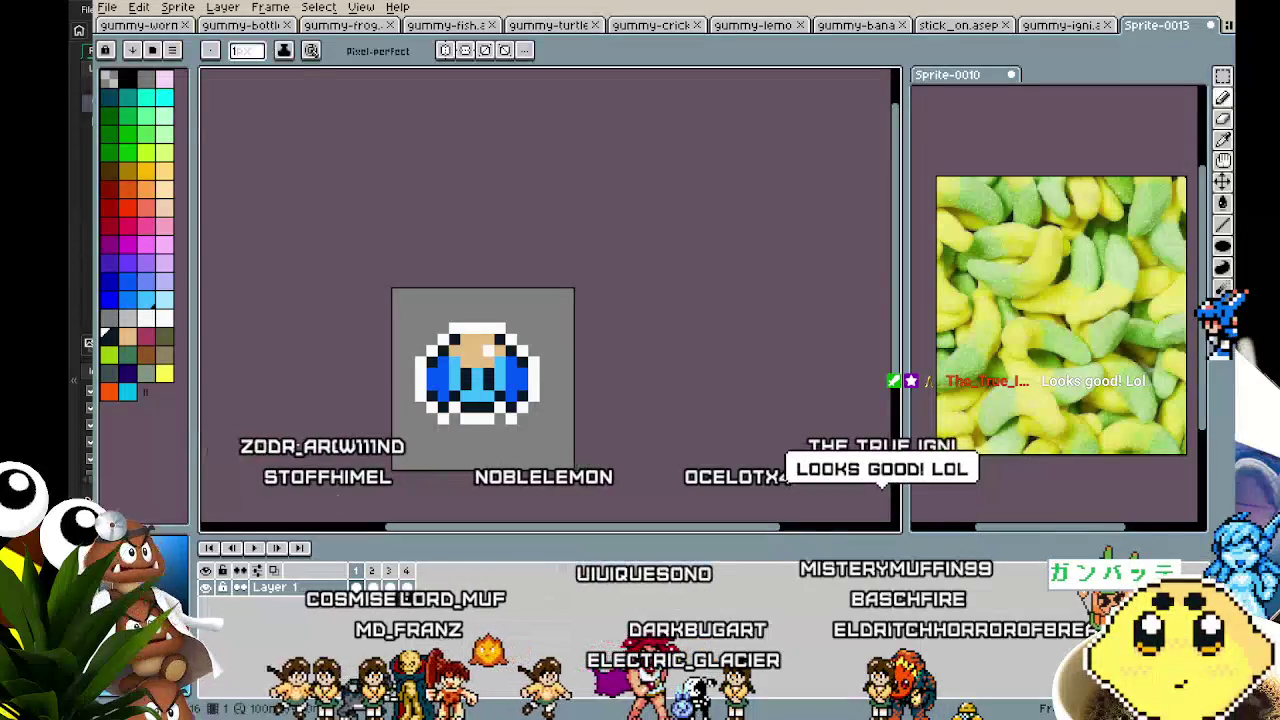
key(ctrl+a)
key(ctrl+s)
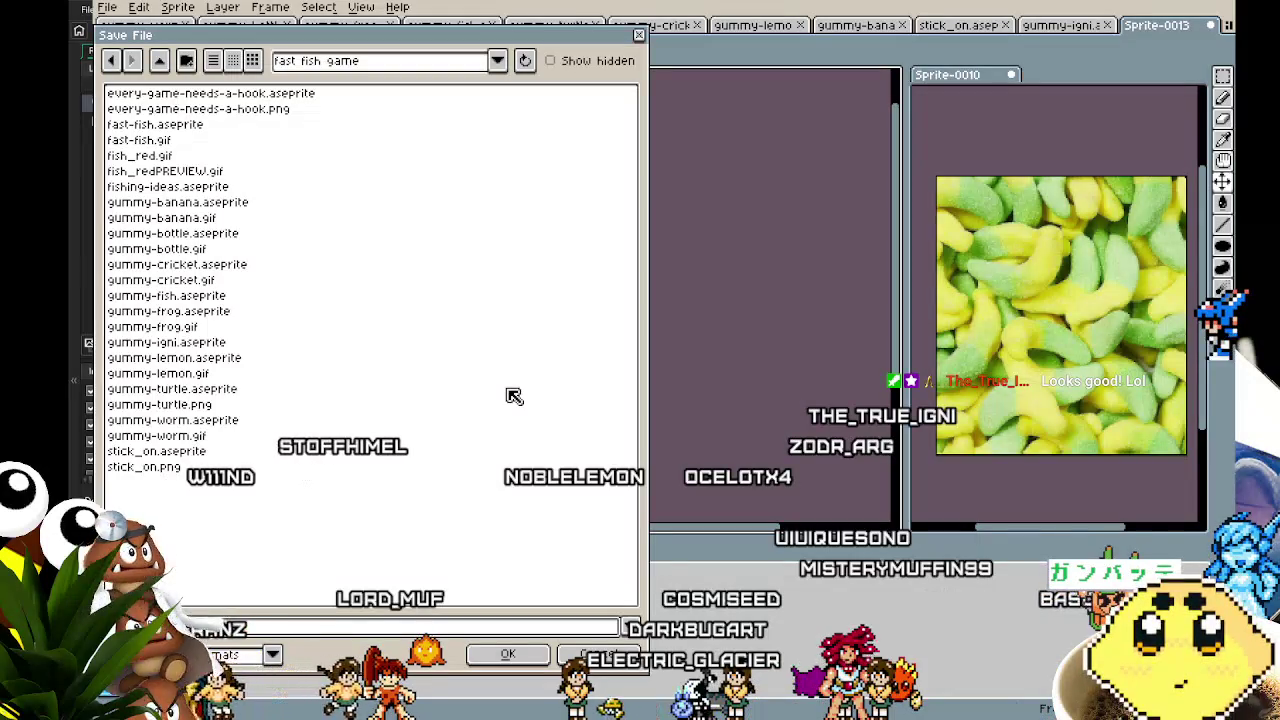
text(gummy-)
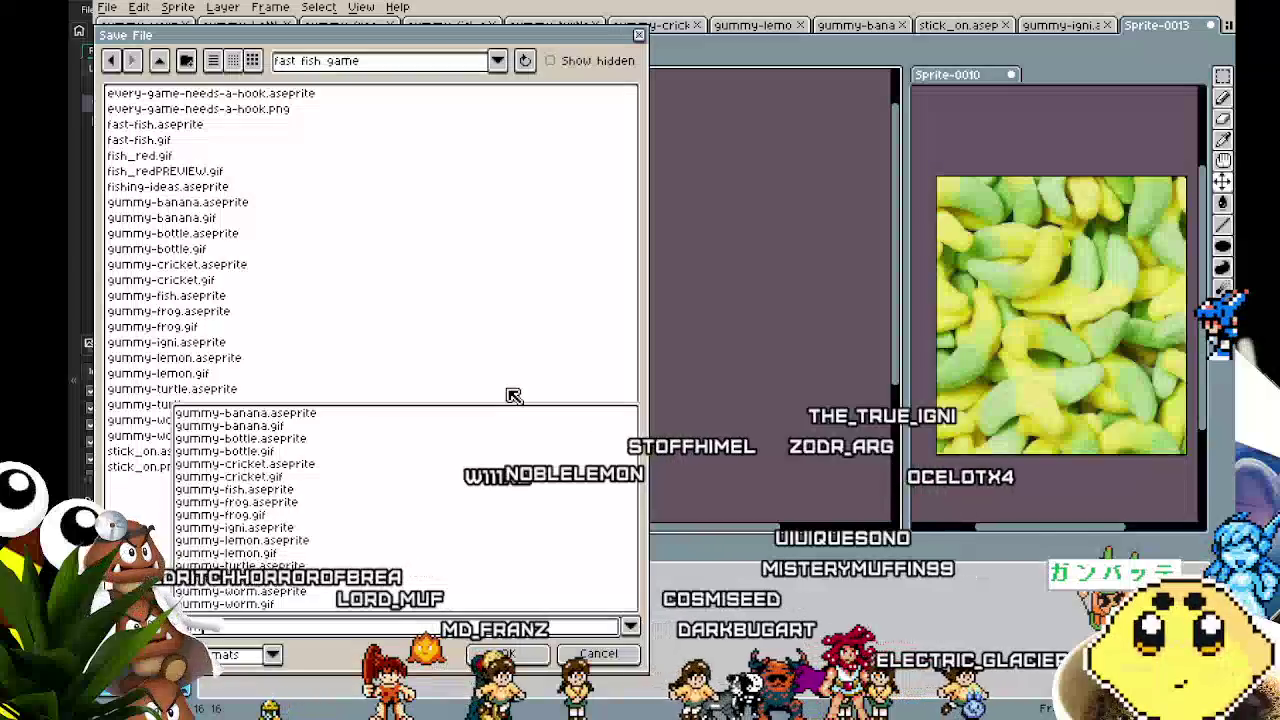
text(wind)
key(Return)
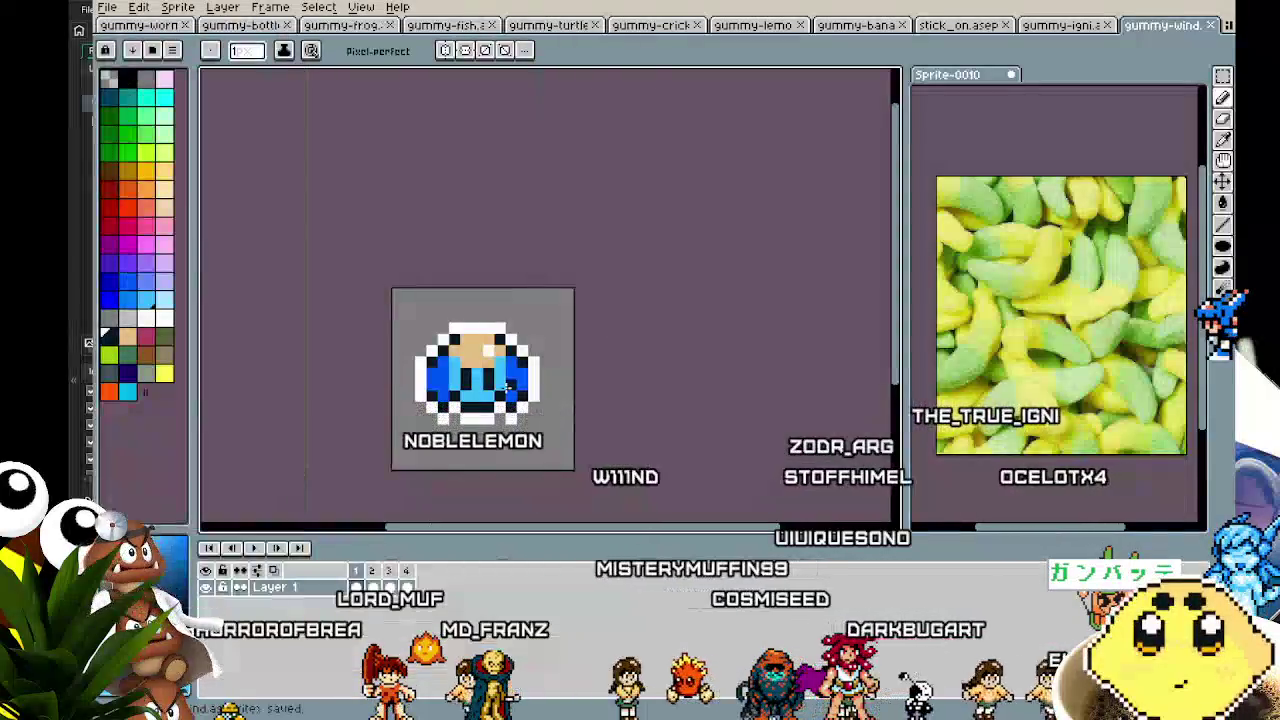
click(106, 7)
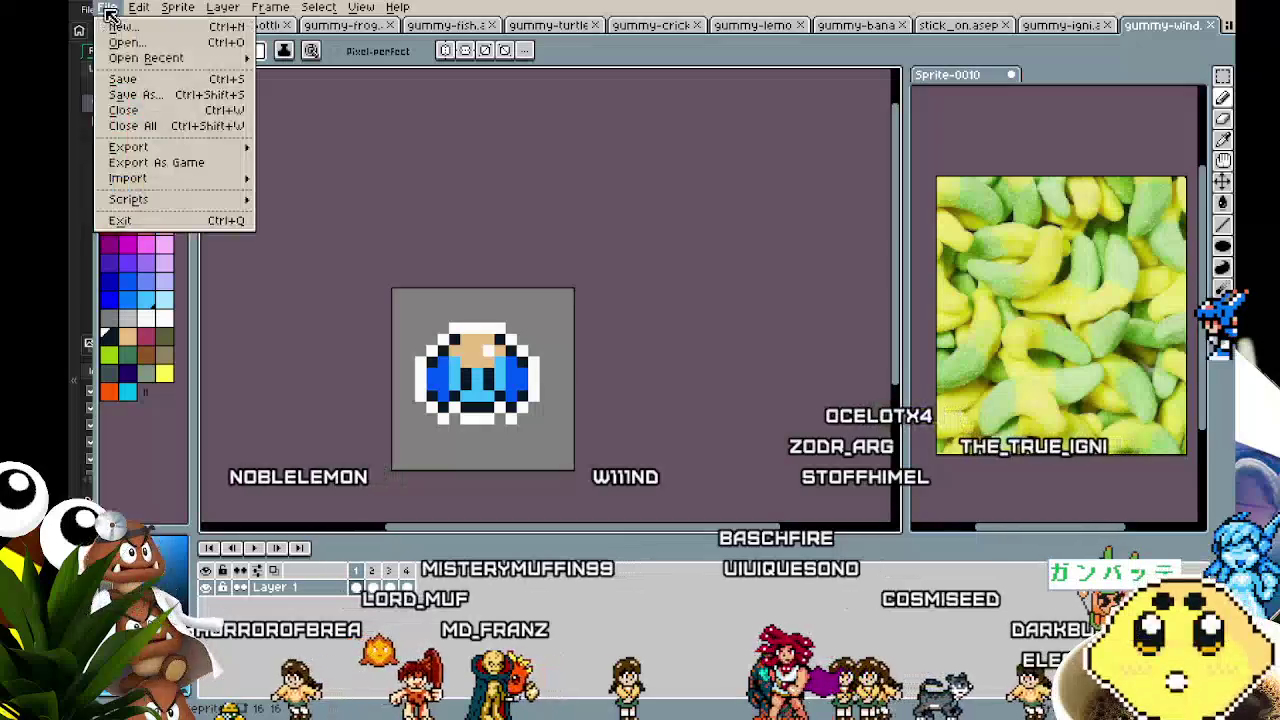
- Export gummy-wind as an animated GIF, accepting the GIF options
mouse_move(163, 148)
click(300, 147)
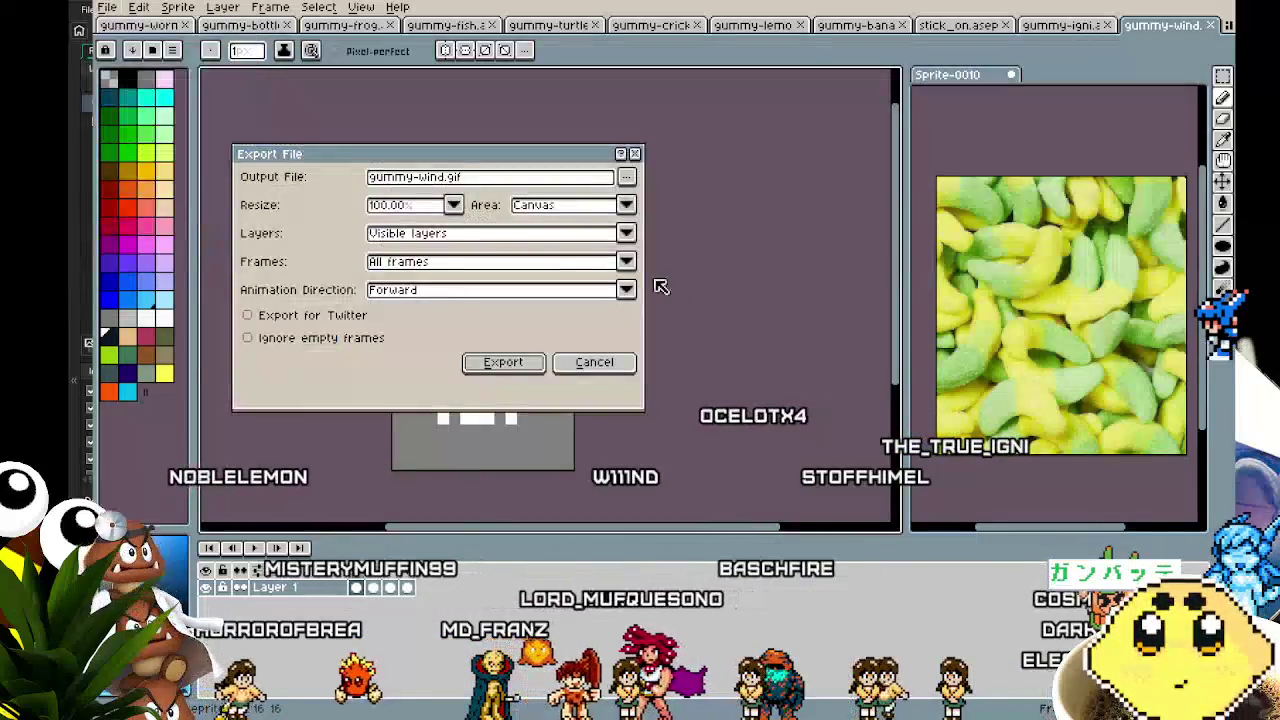
click(505, 363)
click(716, 416)
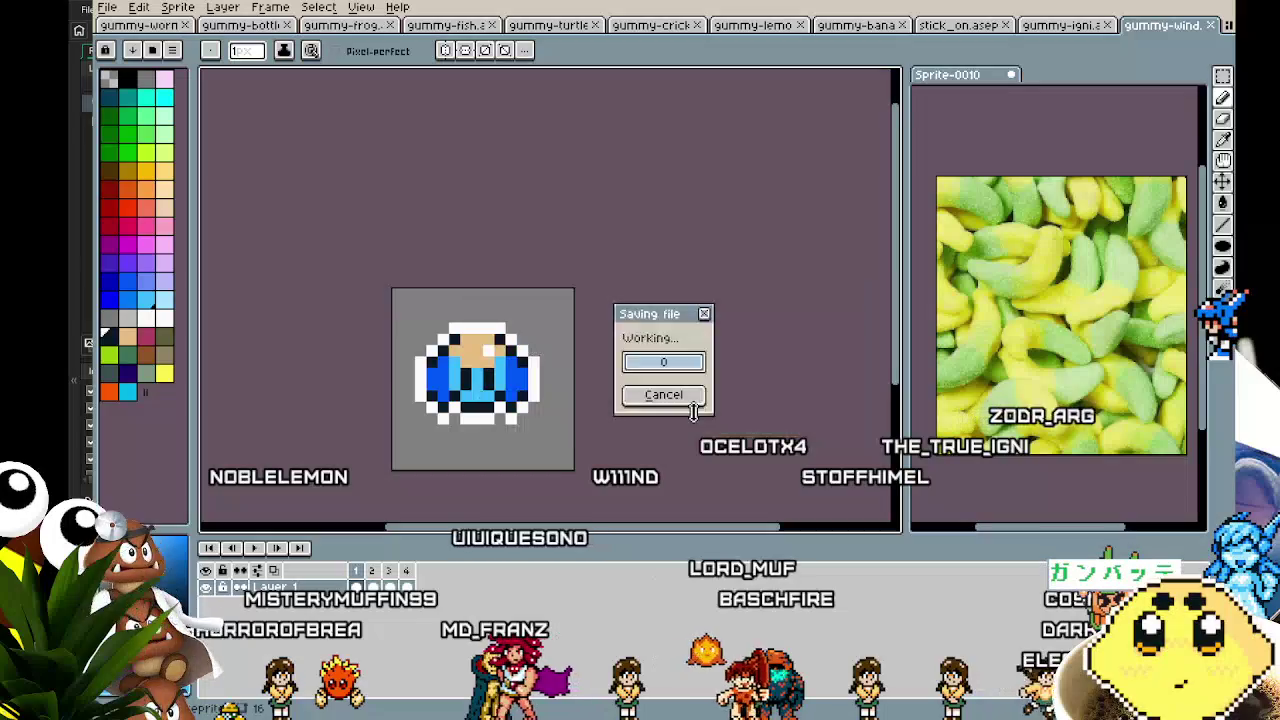
- Export gummy-igni as an animated GIF, accepting the GIF options
click(1064, 30)
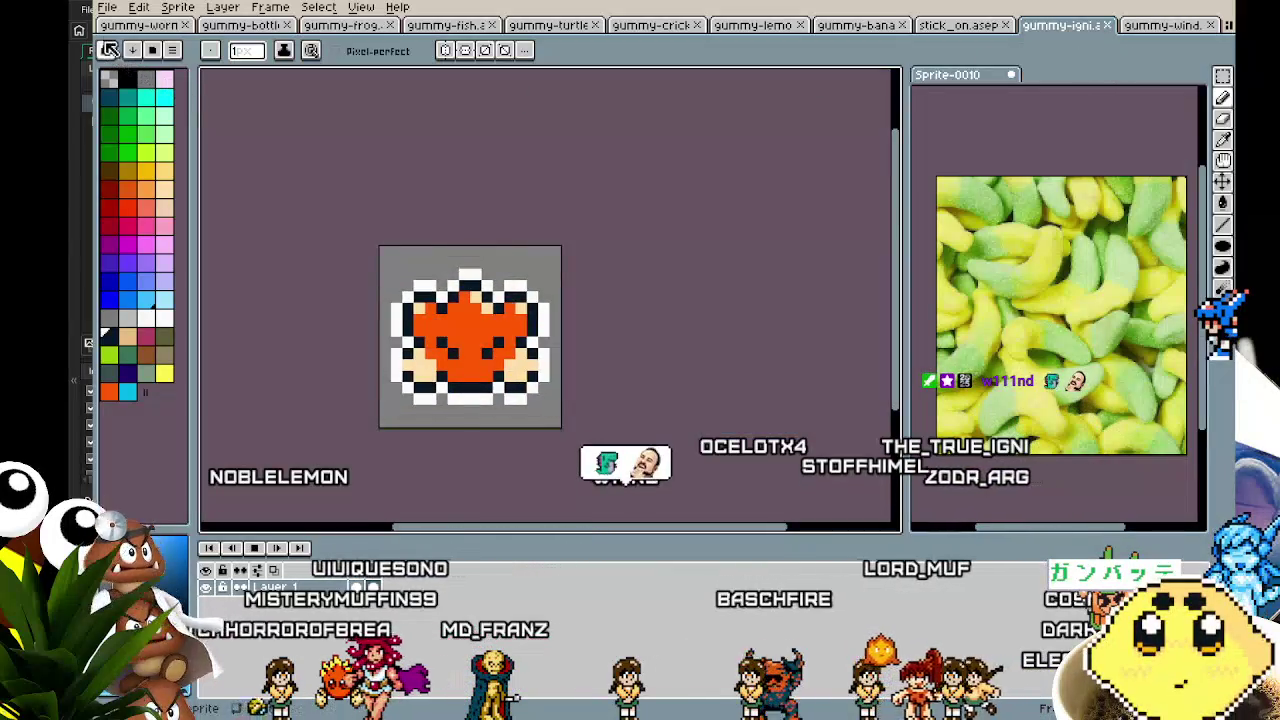
click(106, 7)
mouse_move(200, 147)
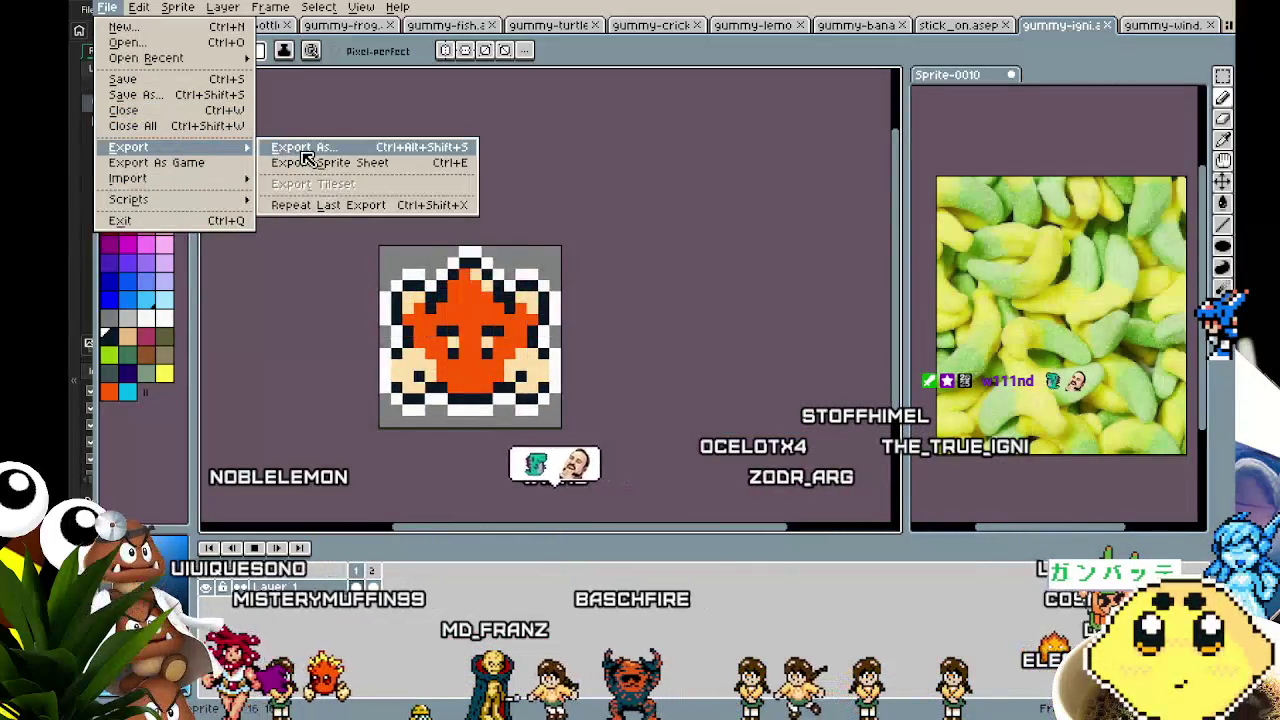
click(300, 147)
click(503, 364)
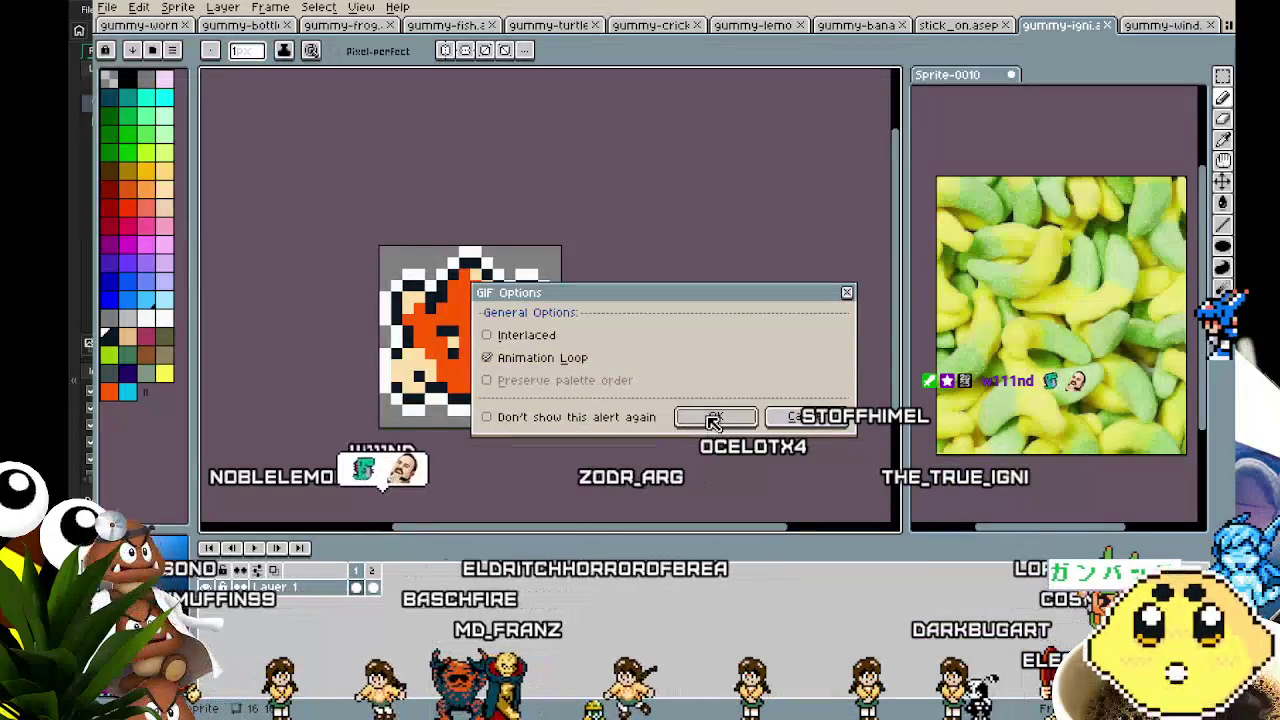
click(716, 416)
- Re-export the stick_on sprite as stick_on.png, overwriting the existing file
click(957, 31)
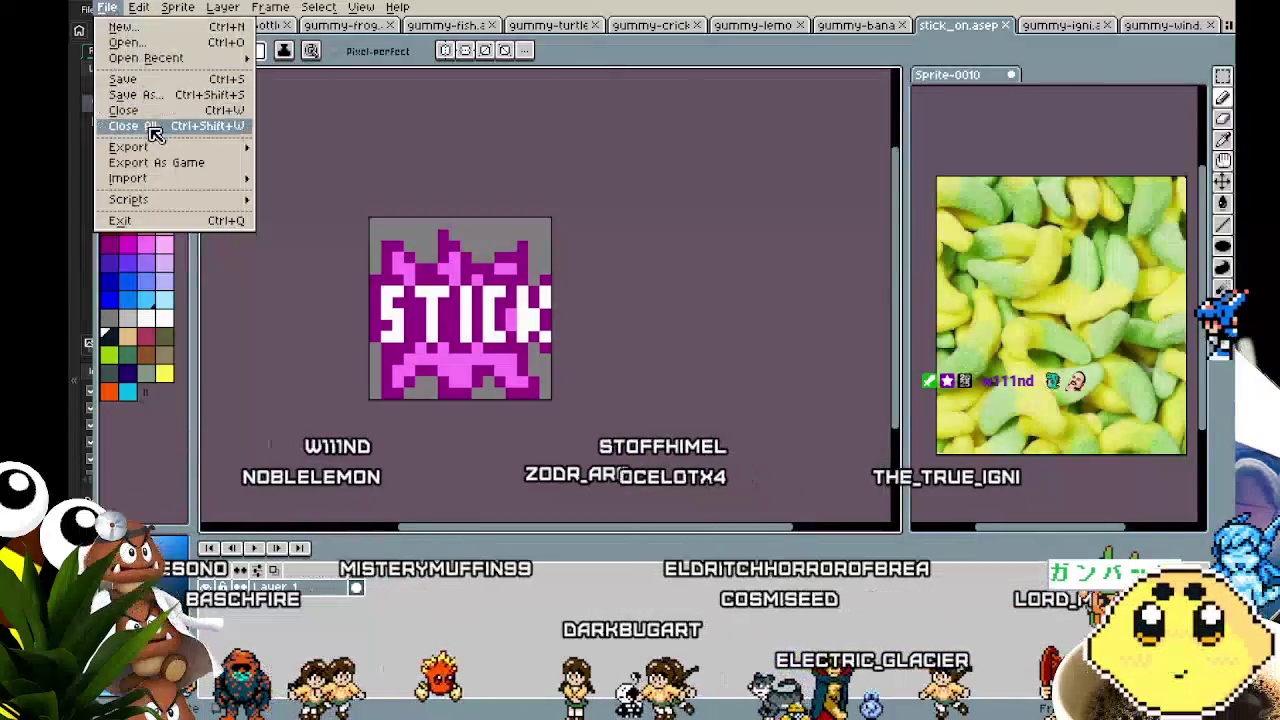
mouse_move(135, 147)
click(290, 141)
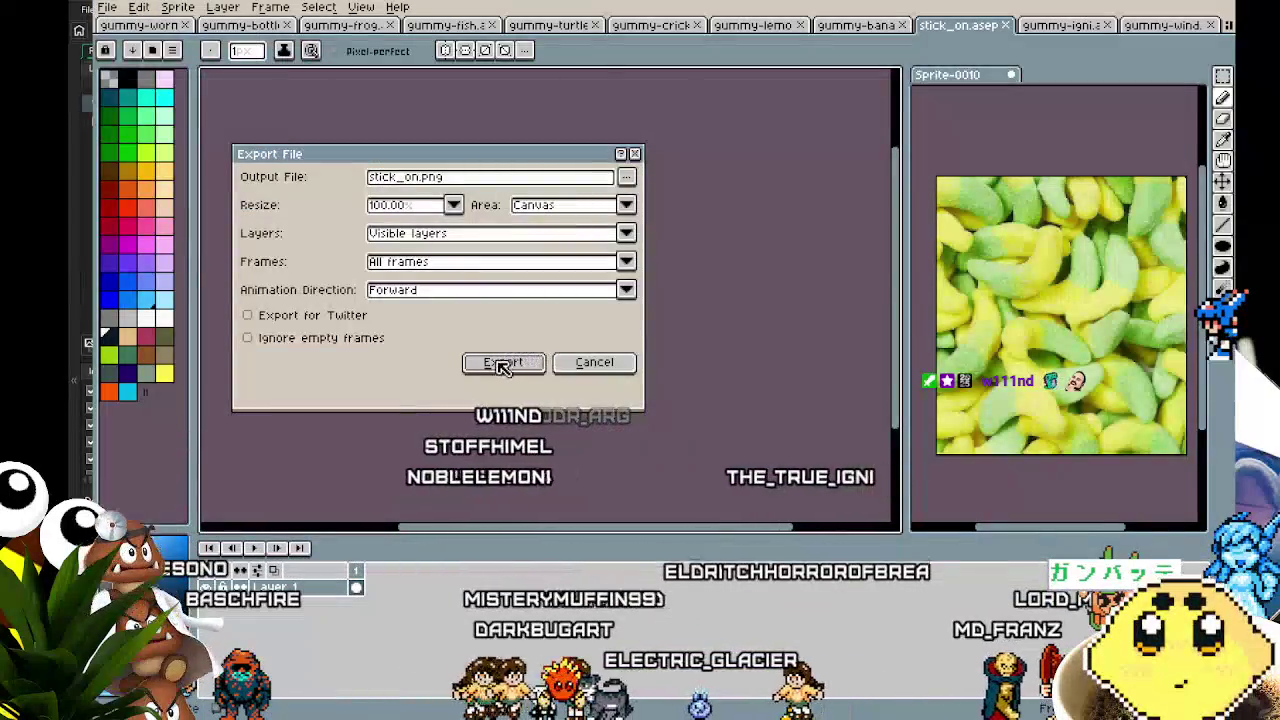
click(503, 362)
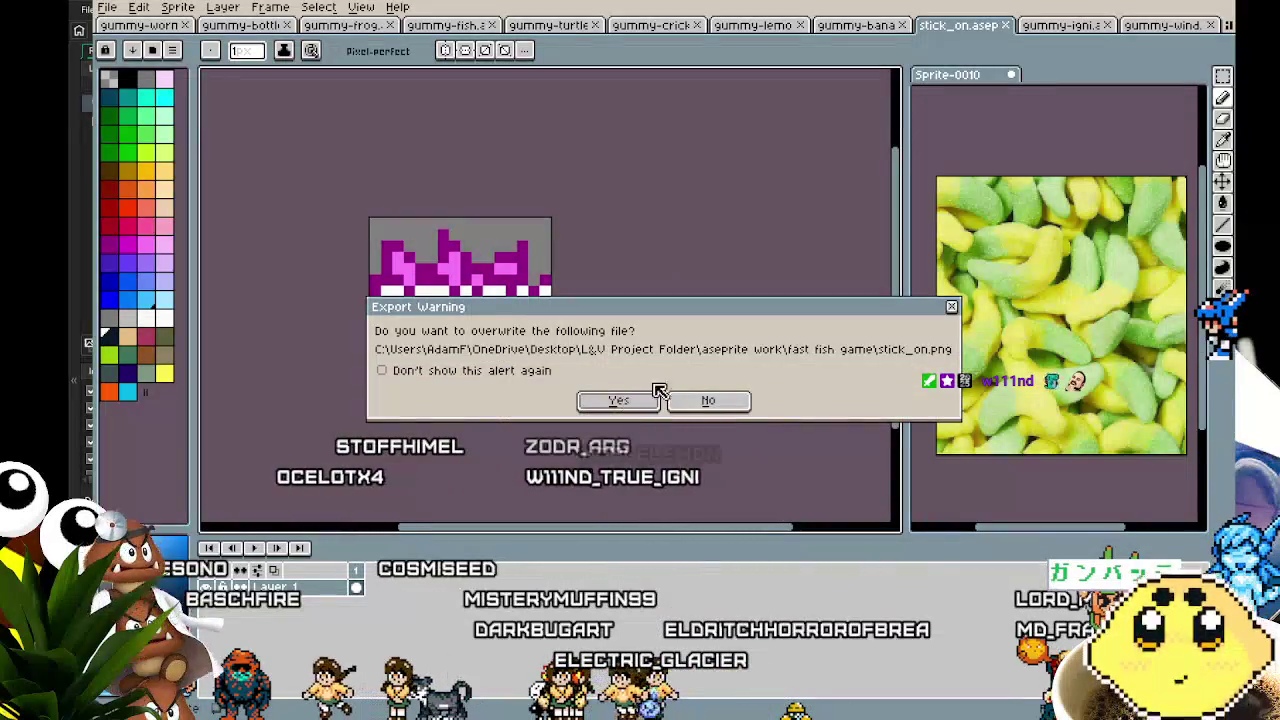
click(950, 308)
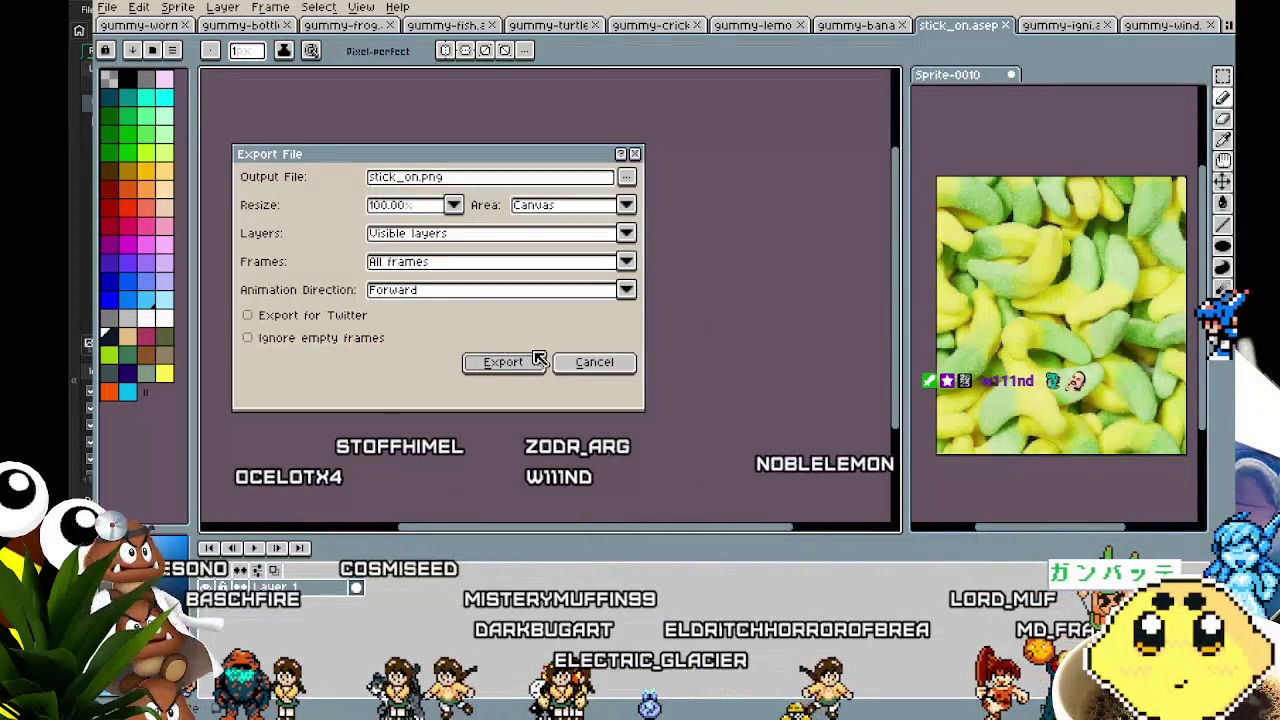
click(503, 364)
drag(370, 417, 466, 435)
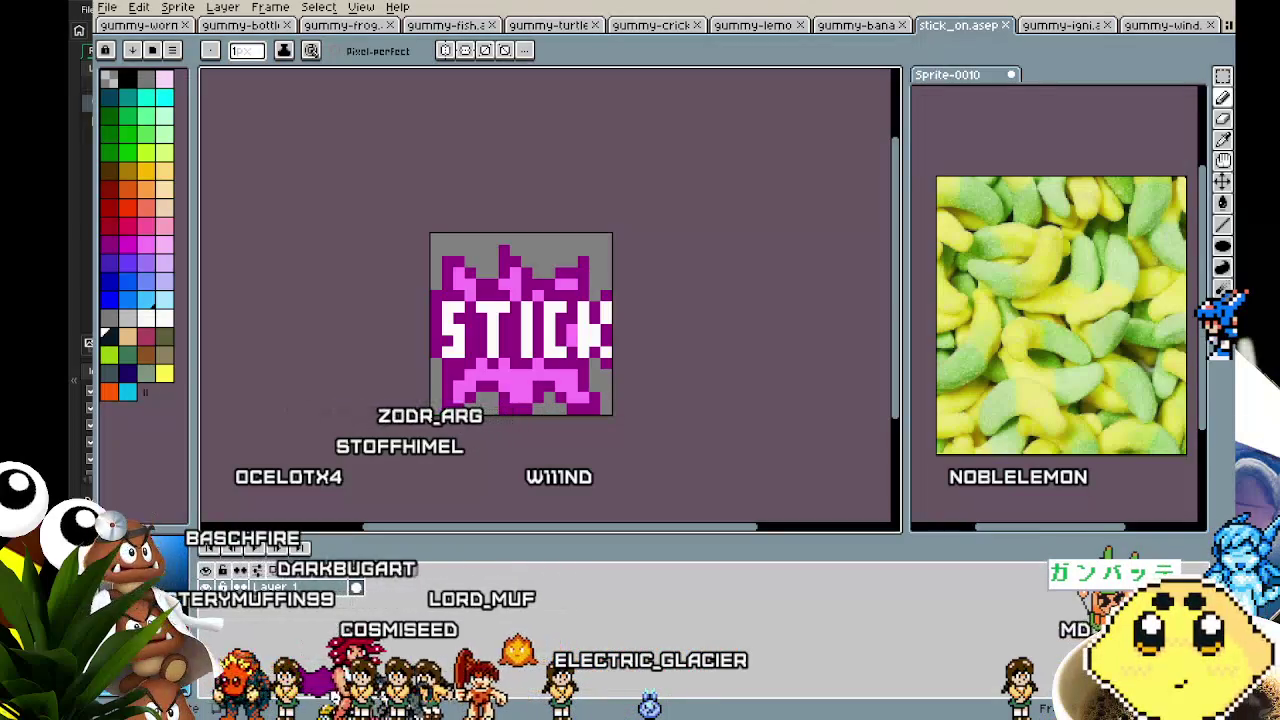
key(alt+Tab)
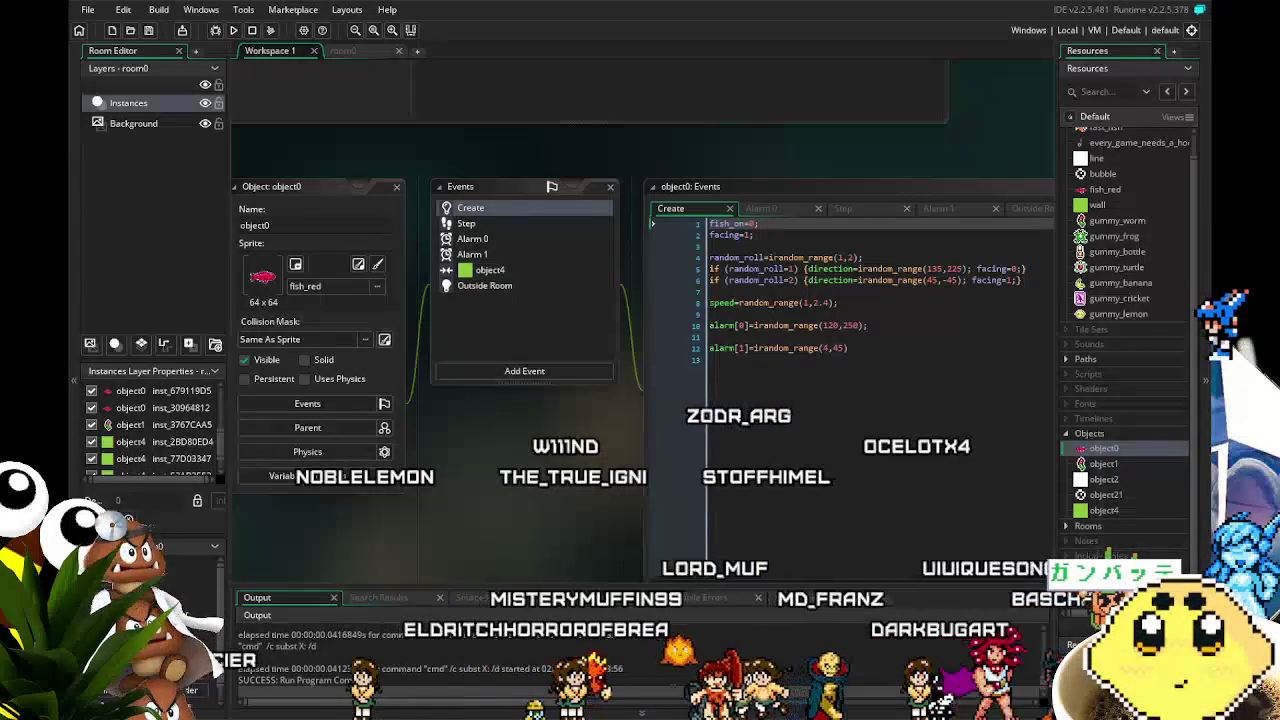
- Open the gummy_igni sprite from GameMaker's resource list
click(1087, 68)
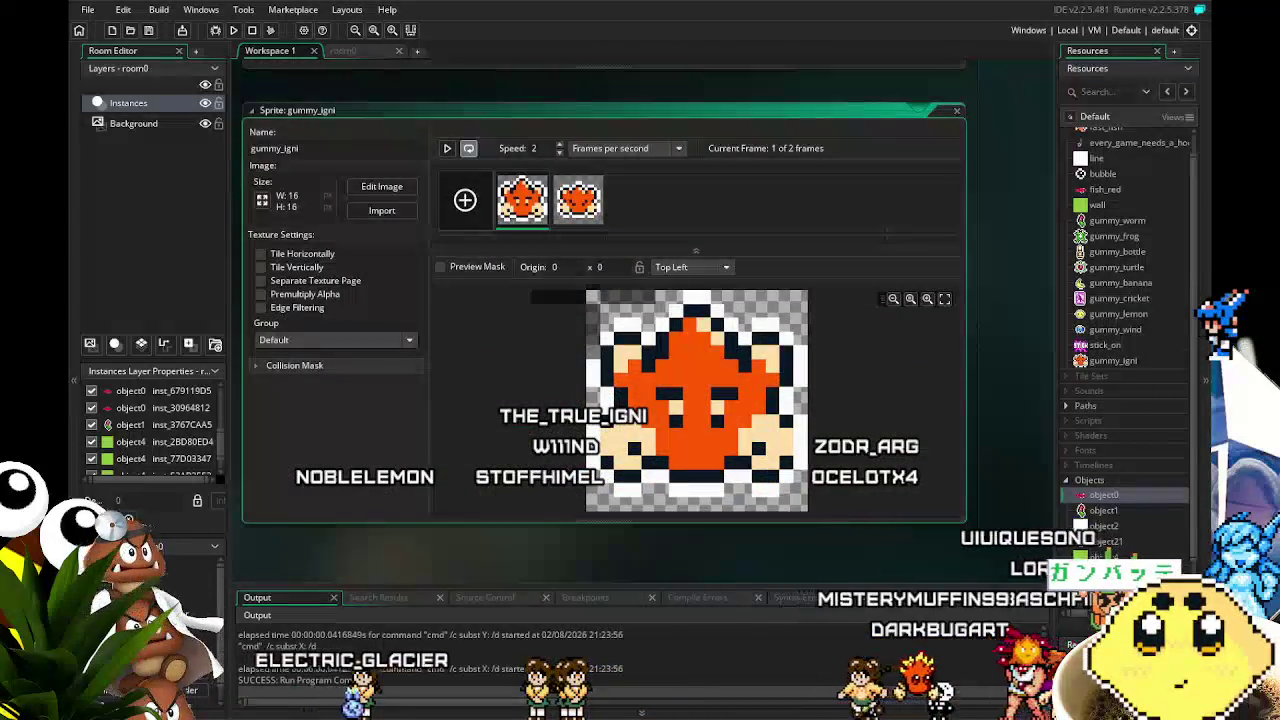
click(1140, 361)
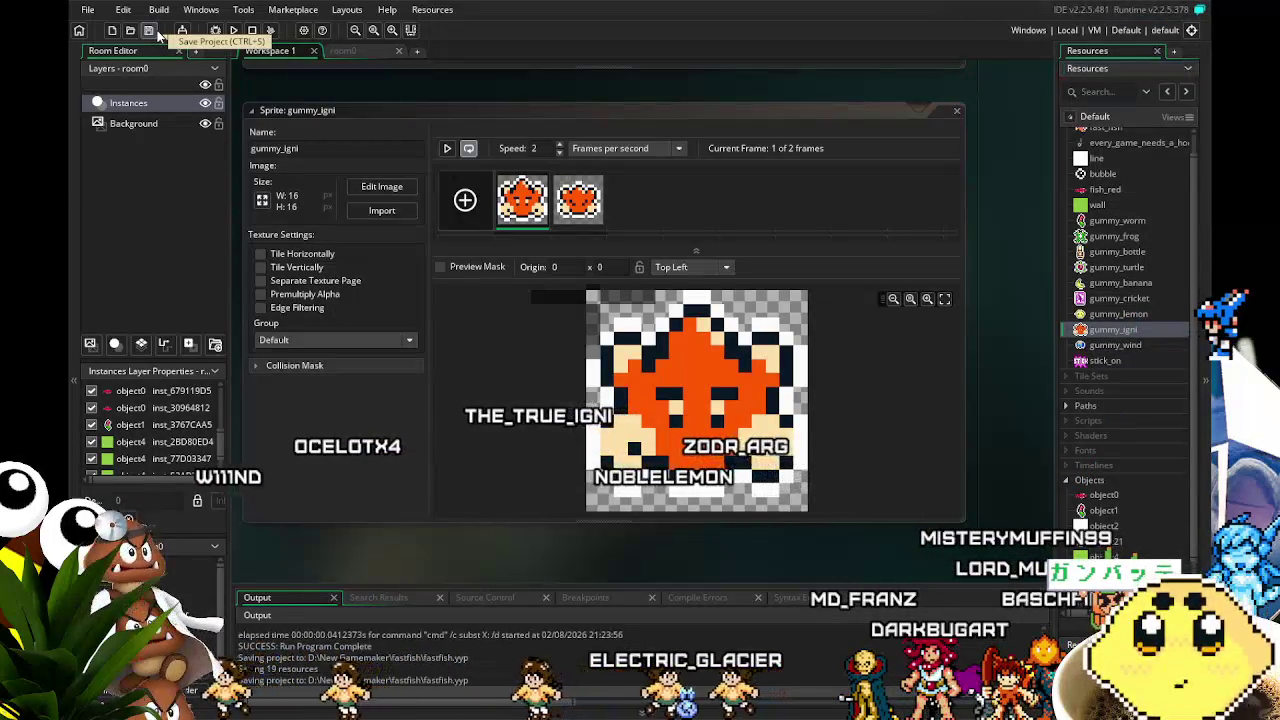
- Set the gummy_igni and gummy_cricket sprite origins to Middle Centre at 8,8
click(690, 267)
click(675, 338)
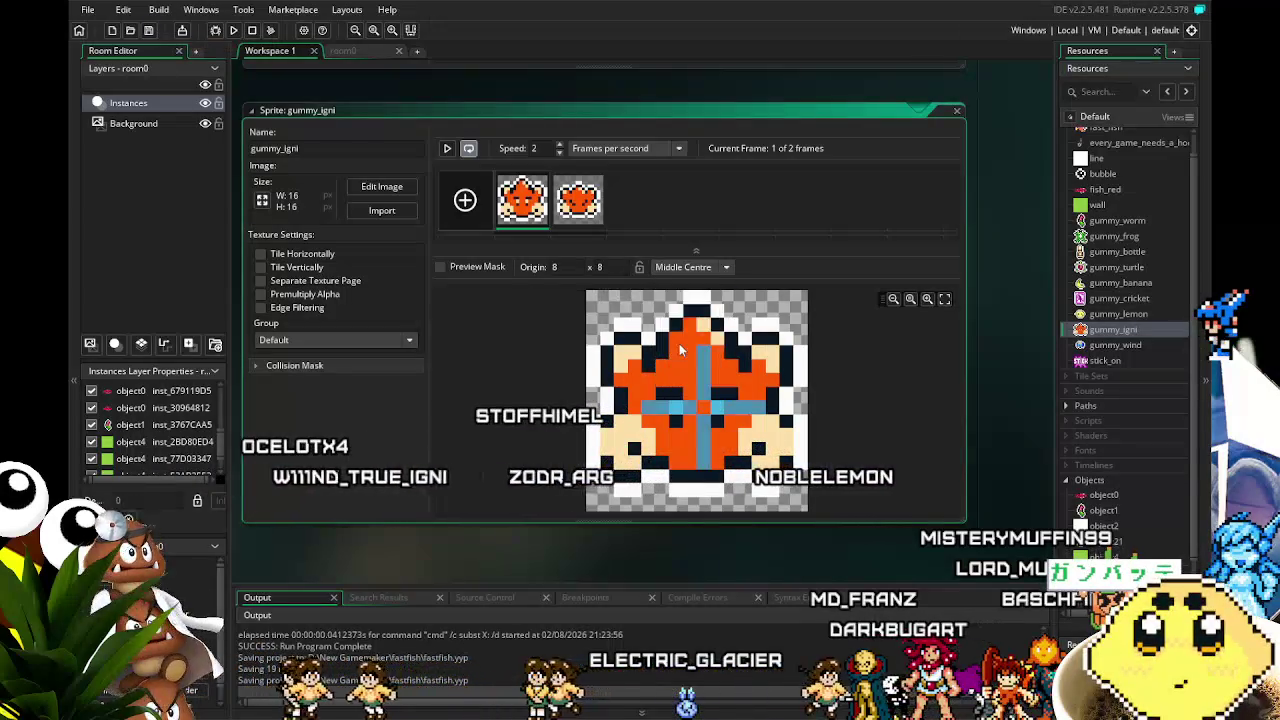
double_click(1117, 313)
double_click(1119, 298)
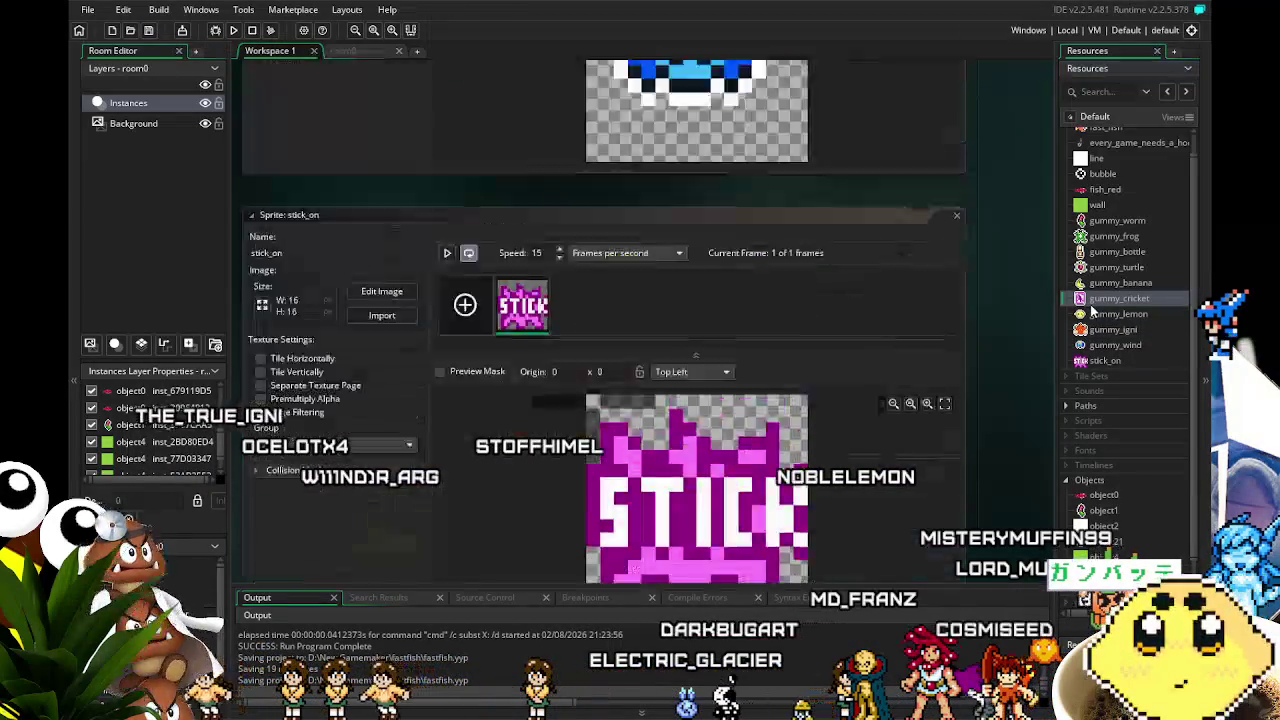
click(699, 268)
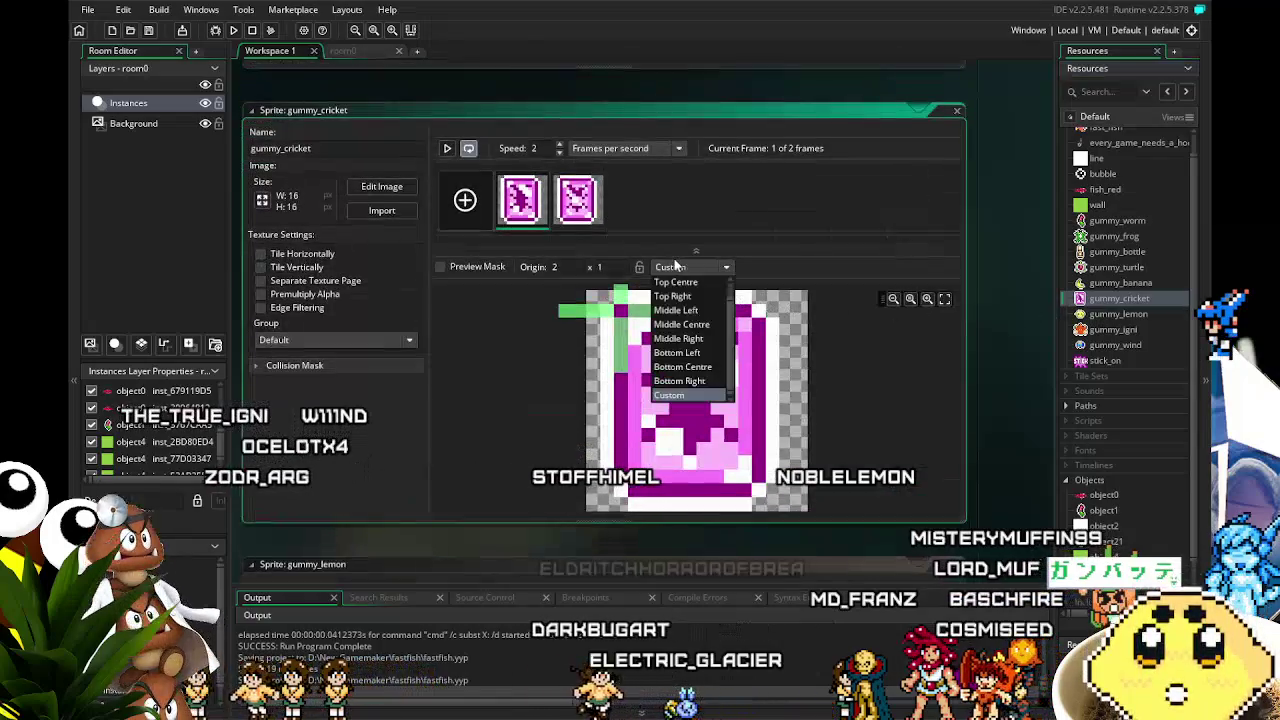
click(668, 326)
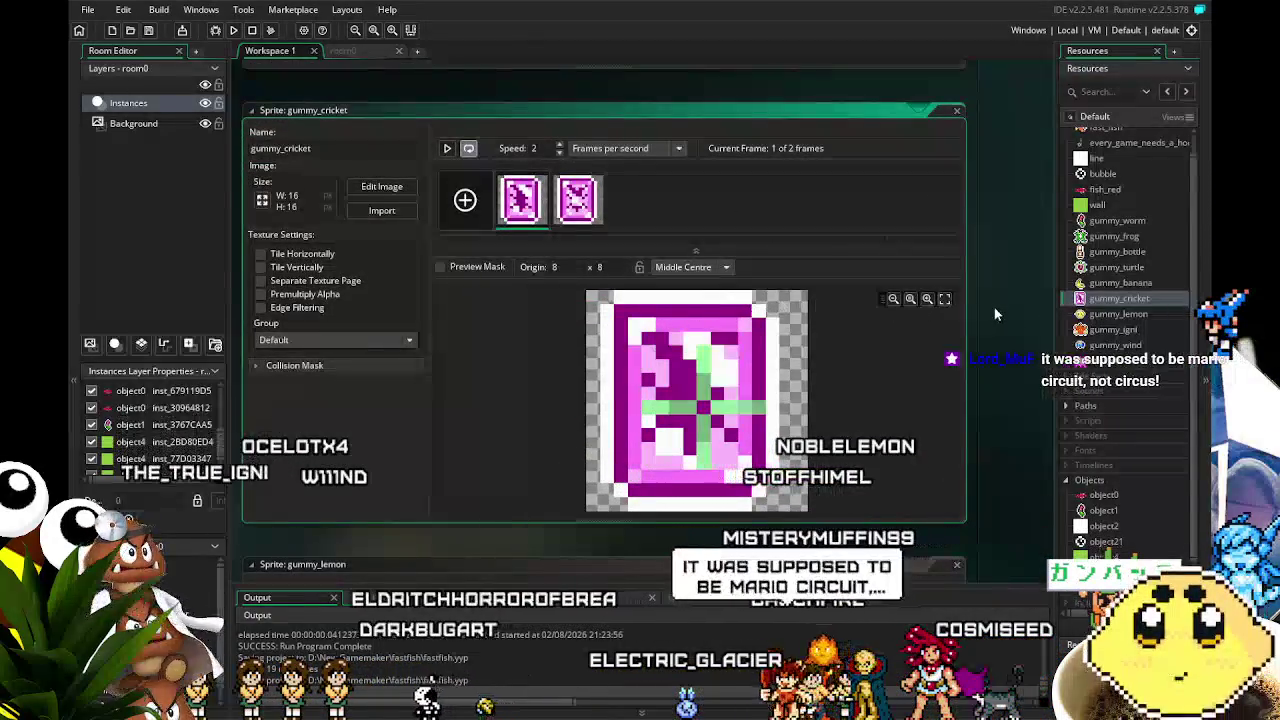
click(688, 408)
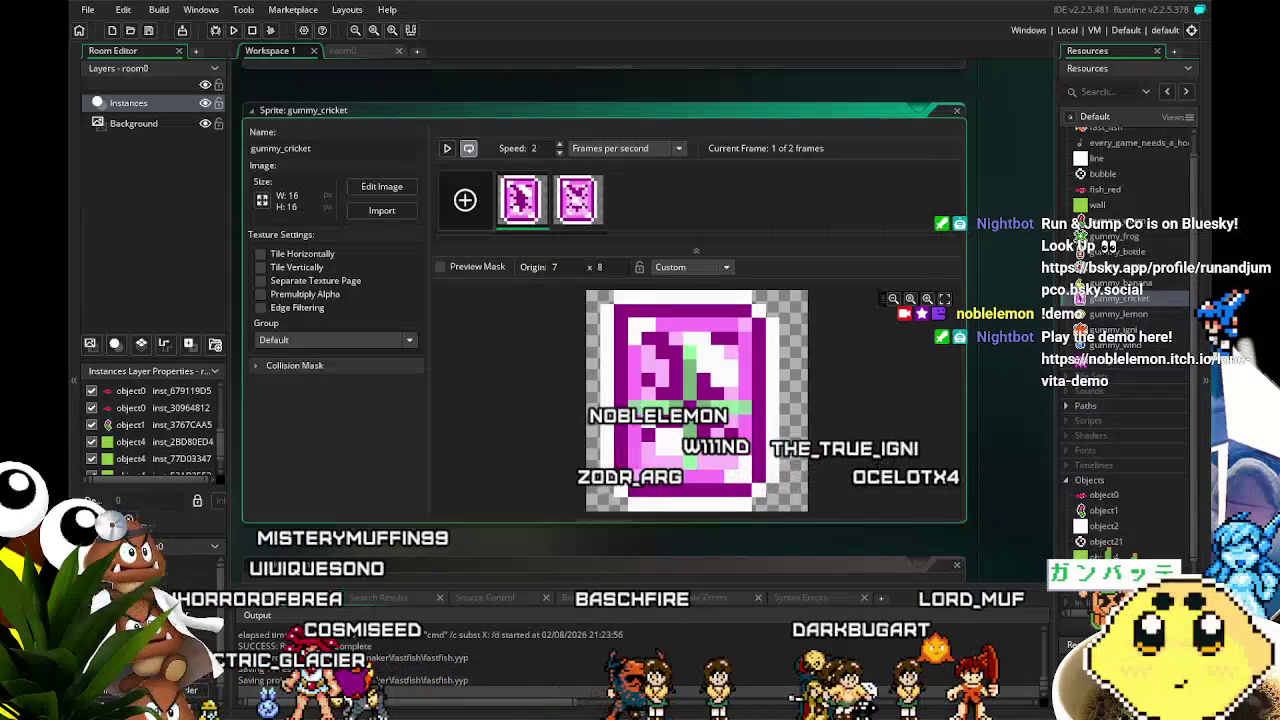
- Set the gummy_wind sprite origin to Middle Centre
double_click(1105, 315)
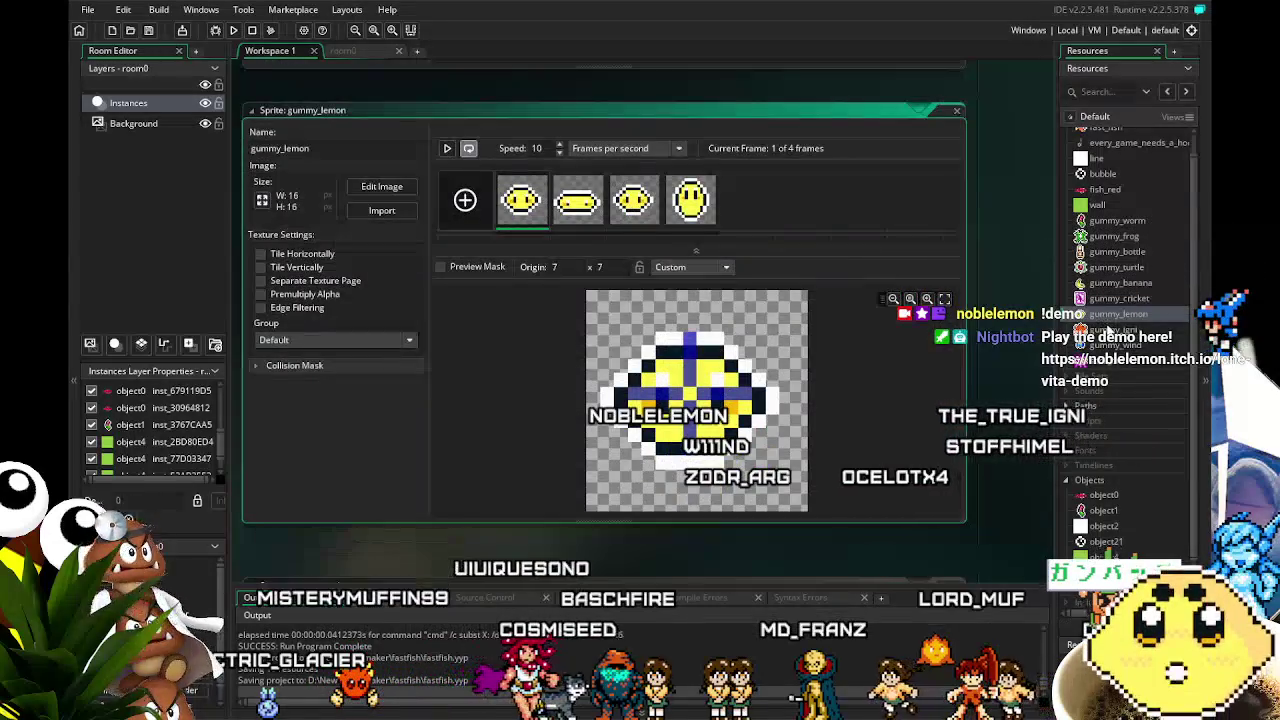
double_click(1128, 345)
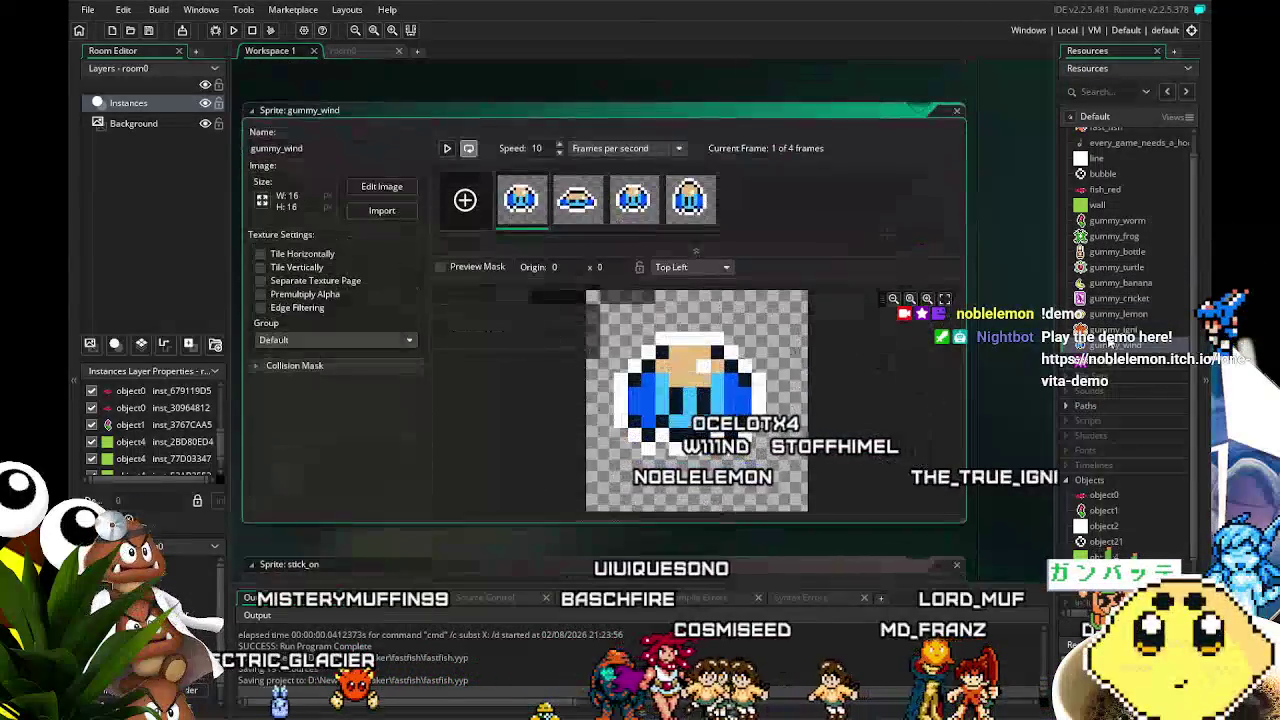
click(675, 267)
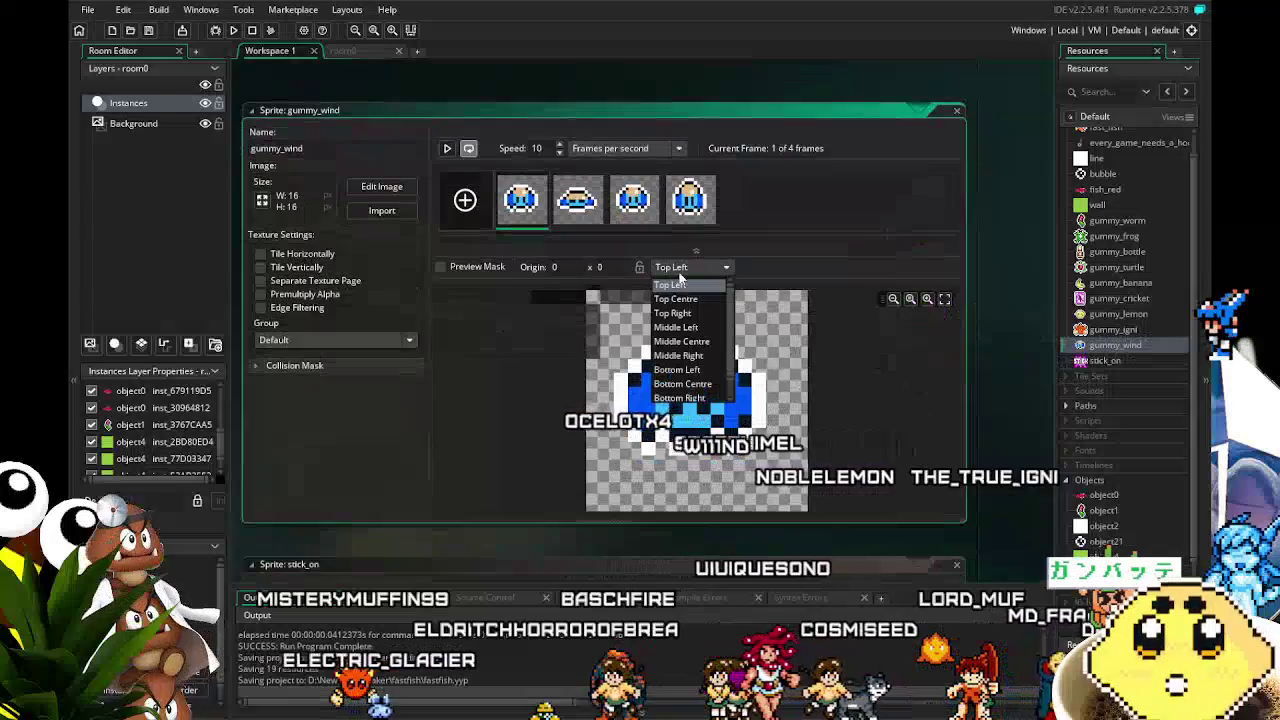
click(690, 341)
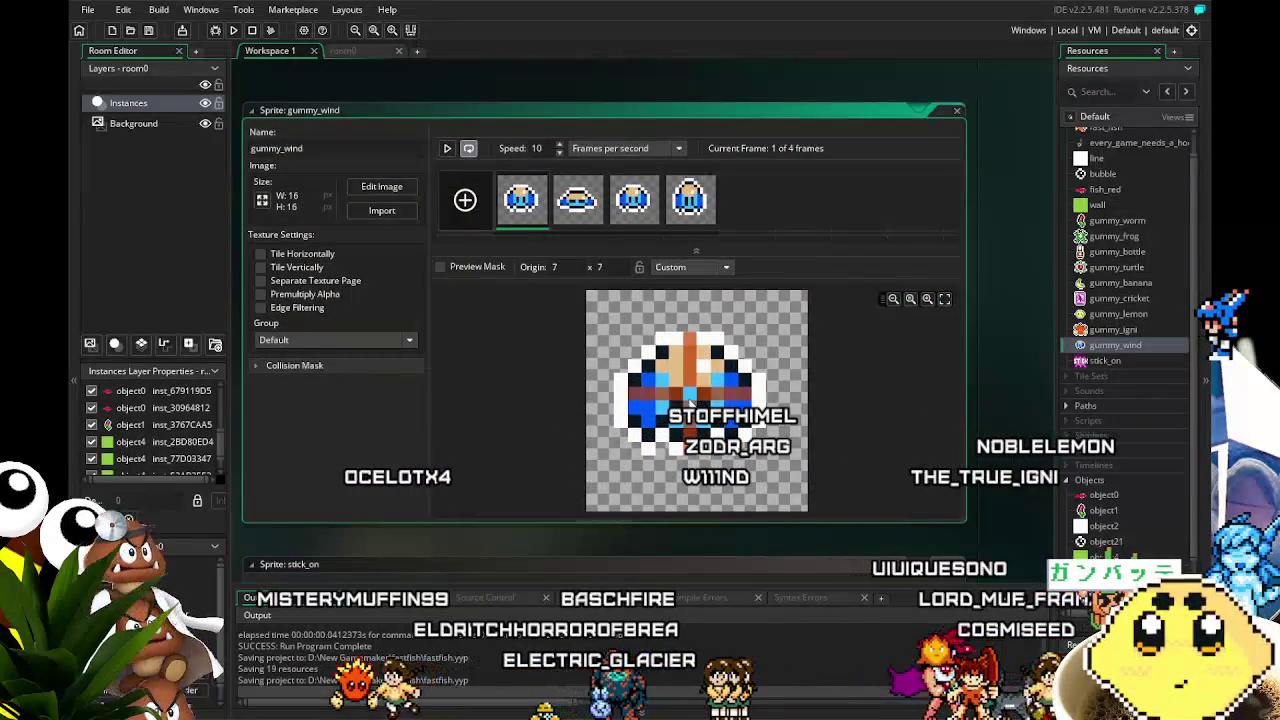
- Centre the stick_on sprite's origin at Middle Centre, then save the project
double_click(1110, 330)
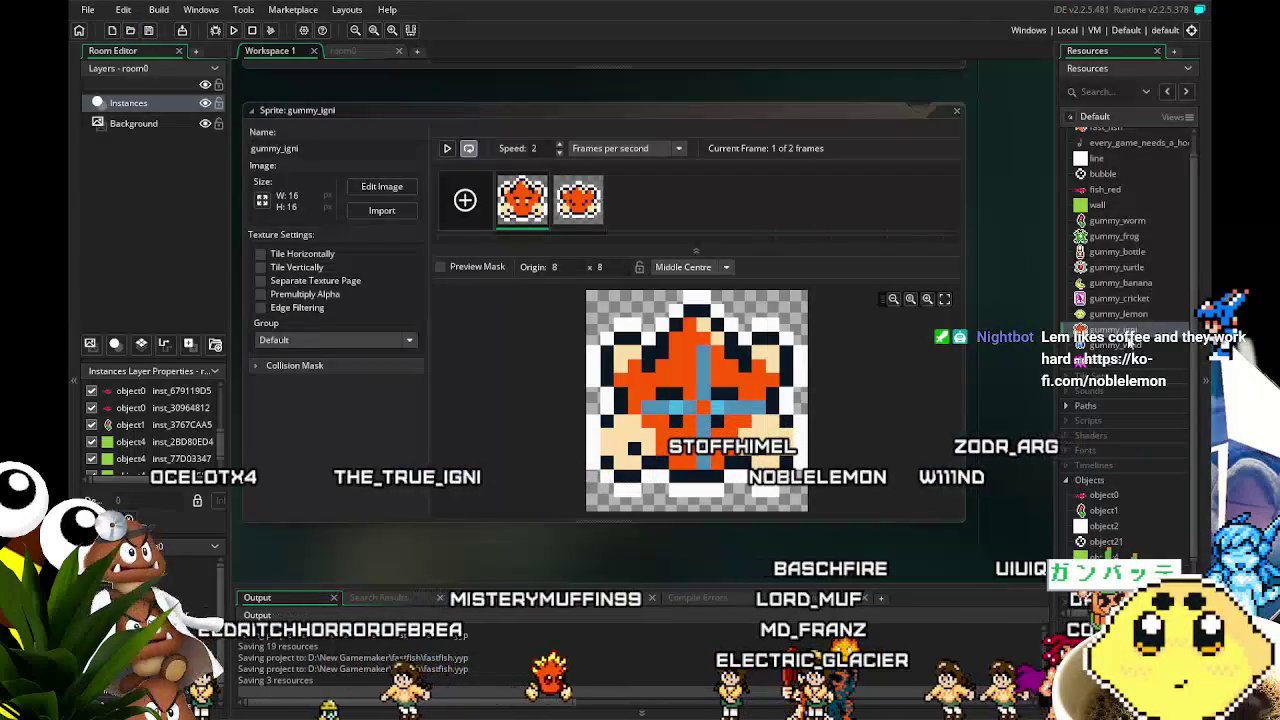
double_click(1113, 362)
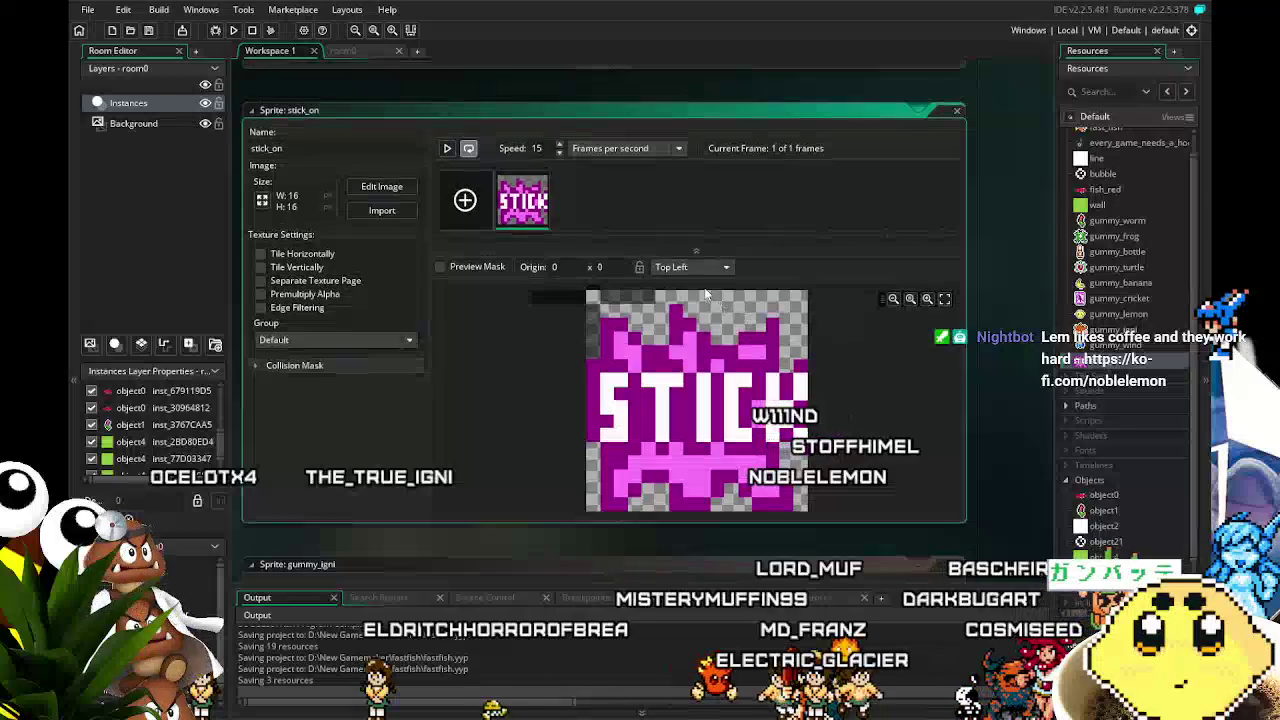
click(694, 141)
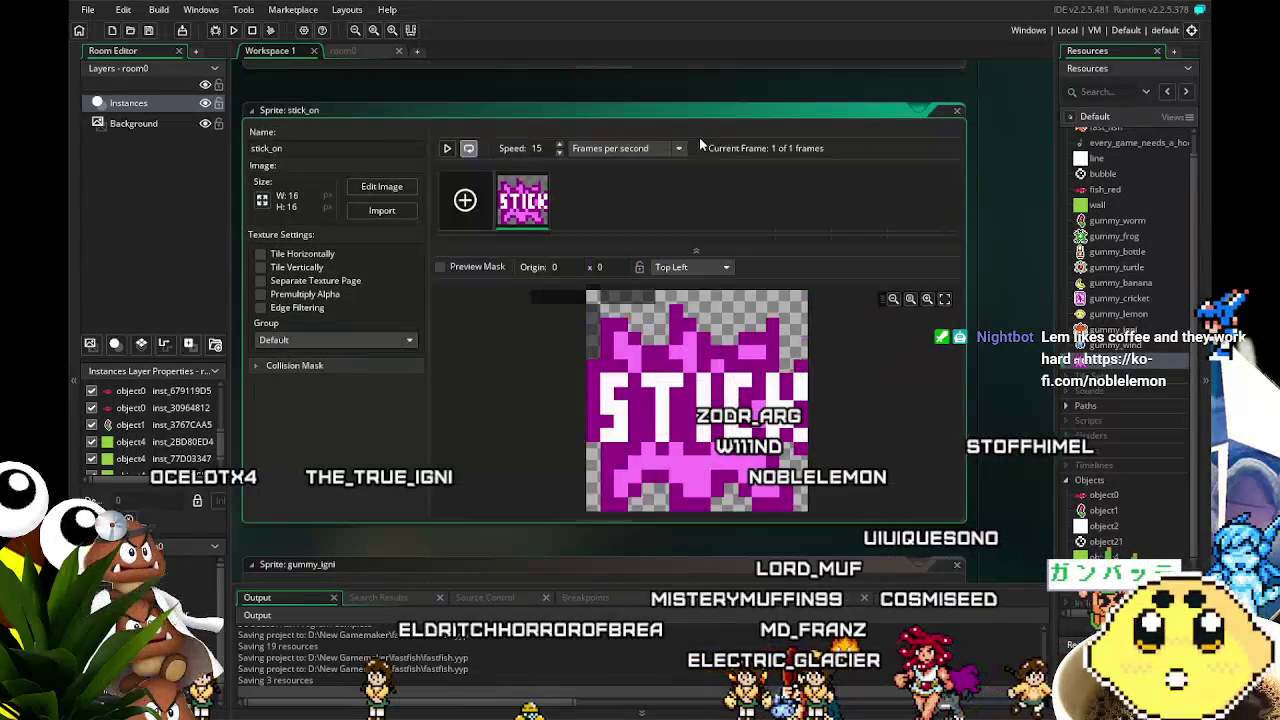
click(690, 267)
click(712, 352)
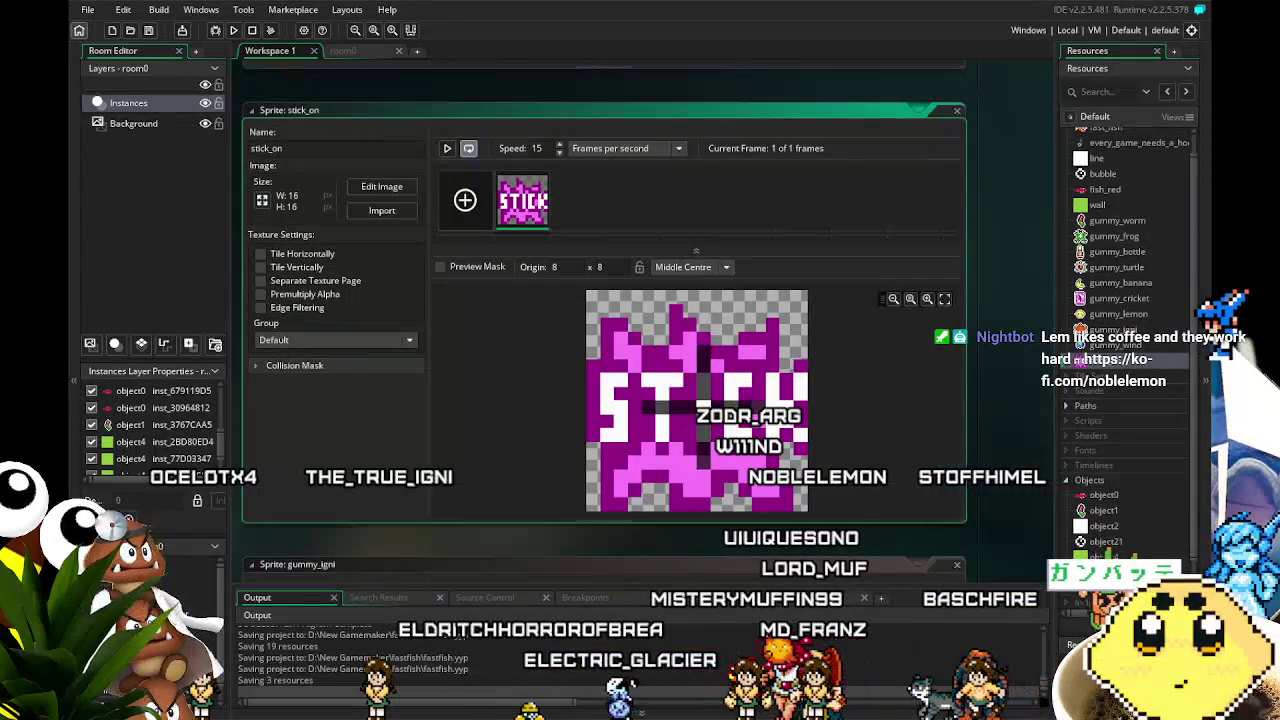
click(148, 30)
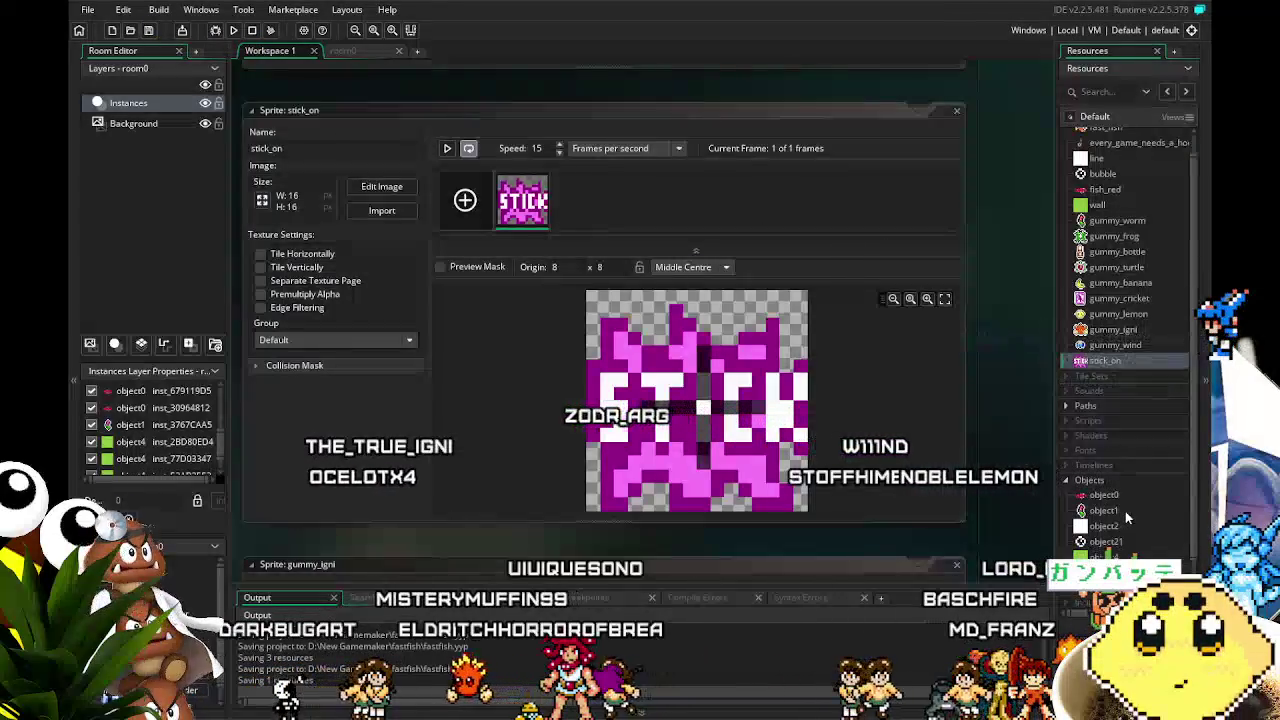
- Select object21 in the asset browser and scroll down the object list
click(1122, 543)
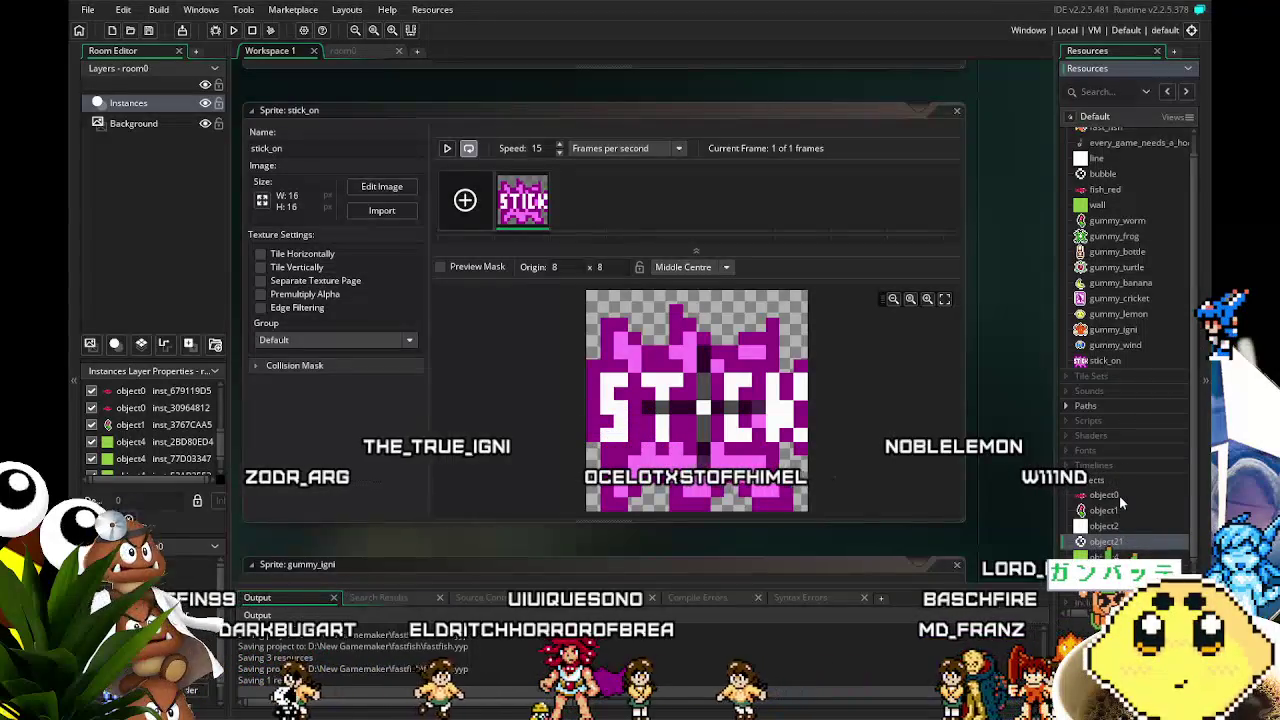
scroll(1110, 541, down, 1)
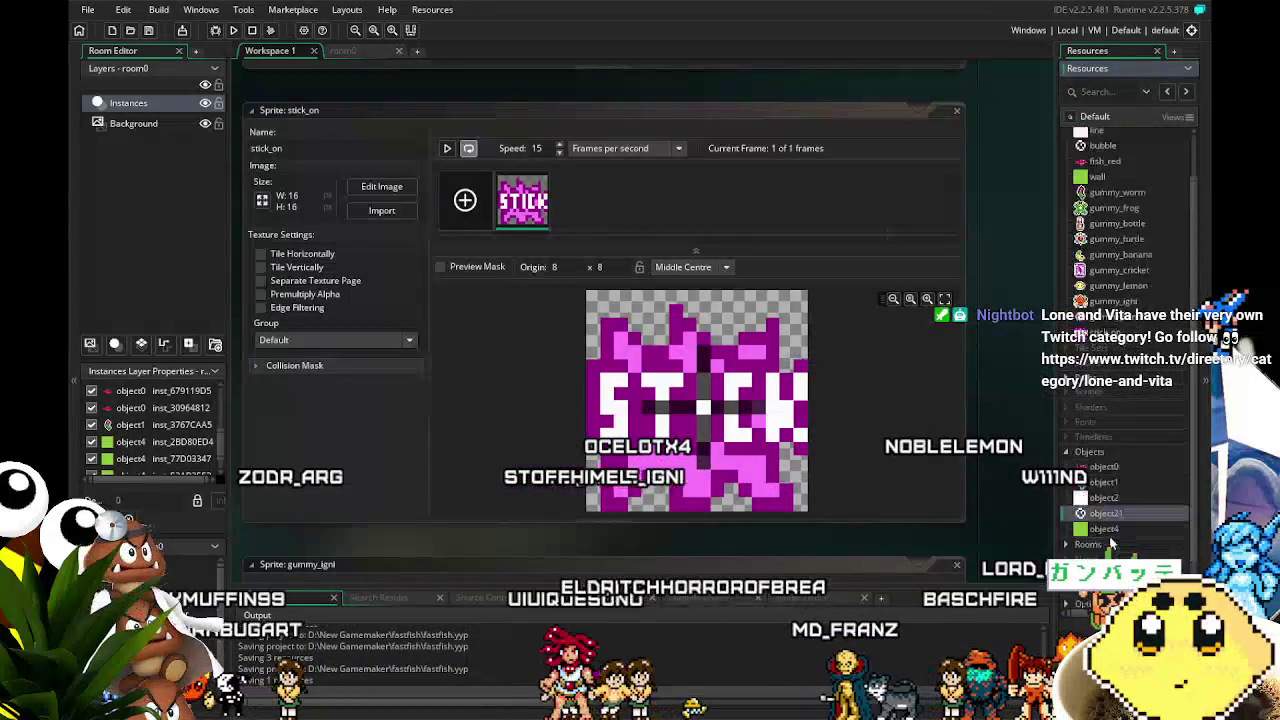
scroll(1110, 541, down, 1)
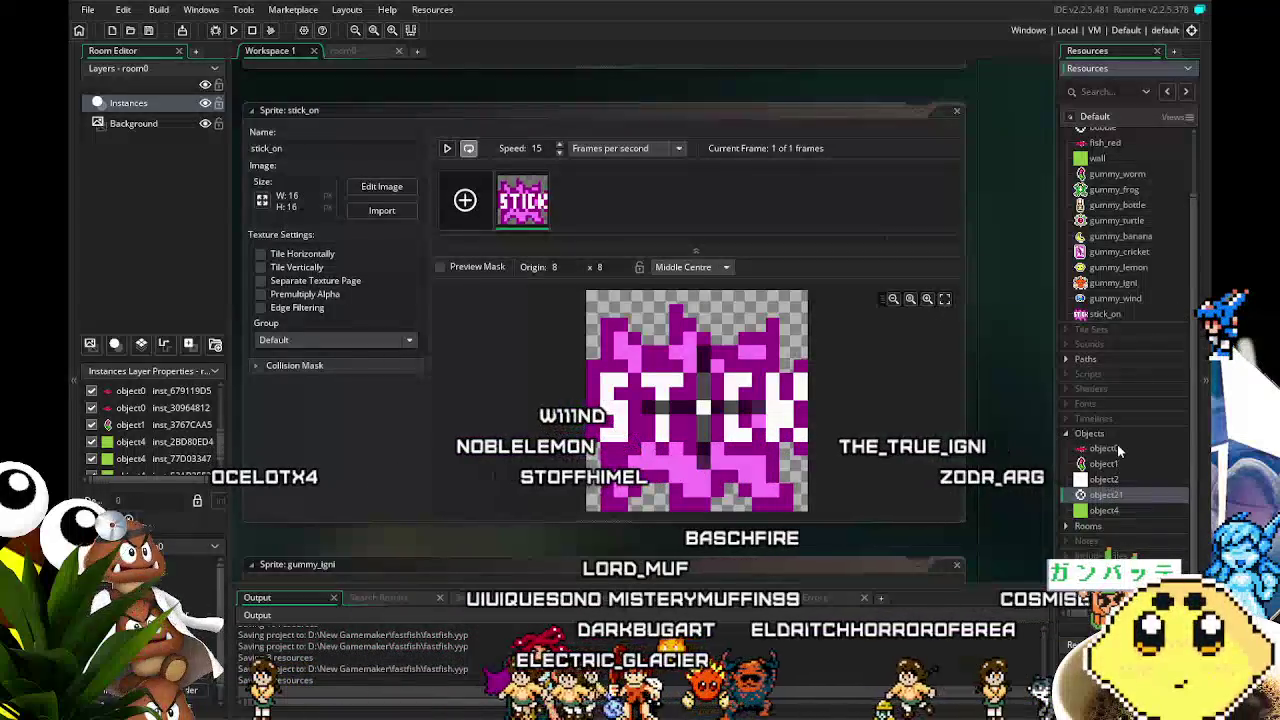
- In object1's Create event, copy the roll 6 and 7 sprite checks
double_click(1118, 463)
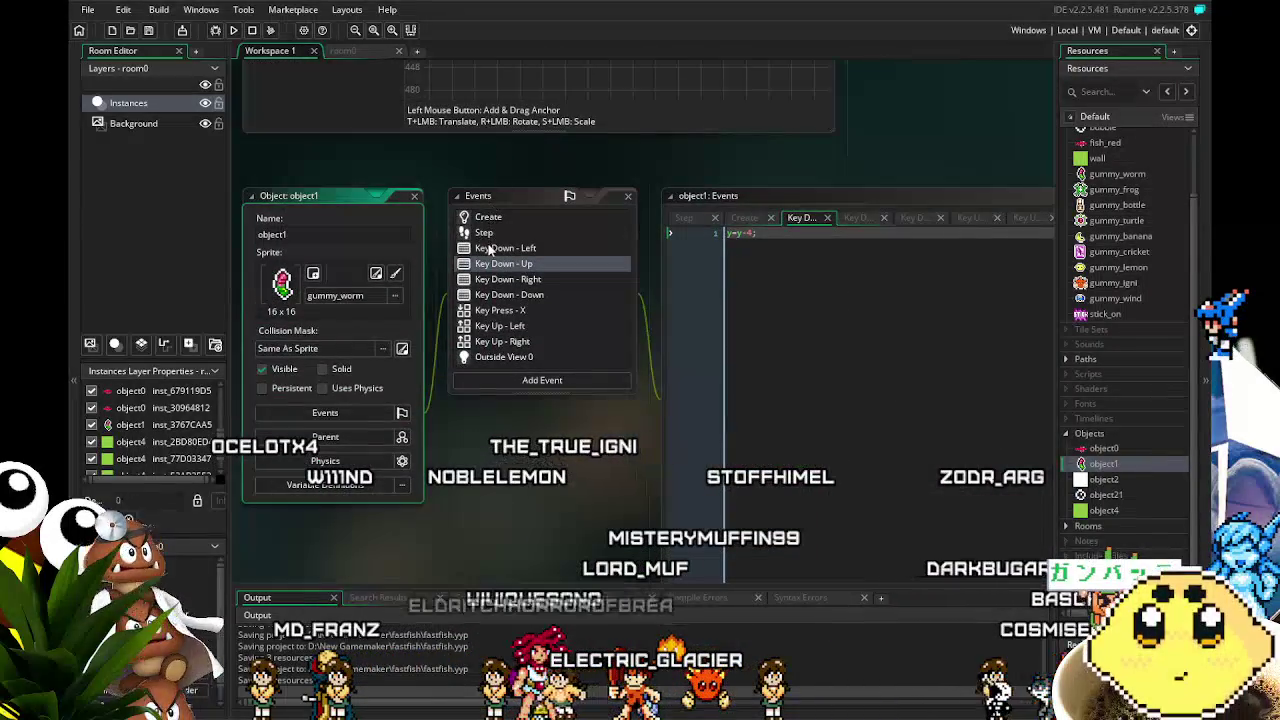
click(482, 234)
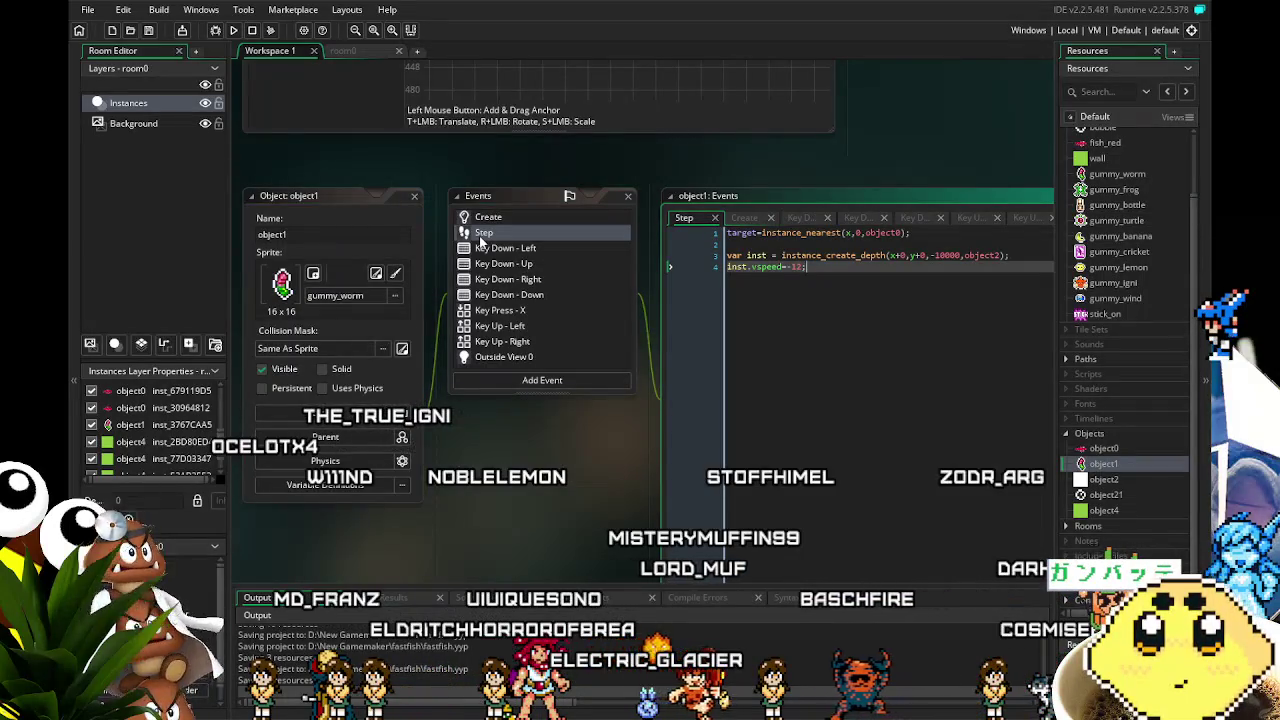
click(490, 217)
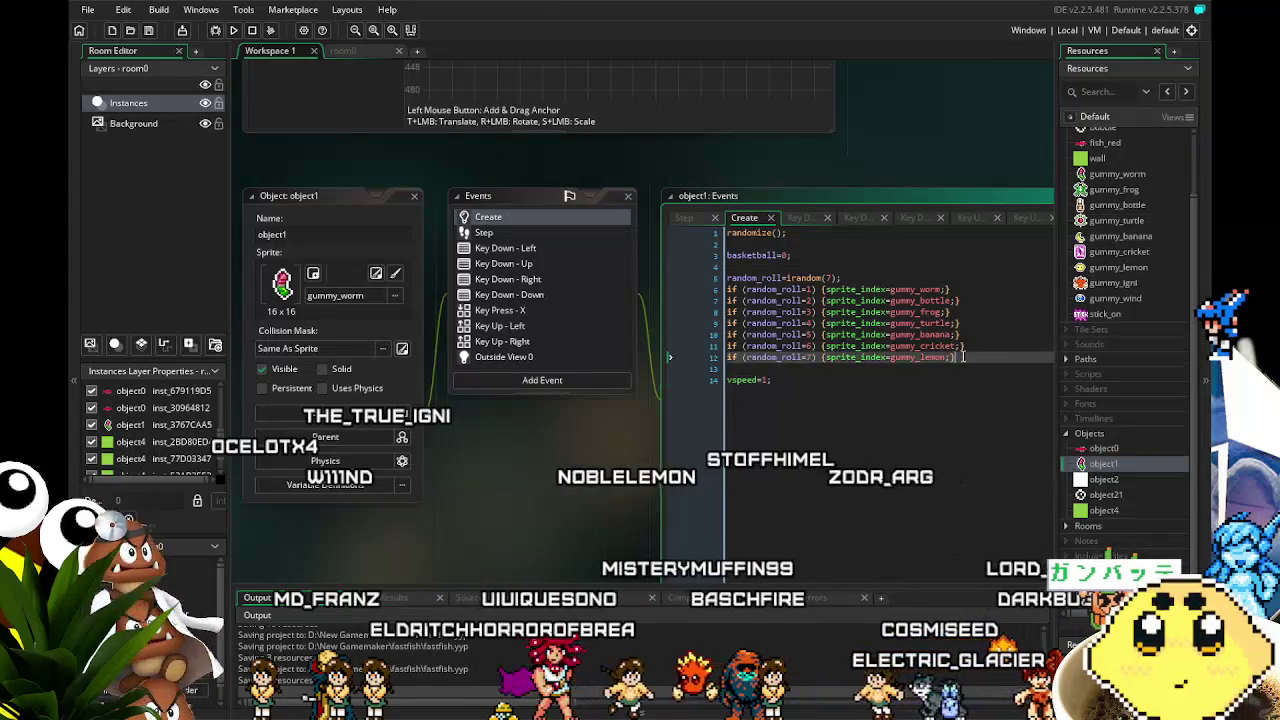
drag(963, 357, 731, 335)
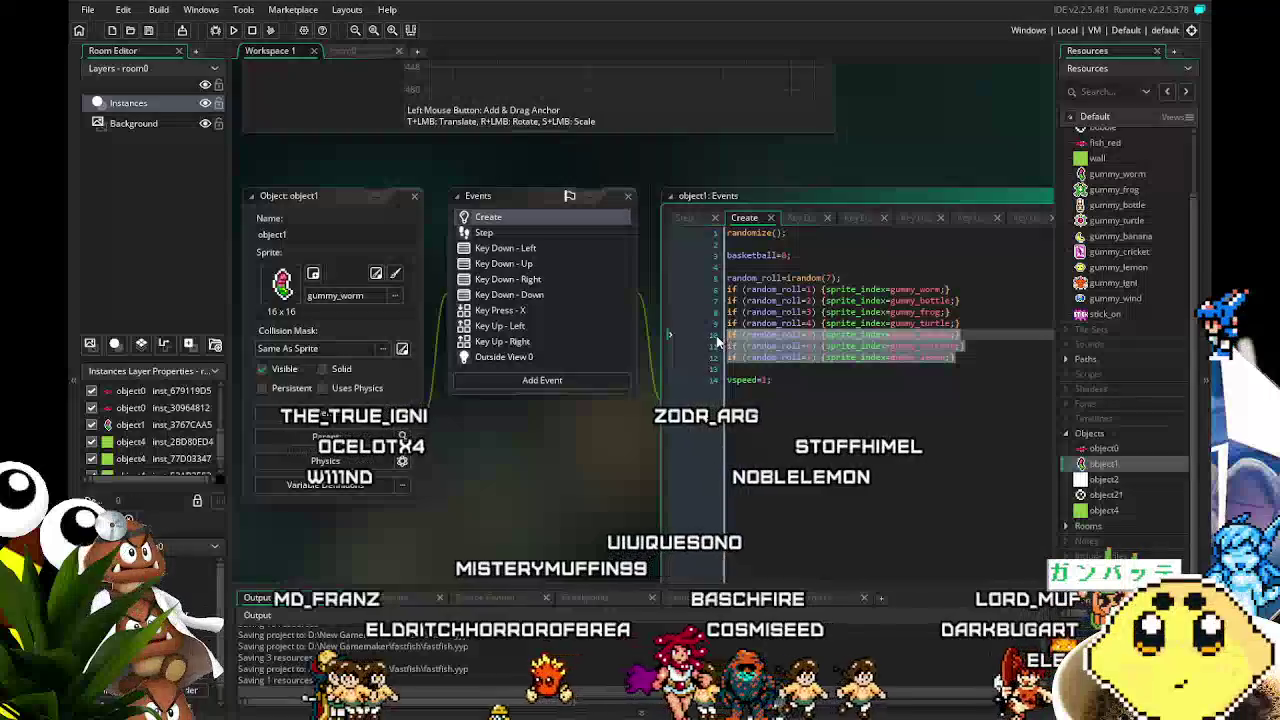
click(970, 357)
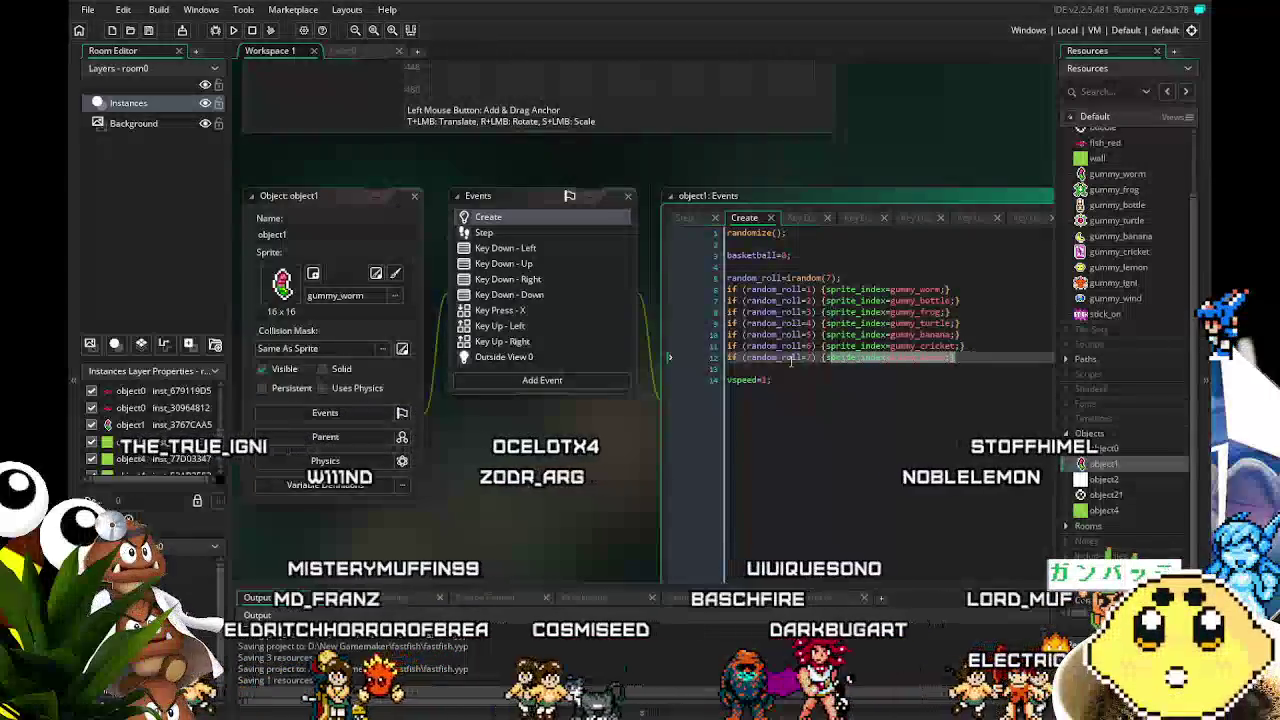
drag(970, 357, 828, 348)
key(ctrl+c)
- Paste the checks as rolls 8 and 9 for gummy_igni and gummy_wind, then select the roll code
click(970, 357)
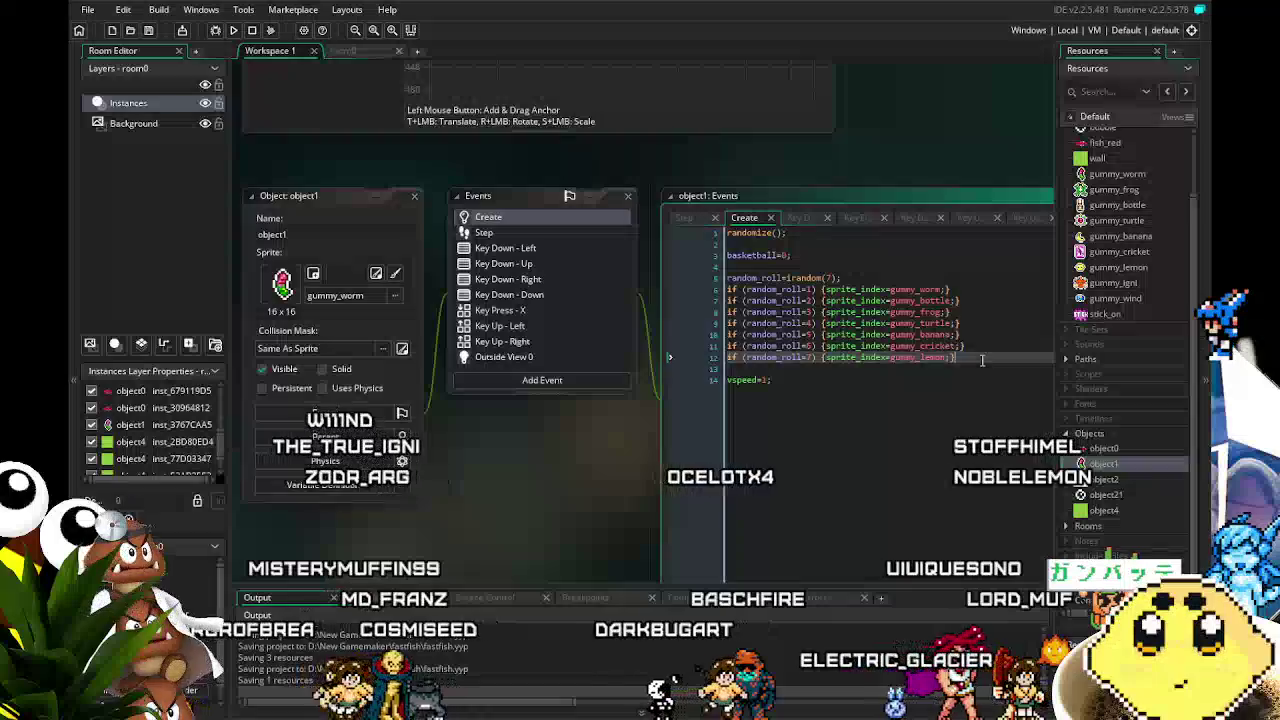
key(Return)
key(ctrl+v)
key(BackSpace)
key(BackSpace)
key(BackSpace)
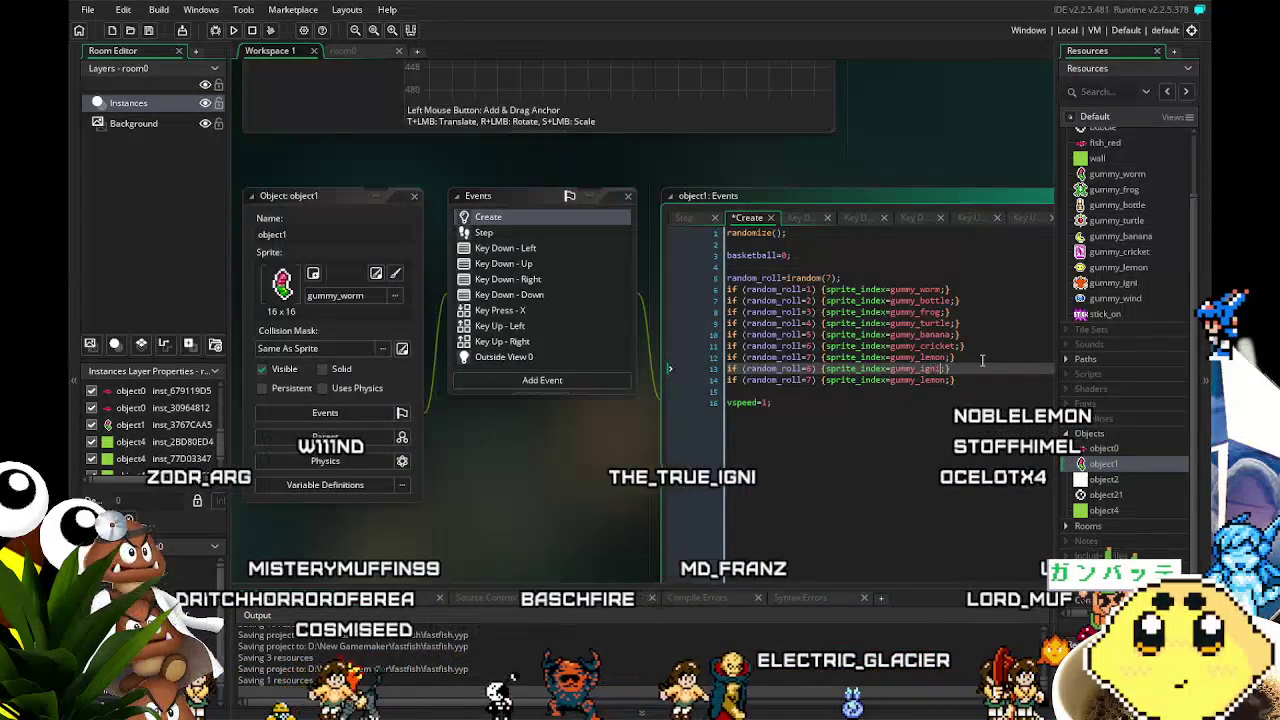
key(Down)
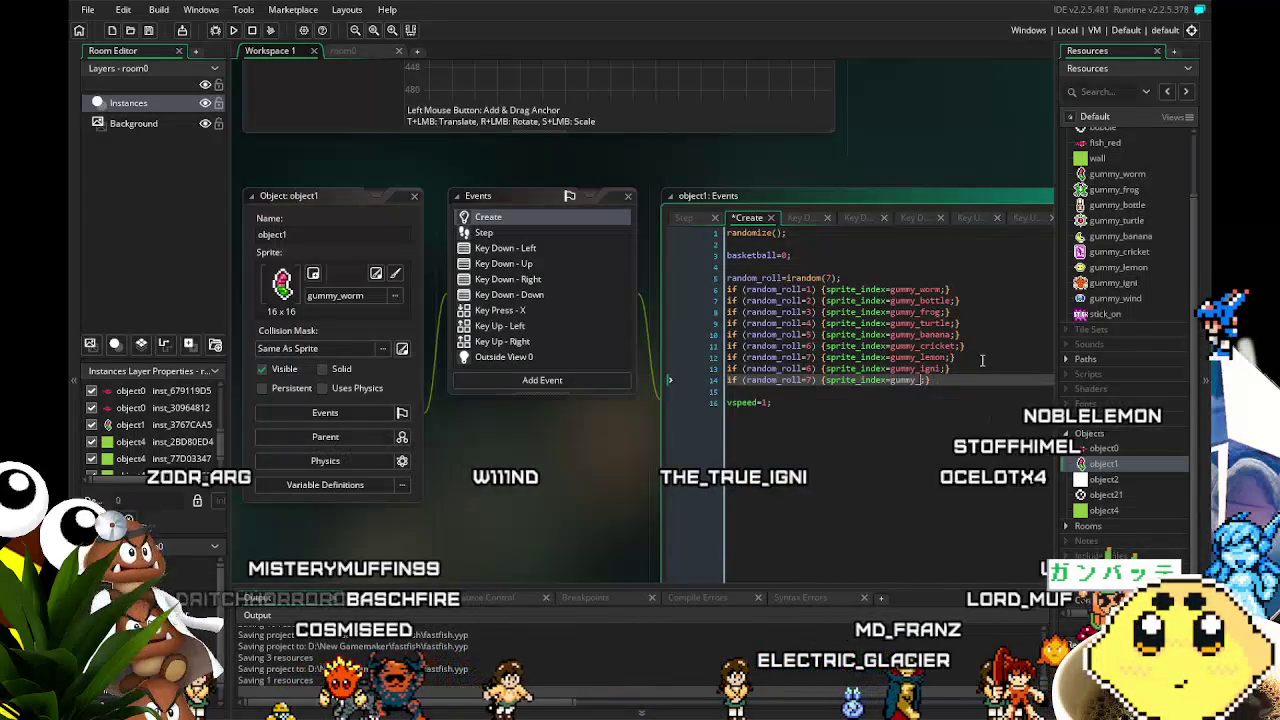
text(wind;)
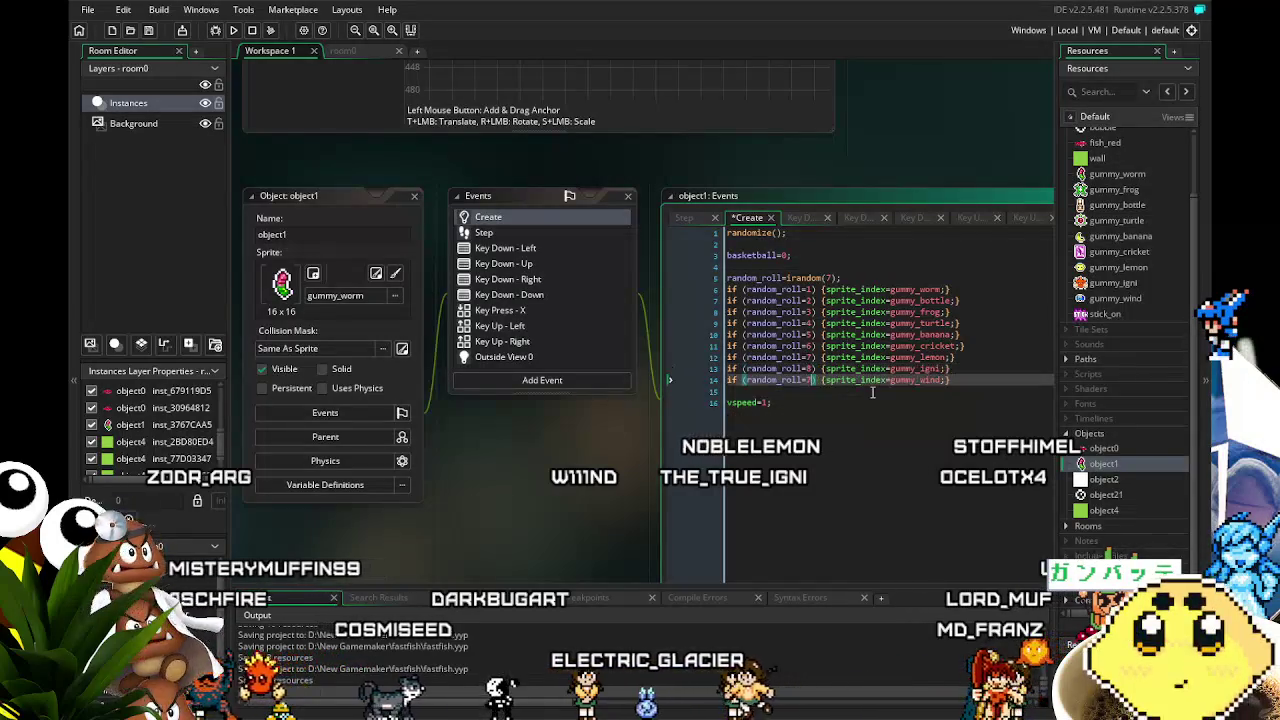
click(843, 278)
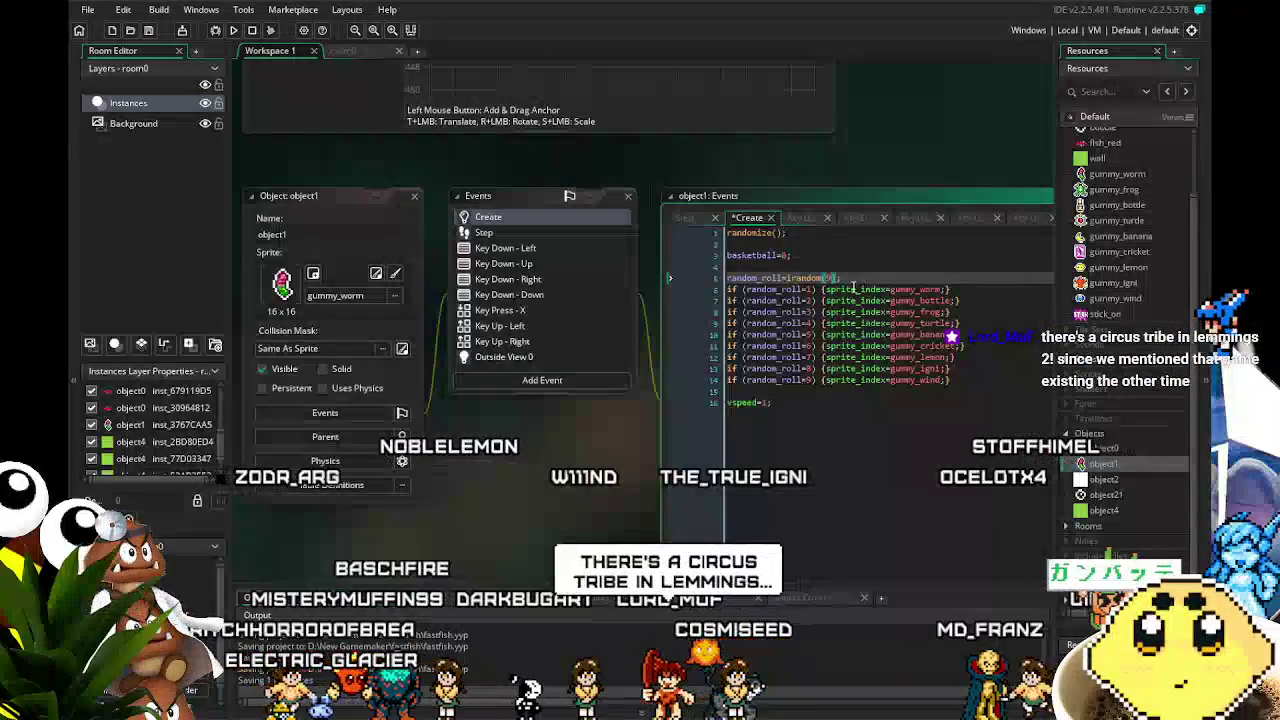
mouse_move(955, 383)
mouse_down()
mouse_move(880, 370)
mouse_move(700, 290)
mouse_move(640, 280)
mouse_up()
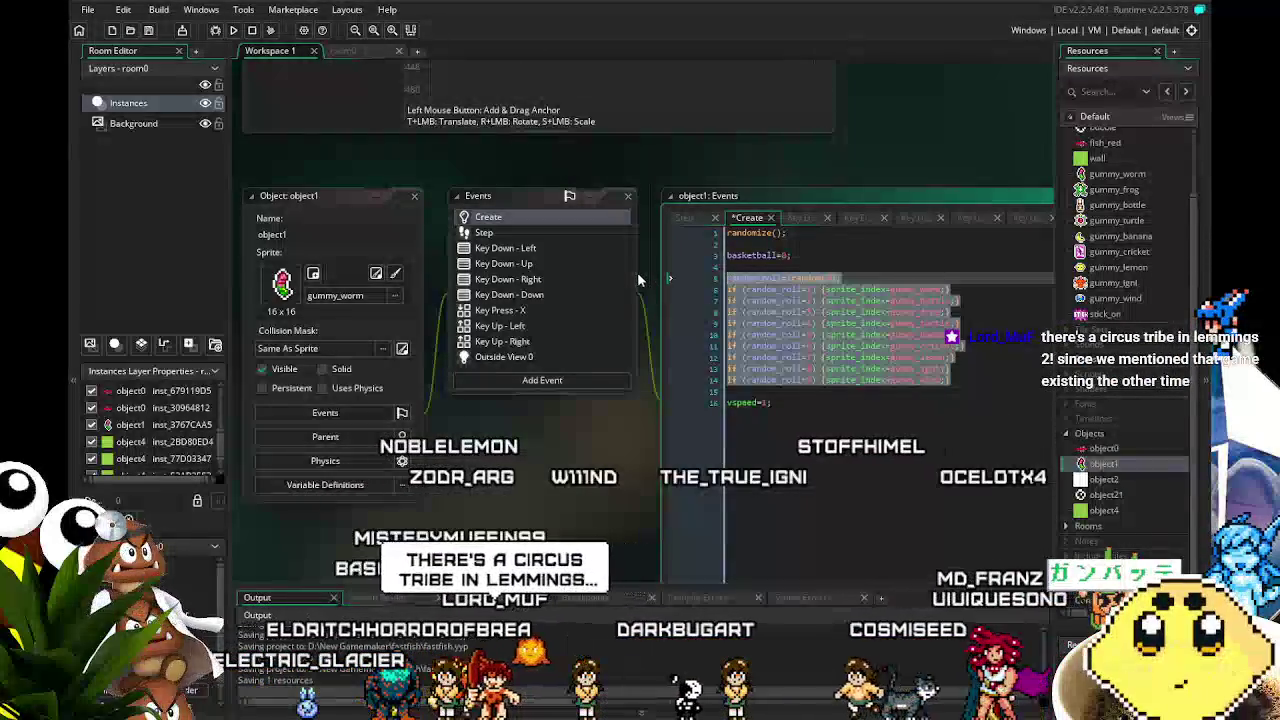
- Replace object1's Outside View 0 code with the nine-sprite roll code and save the project
click(537, 358)
click(968, 300)
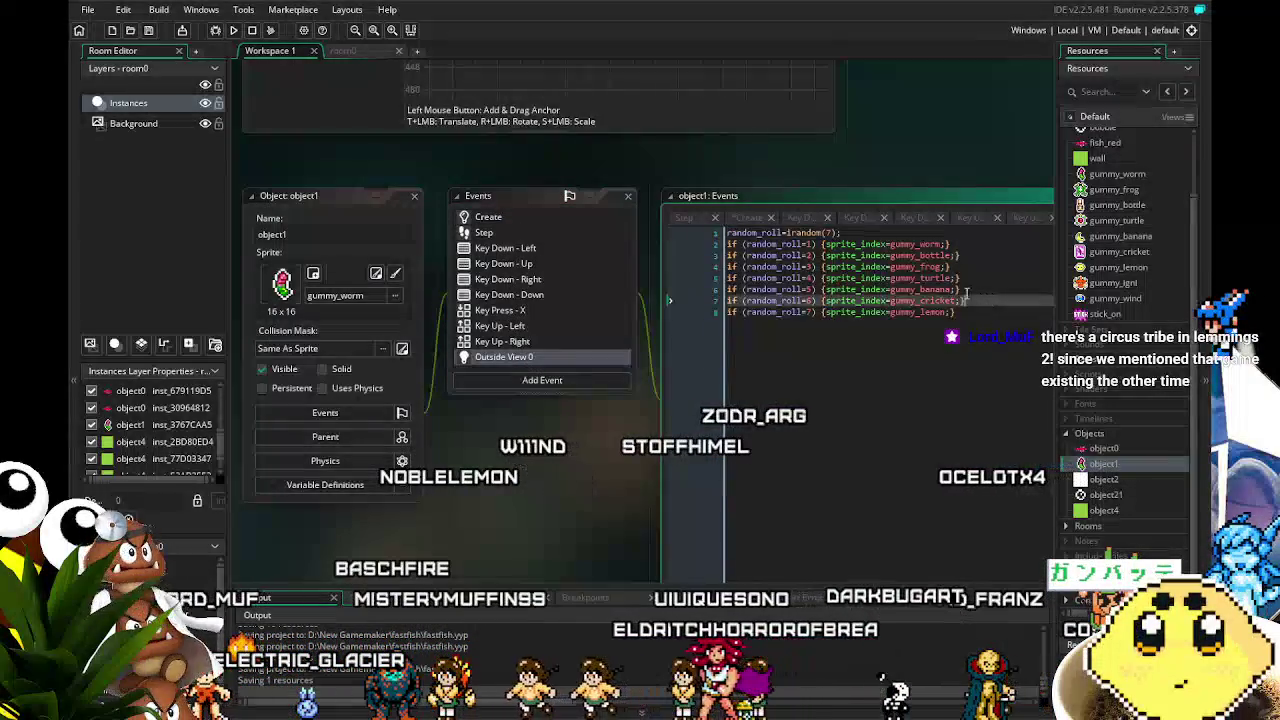
key(ctrl+a)
key(ctrl+v)
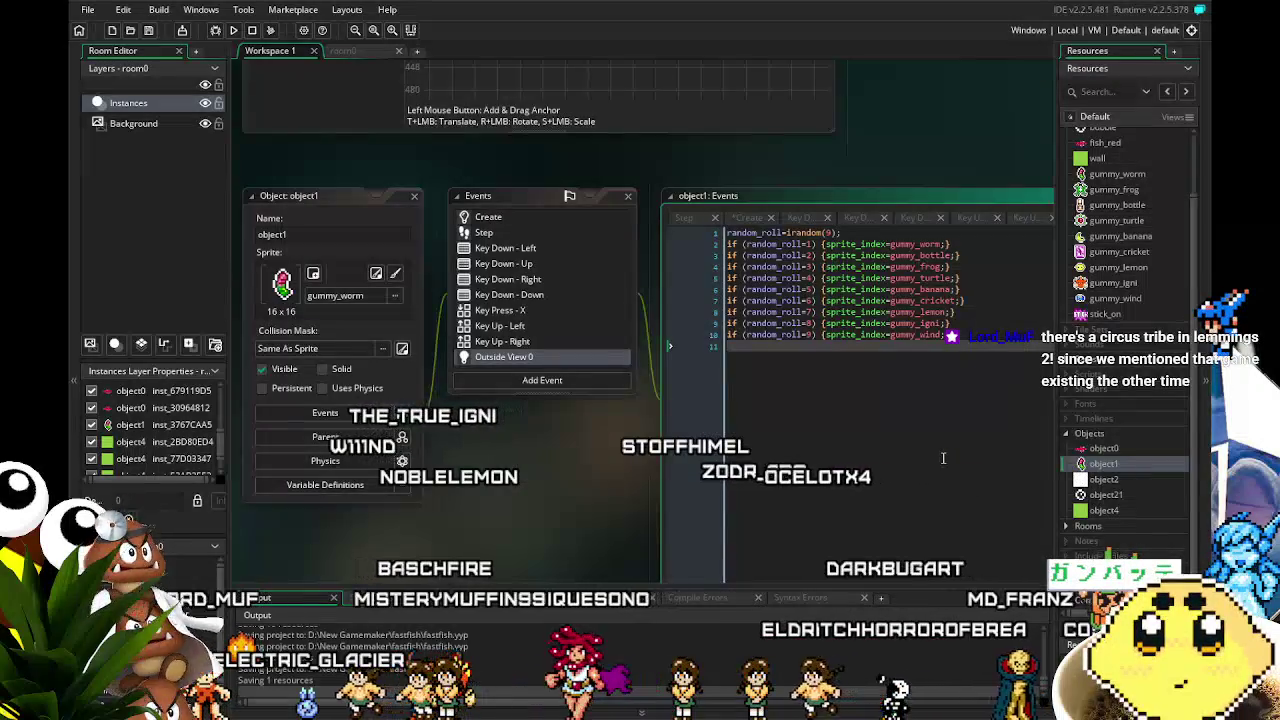
key(ctrl+s)
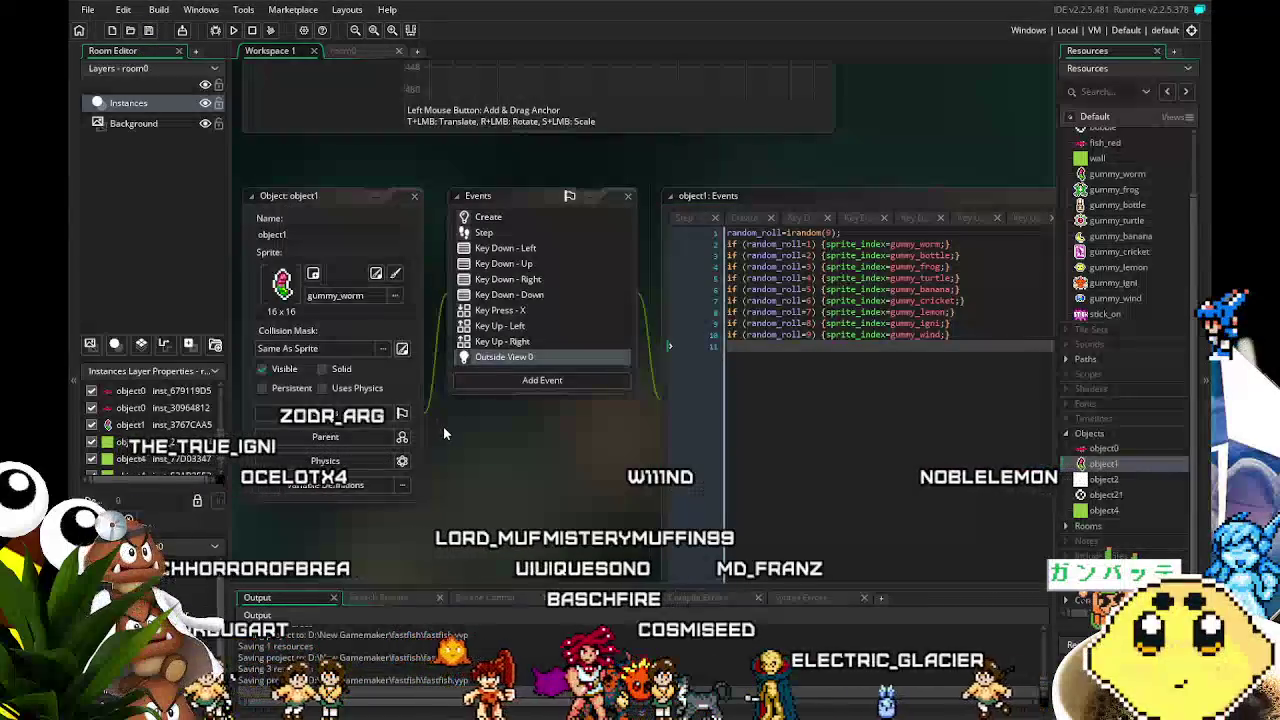
drag(442, 425, 414, 416)
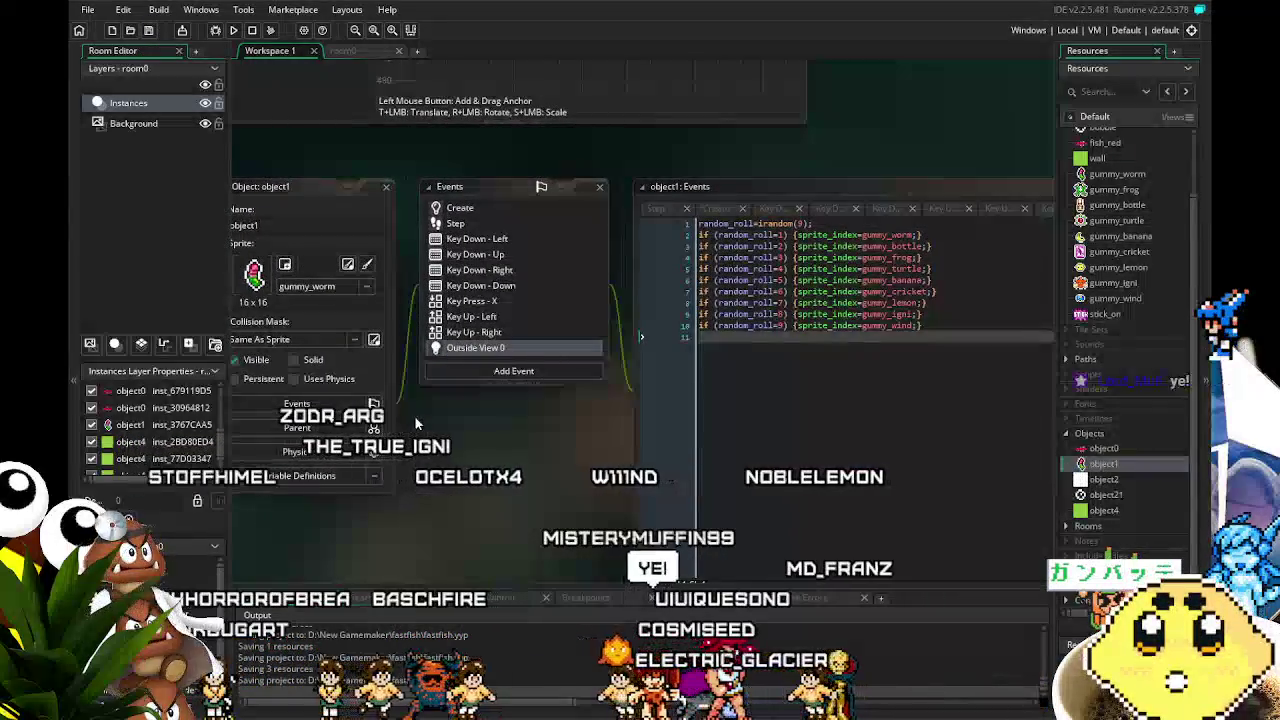
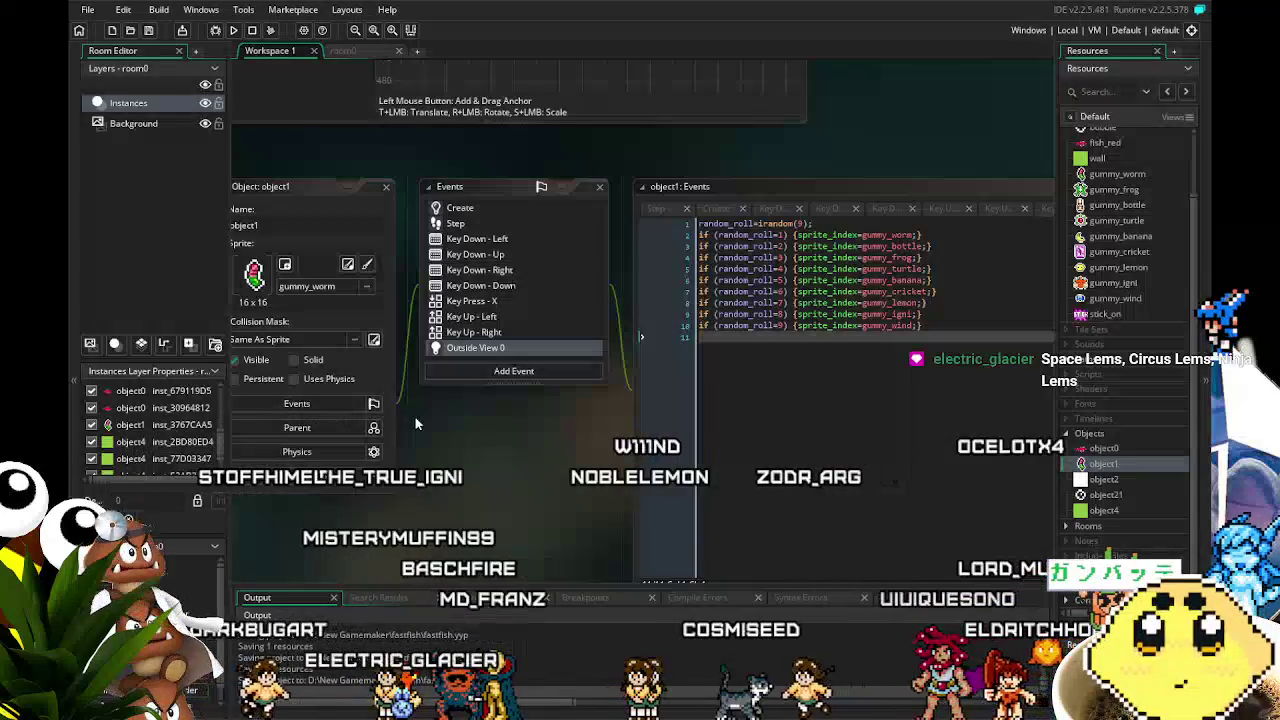
- Show object1's Create event code, which sets basketball=0 and picks a random gummy sprite
drag(495, 476, 447, 480)
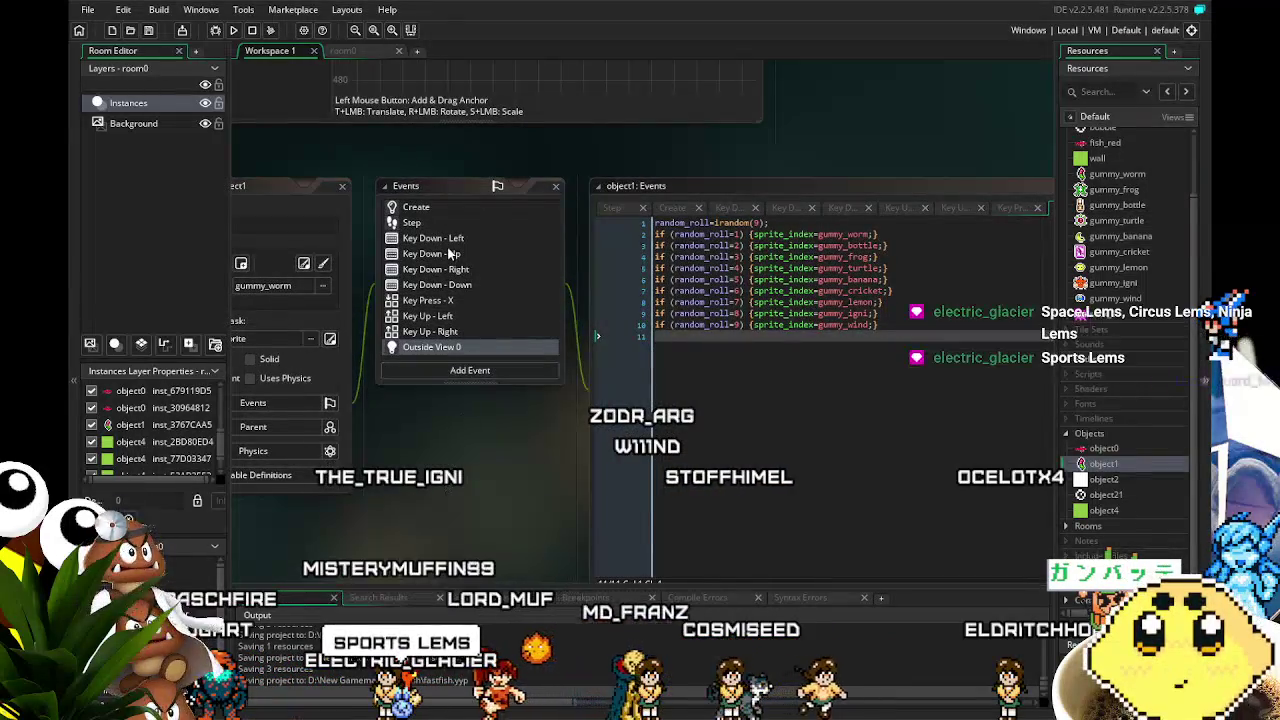
drag(476, 464, 488, 431)
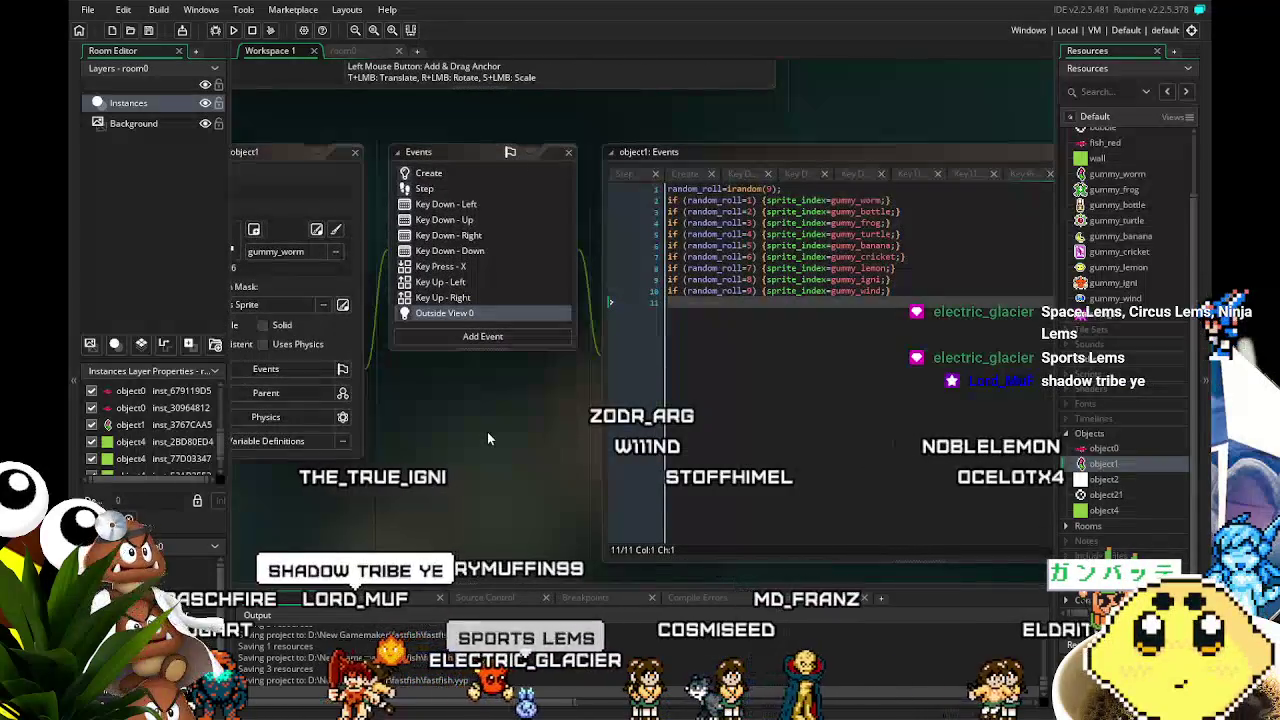
click(436, 175)
click(745, 358)
- Bring up object1's Key Press - X event code
mouse_move(433, 509)
mouse_down()
mouse_move(456, 505)
mouse_move(443, 510)
mouse_up()
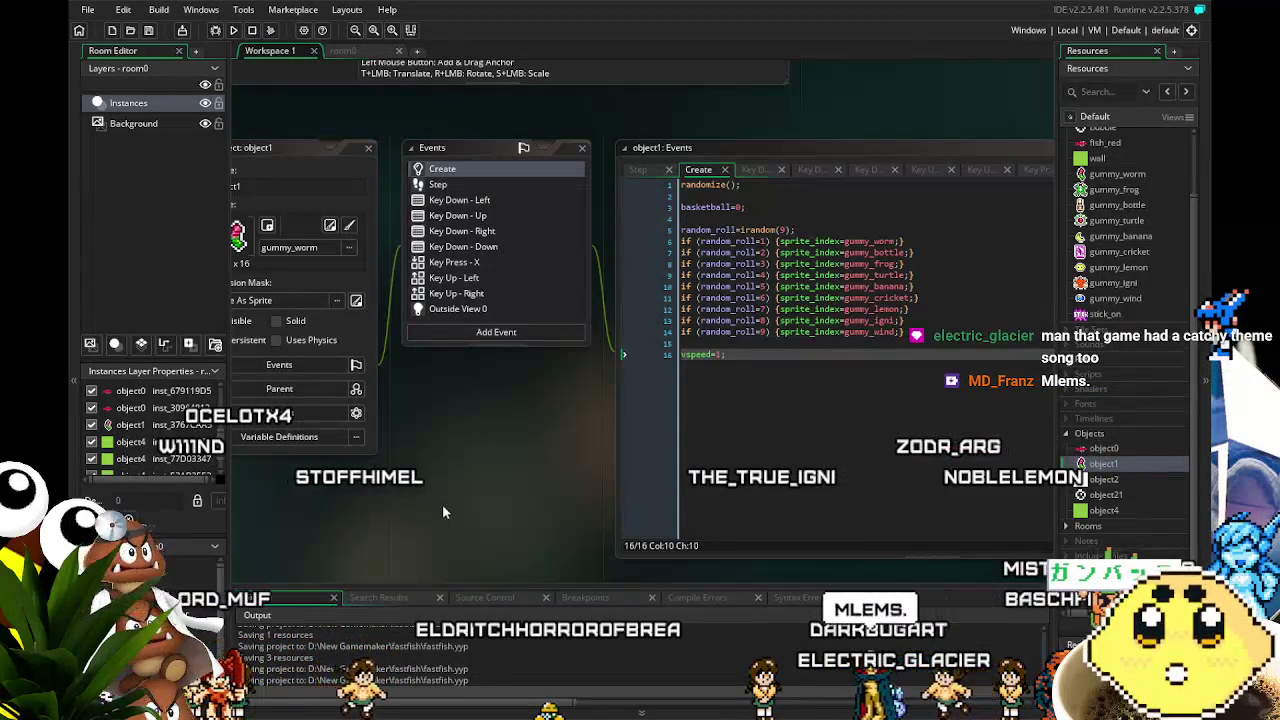
drag(381, 524, 406, 523)
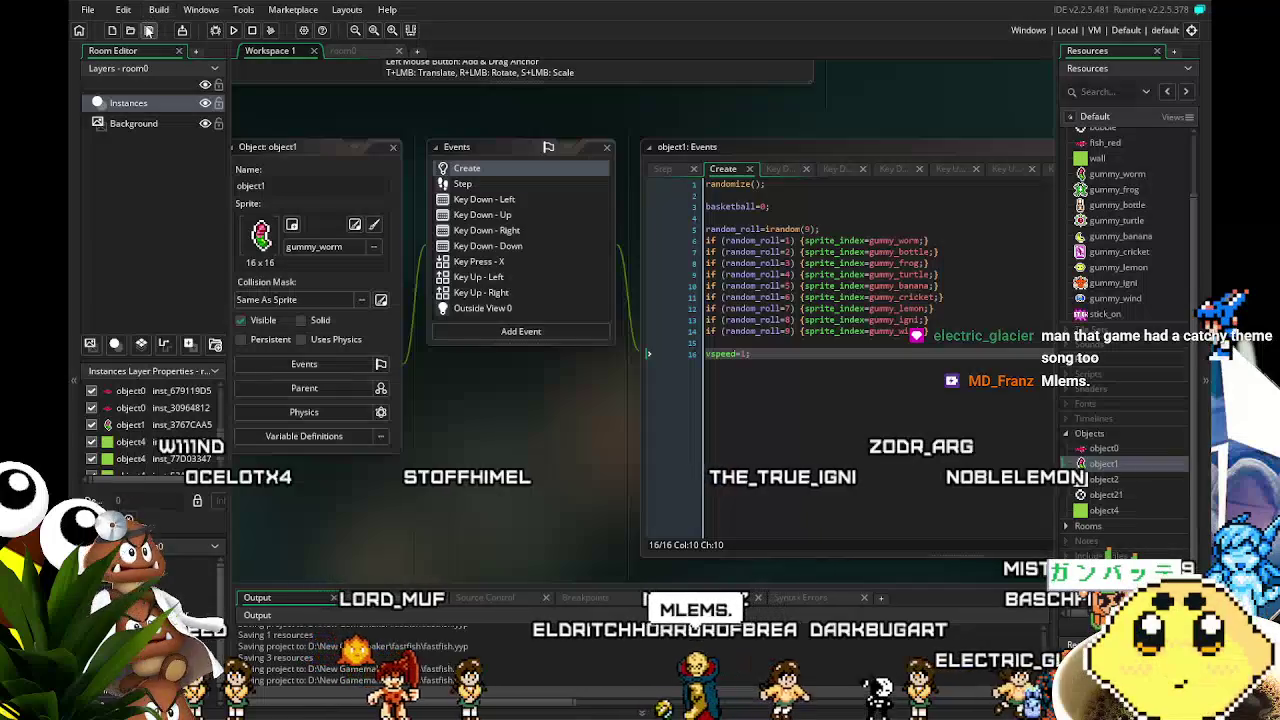
scroll(1113, 311, up, 3)
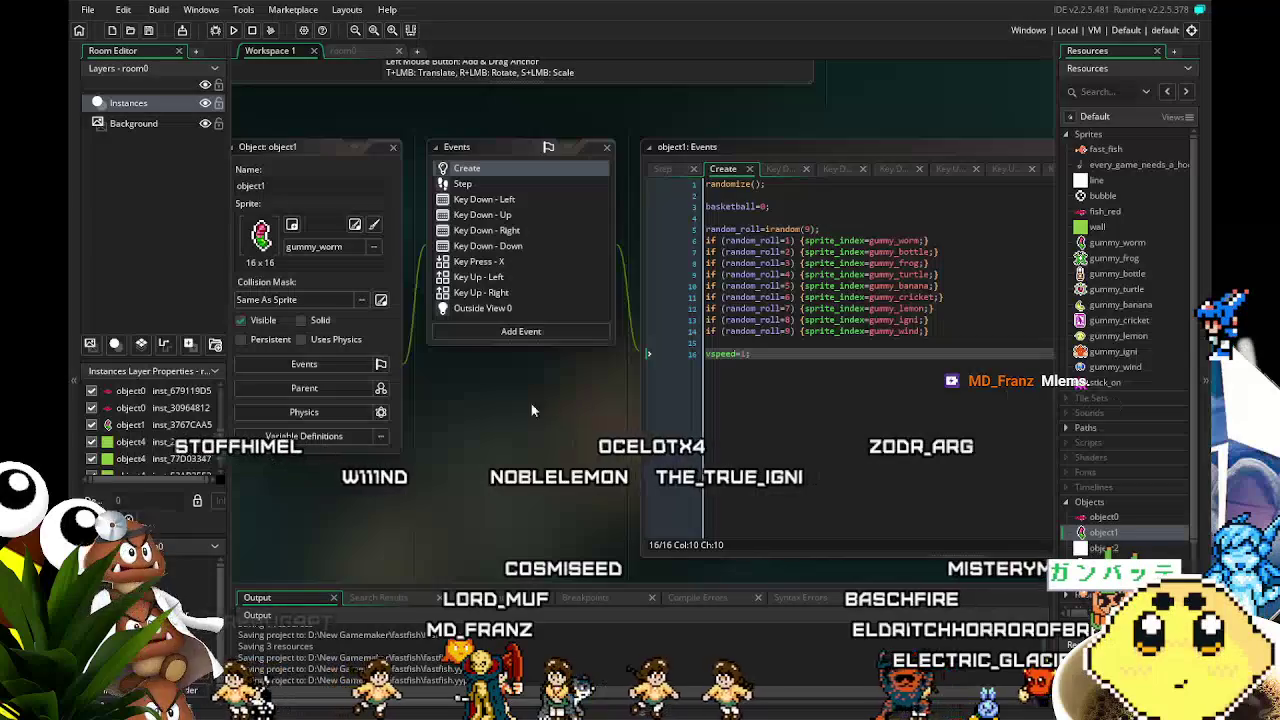
click(479, 261)
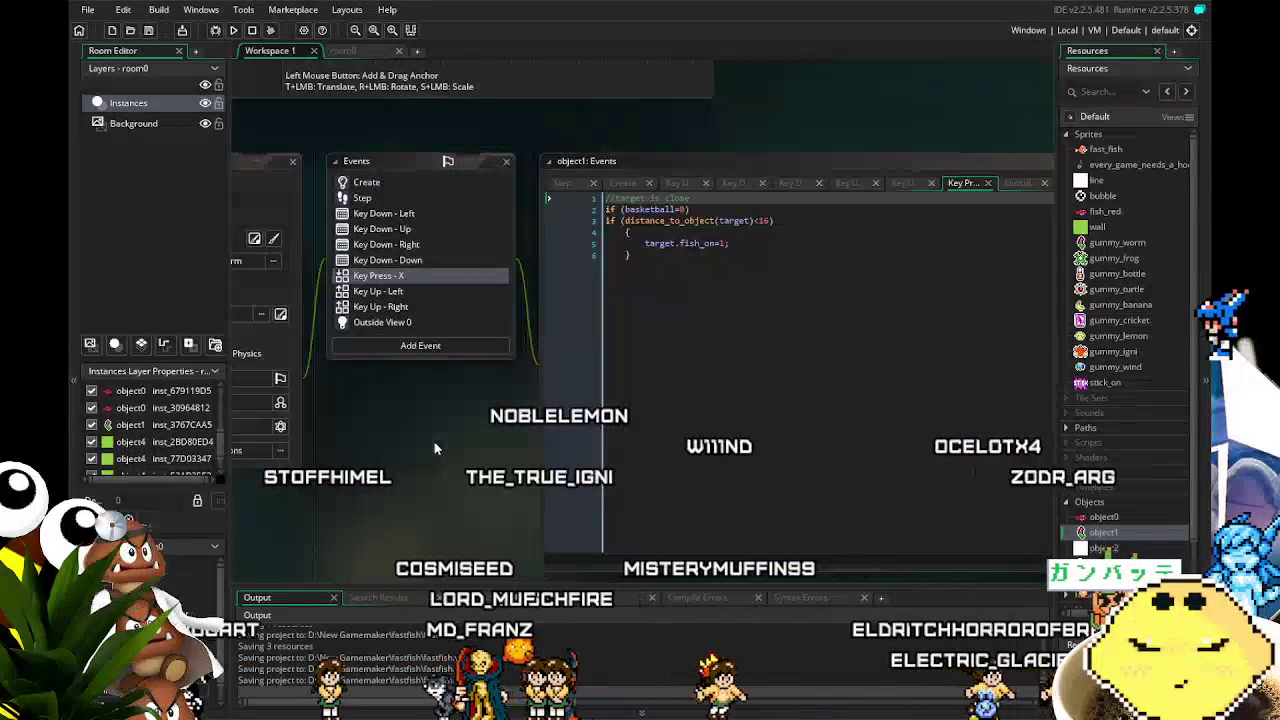
- Add a blank line after target.fish_on=1 in the X key code and create object5
click(794, 242)
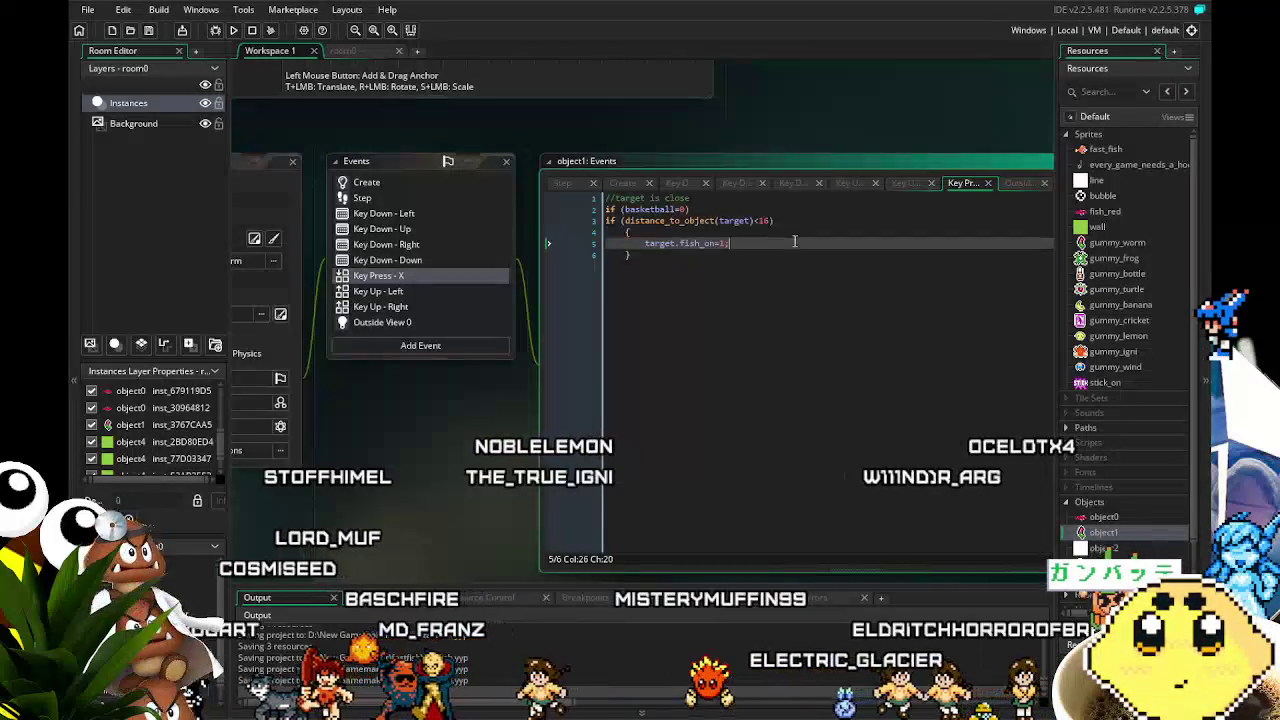
key(Return)
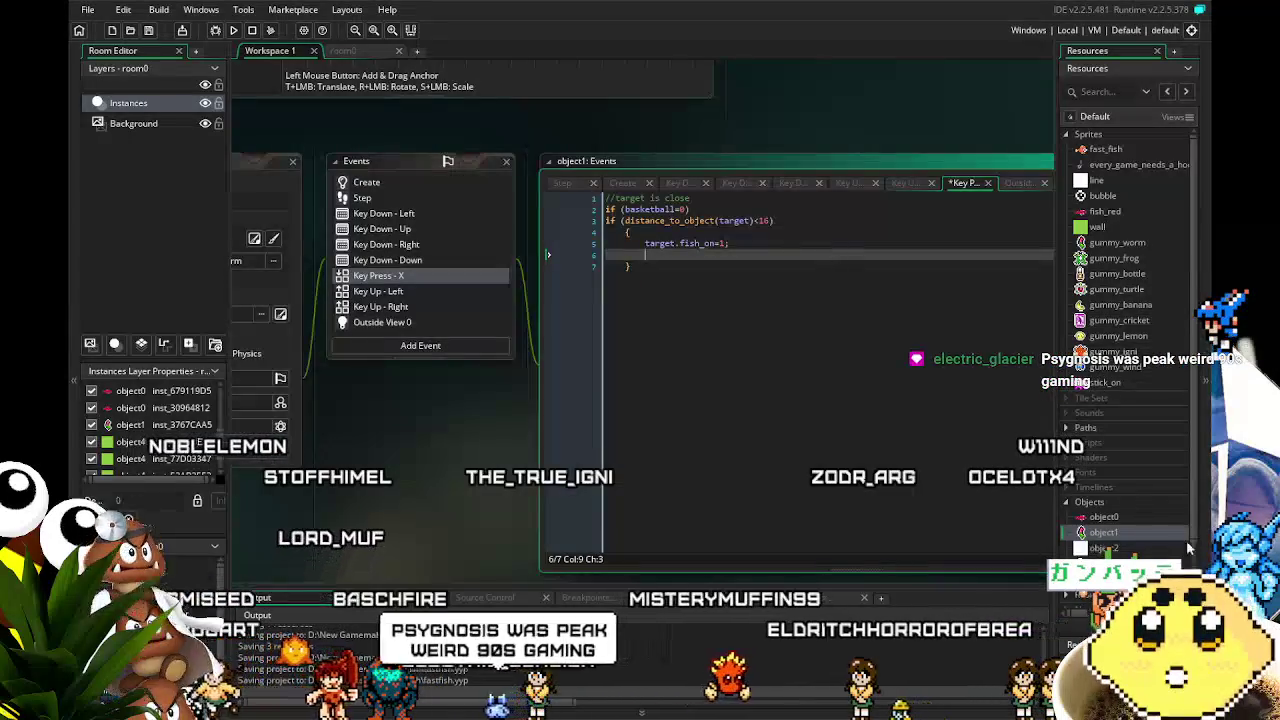
right_click(1096, 508)
click(1070, 507)
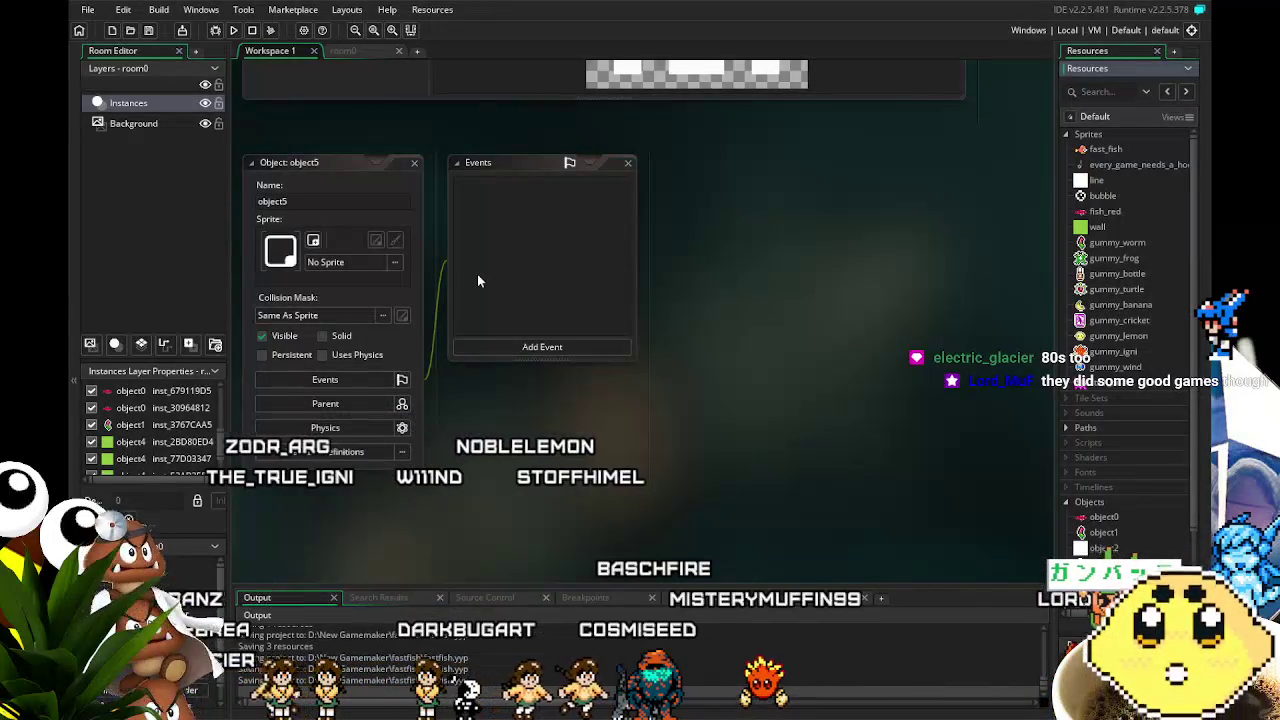
- Rename object5 to you_got_stickon and give it the stick_on sprite
text(you_got_stickon)
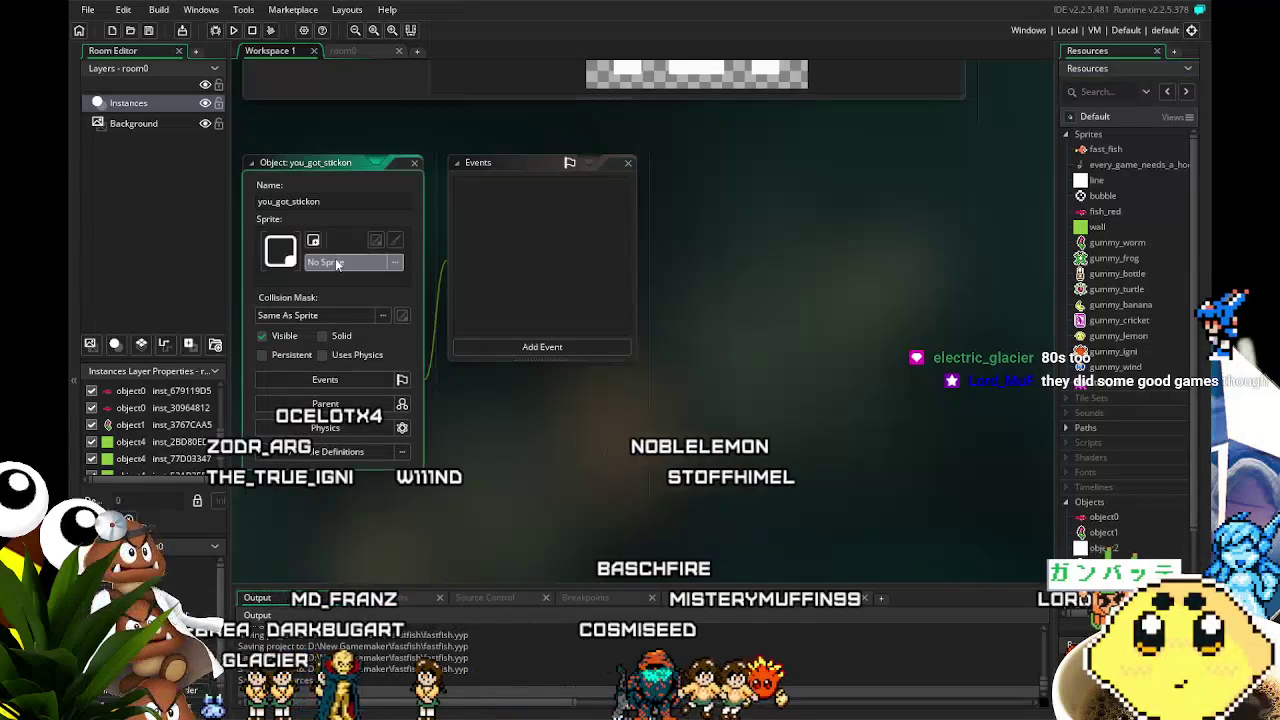
click(335, 261)
click(636, 385)
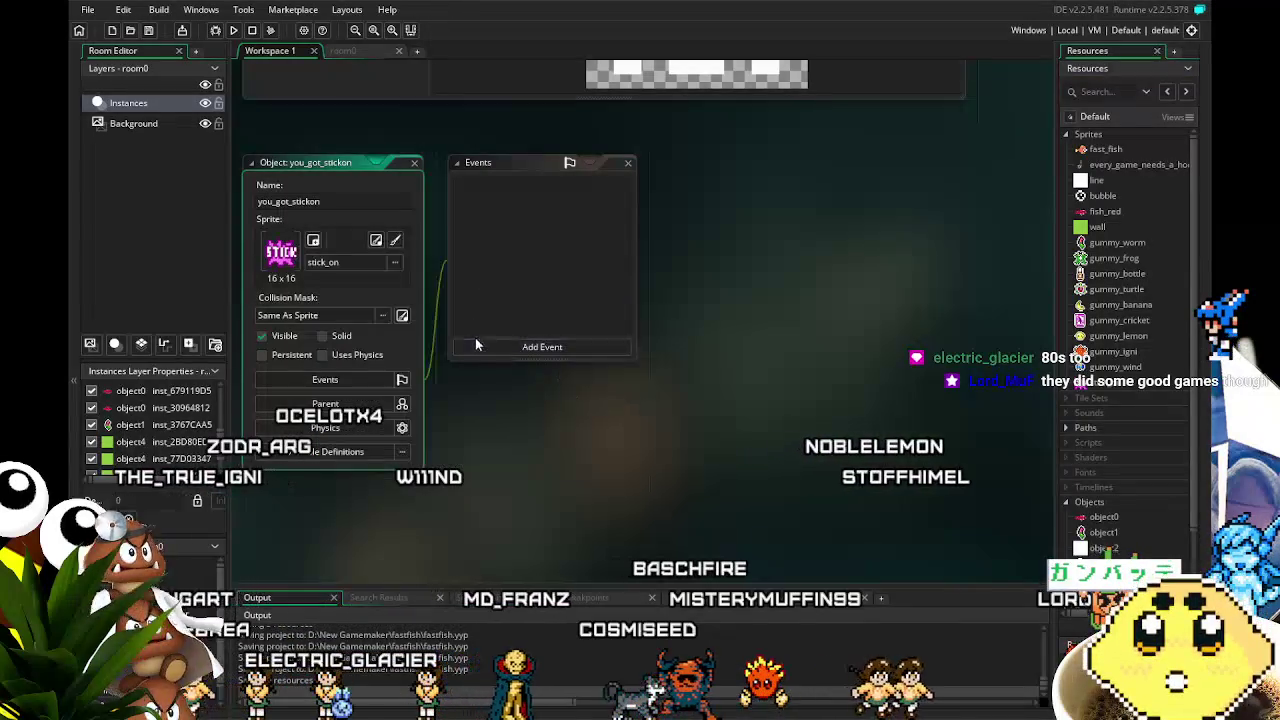
- Add an Animation End event to you_got_stickon that calls instance_destroy();
click(477, 352)
mouse_move(505, 562)
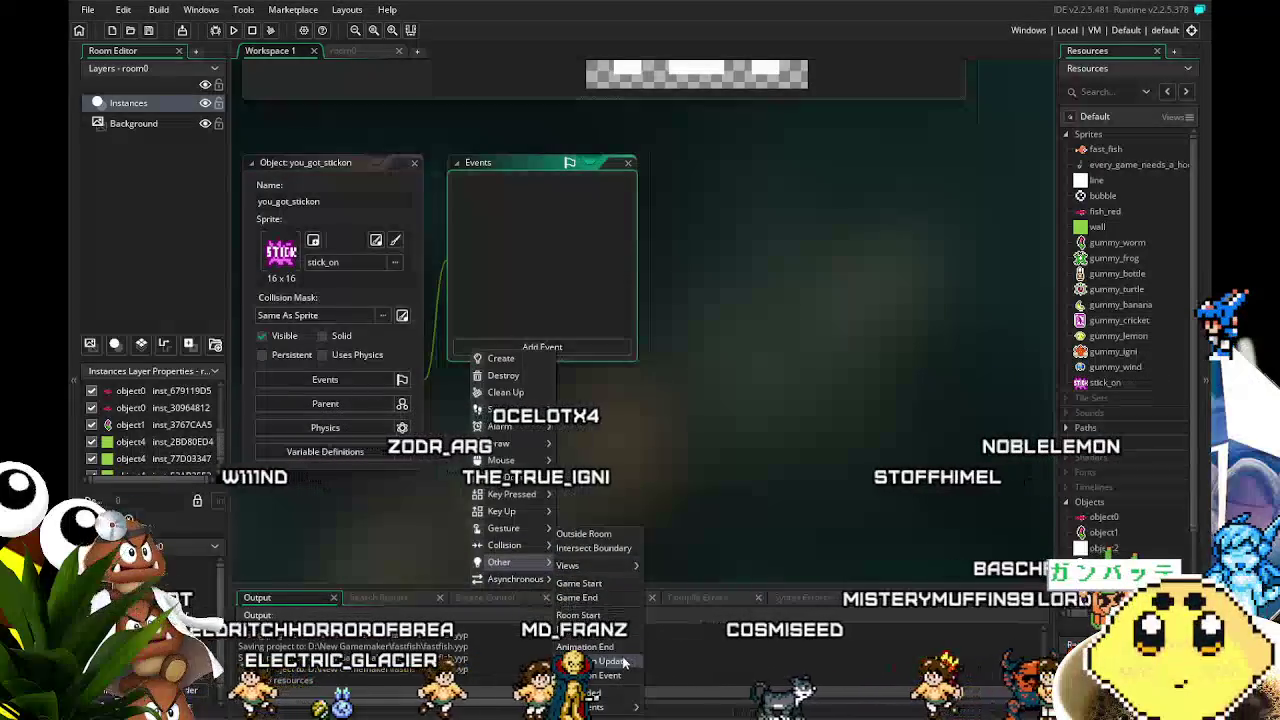
click(585, 646)
key(ctrl+a)
text(i)
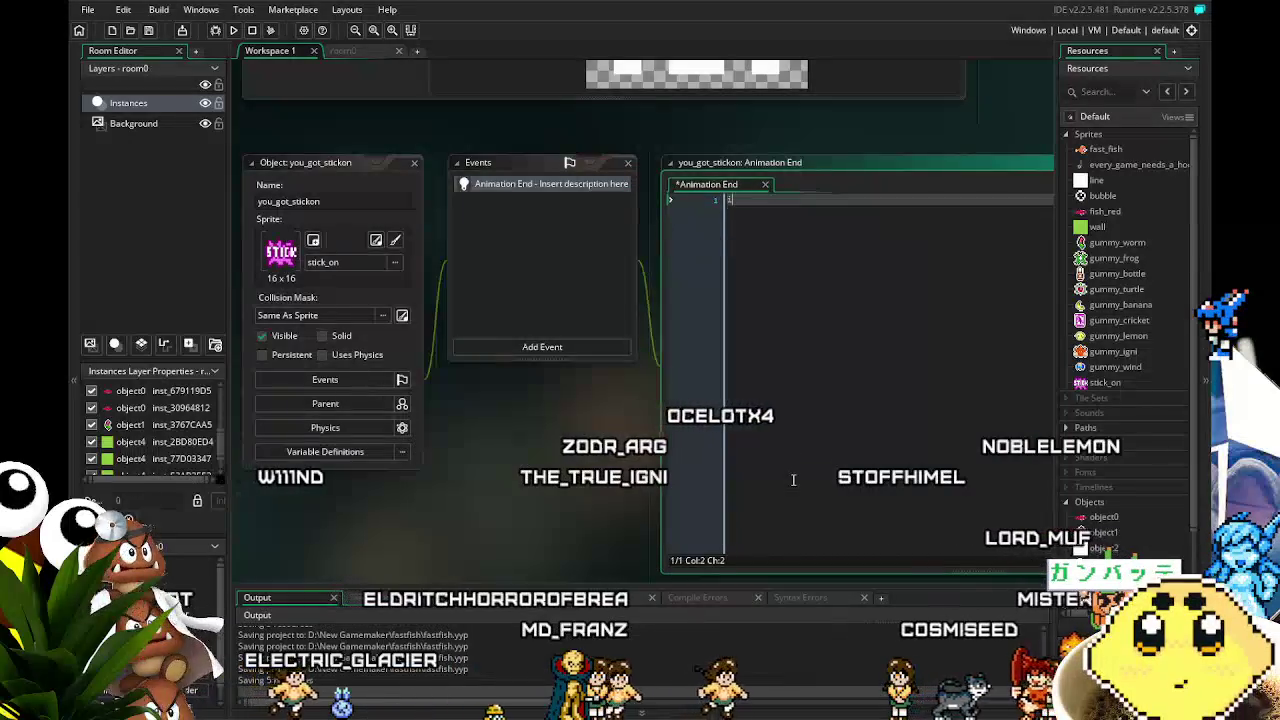
text(nstance_de)
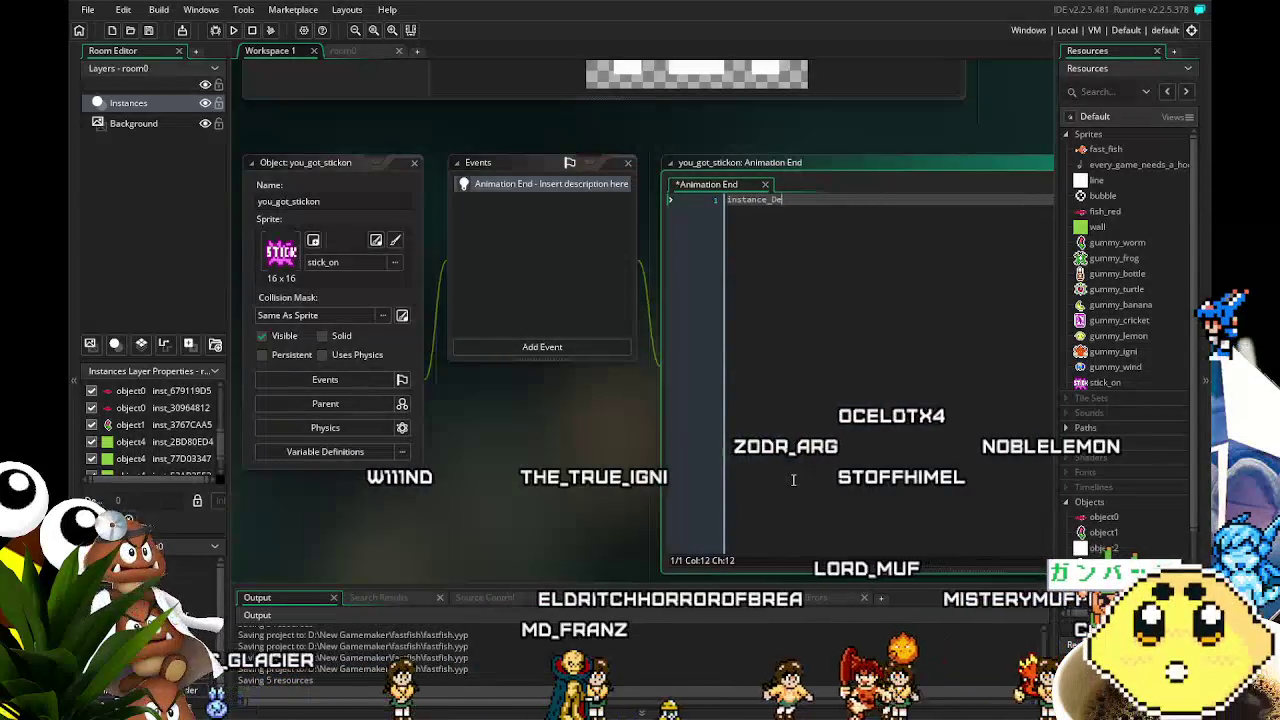
text(stroy();)
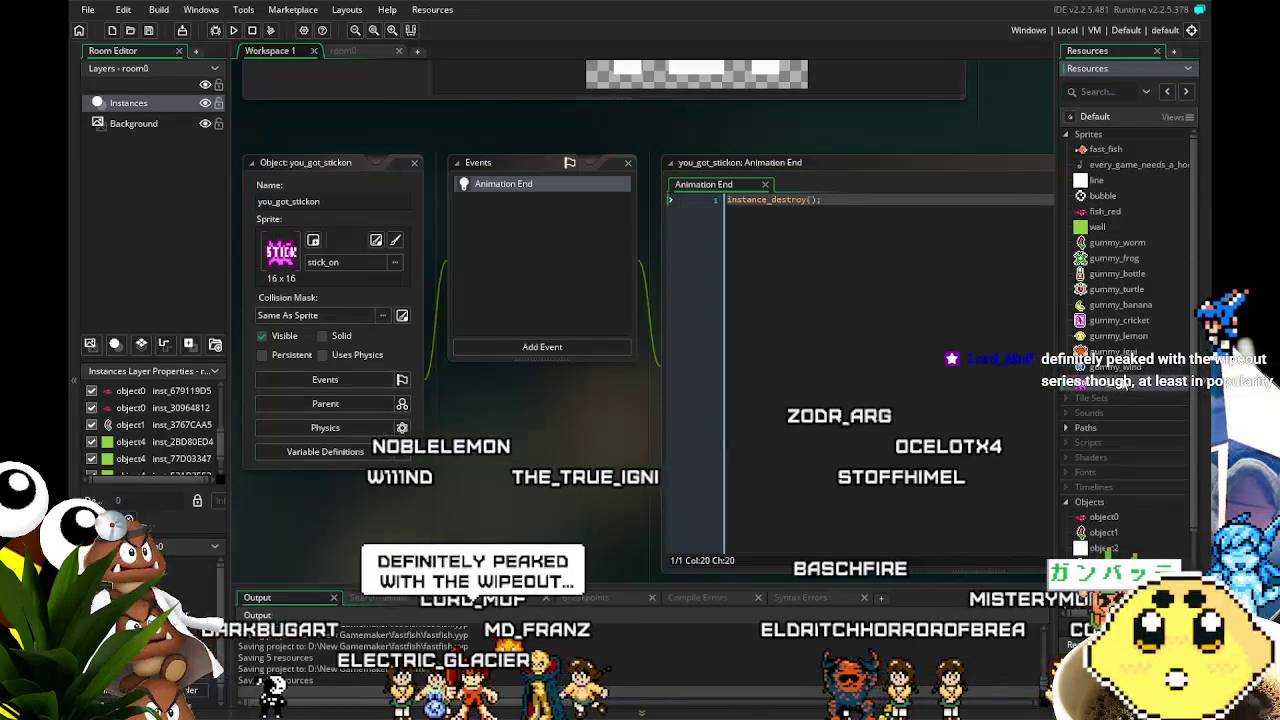
double_click(1125, 370)
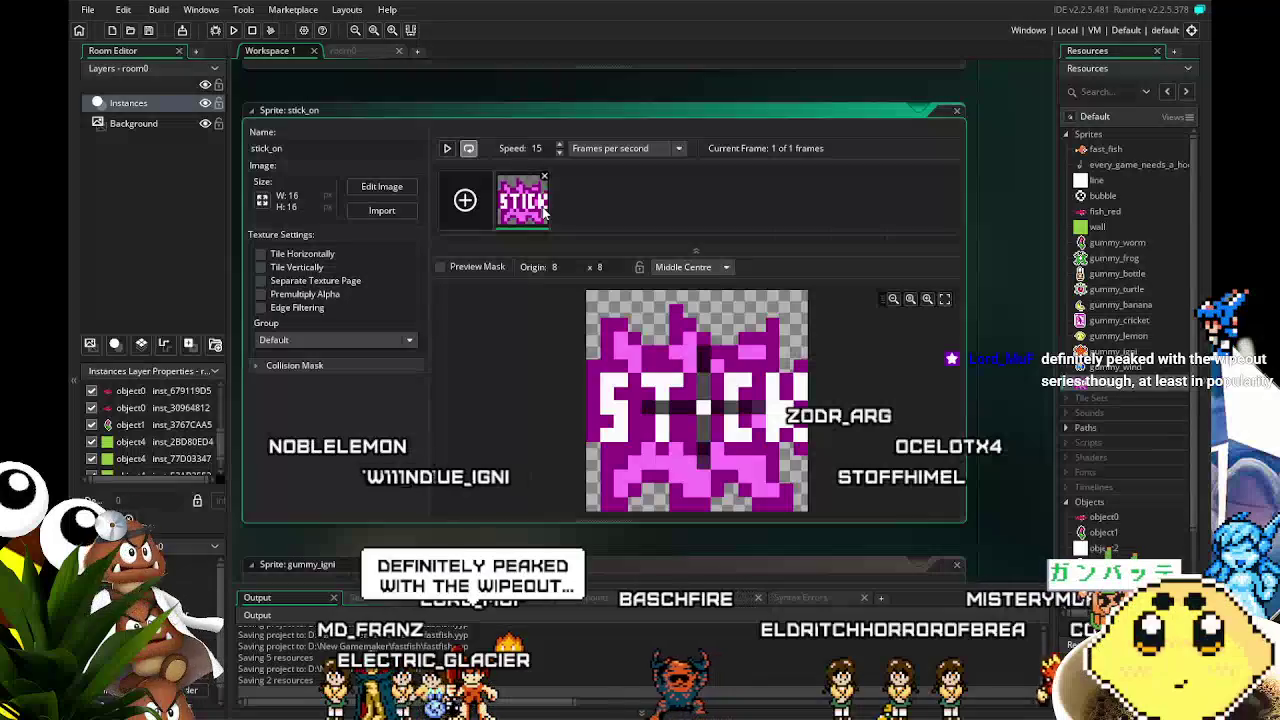
- Duplicate the STICK frame and set stick_on to play at 5 frames per second
key(ctrl+d)
double_click(537, 148)
text(5)
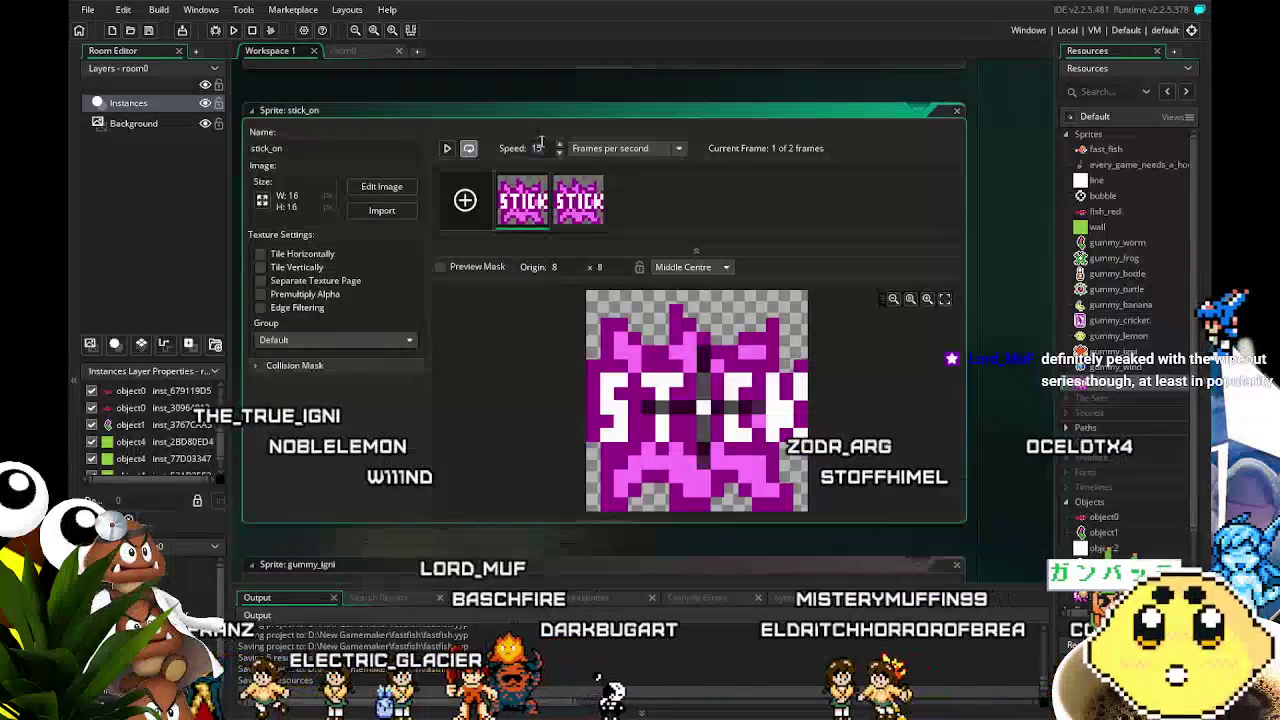
click(446, 150)
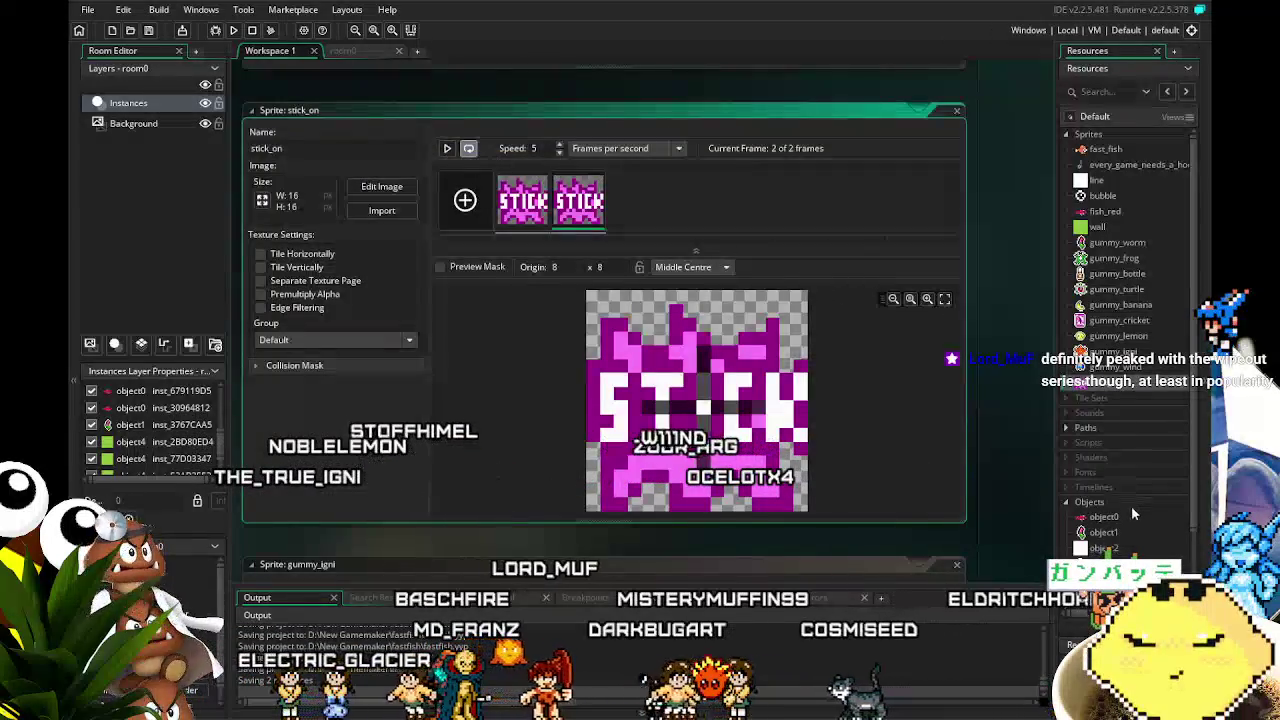
scroll(1133, 531, down, 2)
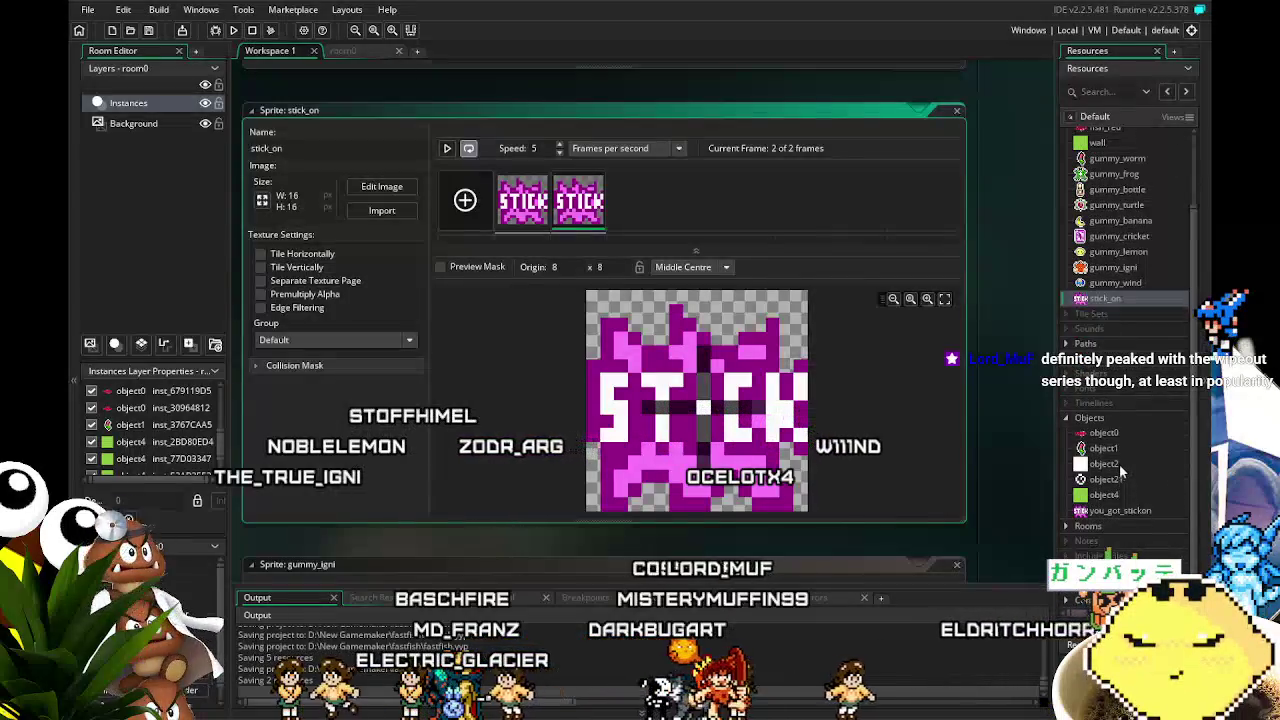
double_click(1120, 452)
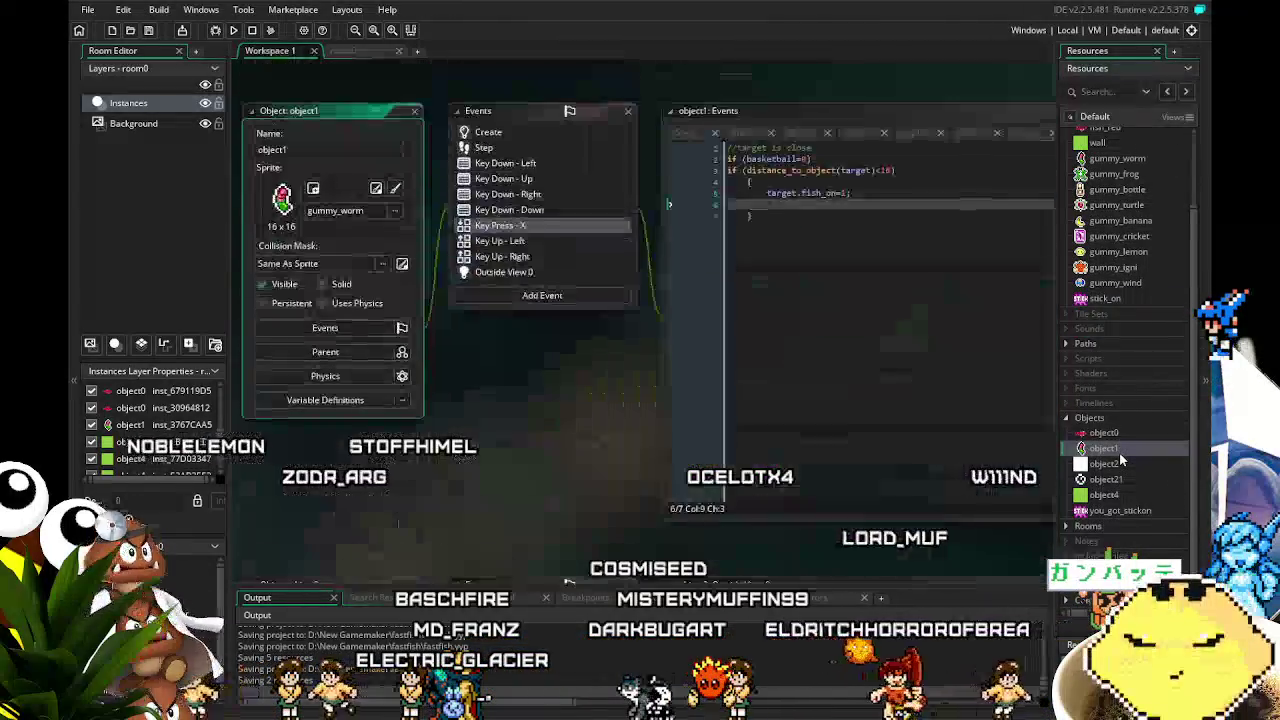
- Rewrite line 6 as var inst = instance_create_depth(..., you_got_stickon);
click(810, 205)
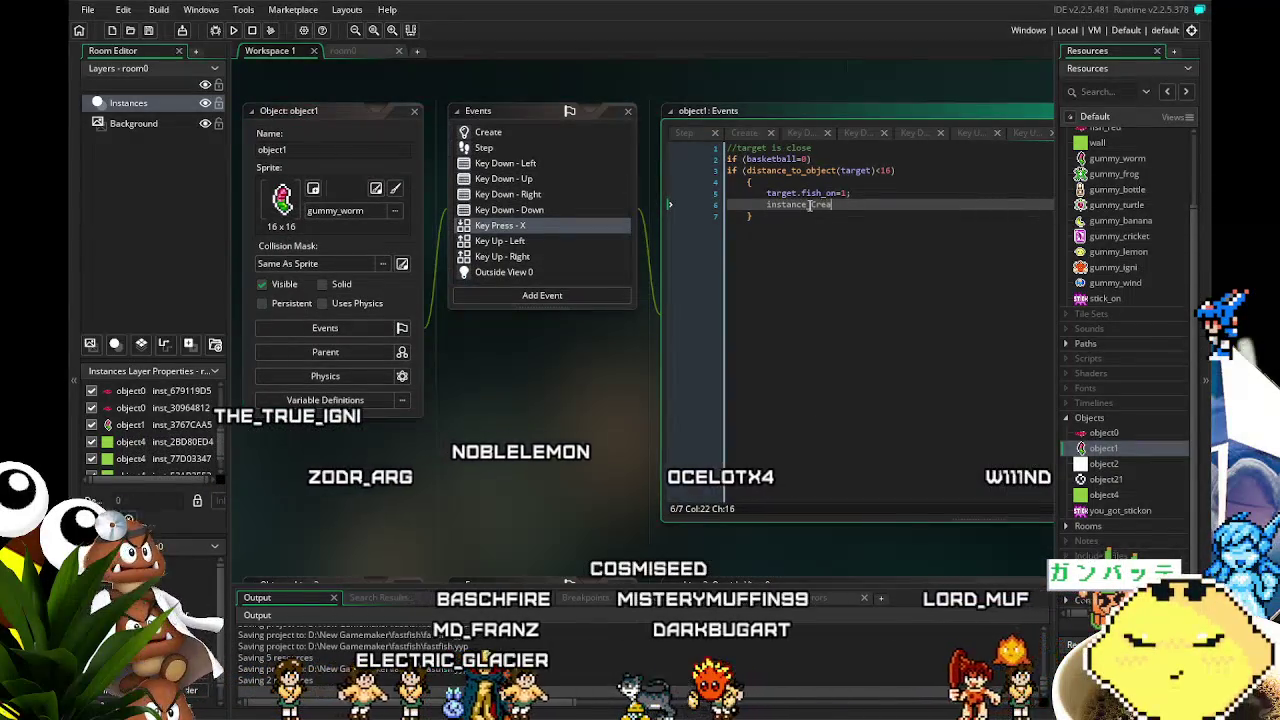
key(BackSpace)
key(BackSpace)
key(BackSpace)
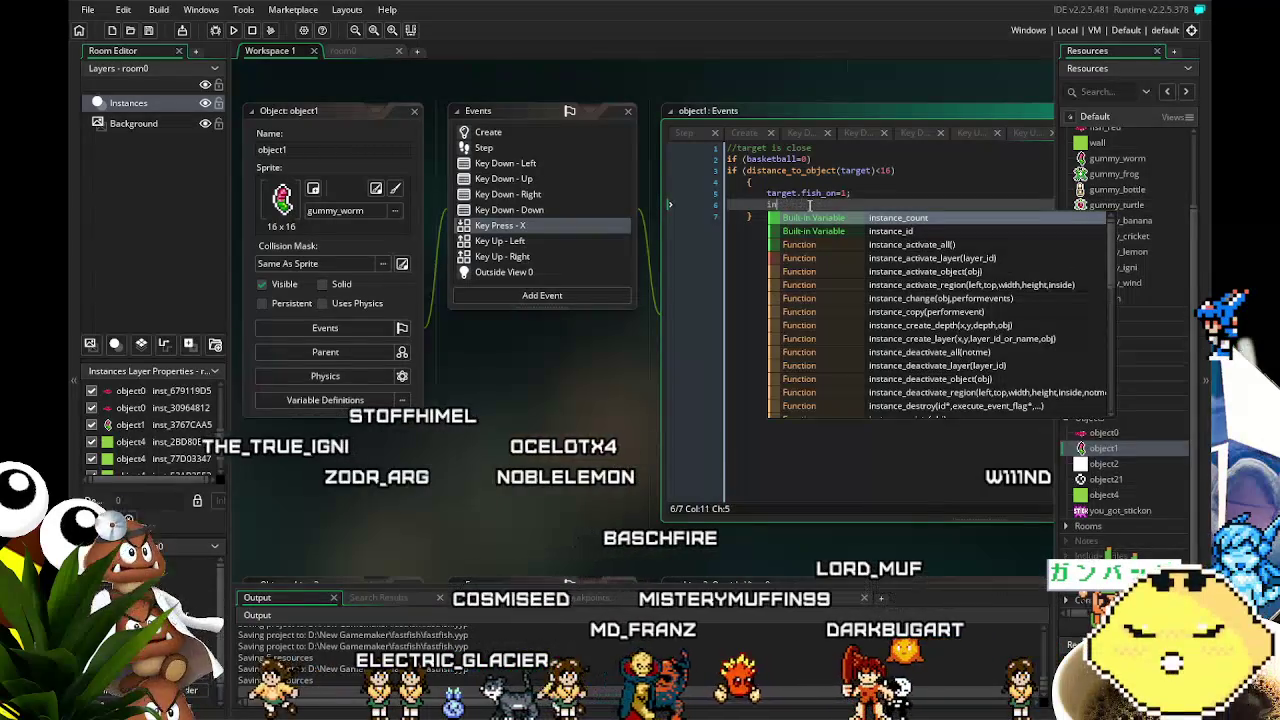
key(BackSpace)
key(BackSpace)
key(BackSpace)
text(var inst = instance_crea)
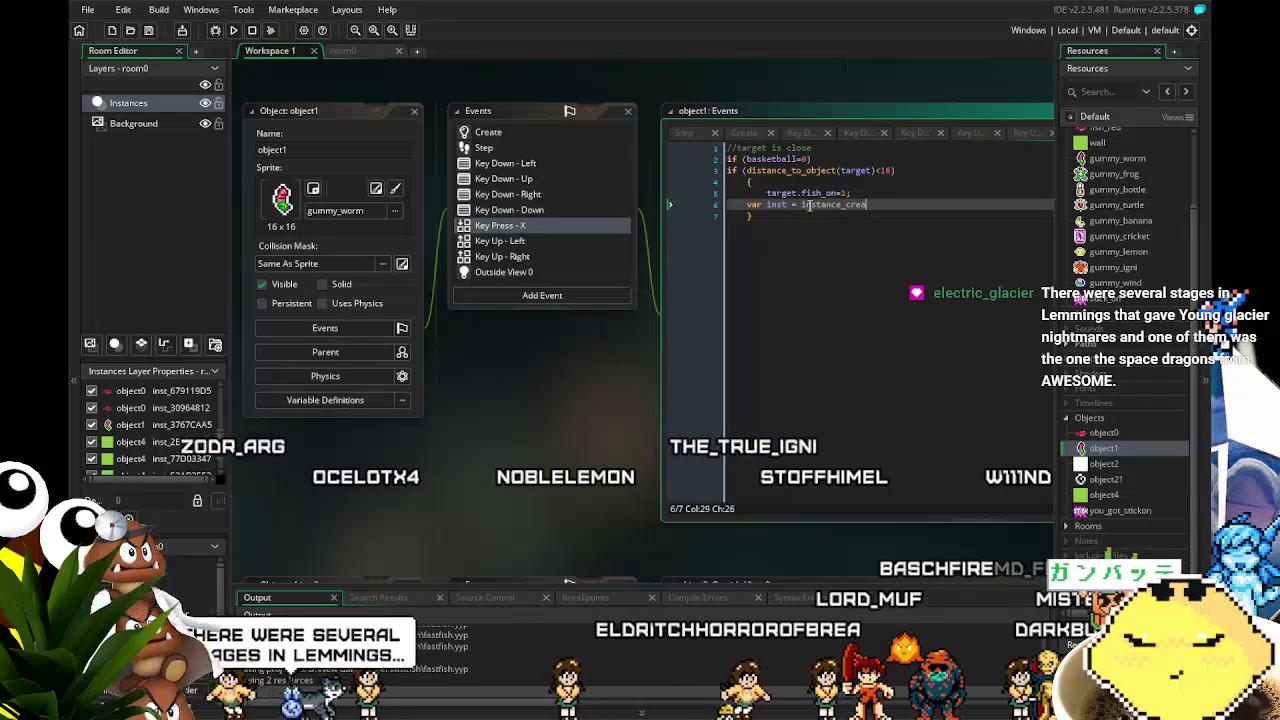
key(Return)
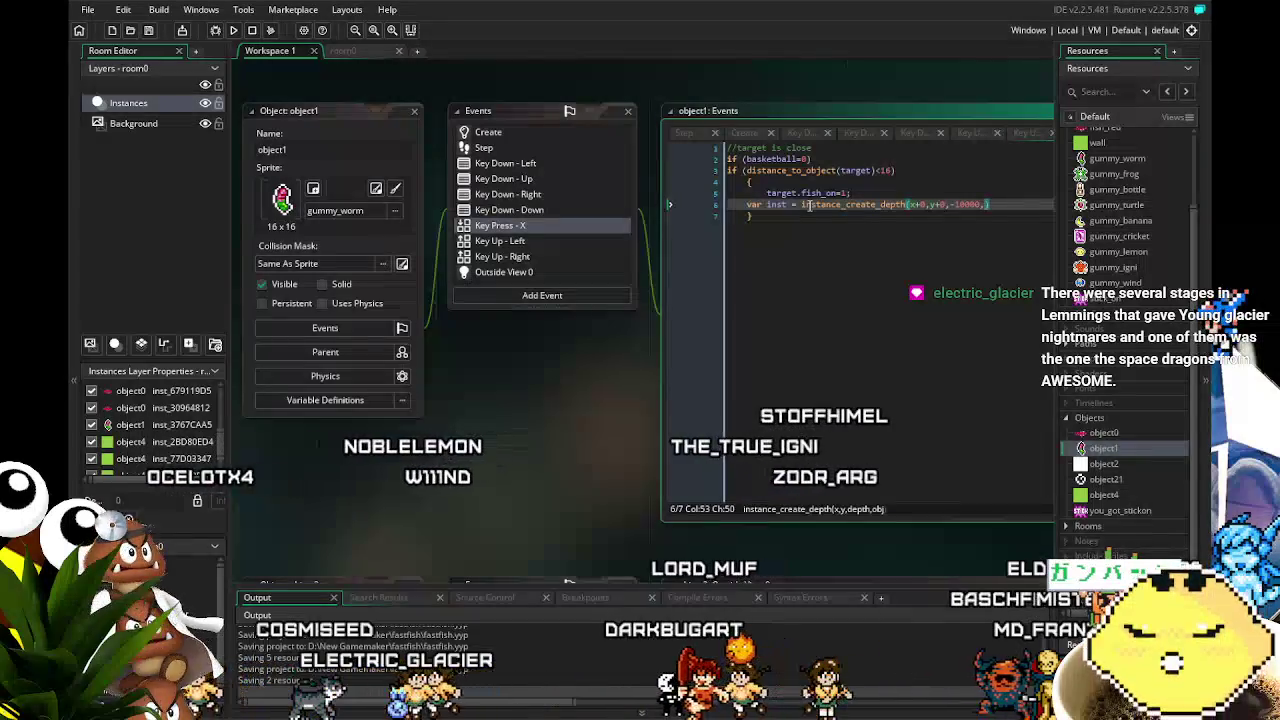
text(s)
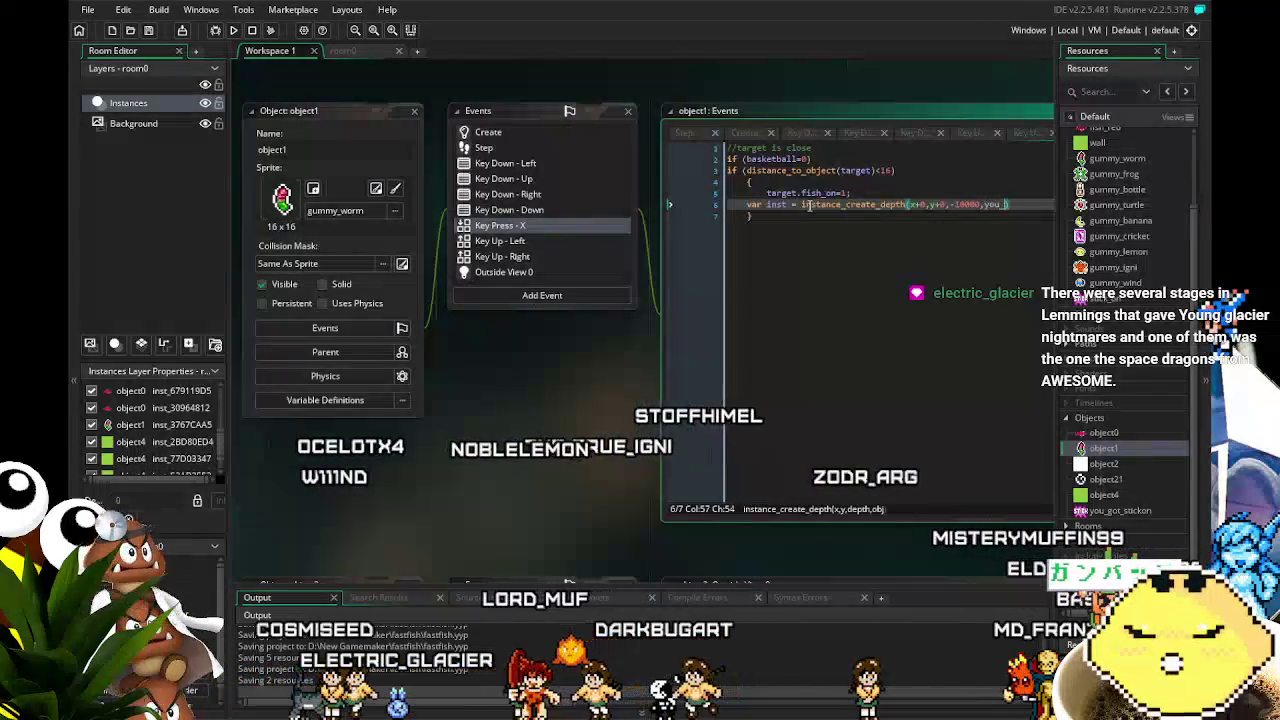
text(got)
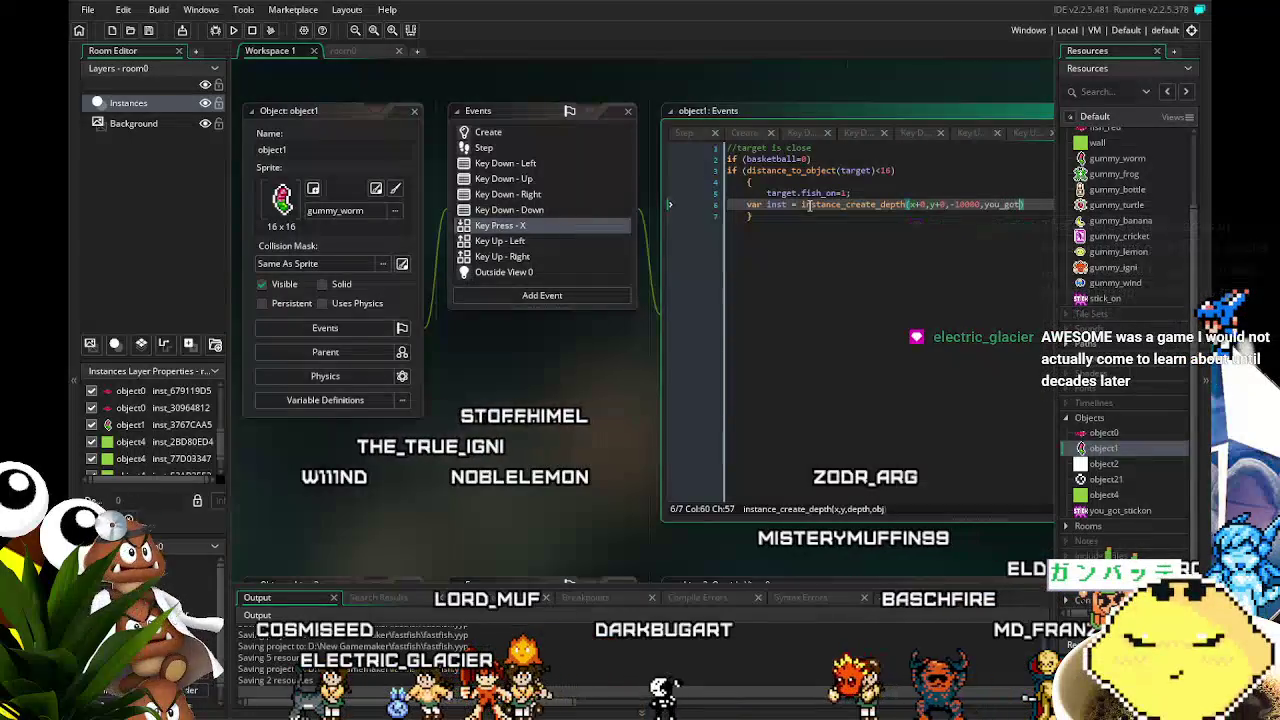
text(_stickon)
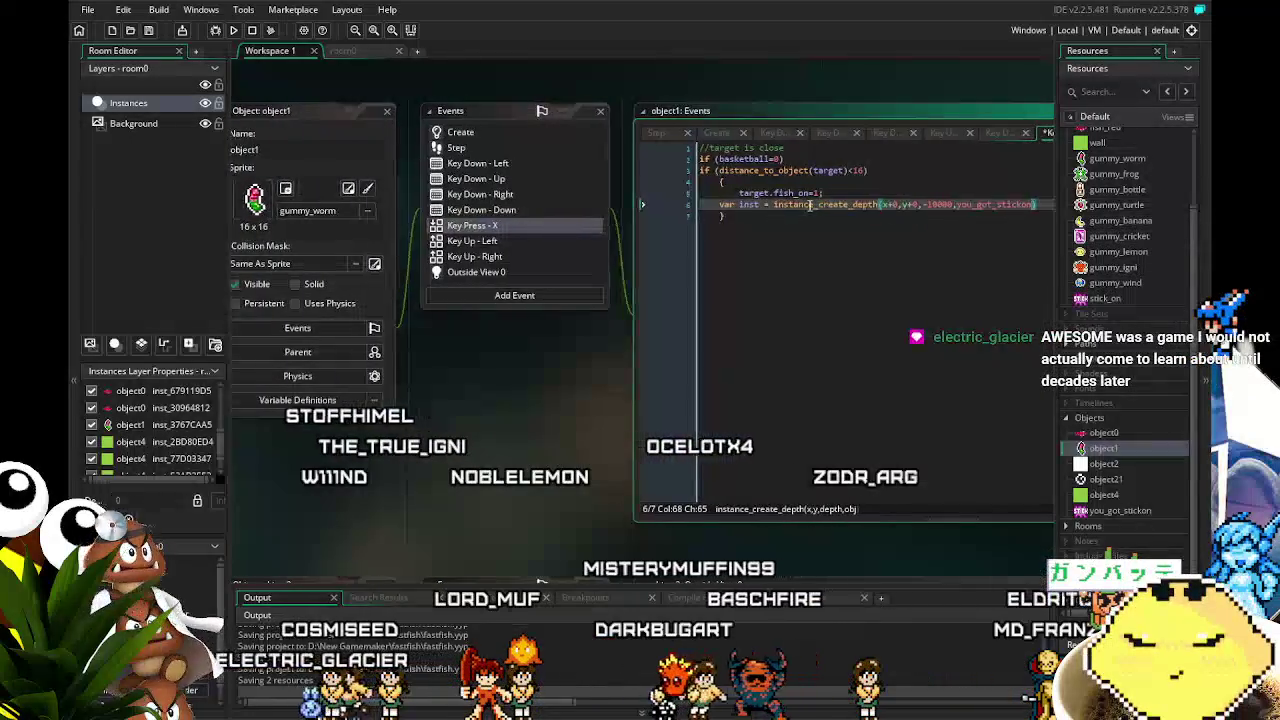
text();)
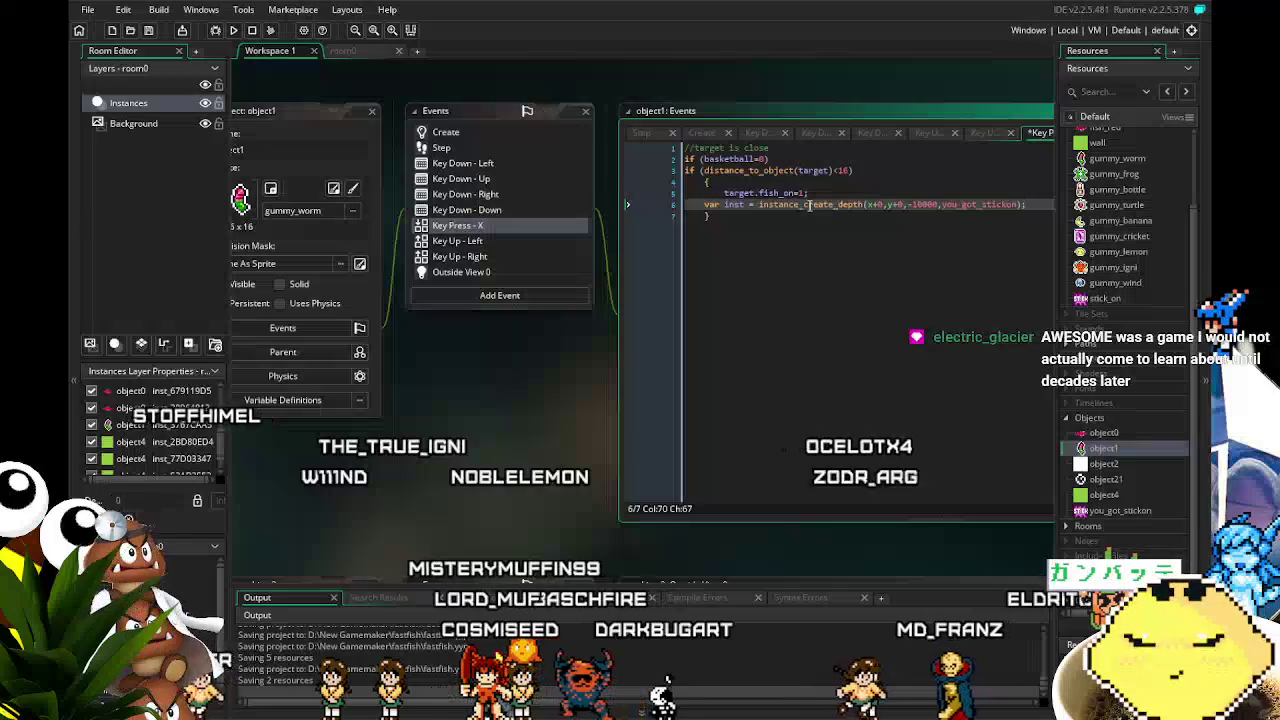
- Set inst.direction=90 and inst.speed=1 so the popup floats upward, then save
key(Return)
text(inst.direction)
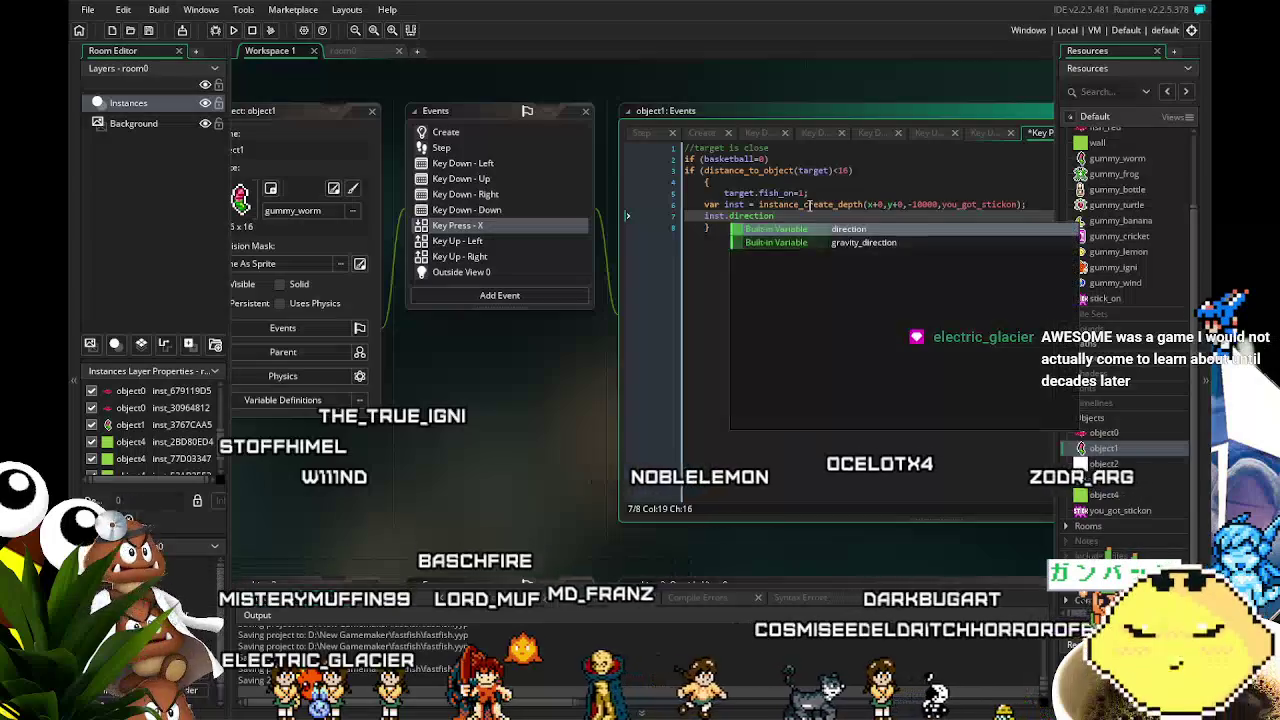
text(=)
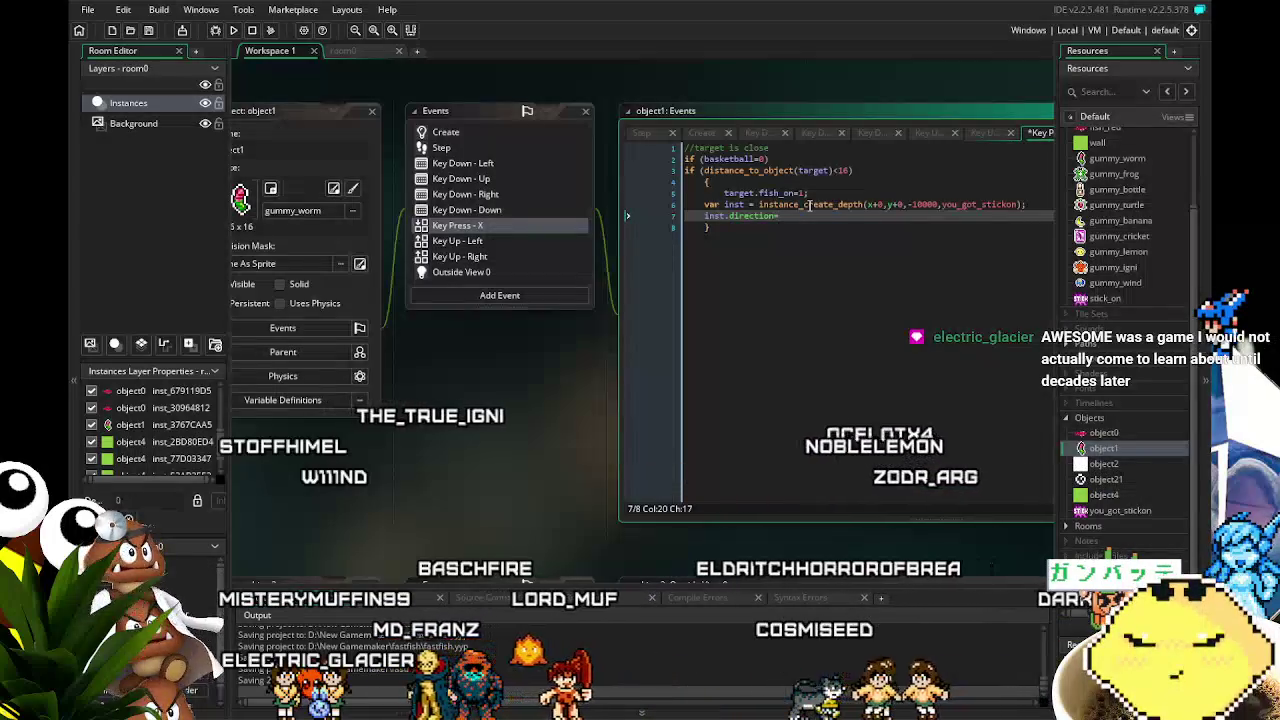
text(90; )
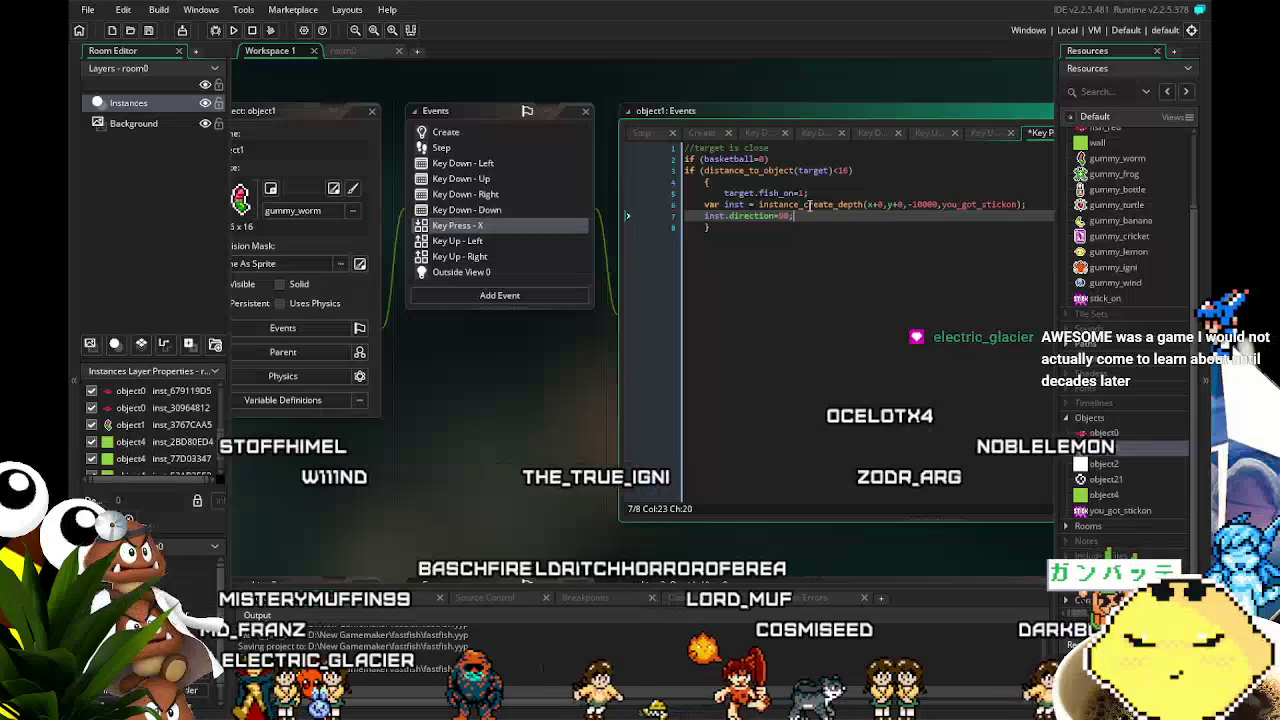
text(inst.speed=1;)
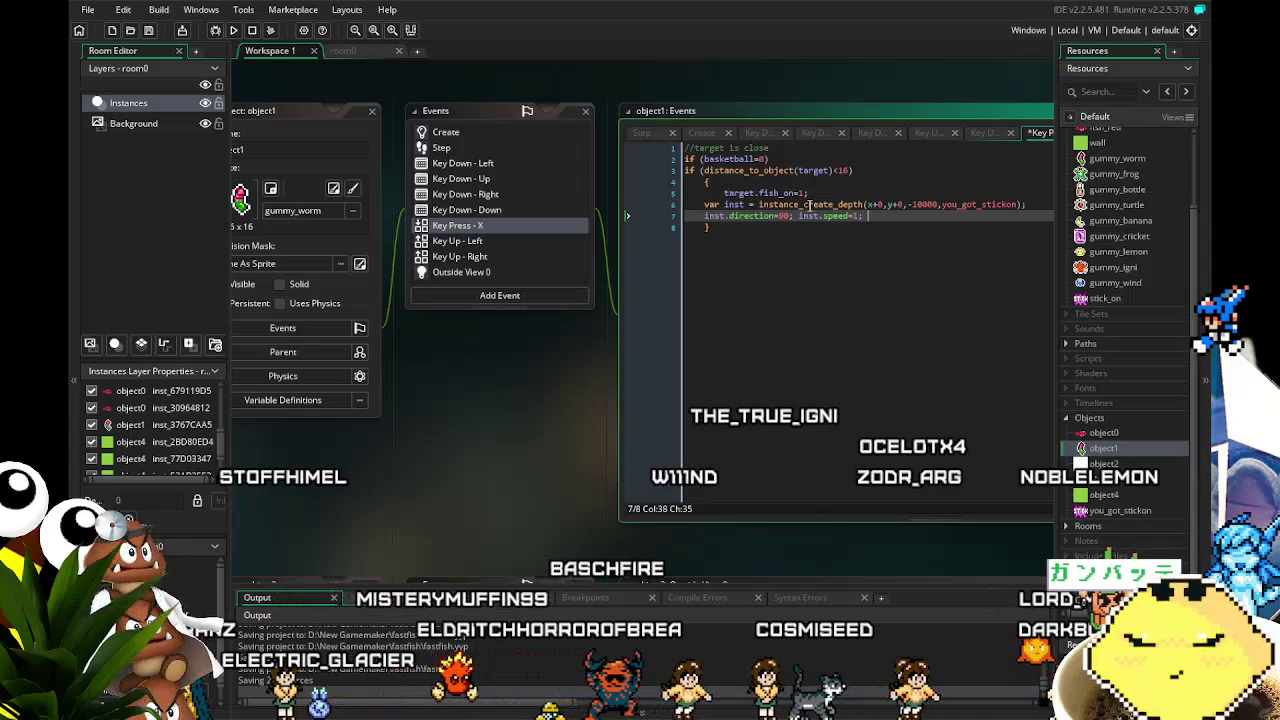
key(ctrl+s)
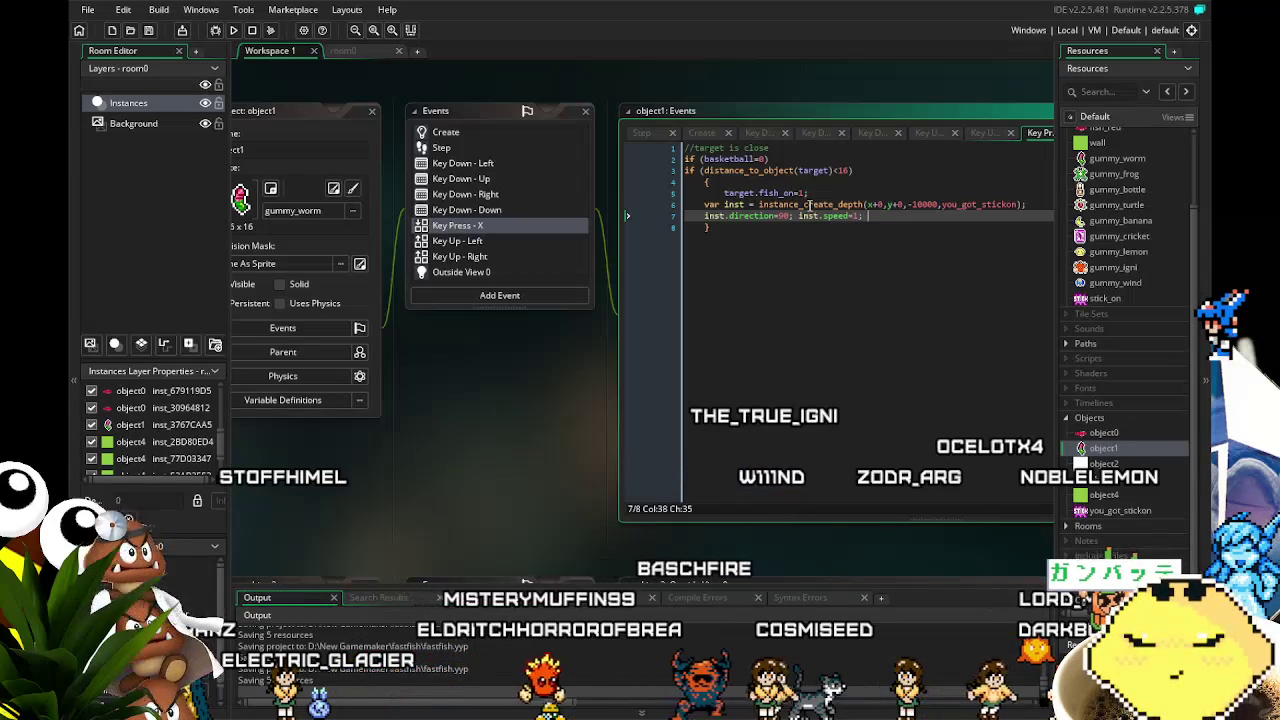
mouse_move(837, 368)
mouse_down()
mouse_move(720, 362)
mouse_move(816, 352)
mouse_up()
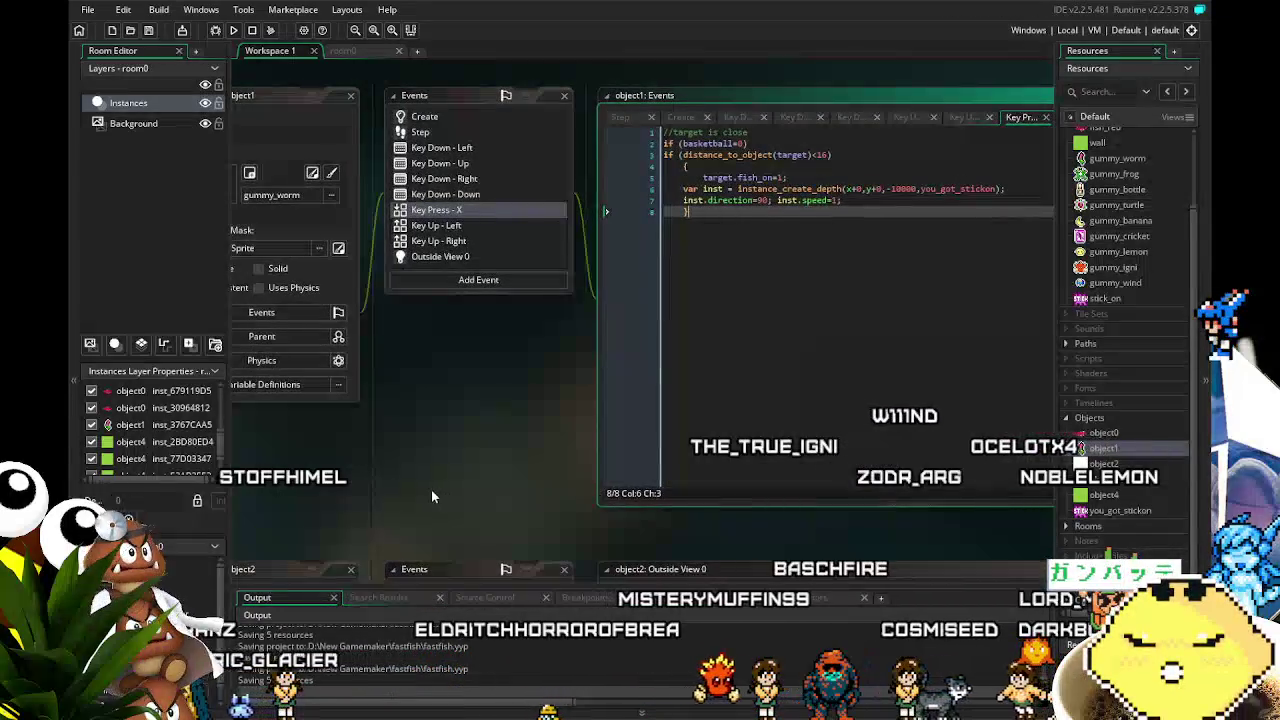
drag(431, 496, 520, 490)
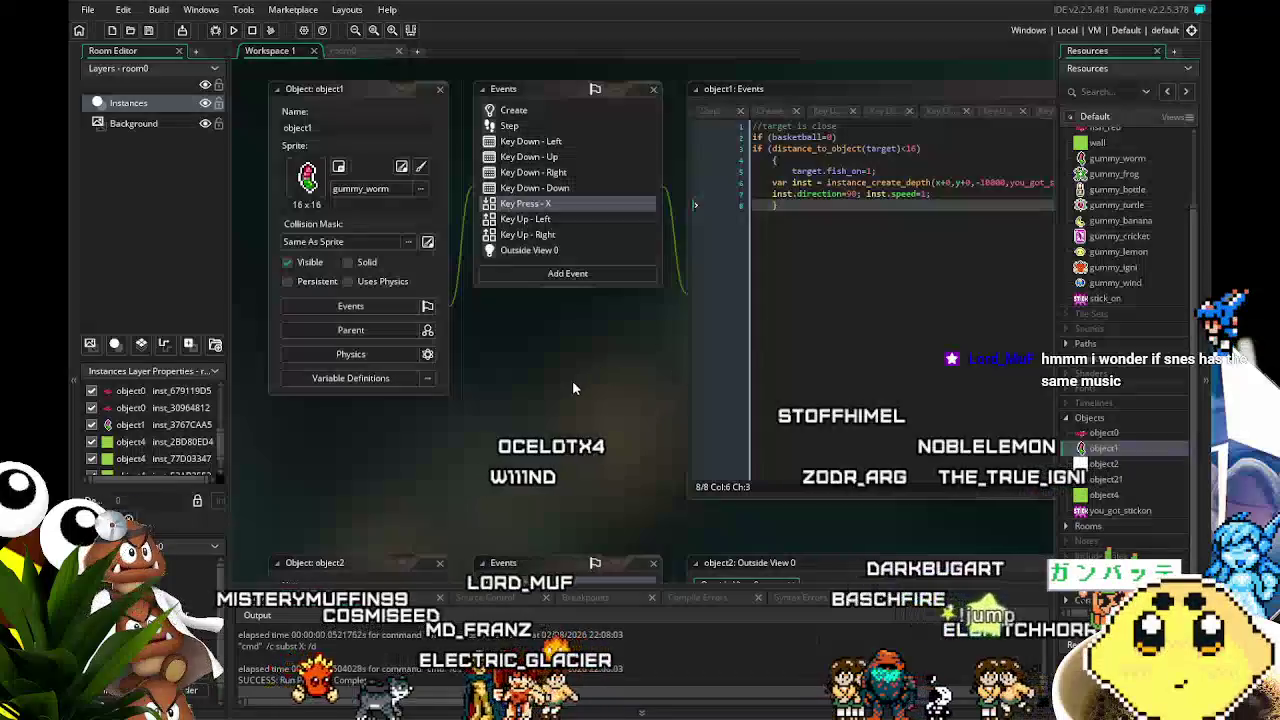
- Build and run the game with F5 to retest the STICK popup
drag(523, 508, 540, 518)
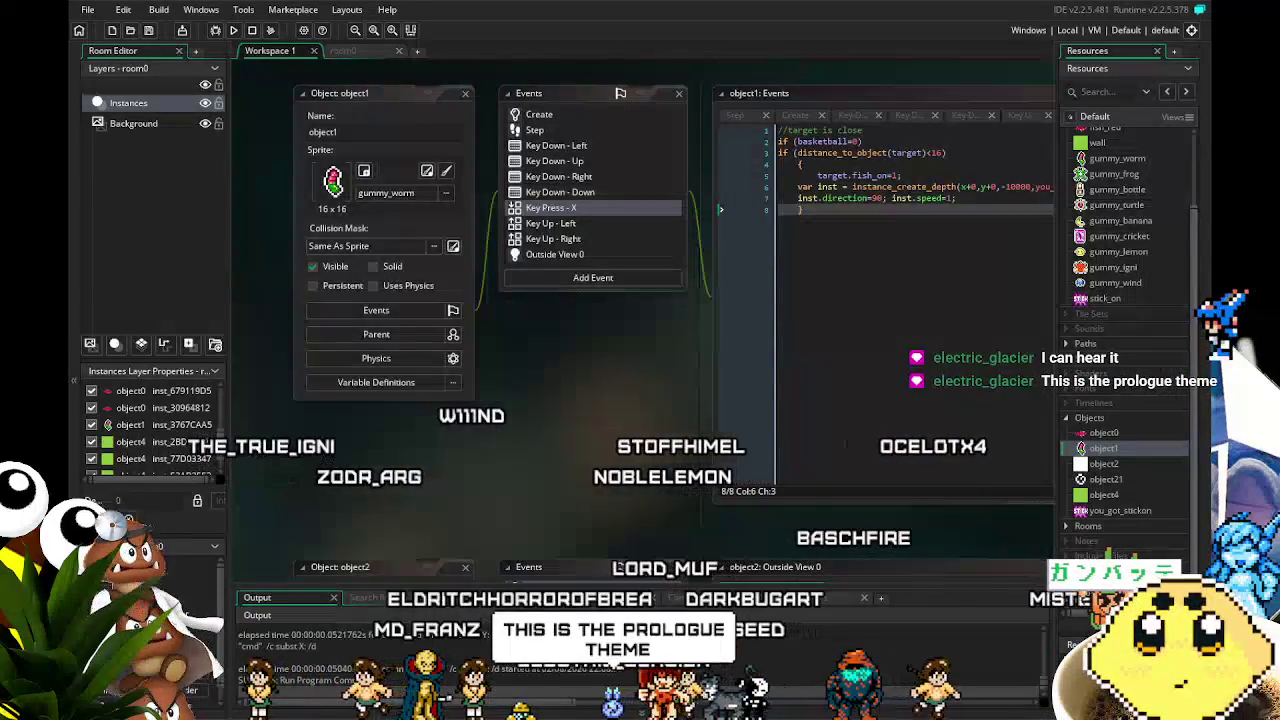
key(F5)
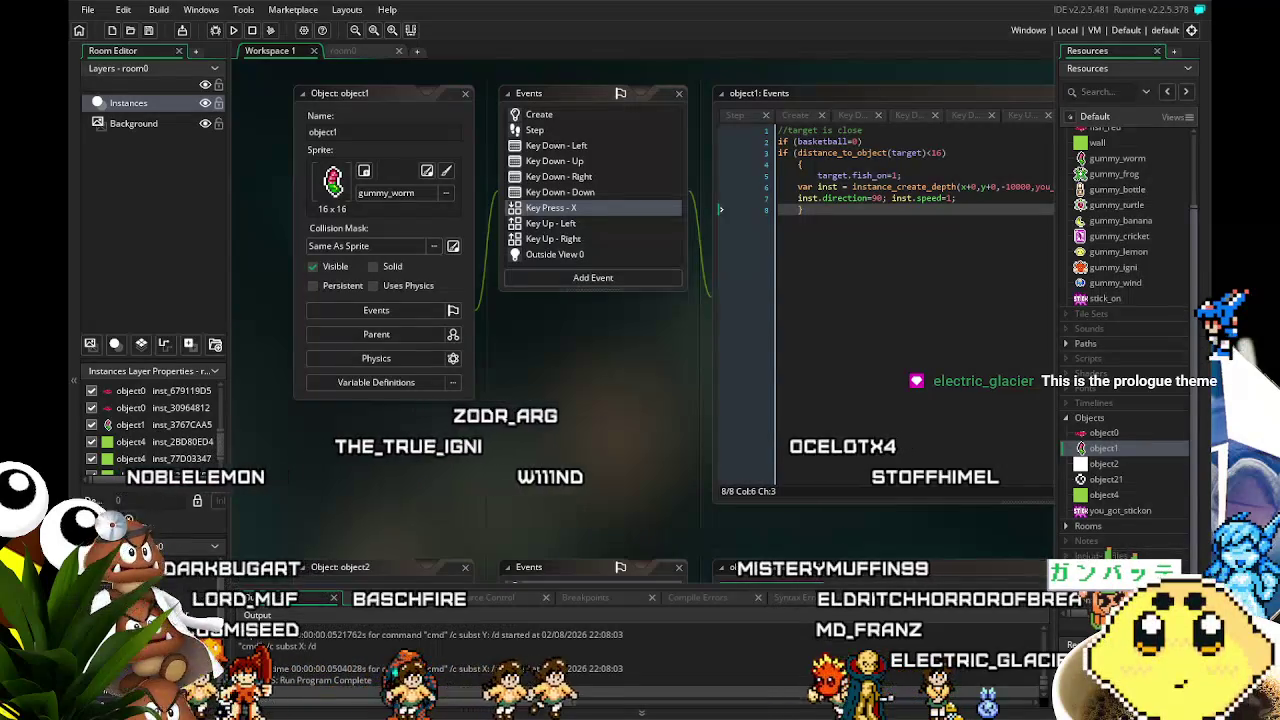
scroll(1125, 240, up, 3)
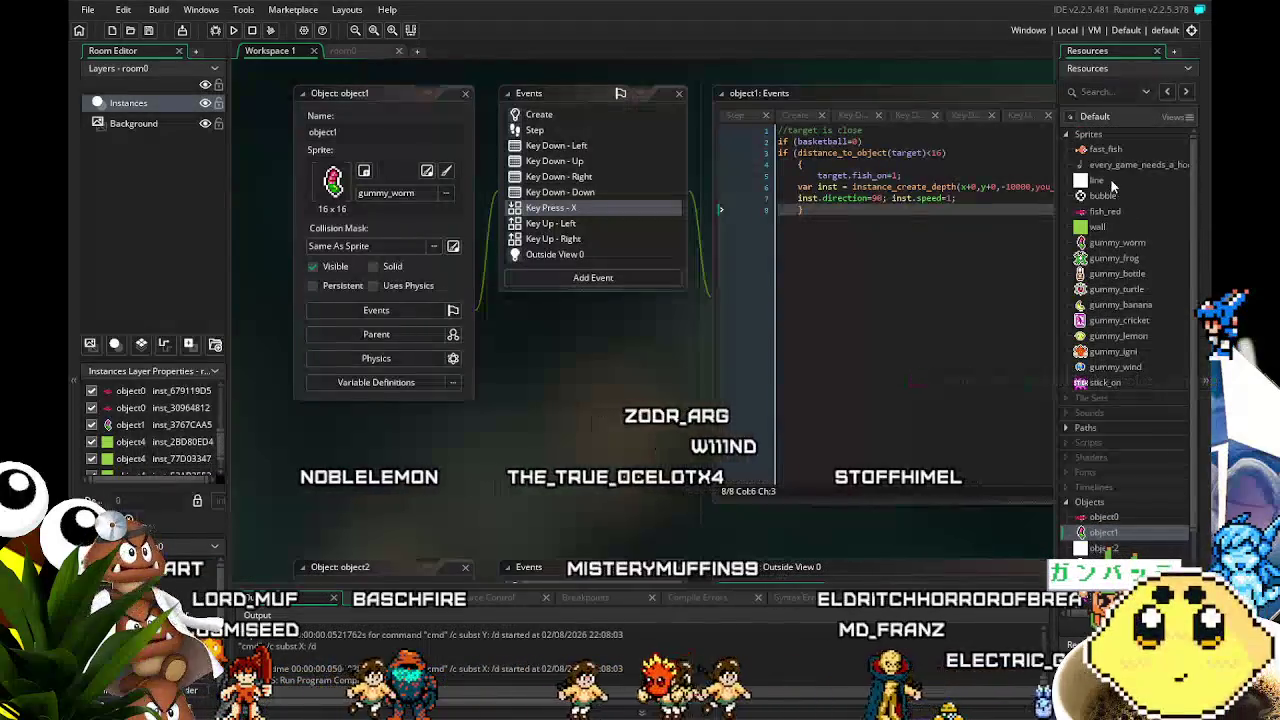
- Change the stick_on sprite's animation speed from 5 to 1 frame per second
double_click(1123, 381)
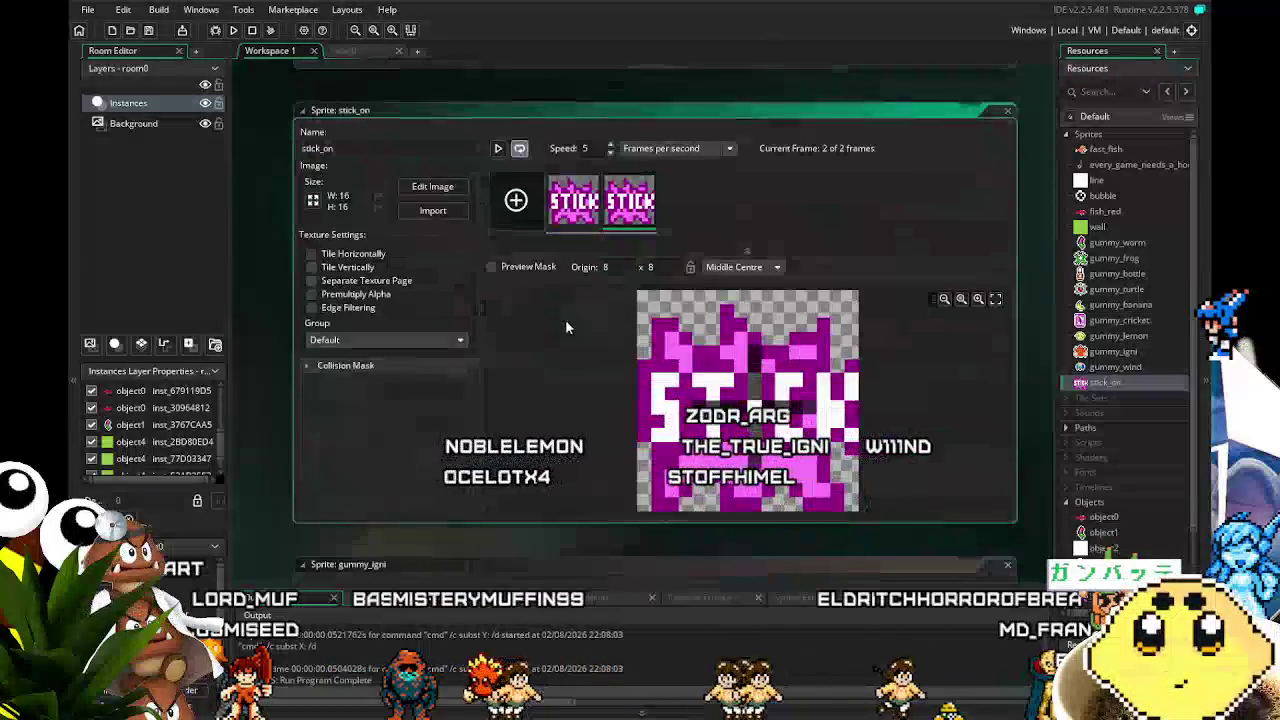
click(597, 141)
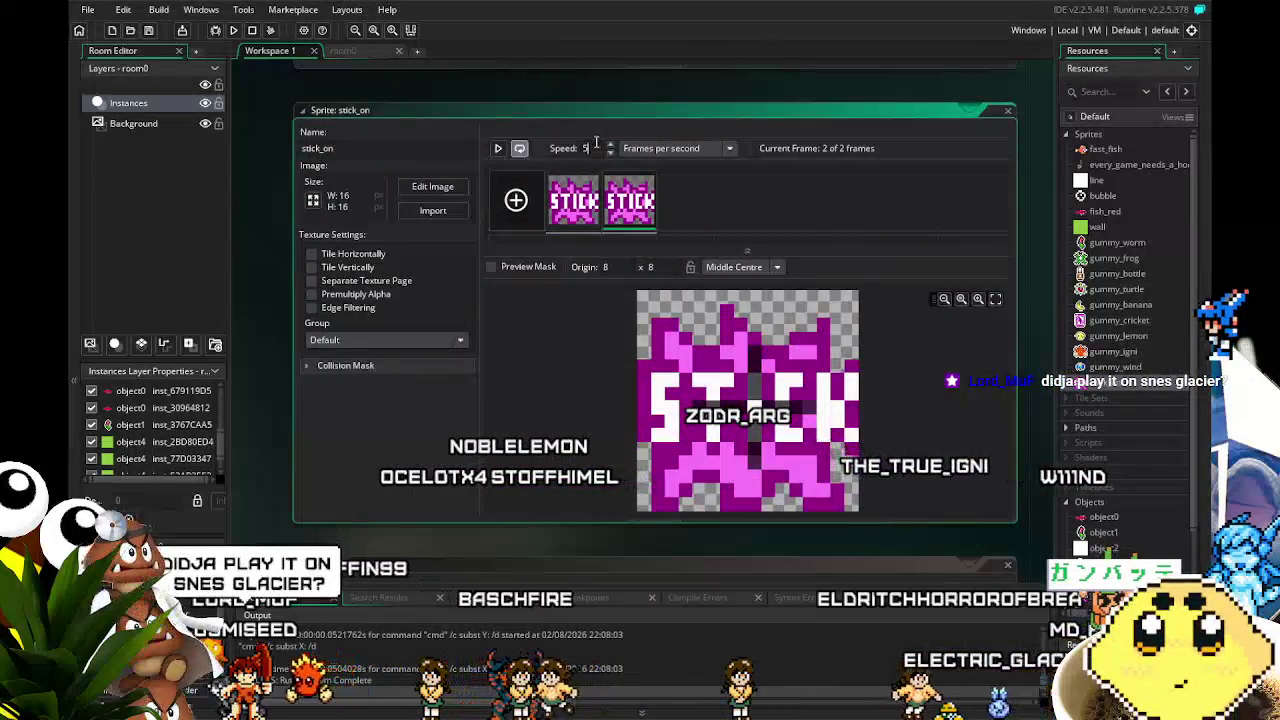
key(BackSpace)
text(1)
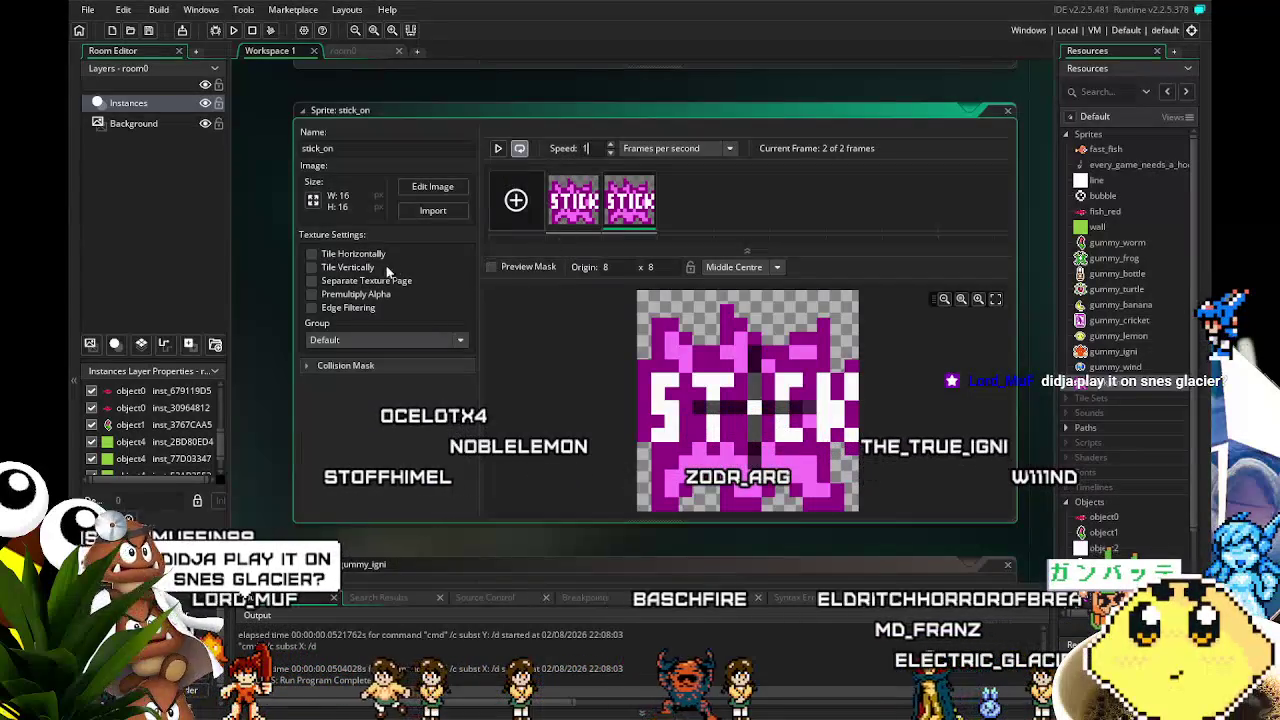
click(150, 32)
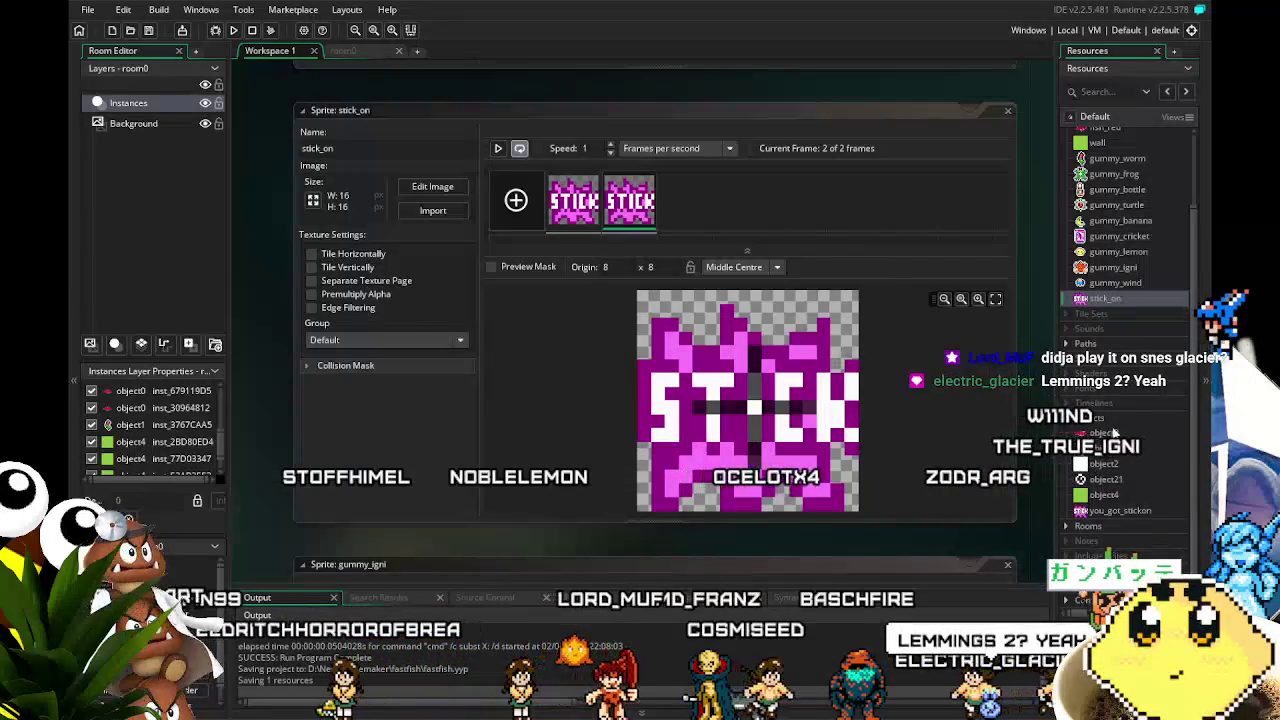
double_click(1121, 432)
click(1129, 448)
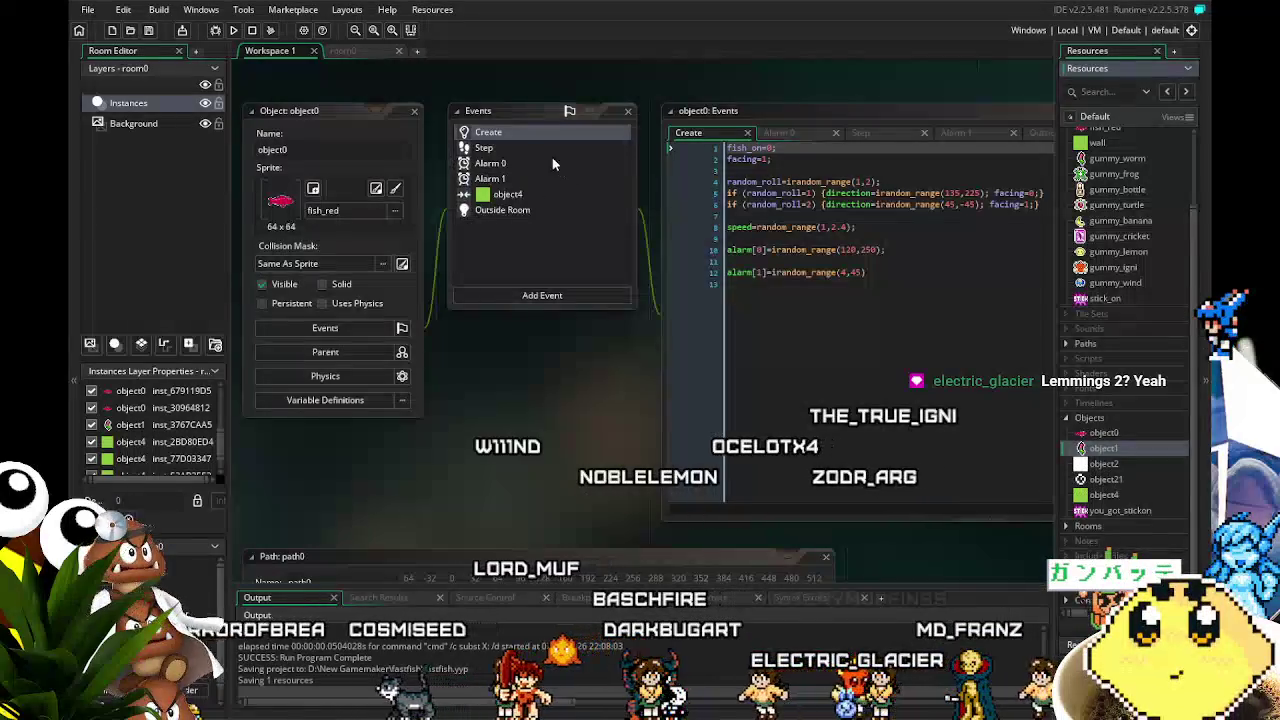
- Review object0's Step, Alarm 0, Alarm 1, object4 collision and Outside Room code, ending on Step
click(511, 148)
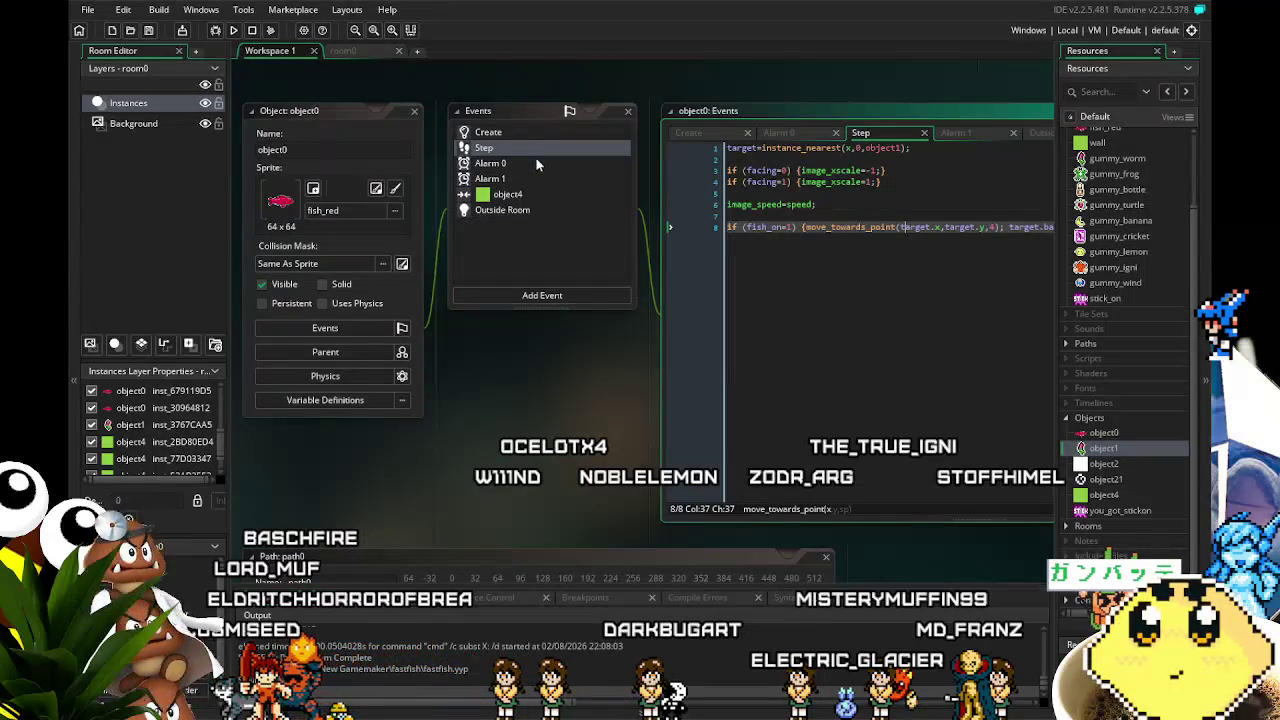
click(536, 158)
click(534, 184)
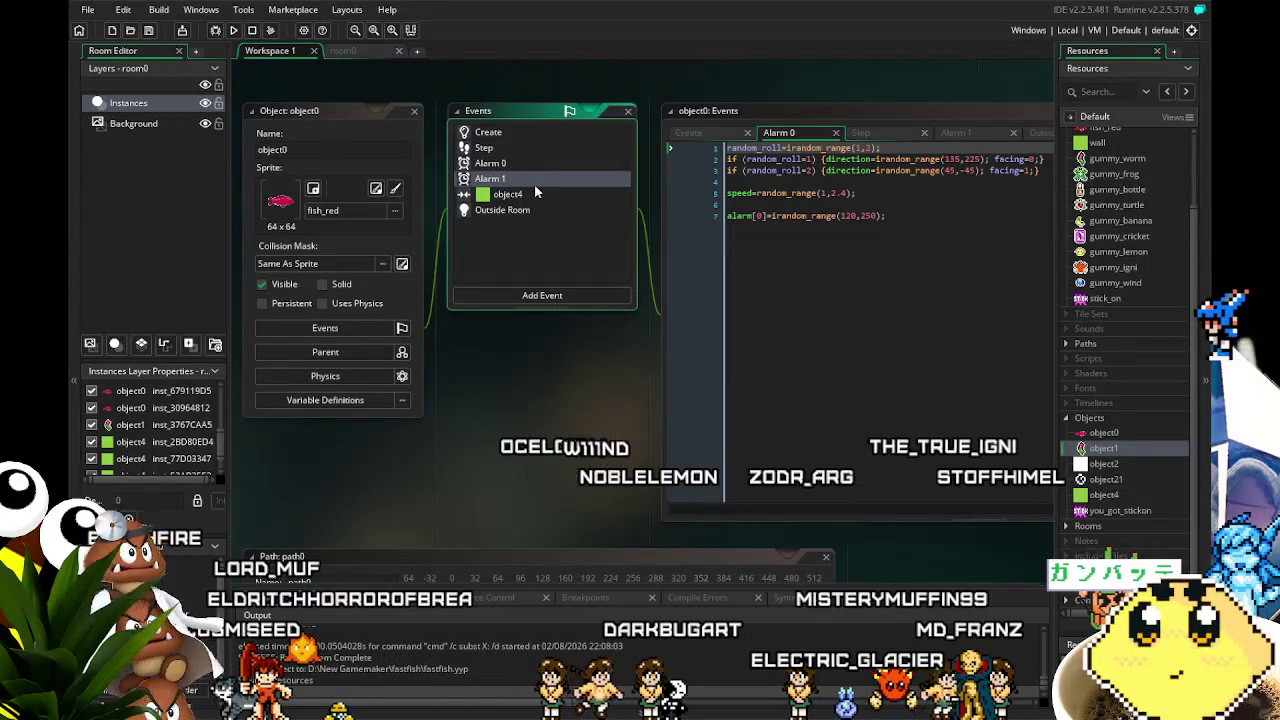
click(543, 199)
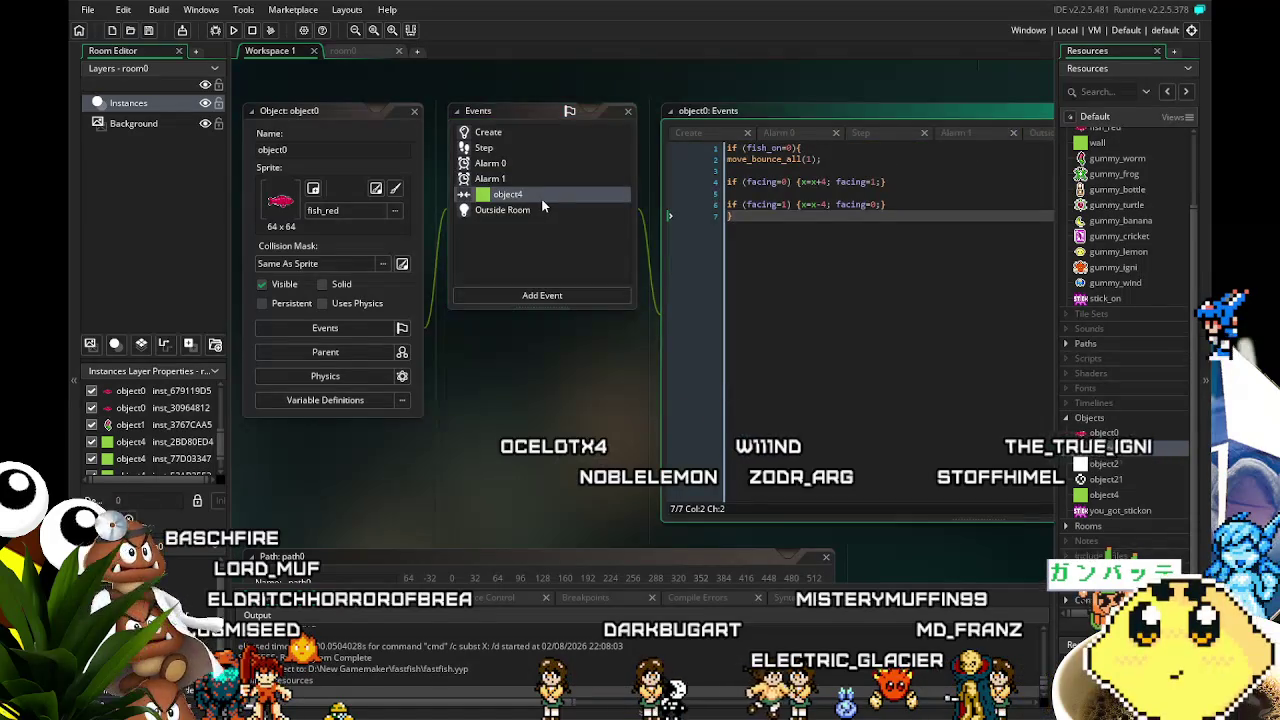
click(552, 210)
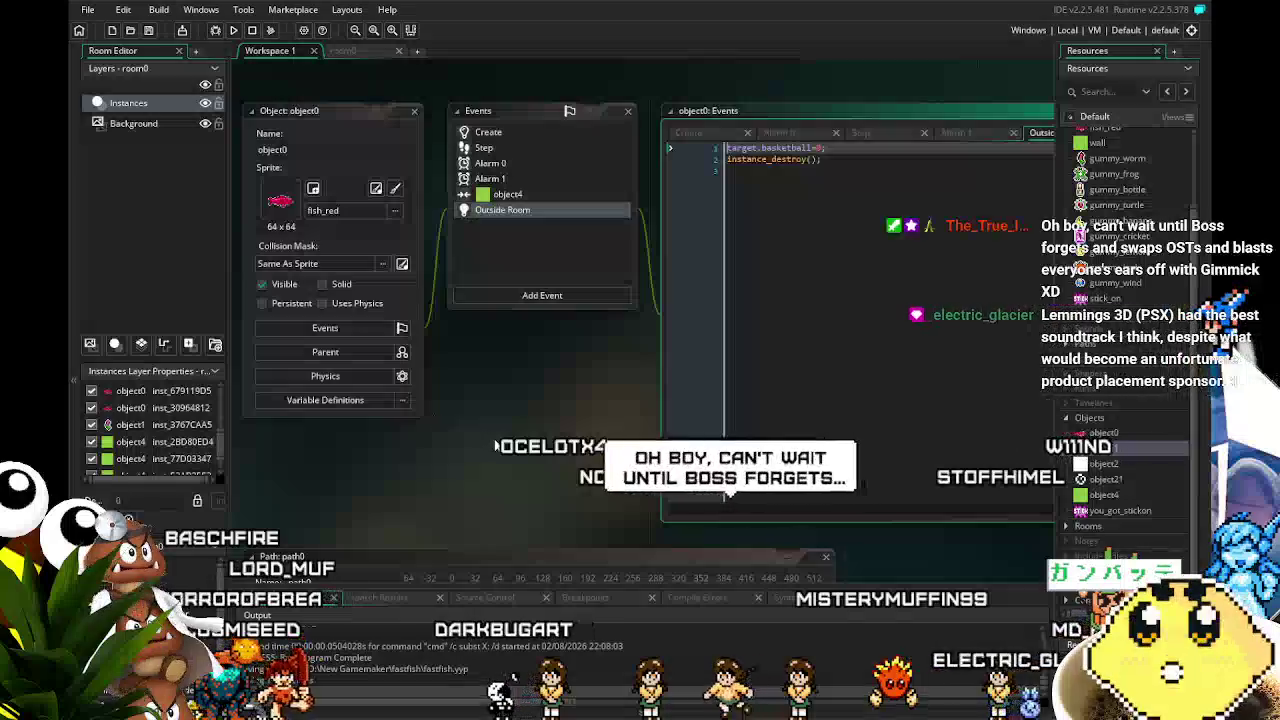
scroll(440, 420, right, 1)
scroll(455, 447, left, 1)
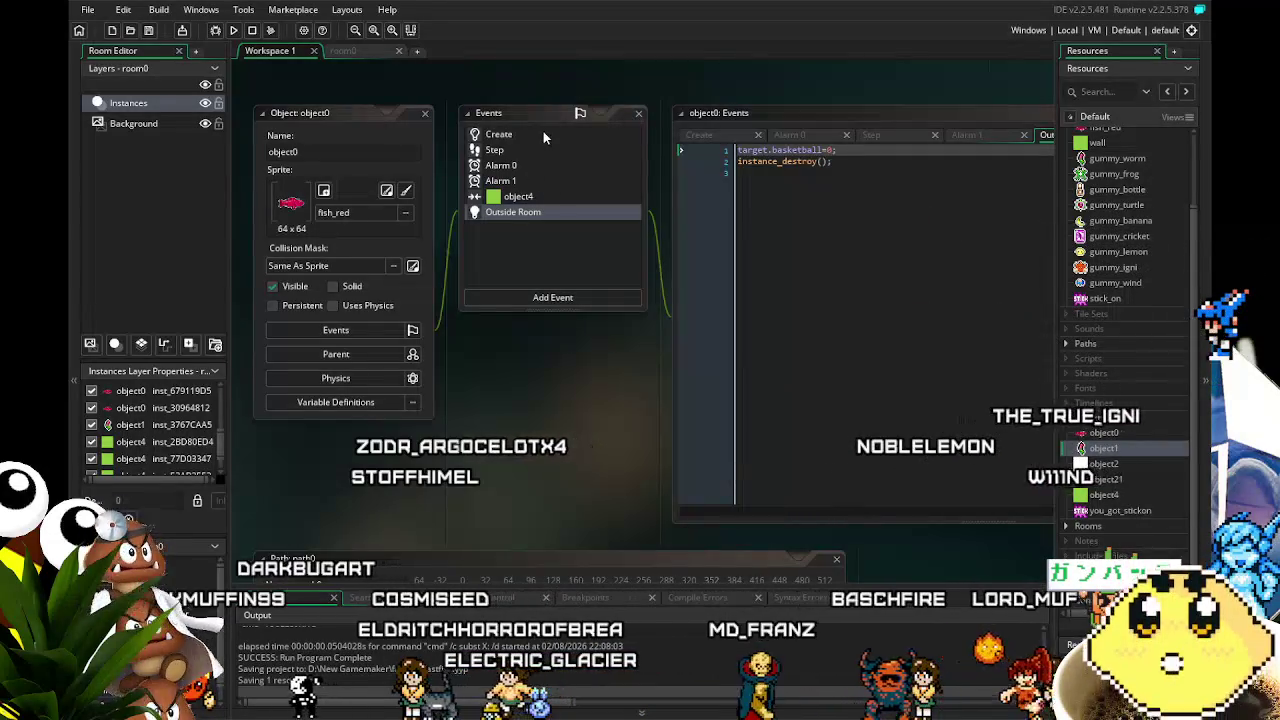
click(522, 198)
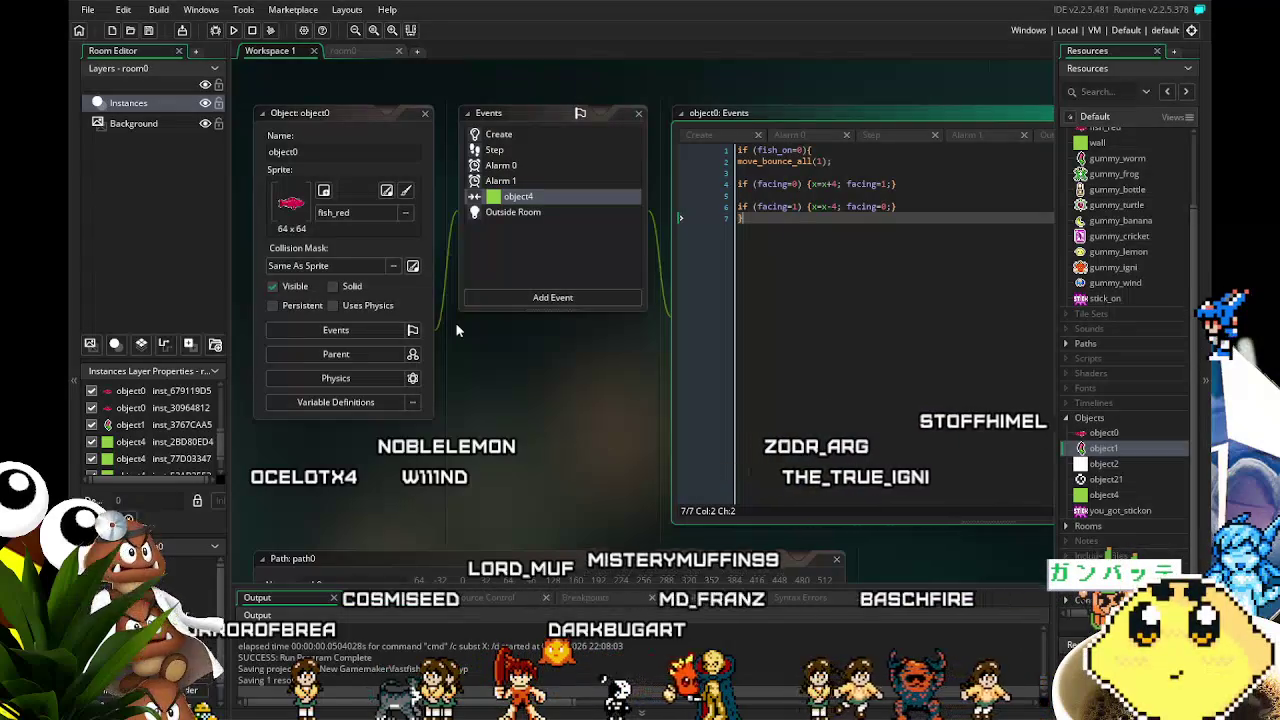
click(518, 150)
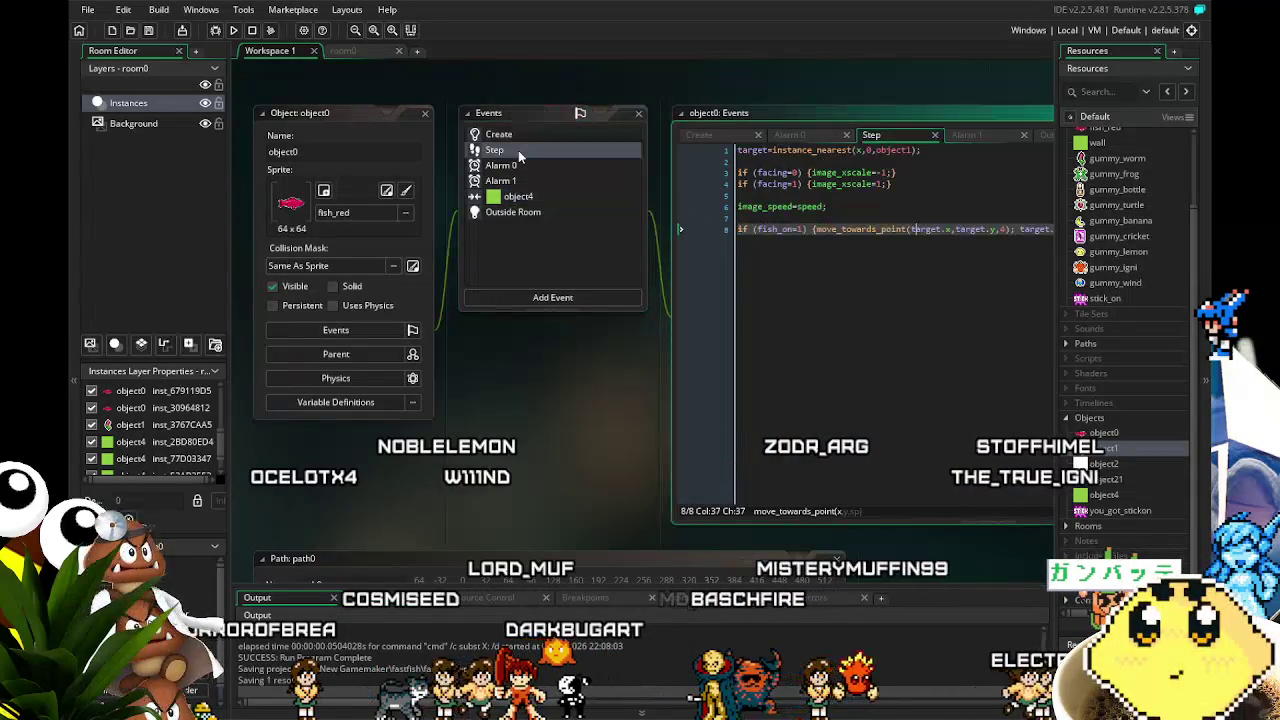
- Review object0's Alarm 0 and Alarm 1 code, ending on its Create event
mouse_move(485, 412)
mouse_down()
mouse_move(364, 461)
mouse_move(380, 469)
mouse_up()
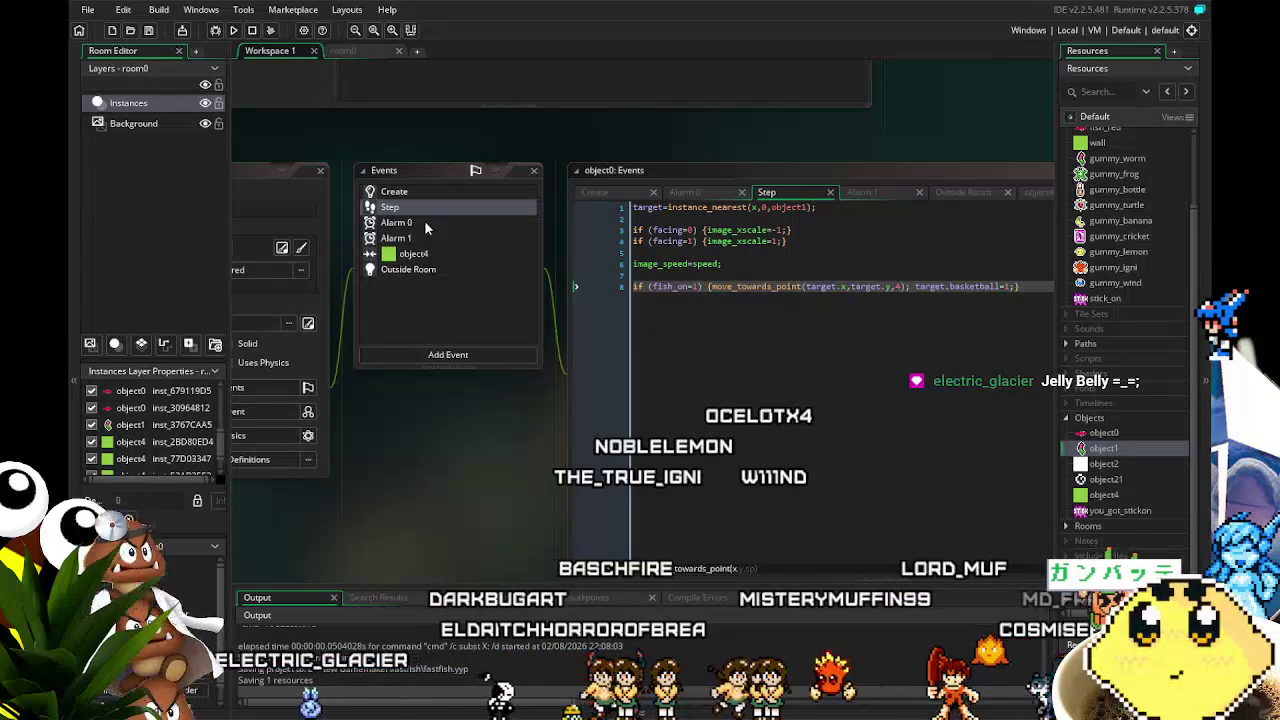
click(425, 223)
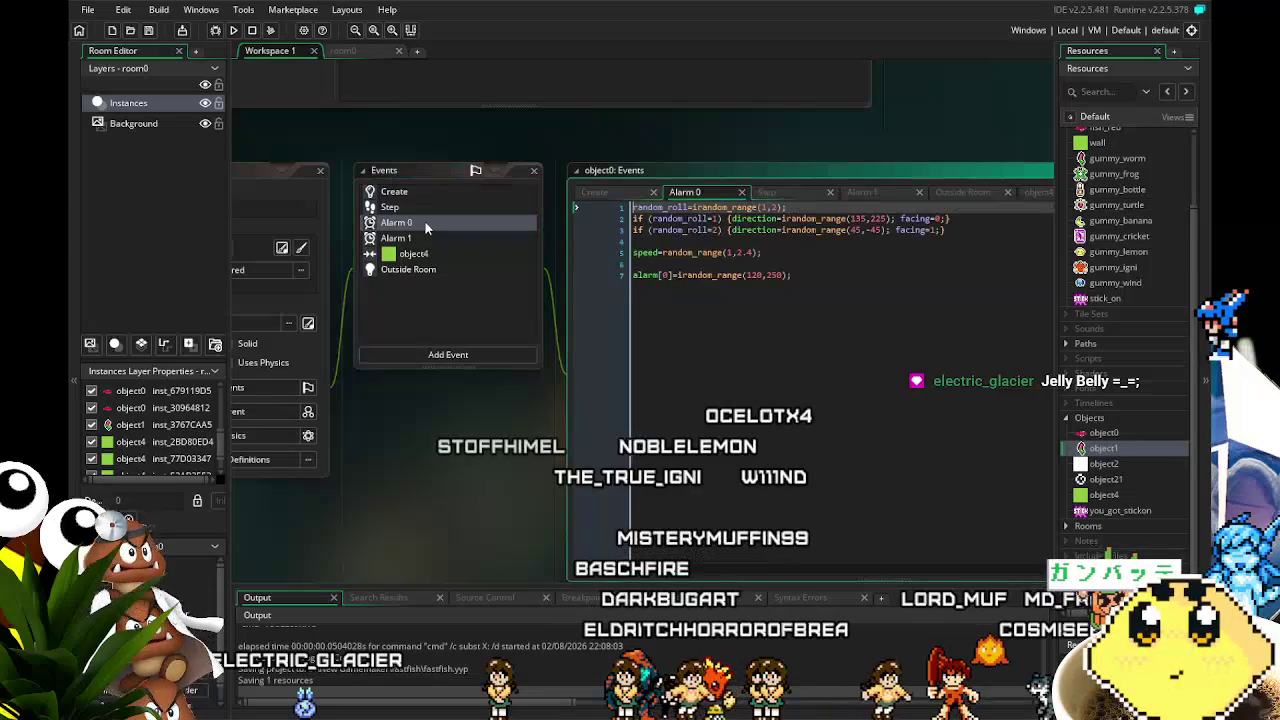
click(410, 239)
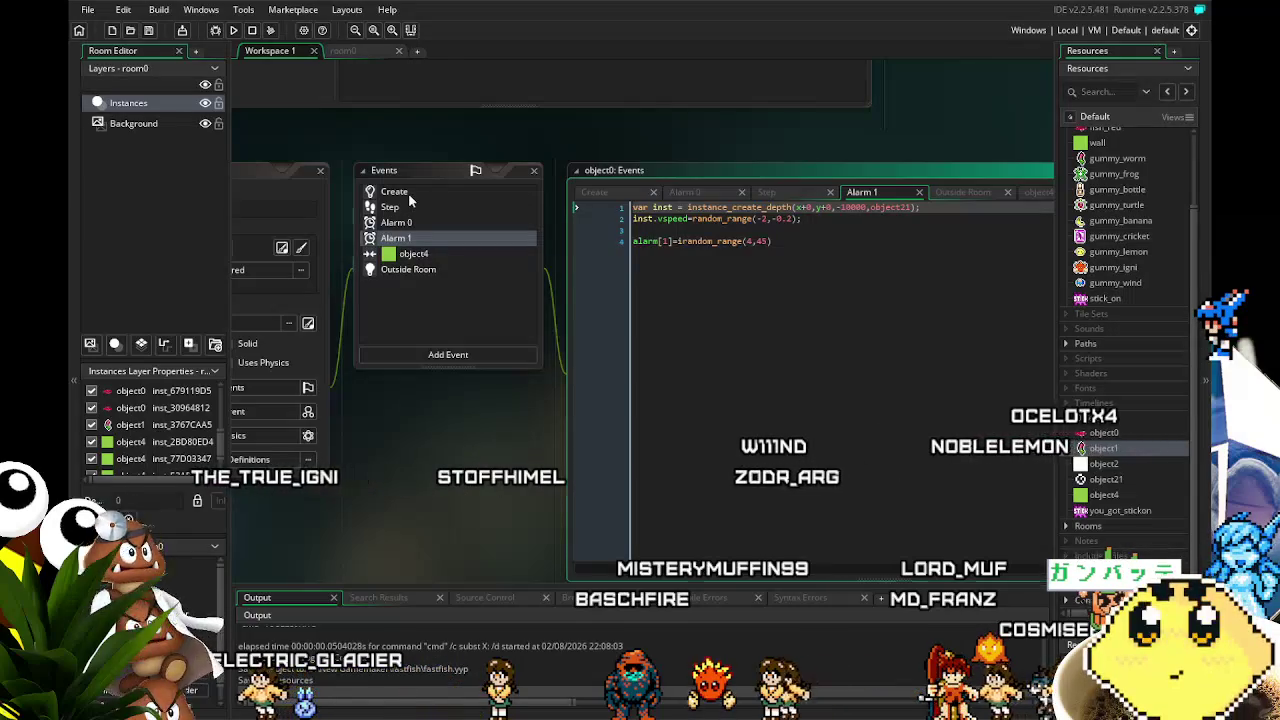
click(409, 194)
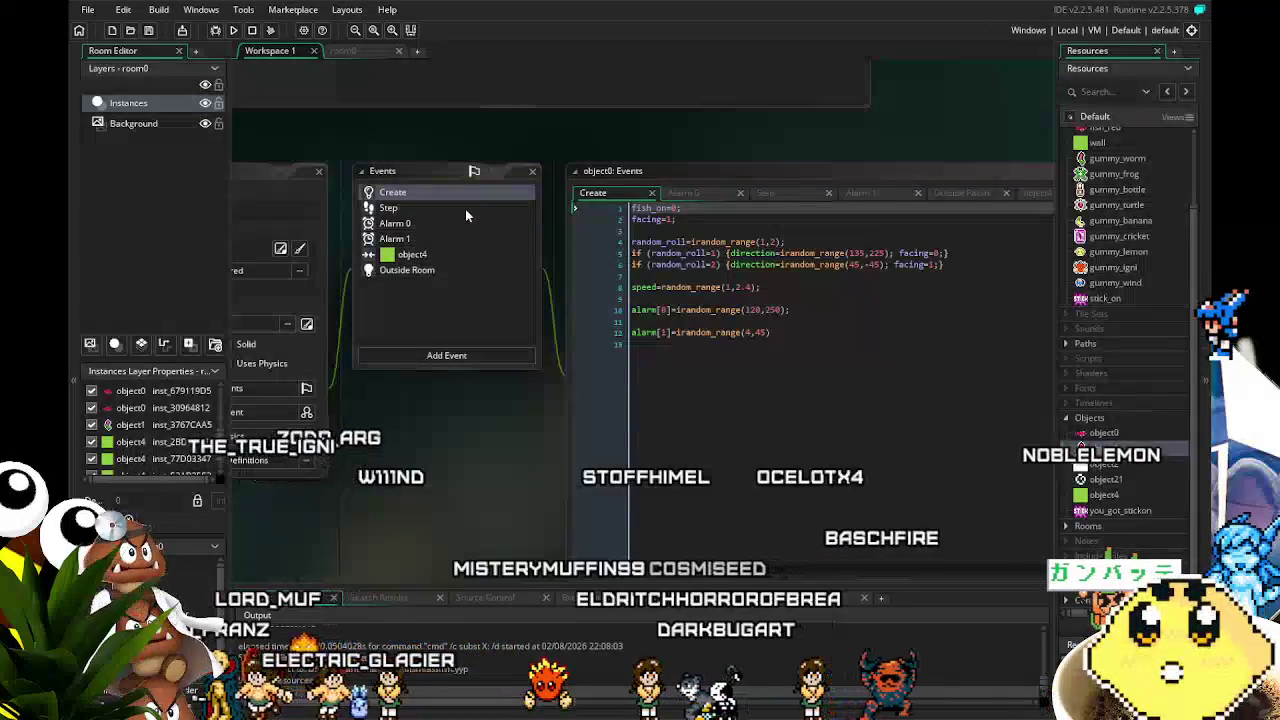
scroll(503, 427, right, 2)
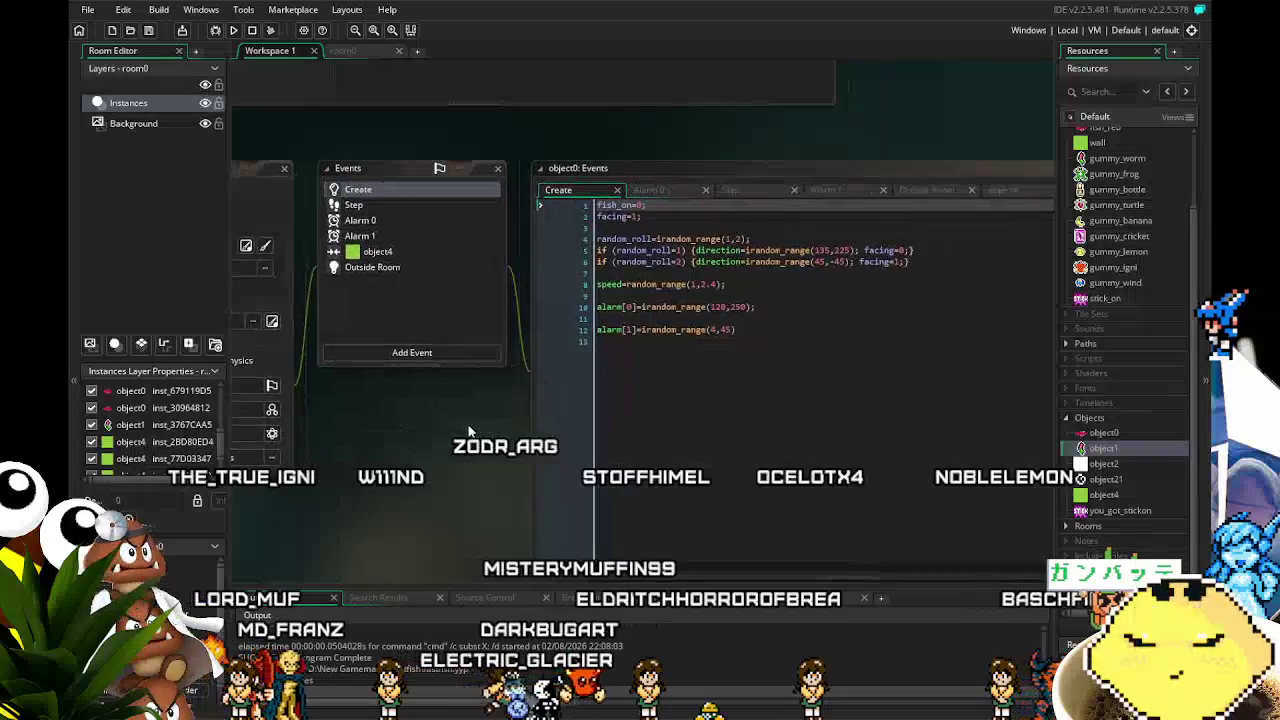
click(376, 203)
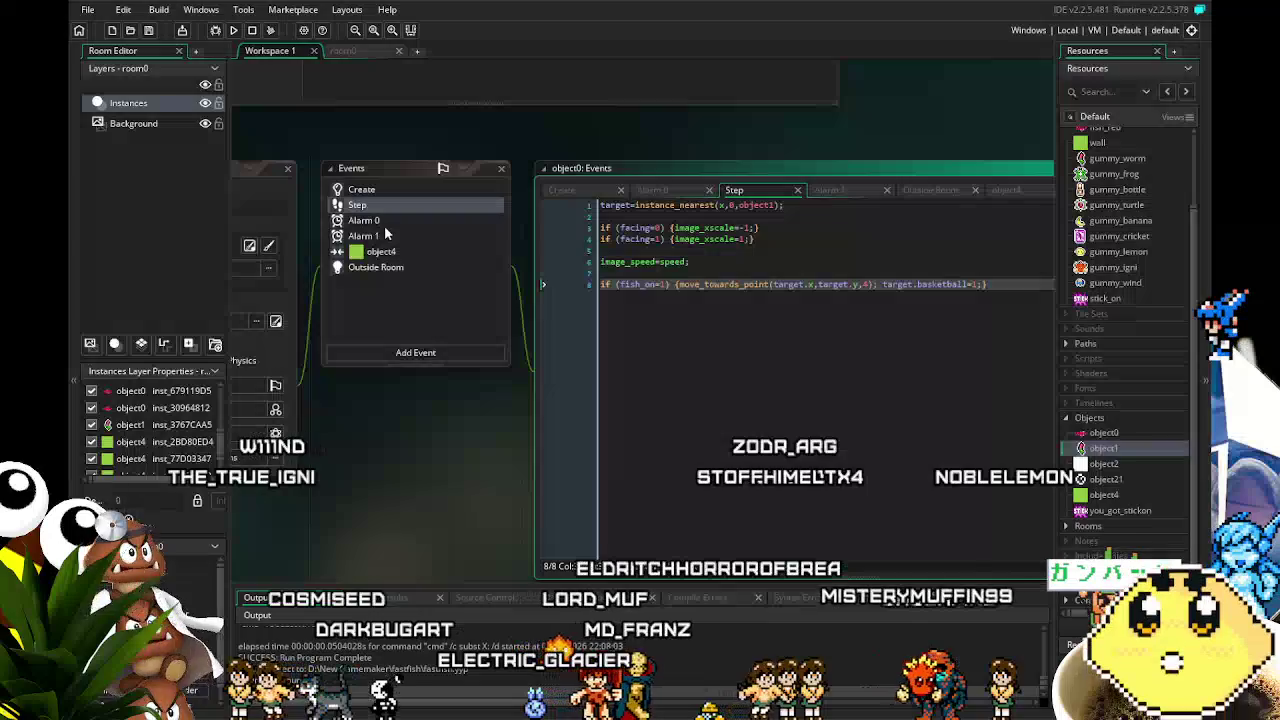
click(378, 221)
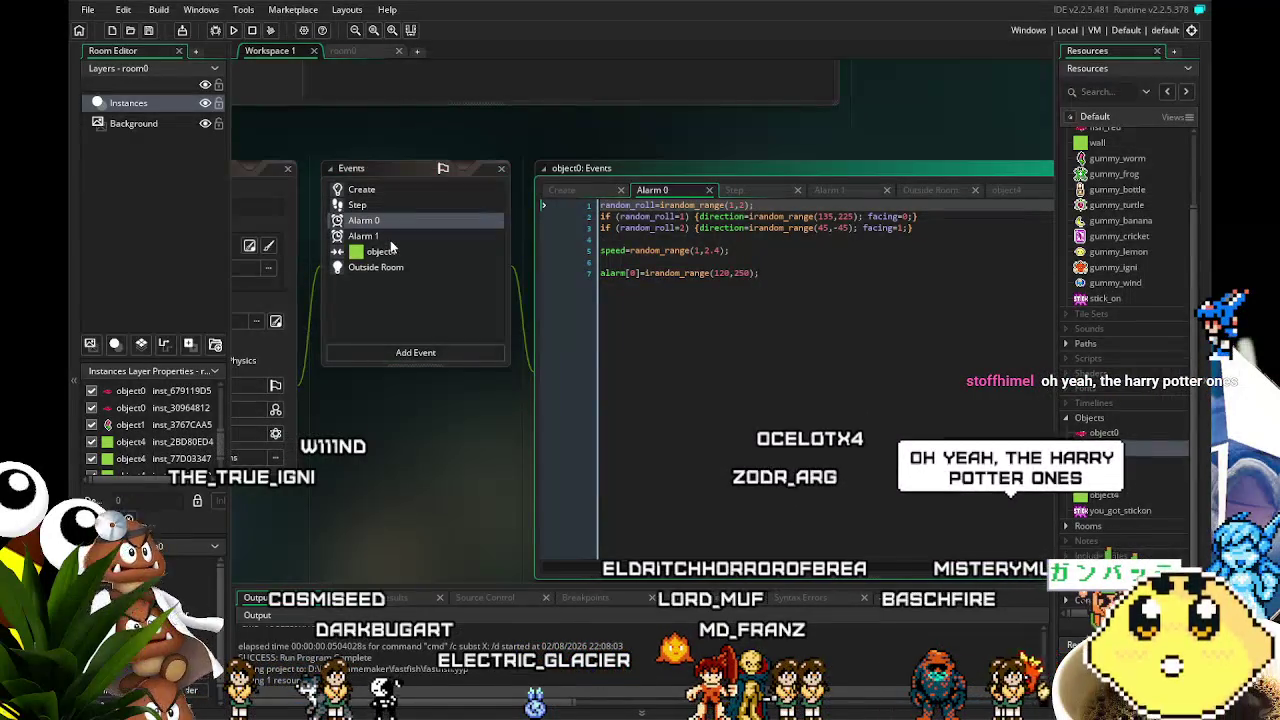
click(390, 237)
click(400, 255)
click(404, 265)
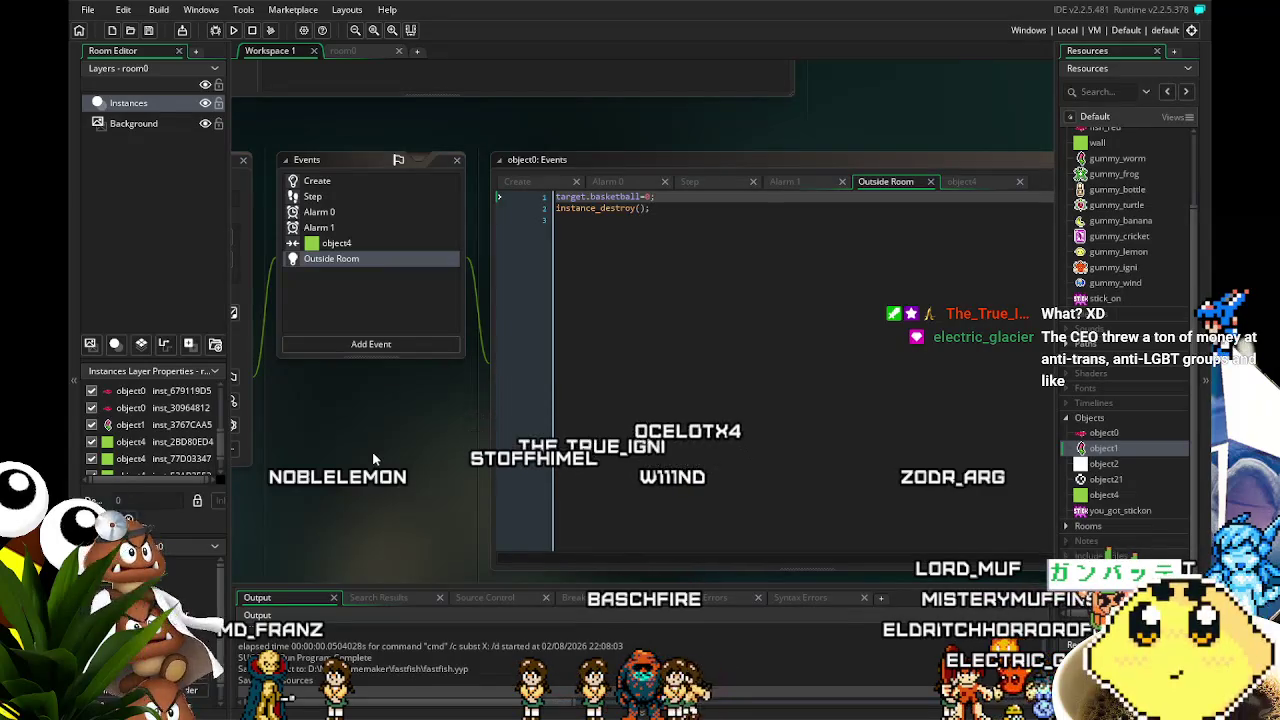
click(368, 245)
click(366, 207)
click(376, 225)
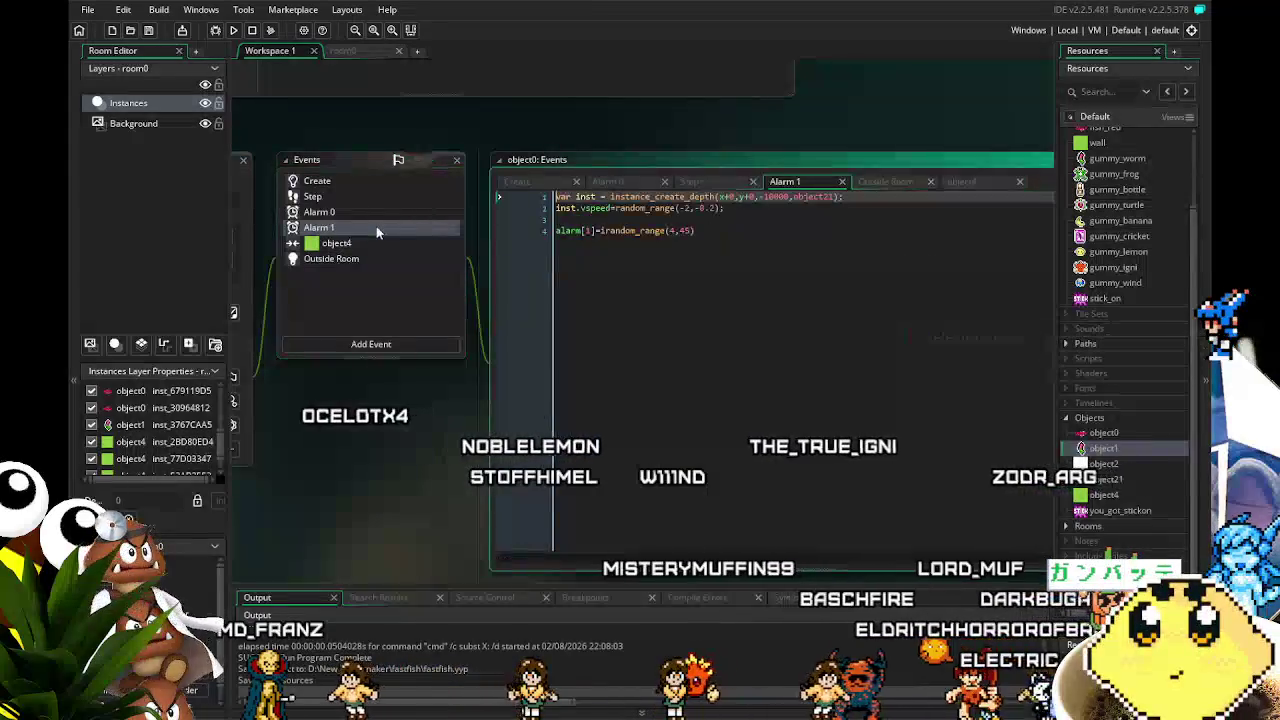
drag(409, 472, 548, 472)
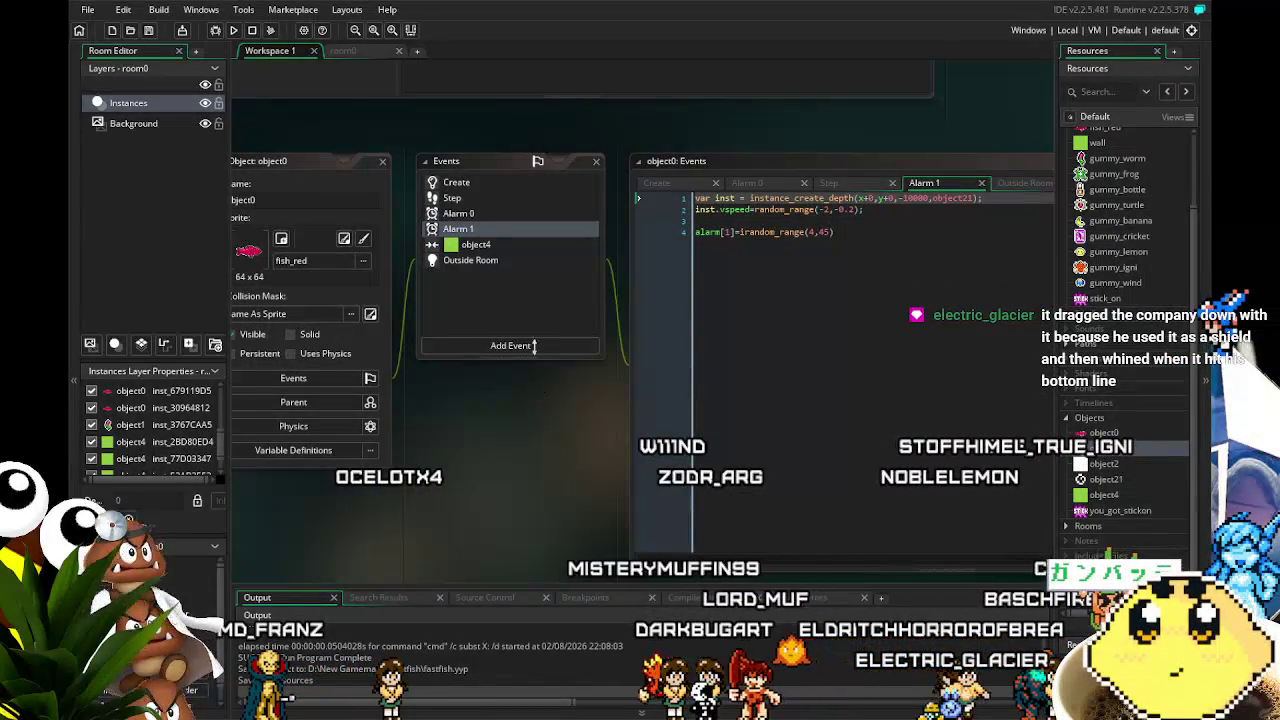
click(472, 215)
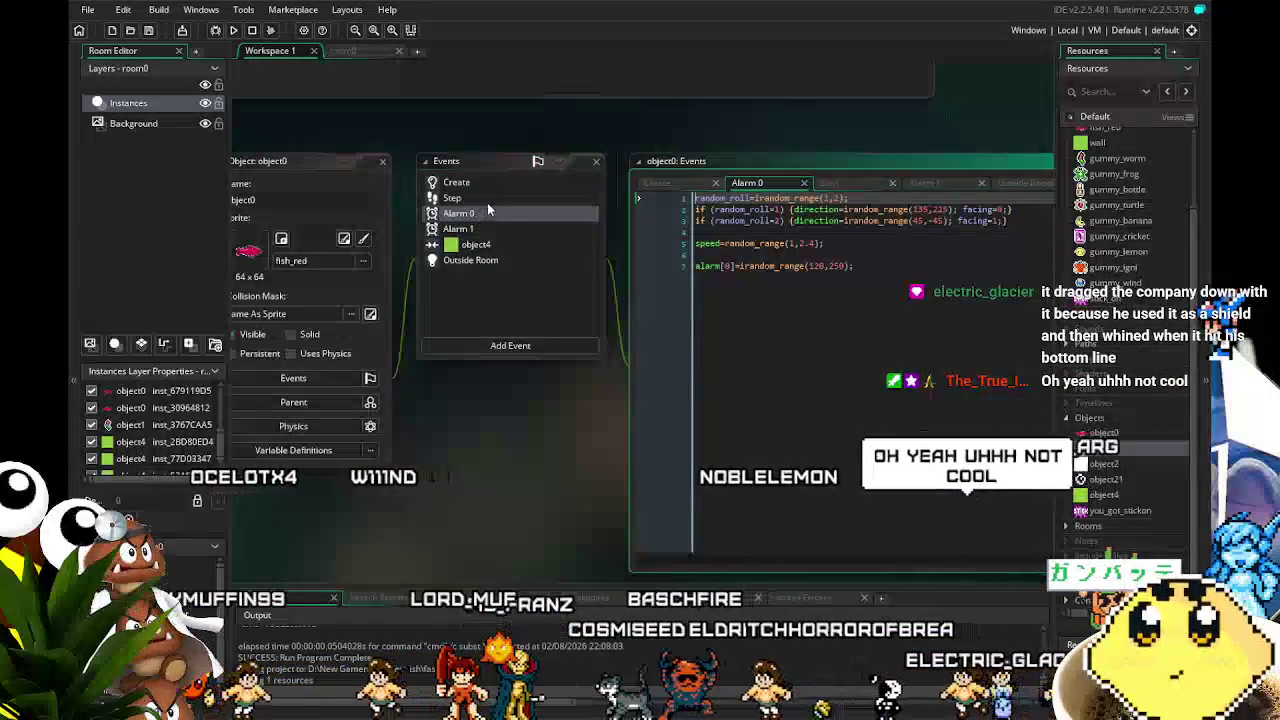
click(487, 199)
drag(509, 523, 449, 519)
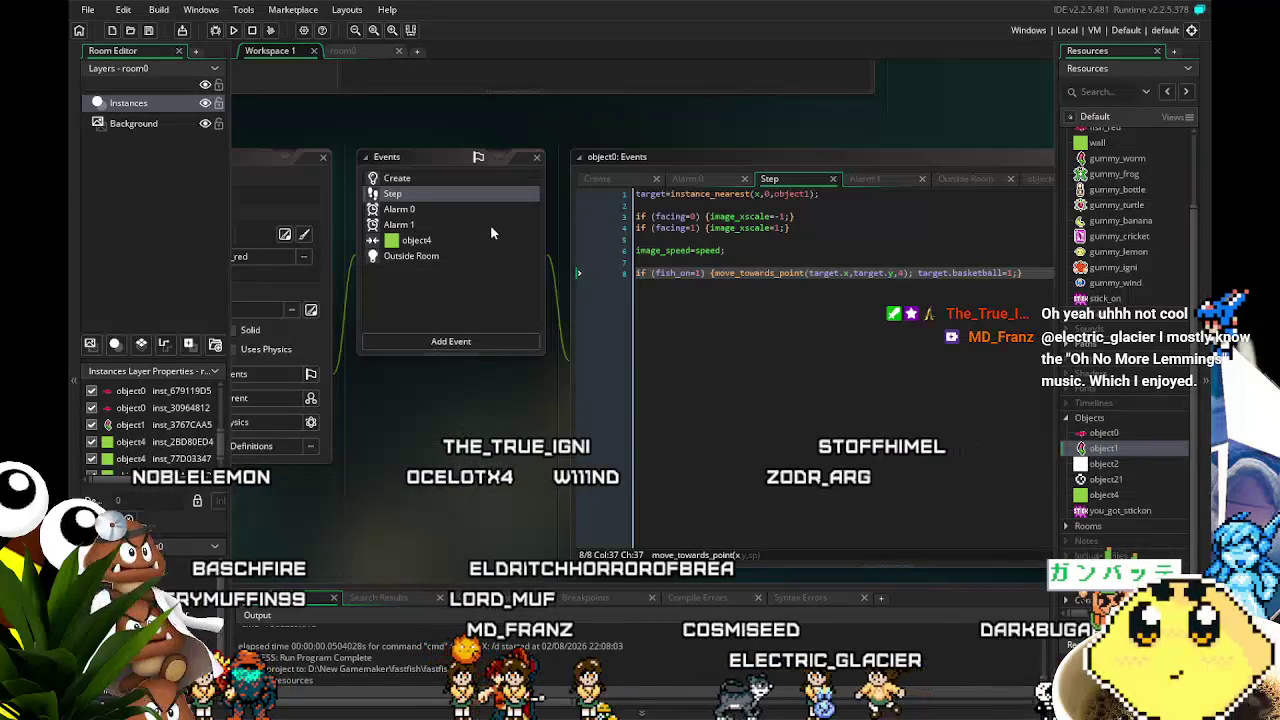
click(414, 176)
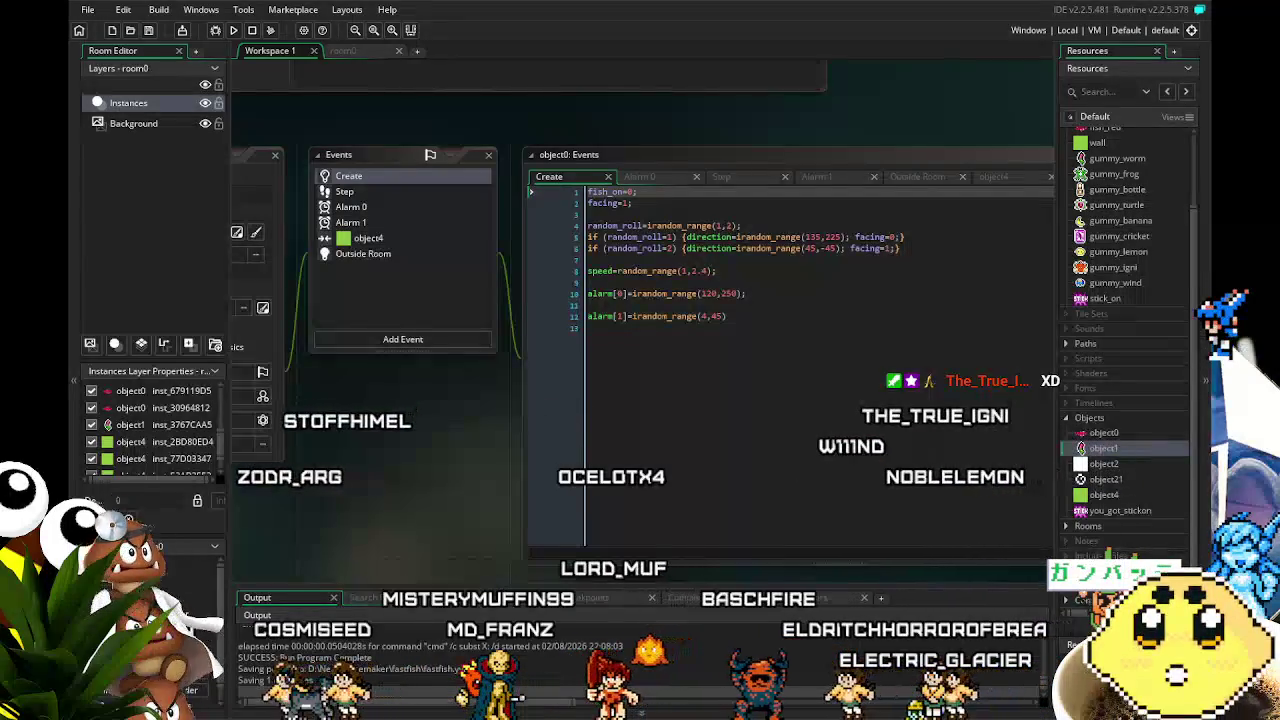
key(ctrl+s)
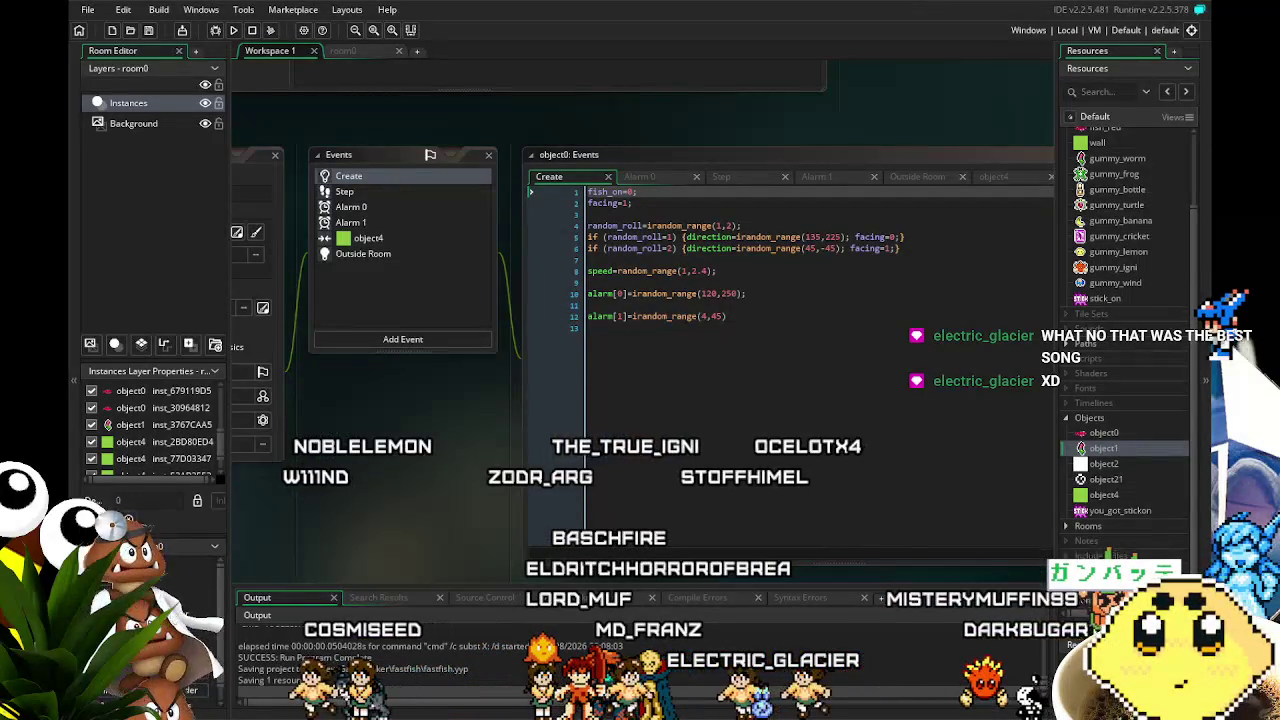
- Show object0's Step event code, which moves the fish toward the nearest target
drag(395, 499, 480, 495)
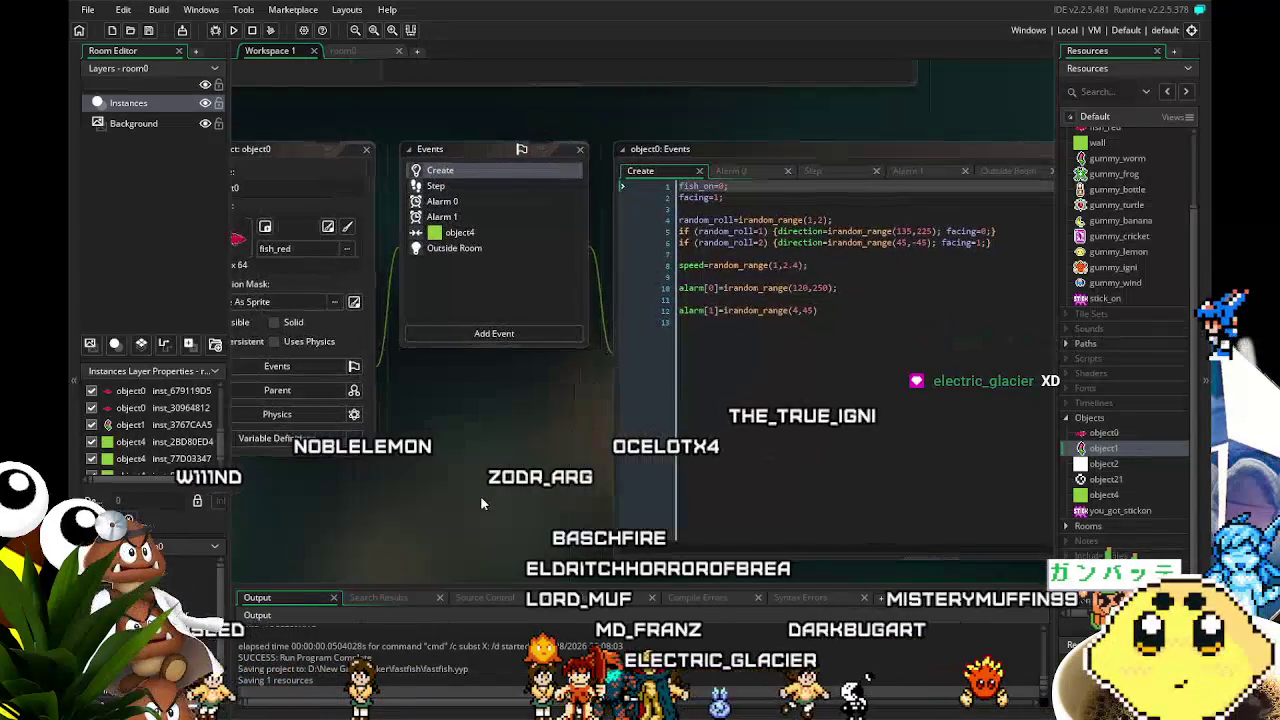
click(436, 186)
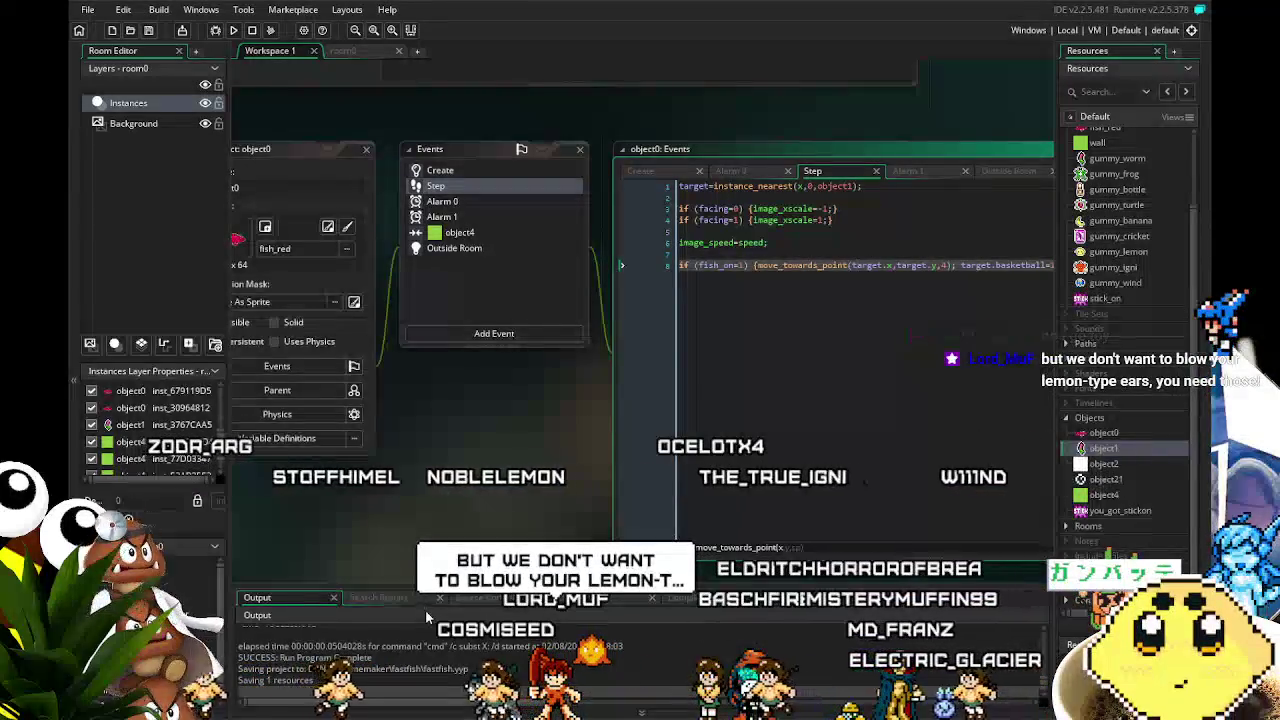
scroll(430, 537, right, 1)
- Review the open object's Alarm 0 event code, then its Create event code
scroll(410, 528, right, 1)
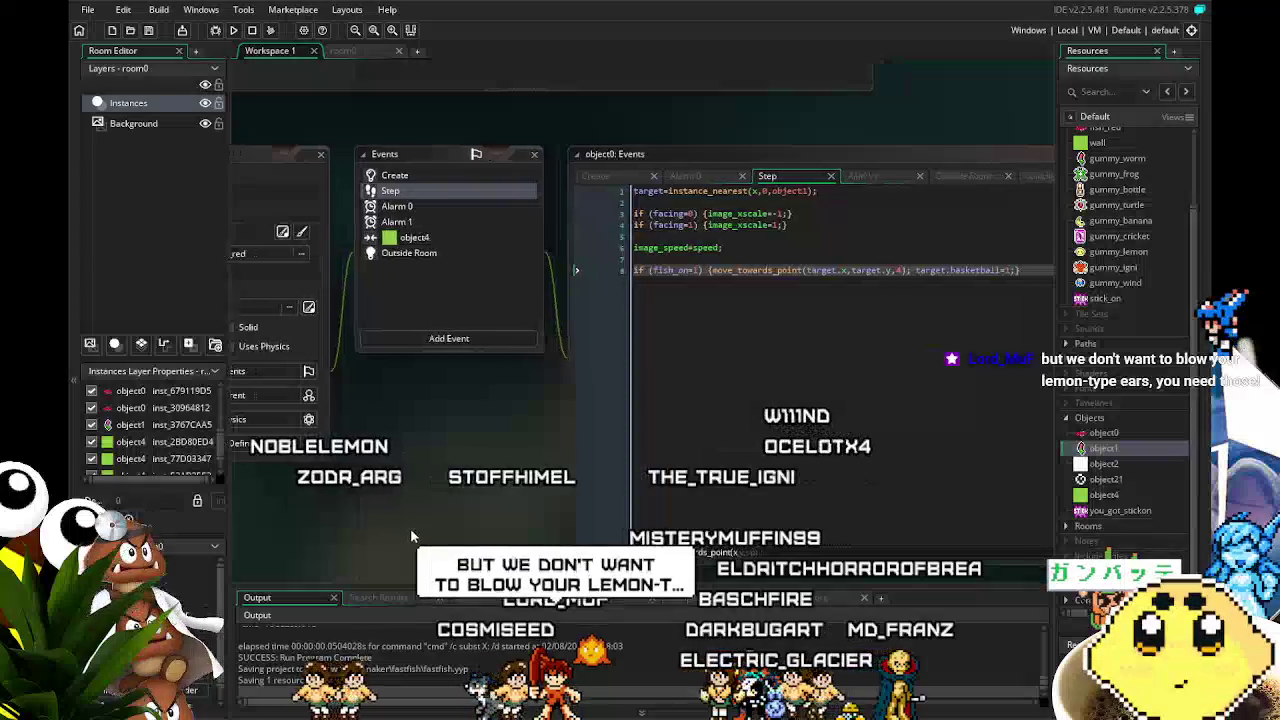
scroll(350, 494, up, 2)
scroll(350, 494, left, 2)
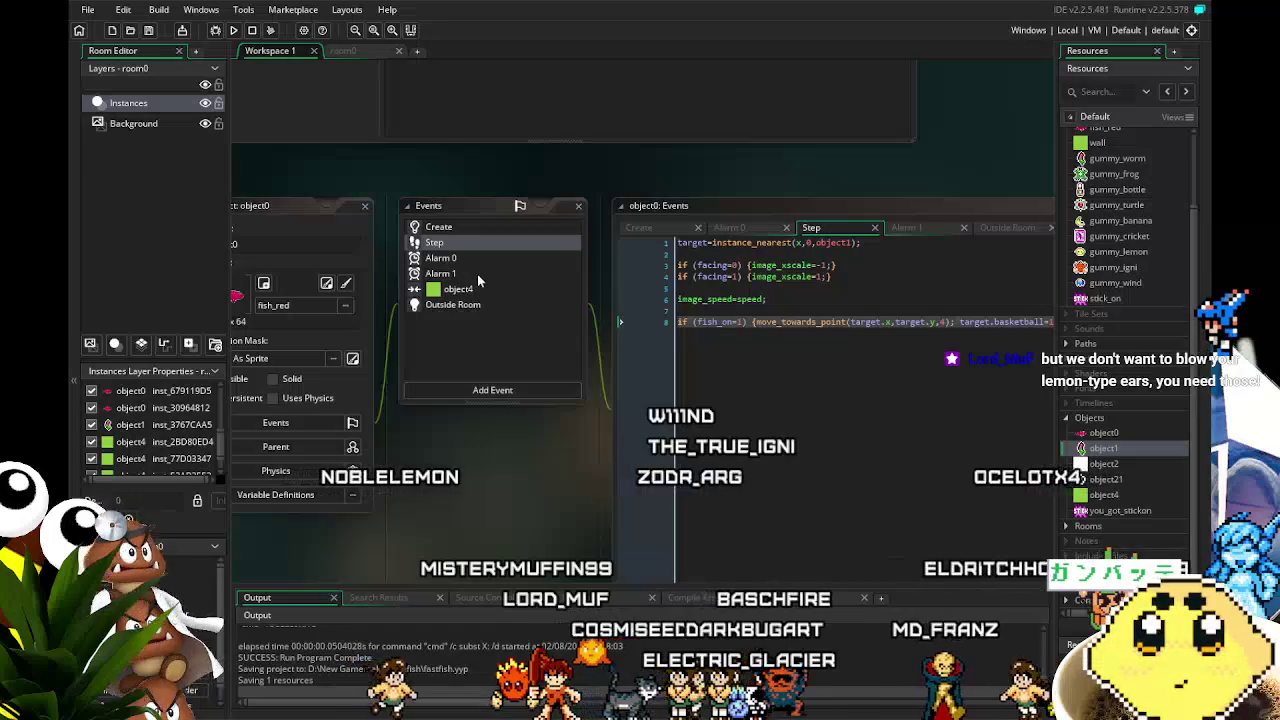
drag(483, 541, 489, 542)
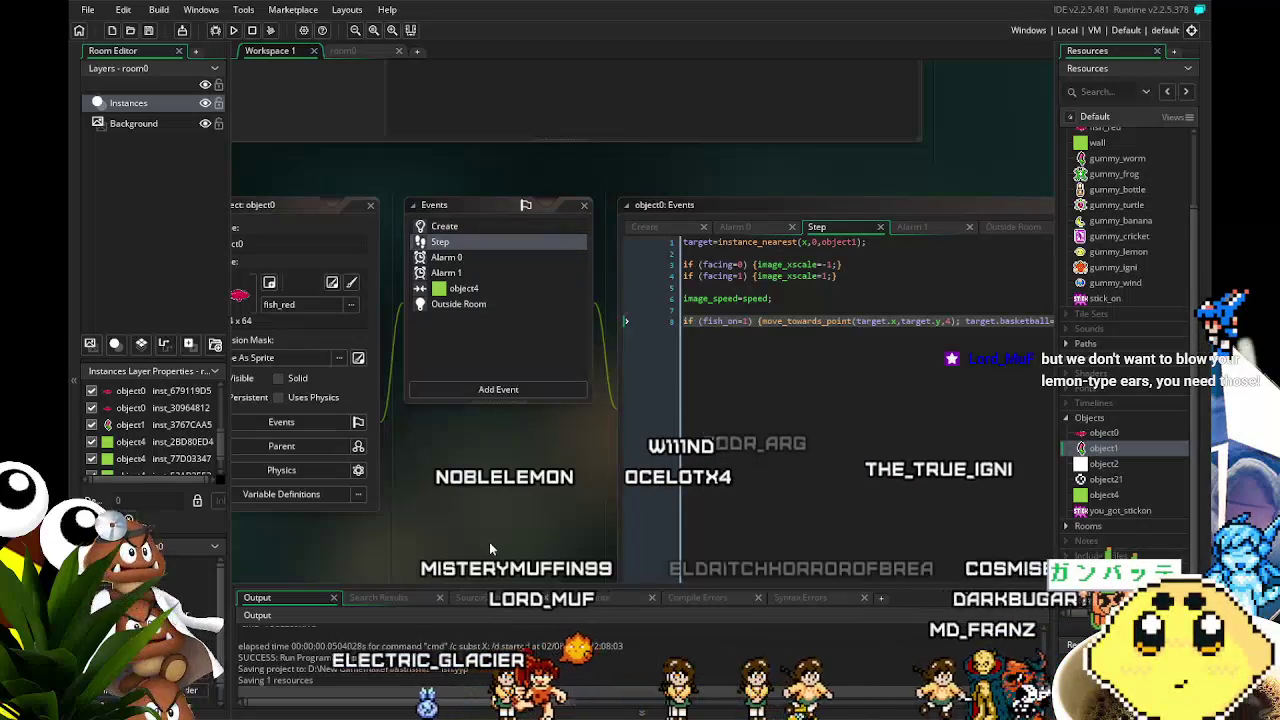
drag(489, 542, 458, 541)
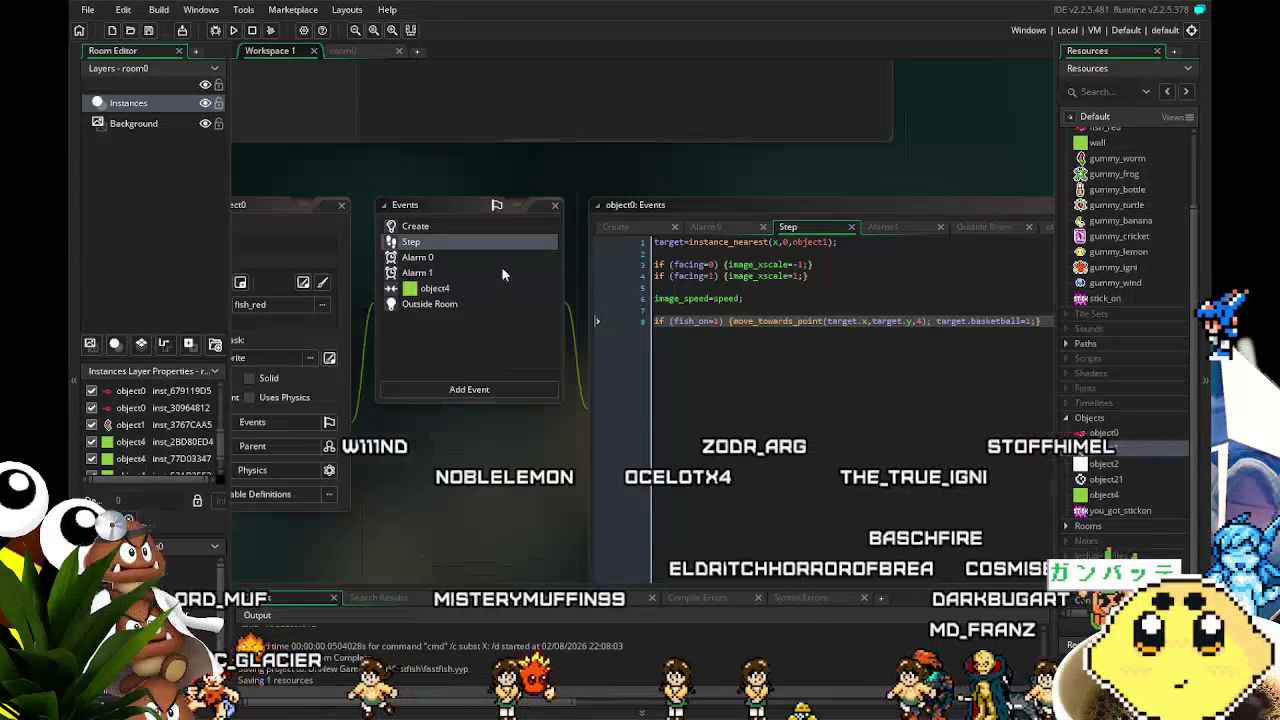
click(432, 259)
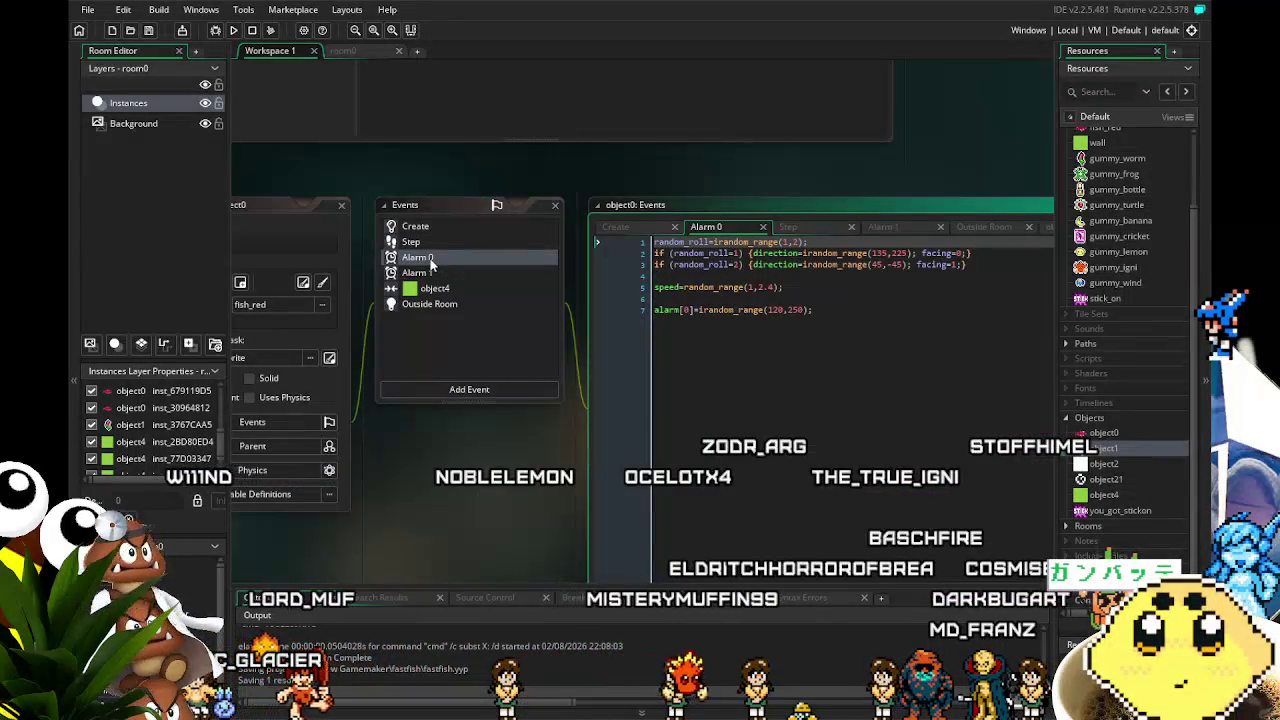
click(447, 231)
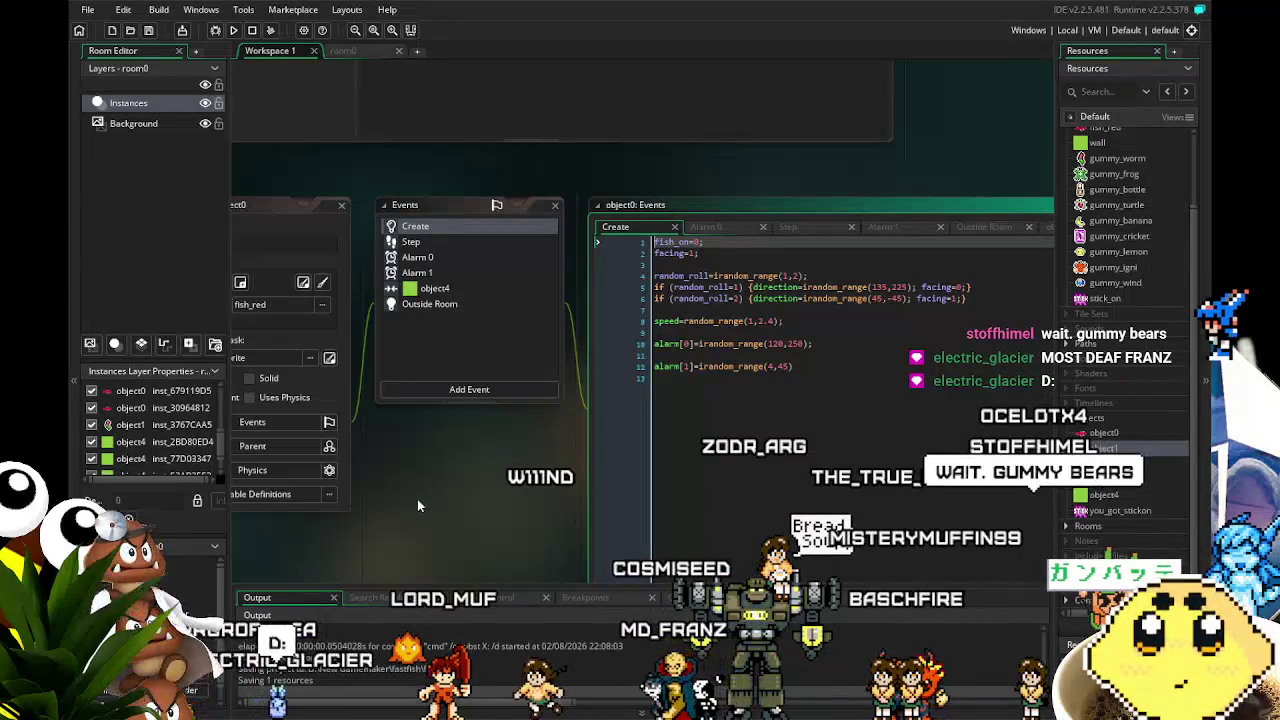
- Look over object0's Outside Room, Create and Step code, then open you_got_stickon and object1 editors
mouse_move(417, 505)
mouse_down()
mouse_move(390, 508)
mouse_move(403, 472)
mouse_move(451, 468)
mouse_up()
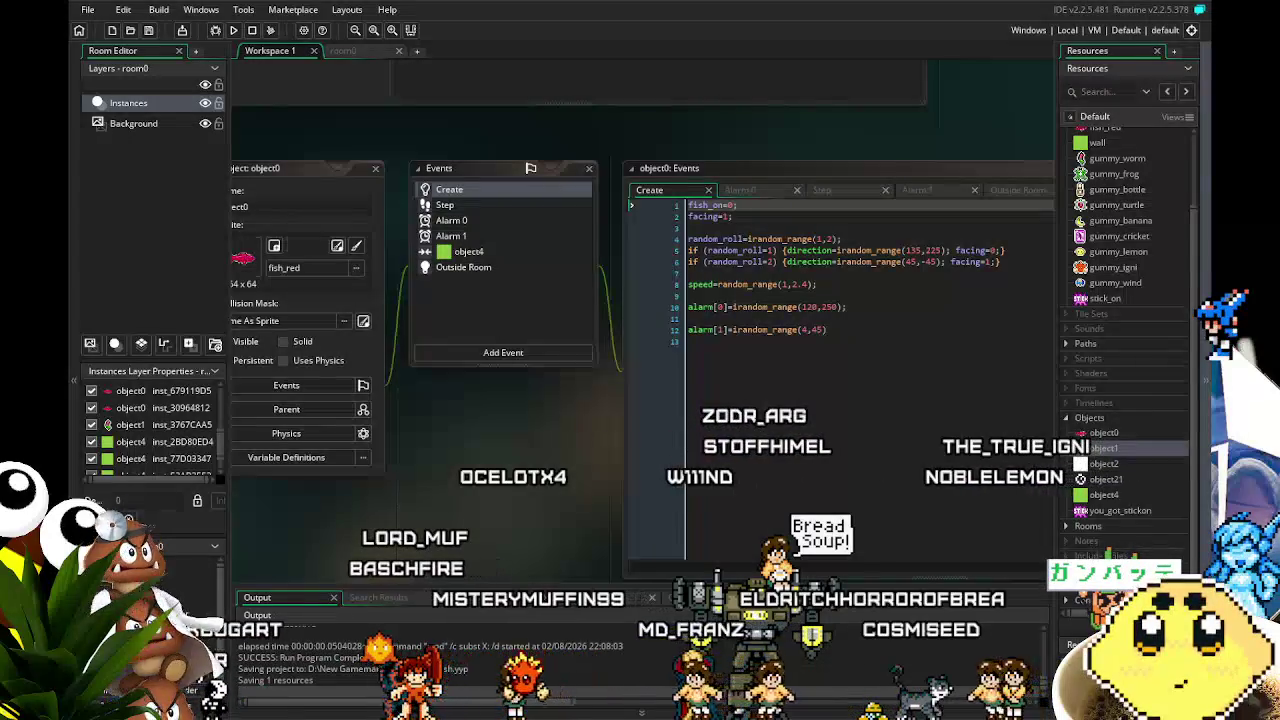
drag(524, 438, 550, 438)
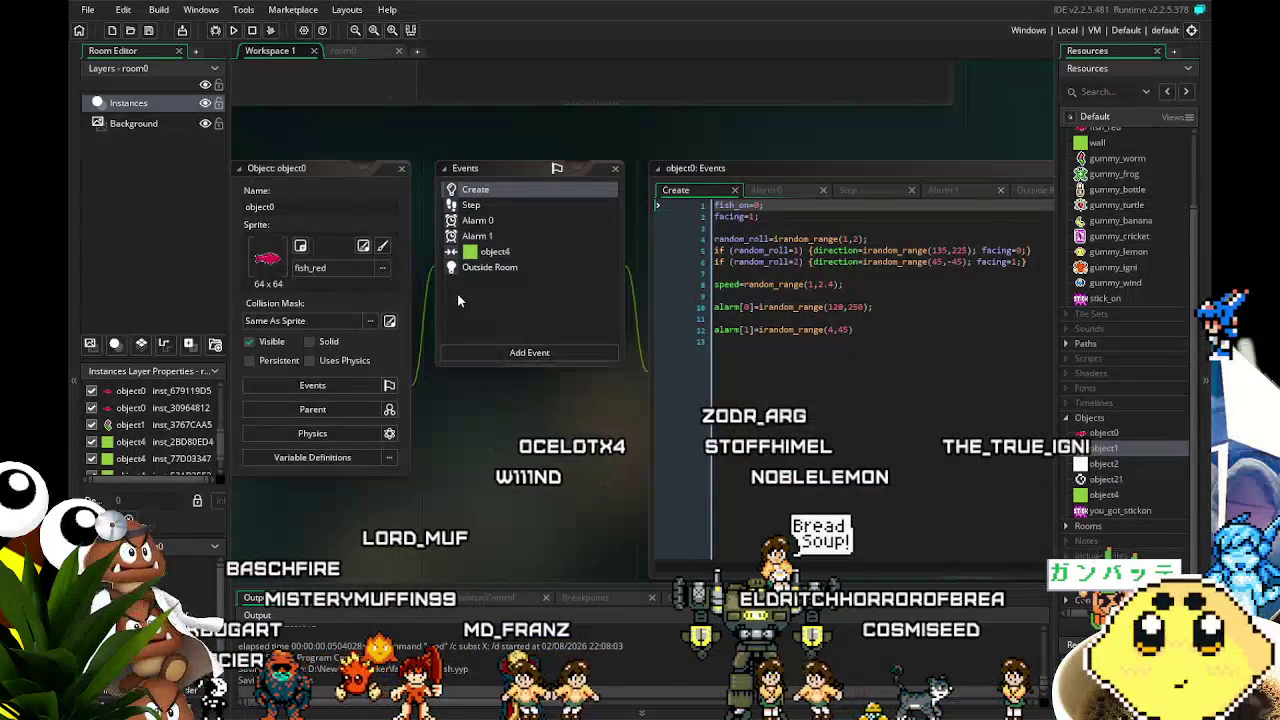
double_click(489, 267)
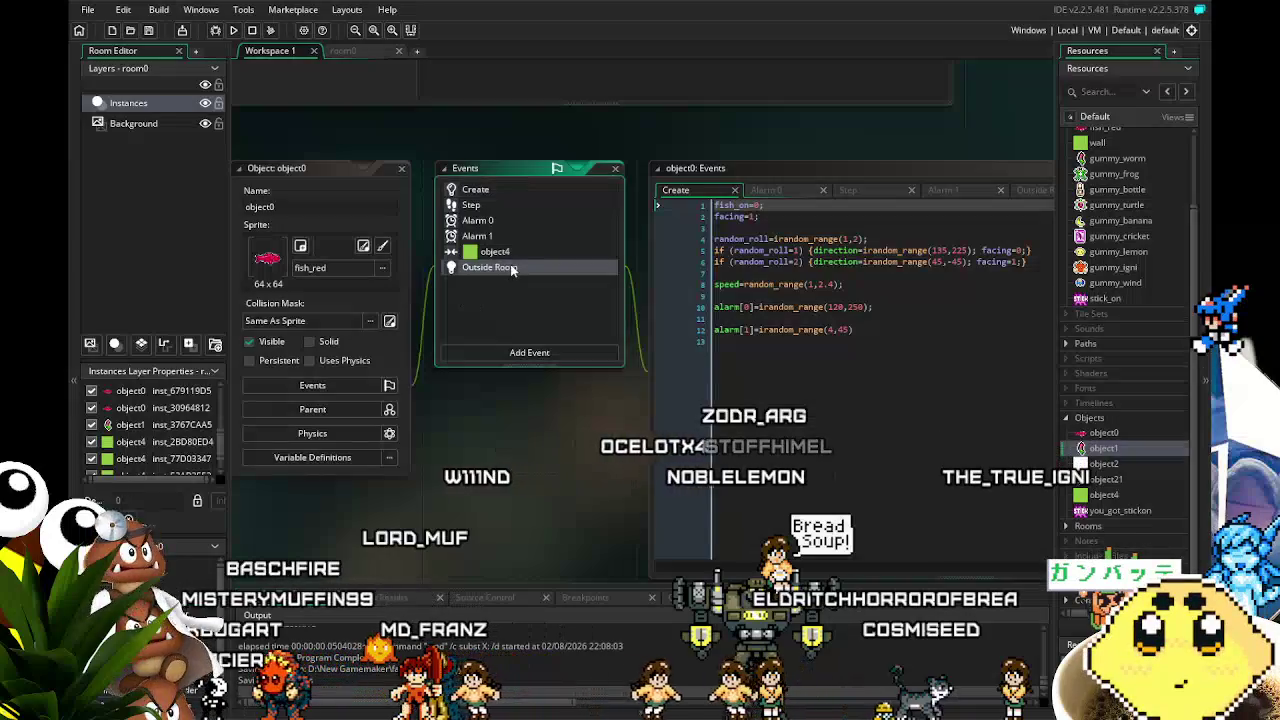
click(481, 194)
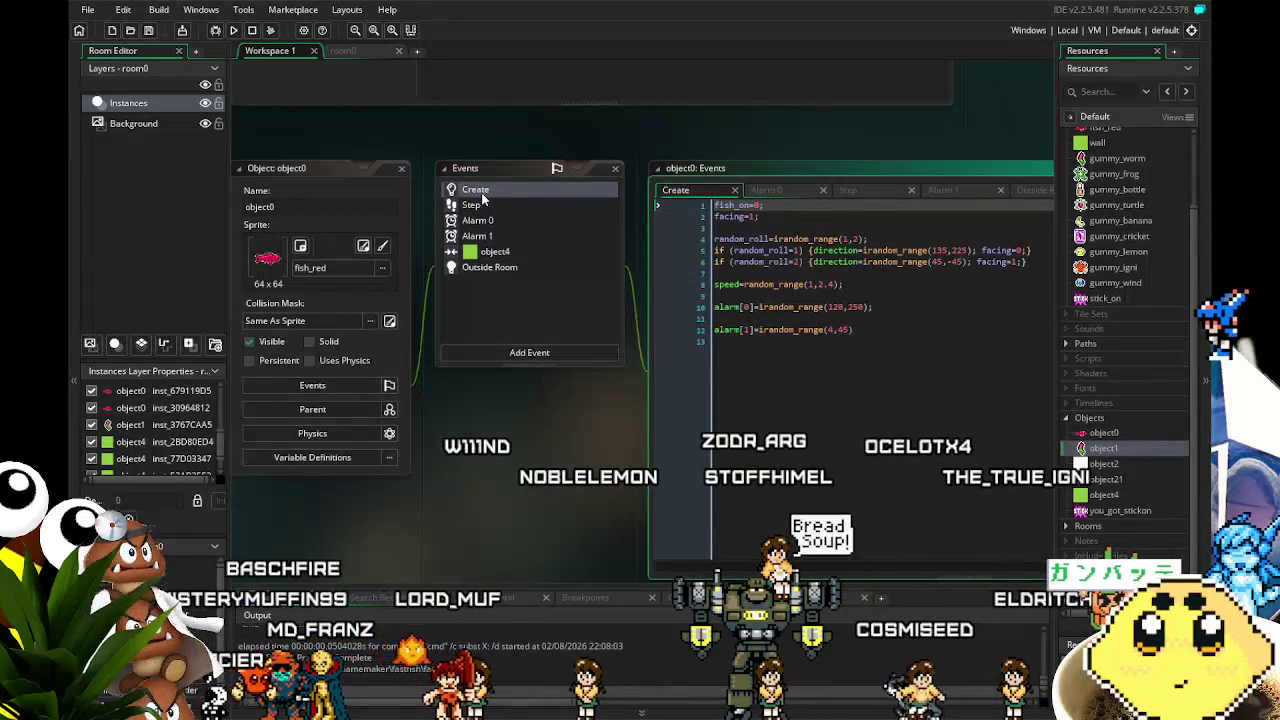
mouse_move(469, 474)
mouse_down()
mouse_move(417, 480)
mouse_move(501, 482)
mouse_up()
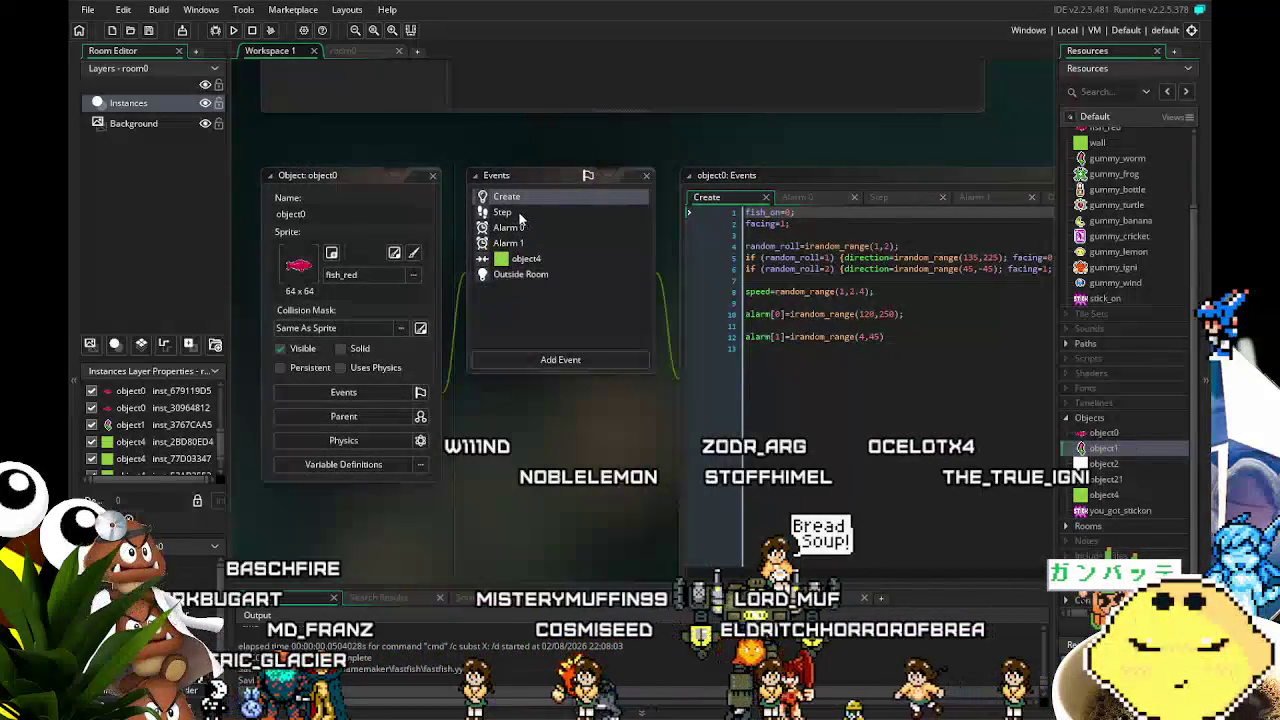
click(517, 213)
click(506, 197)
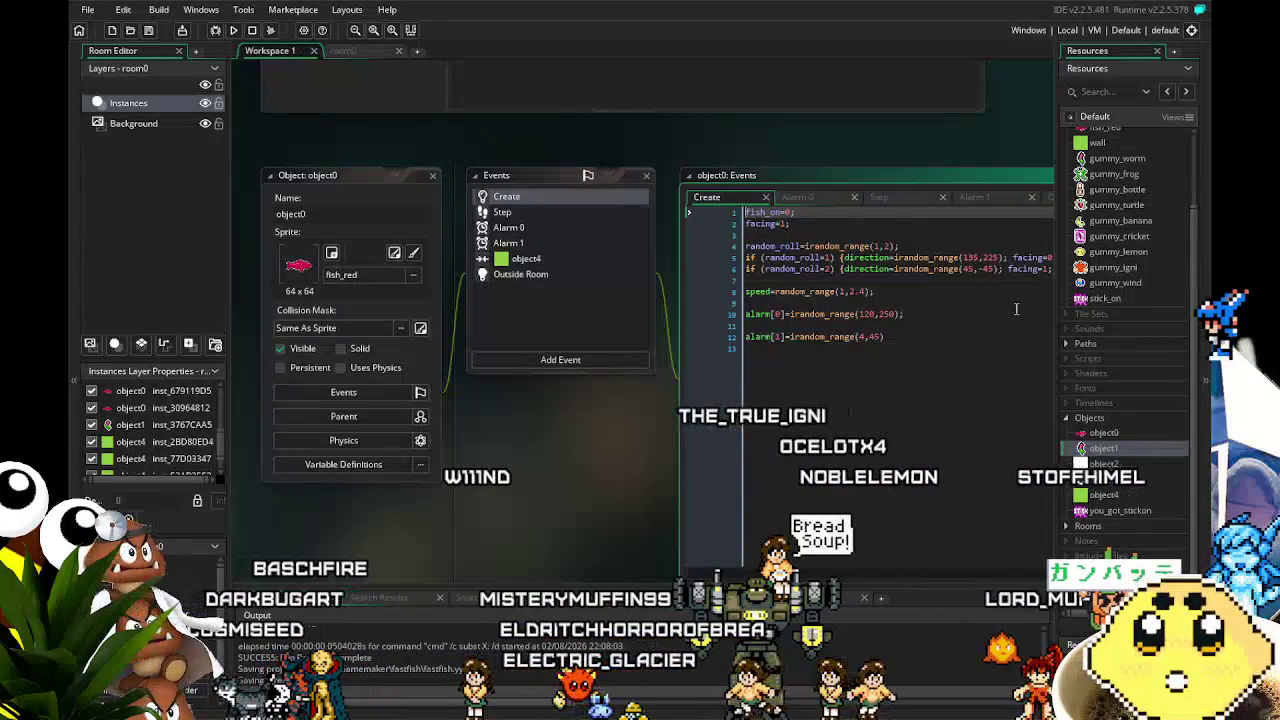
double_click(1111, 511)
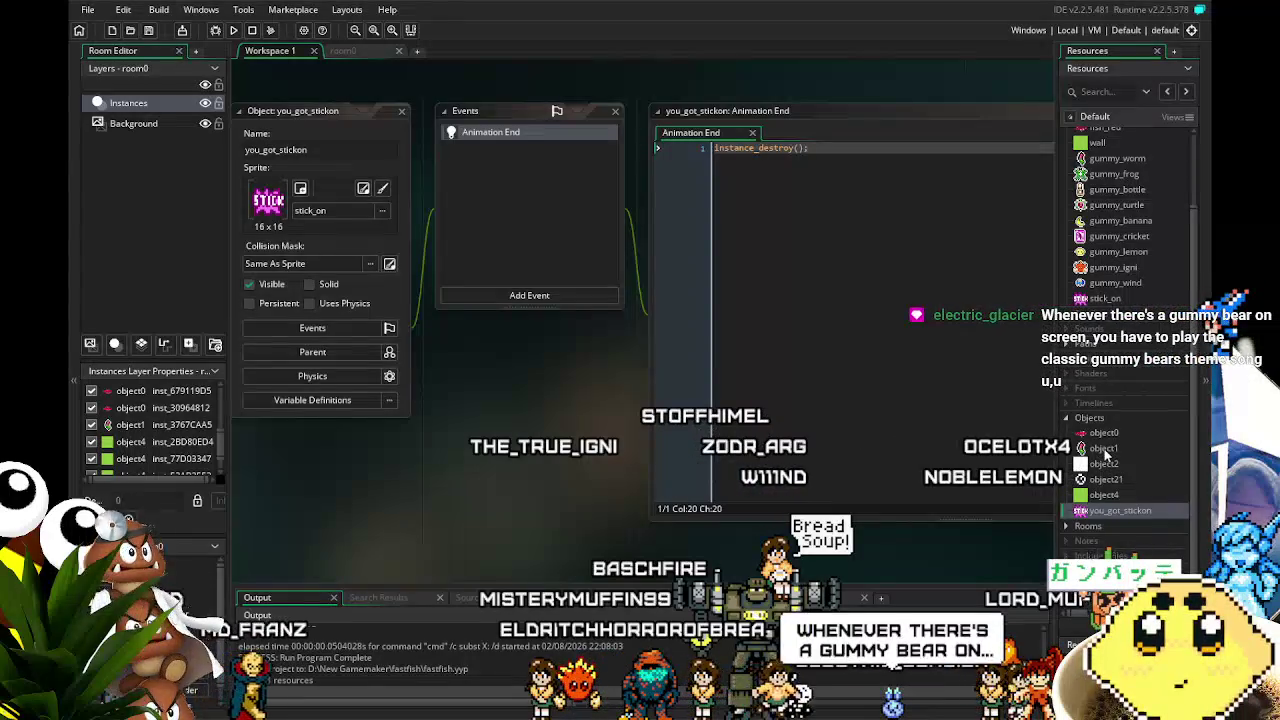
double_click(1105, 449)
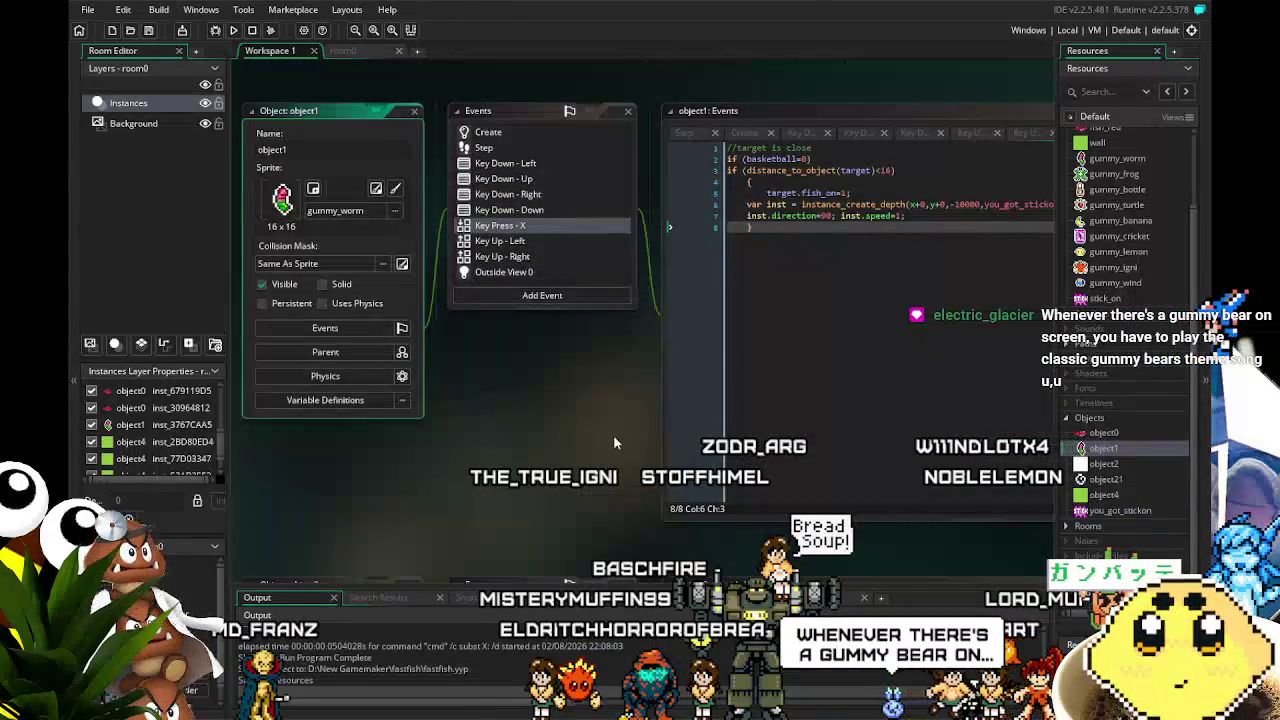
- Read object1's Create code, then its Step code creating object2 at depth -10000 with vspeed -12
drag(613, 443, 502, 456)
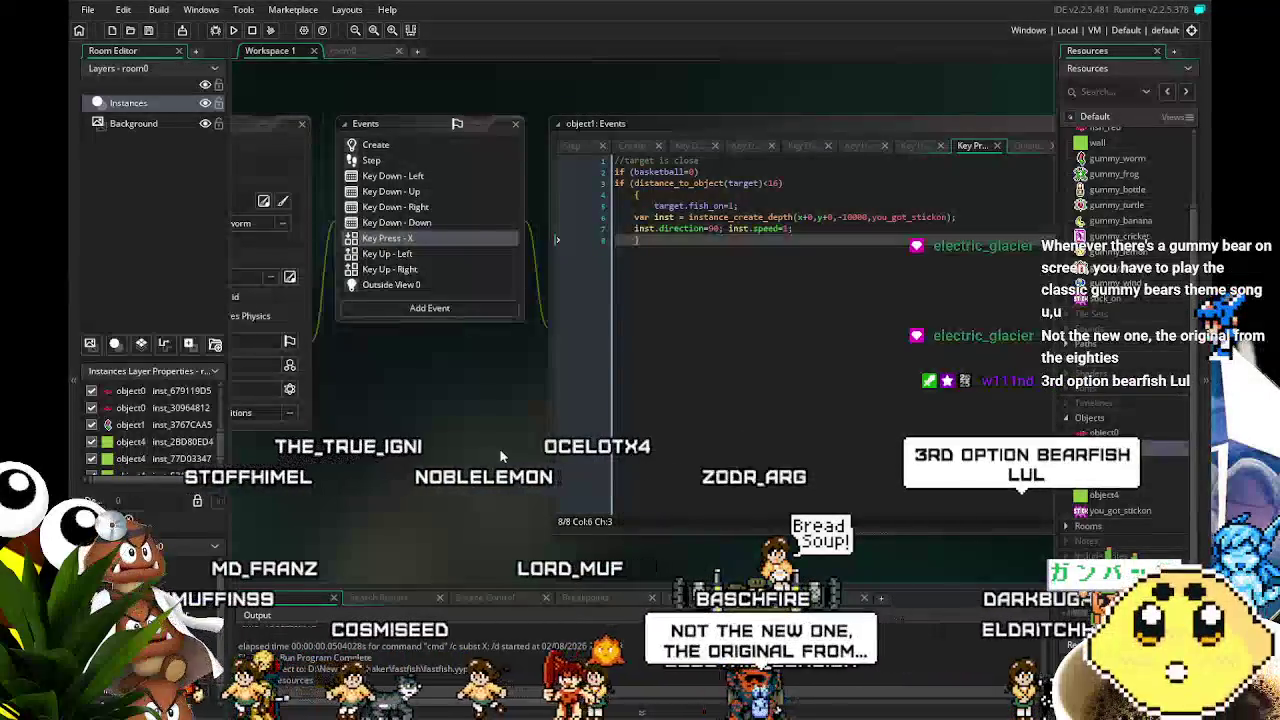
scroll(503, 455, right, 2)
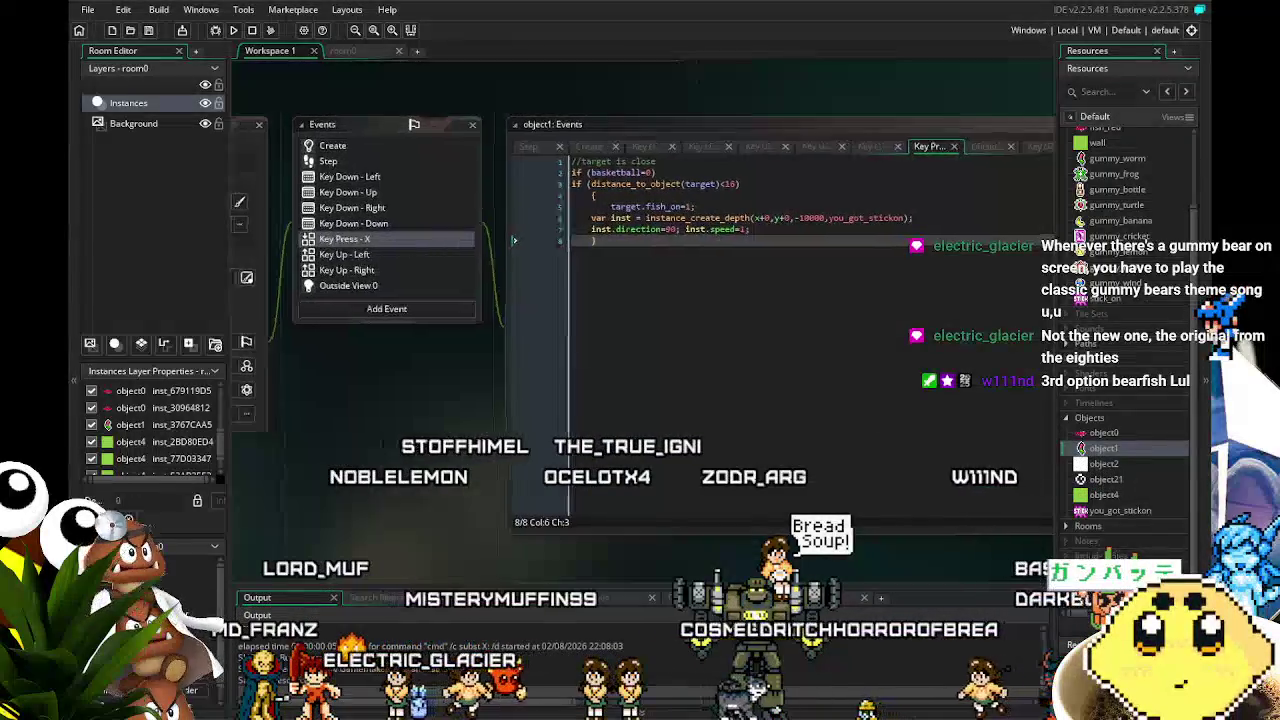
scroll(384, 447, left, 2)
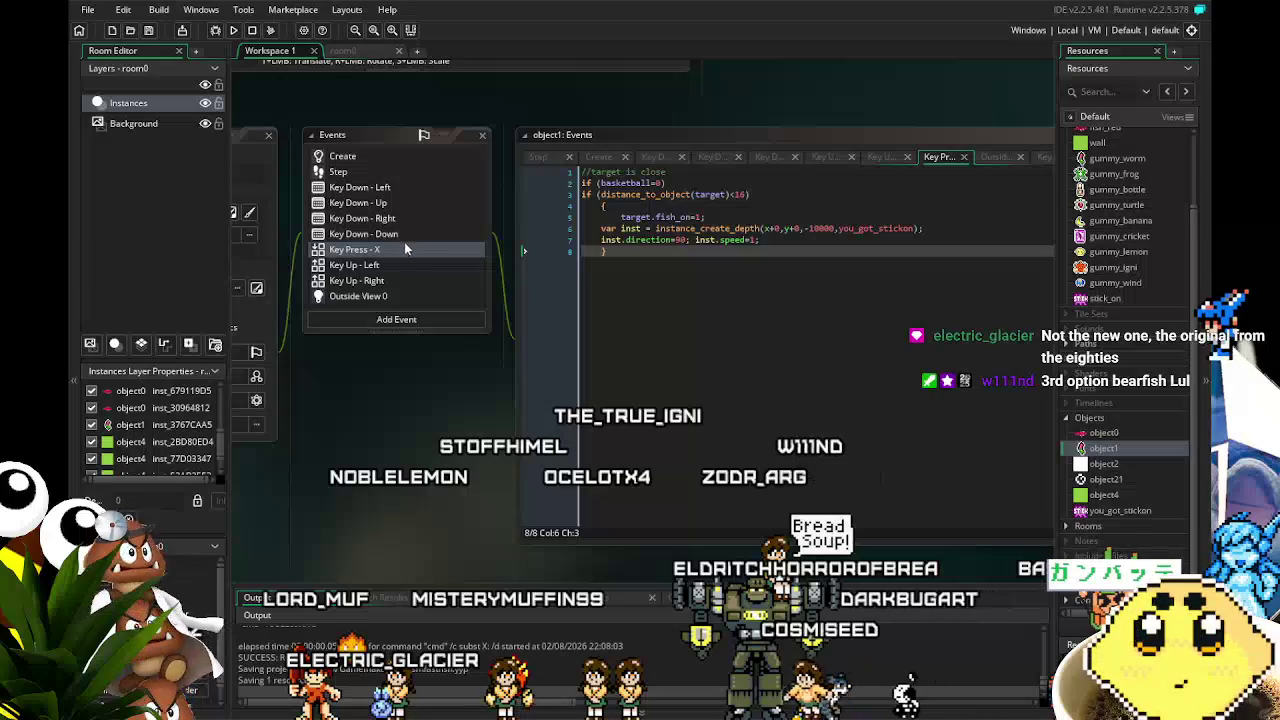
scroll(402, 243, up, 4)
scroll(380, 200, down, 4)
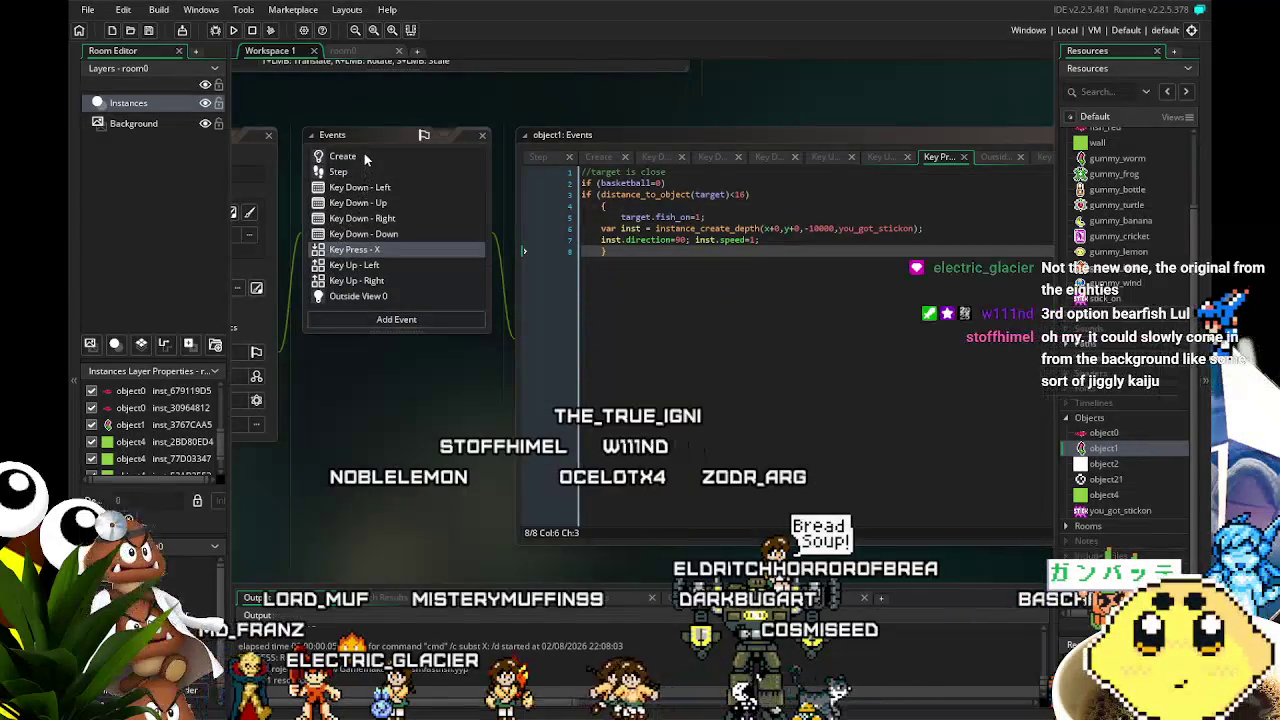
click(364, 155)
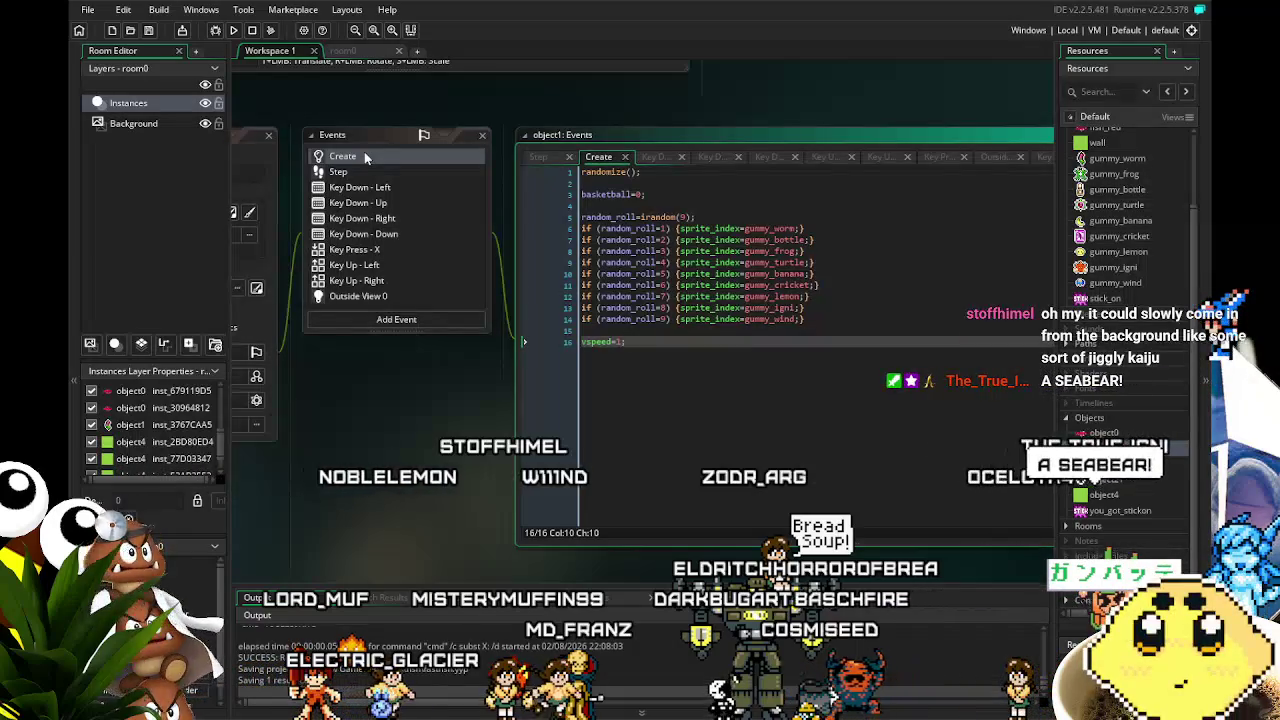
scroll(333, 384, right, 1)
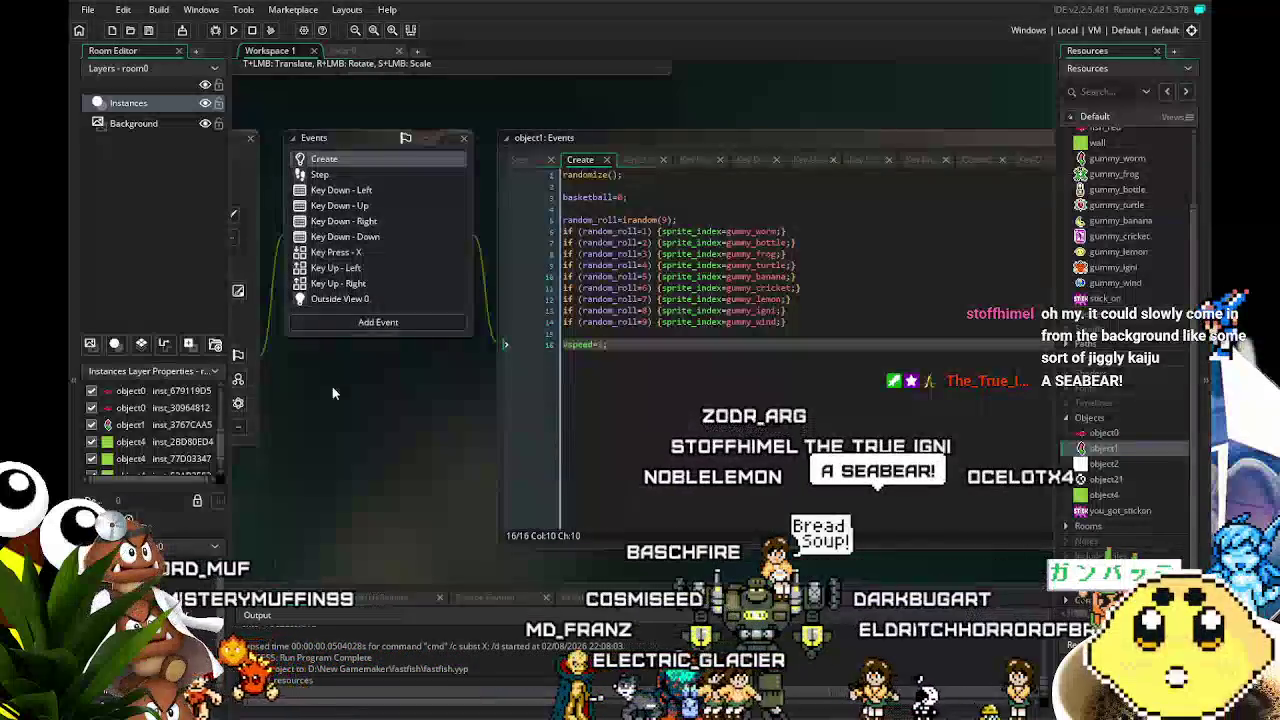
scroll(322, 432, right, 1)
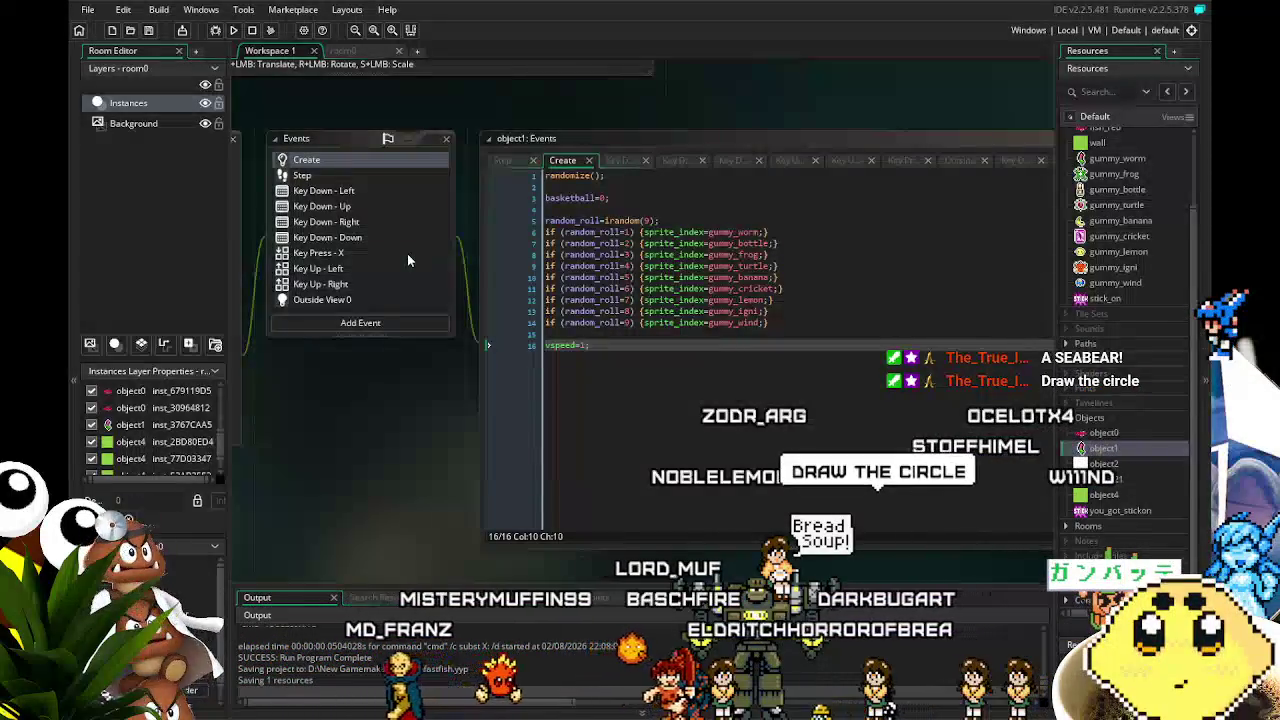
click(324, 178)
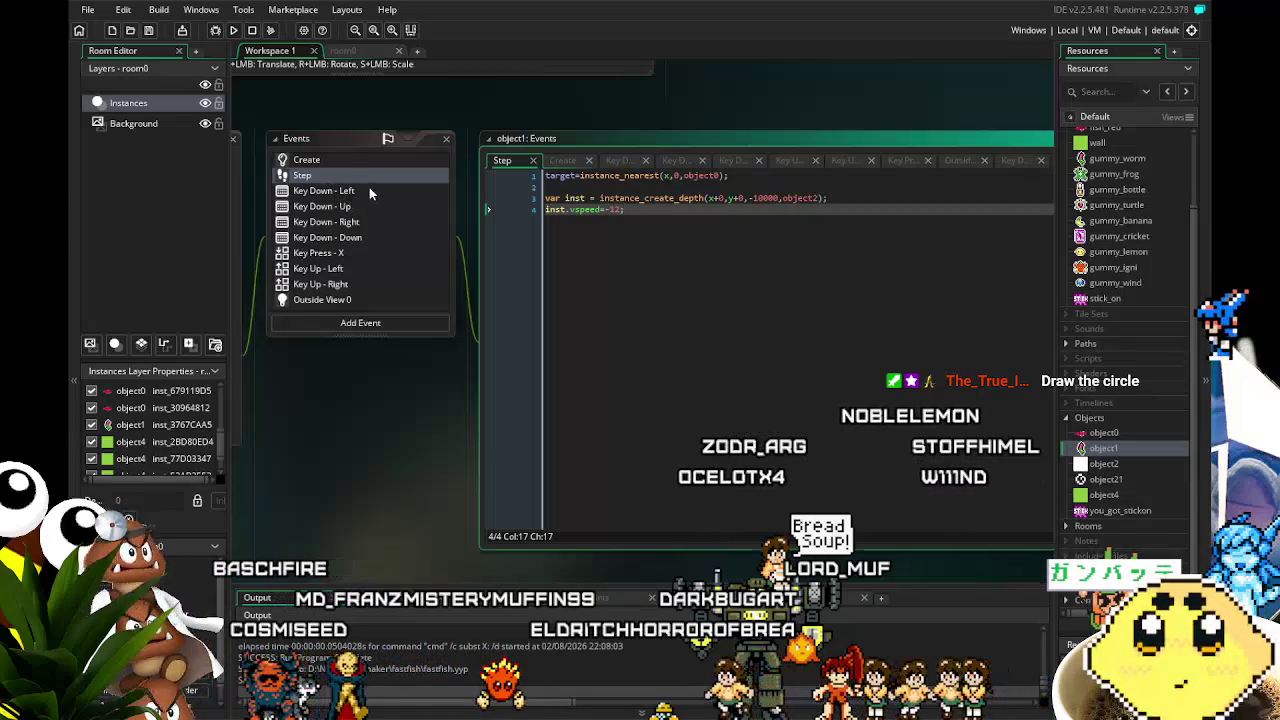
- Check object1's Key Down - Left code, then its Key Press - X code spawning you_got_stickon at speed 1
click(369, 190)
scroll(370, 240, down, 2)
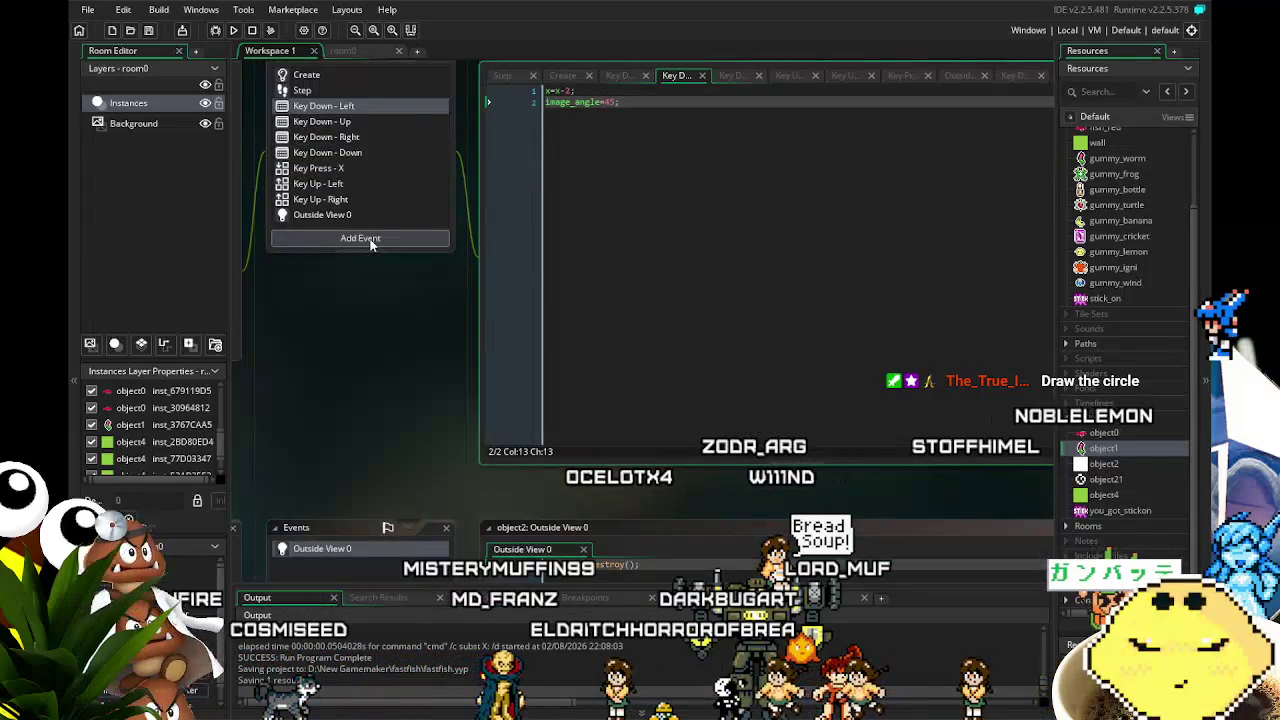
scroll(370, 242, up, 2)
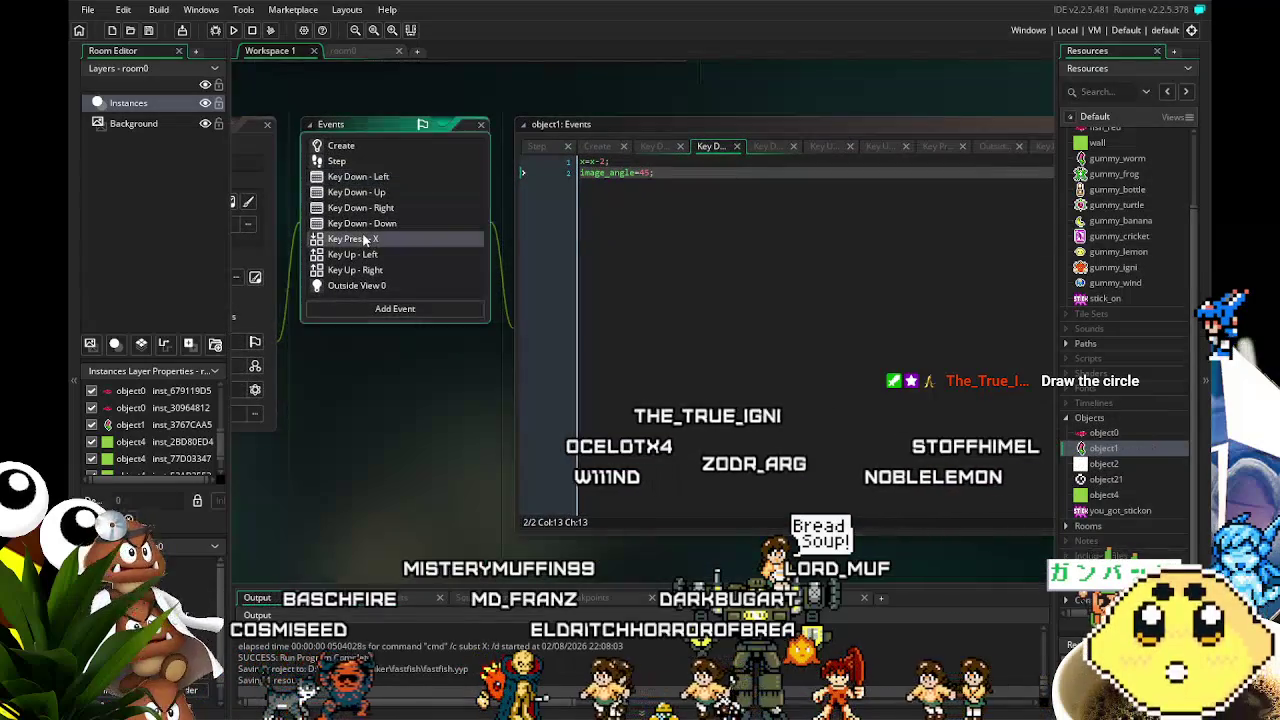
click(366, 240)
scroll(477, 292, right, 2)
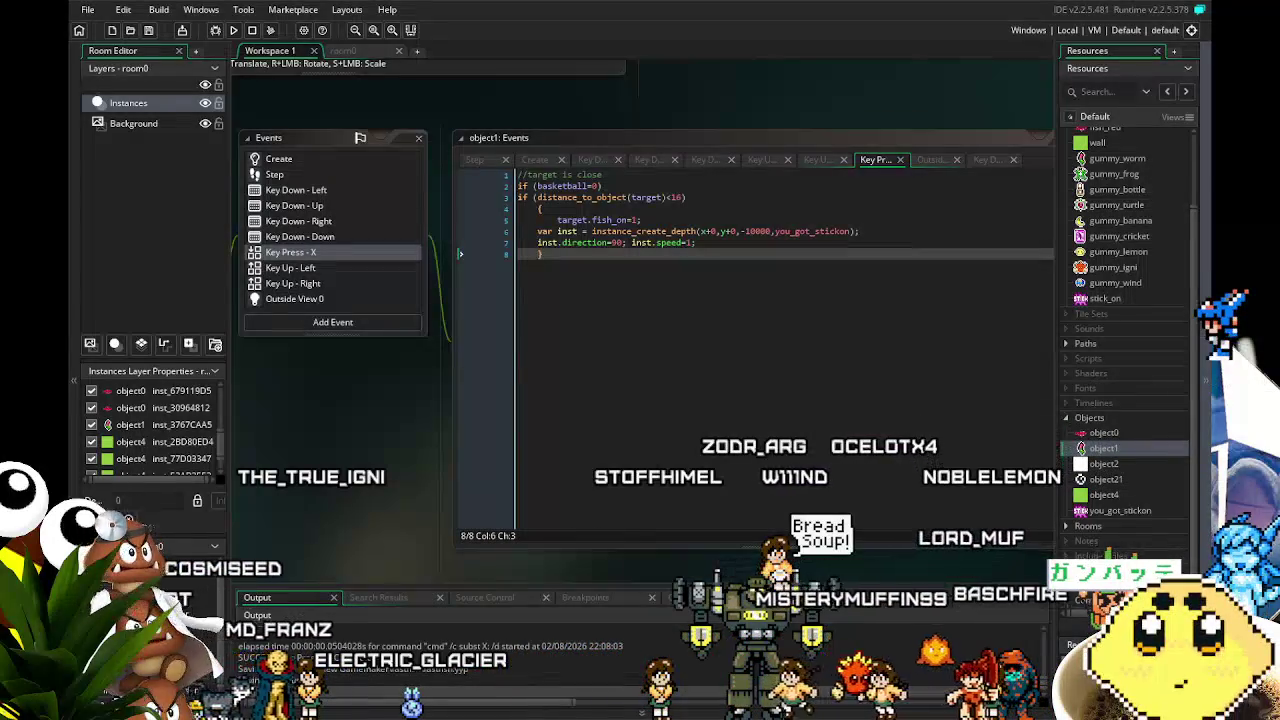
mouse_move(349, 535)
mouse_down()
mouse_move(321, 541)
mouse_move(395, 551)
mouse_up()
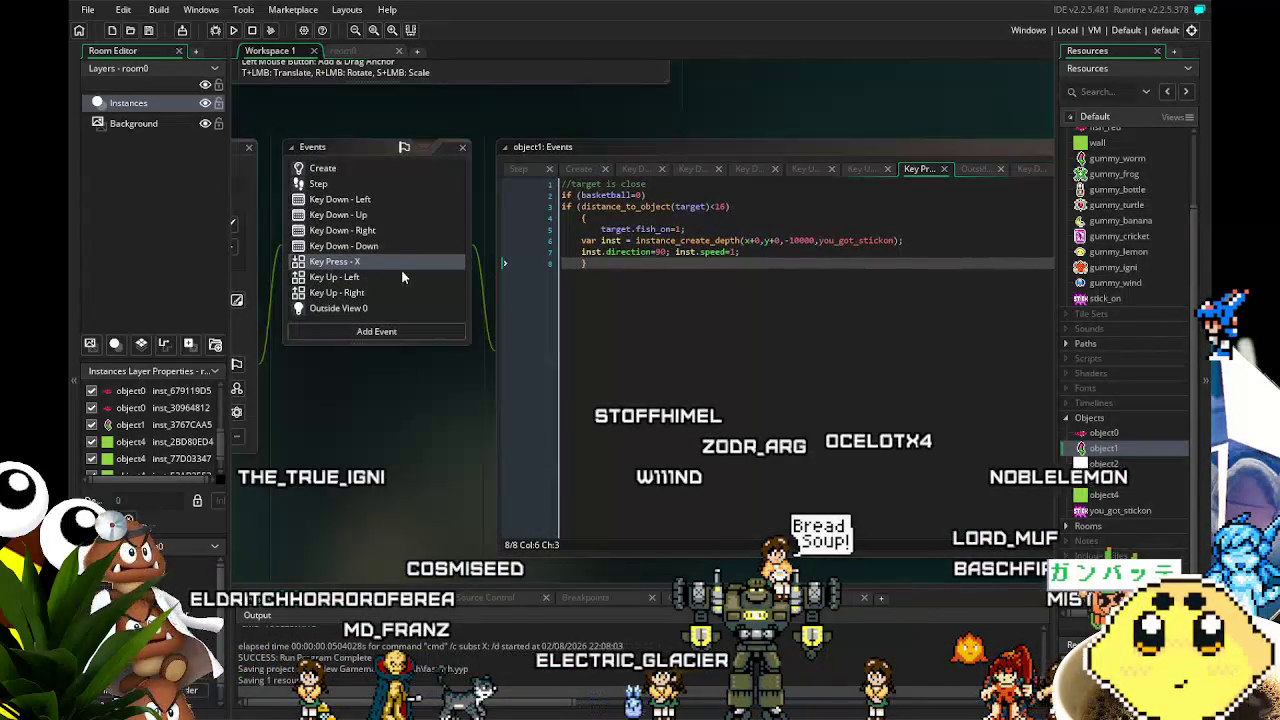
drag(368, 395, 389, 420)
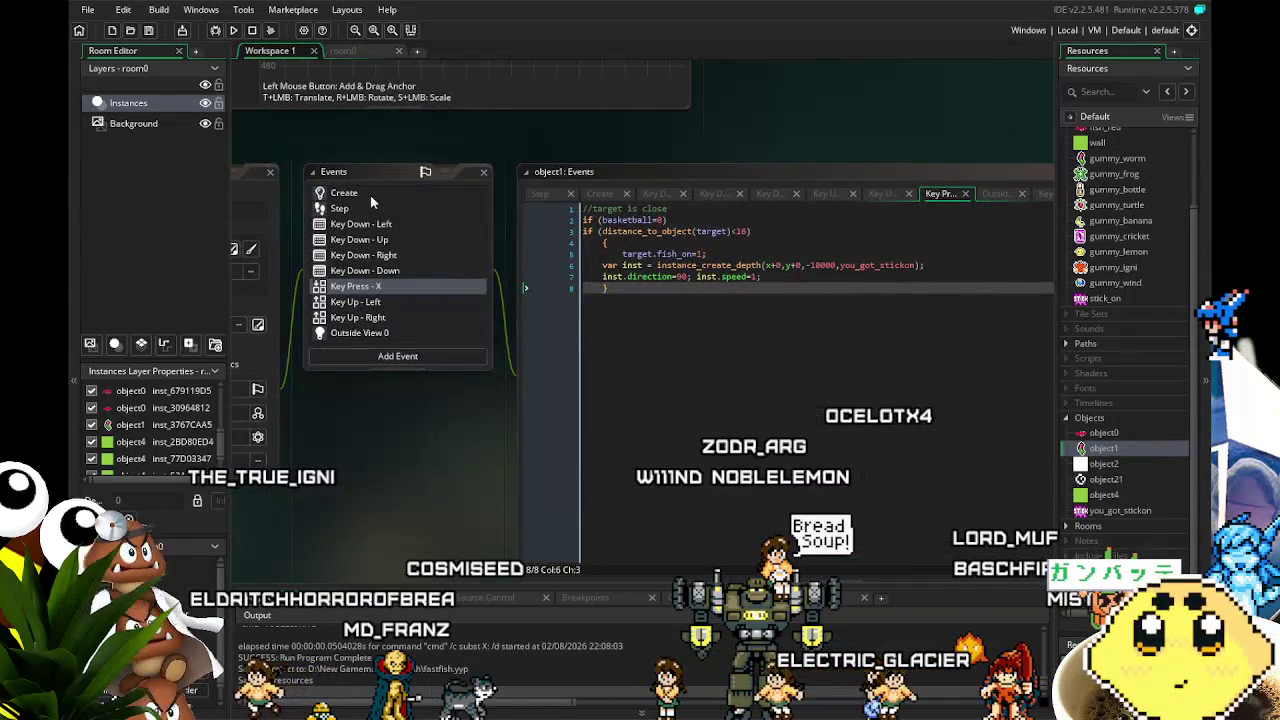
- Prefix line 6 with 'if (instance_number(you_got_stickon)<1) {' so the popup spawns only once
click(603, 265)
text(if ()
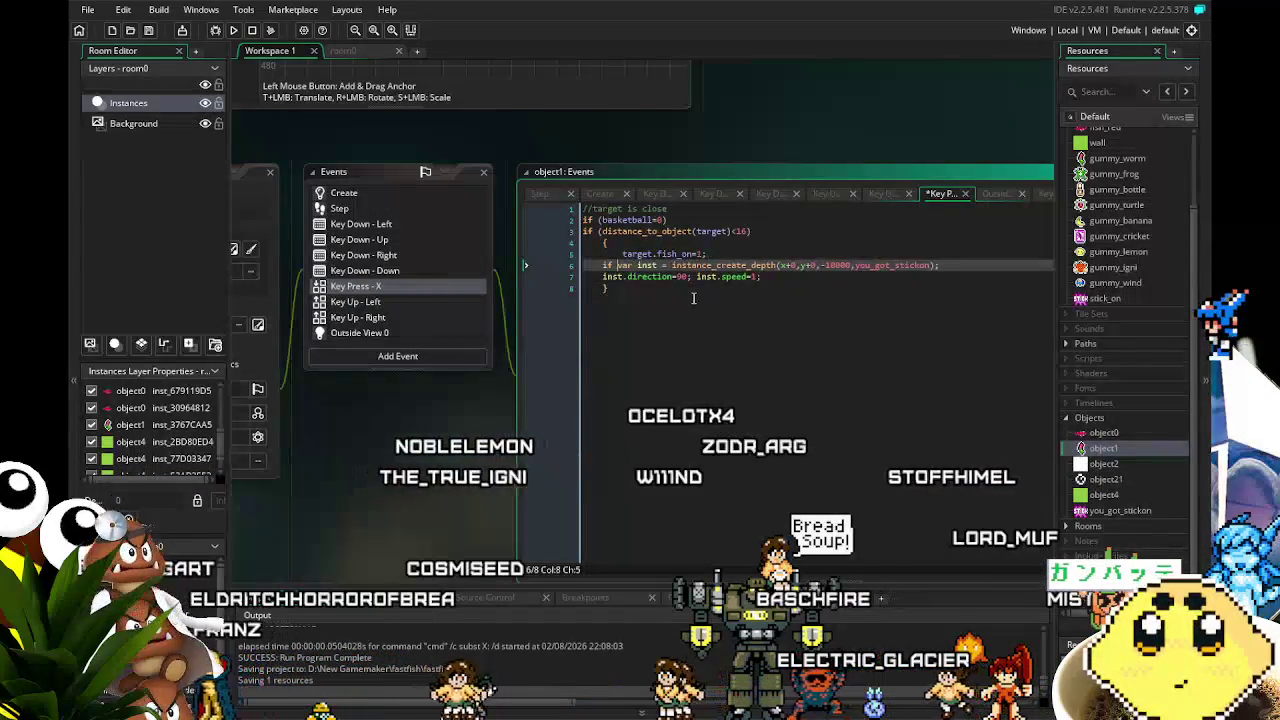
text(insta)
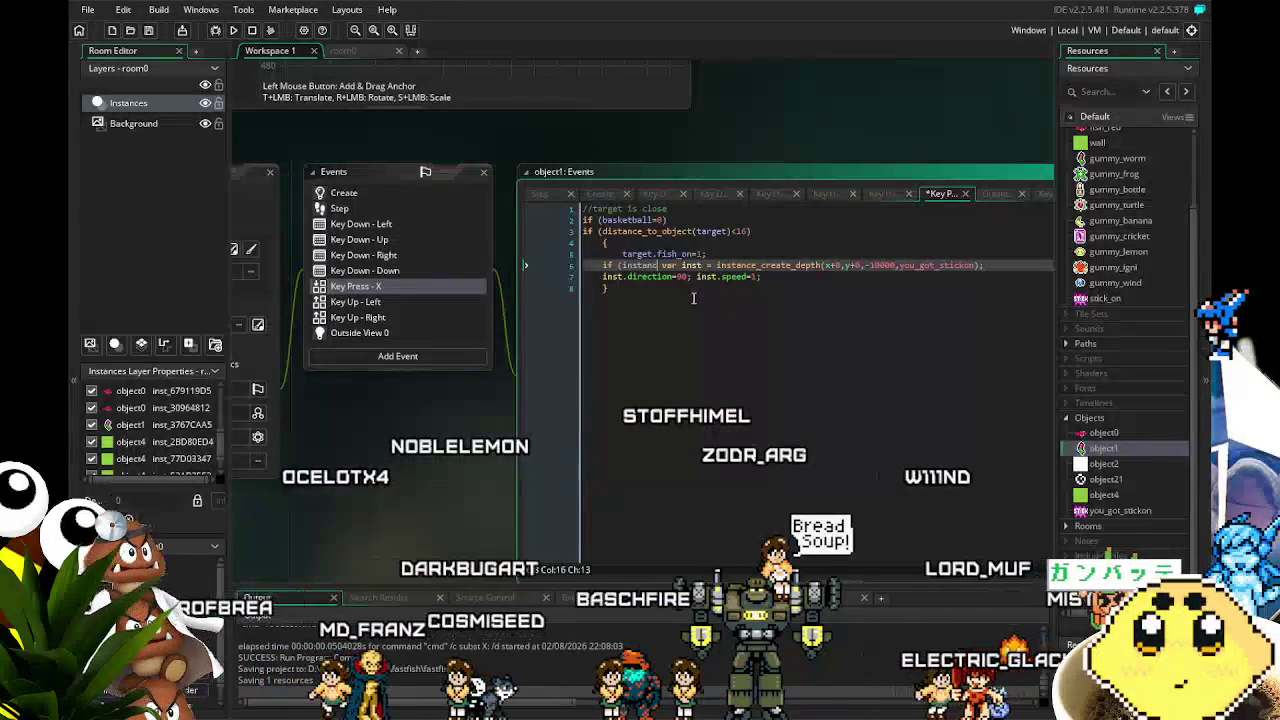
text(nce_)
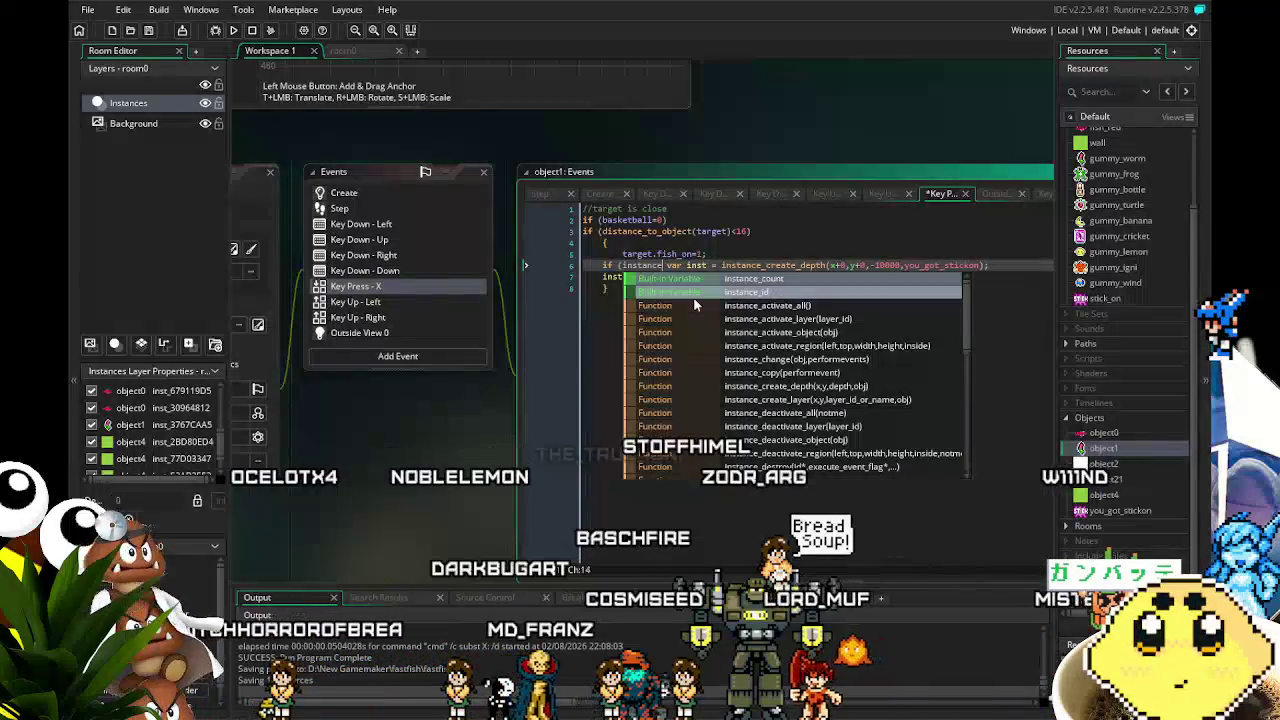
text(n)
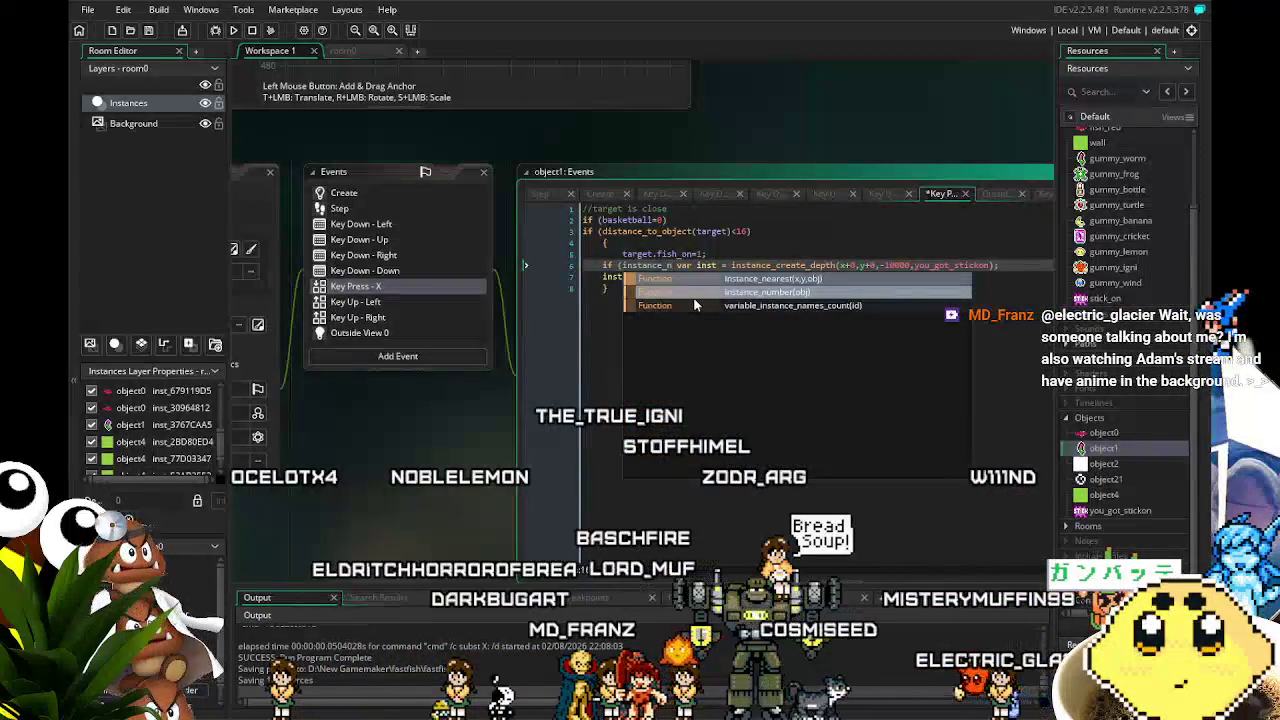
click(693, 297)
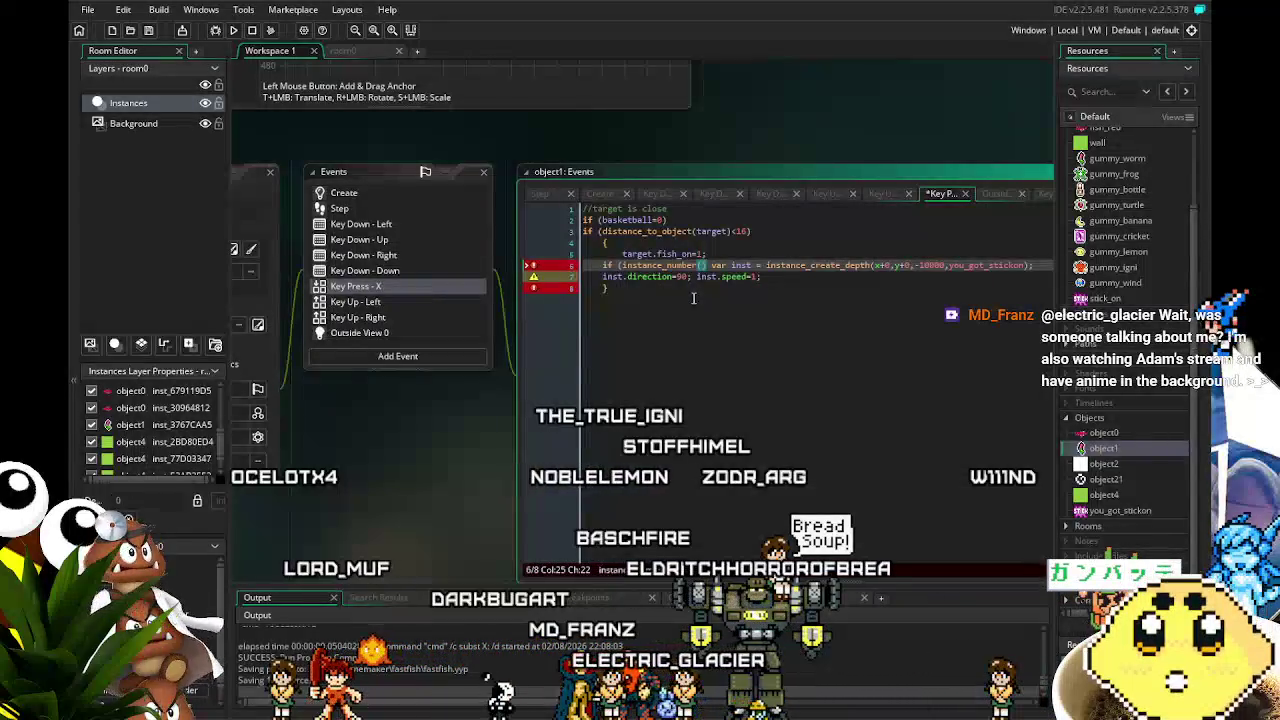
text(you)
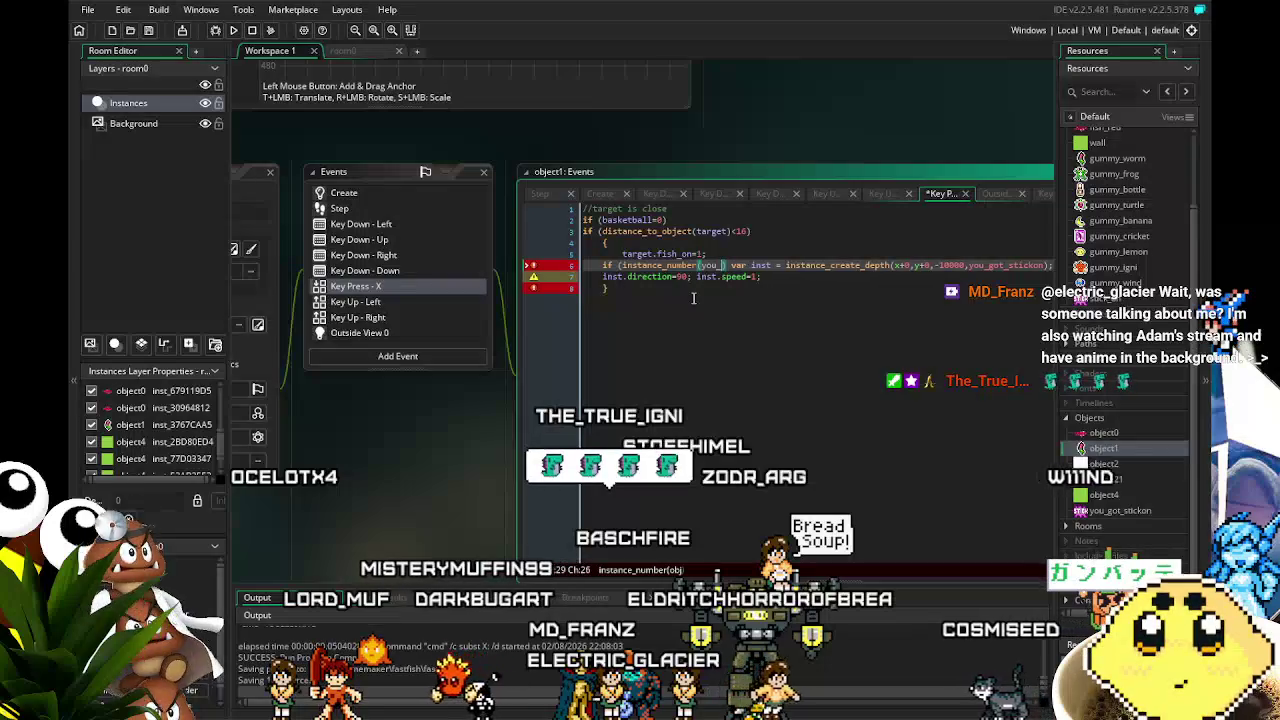
text(_got_stickon)
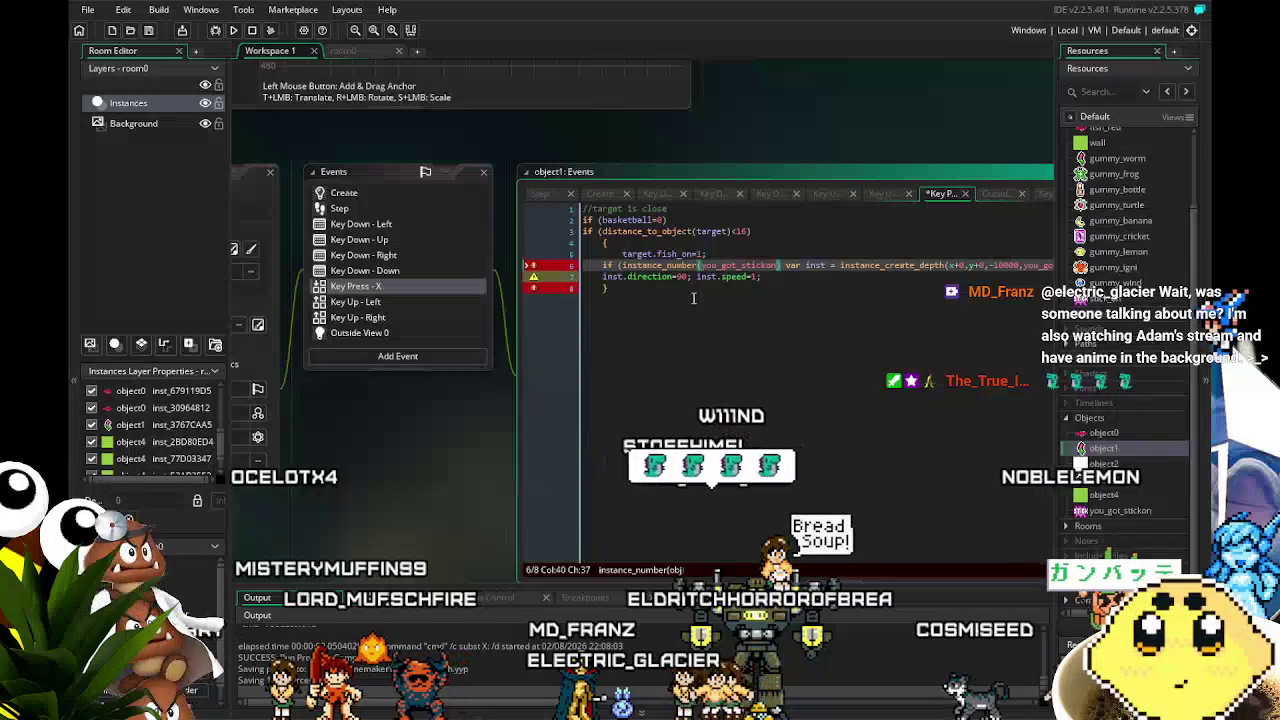
text()>1)
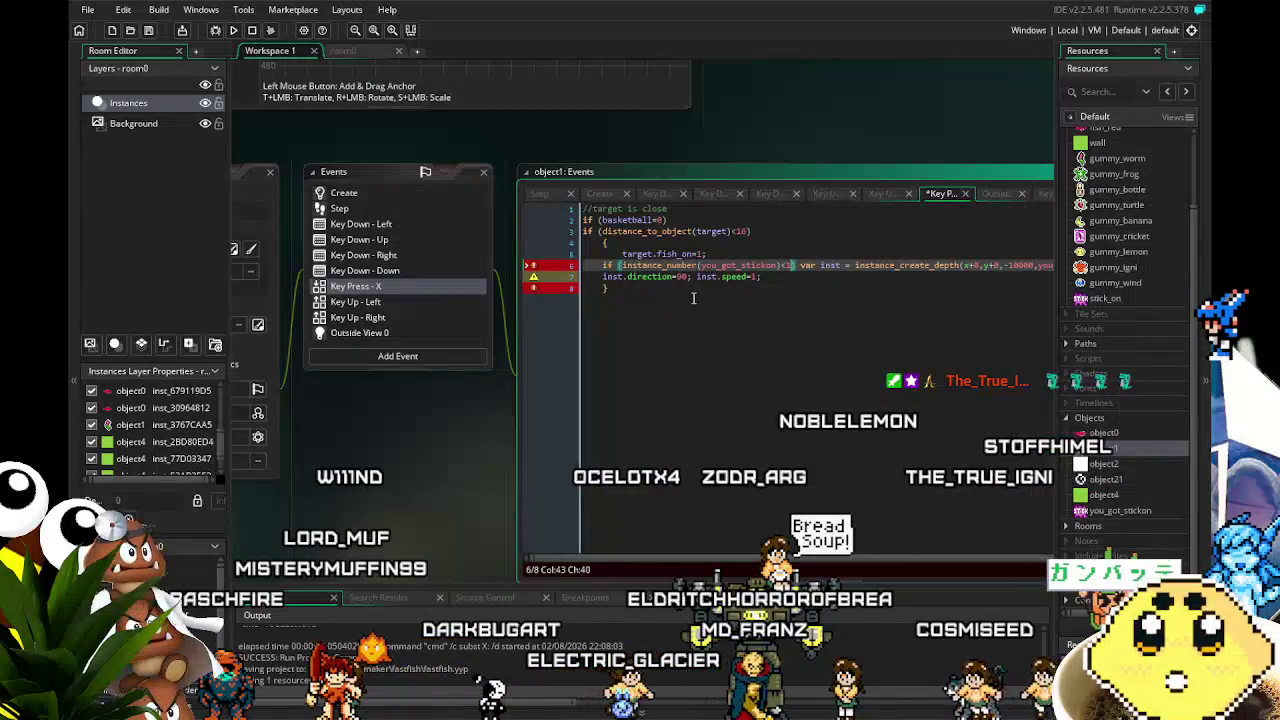
key(BackSpace)
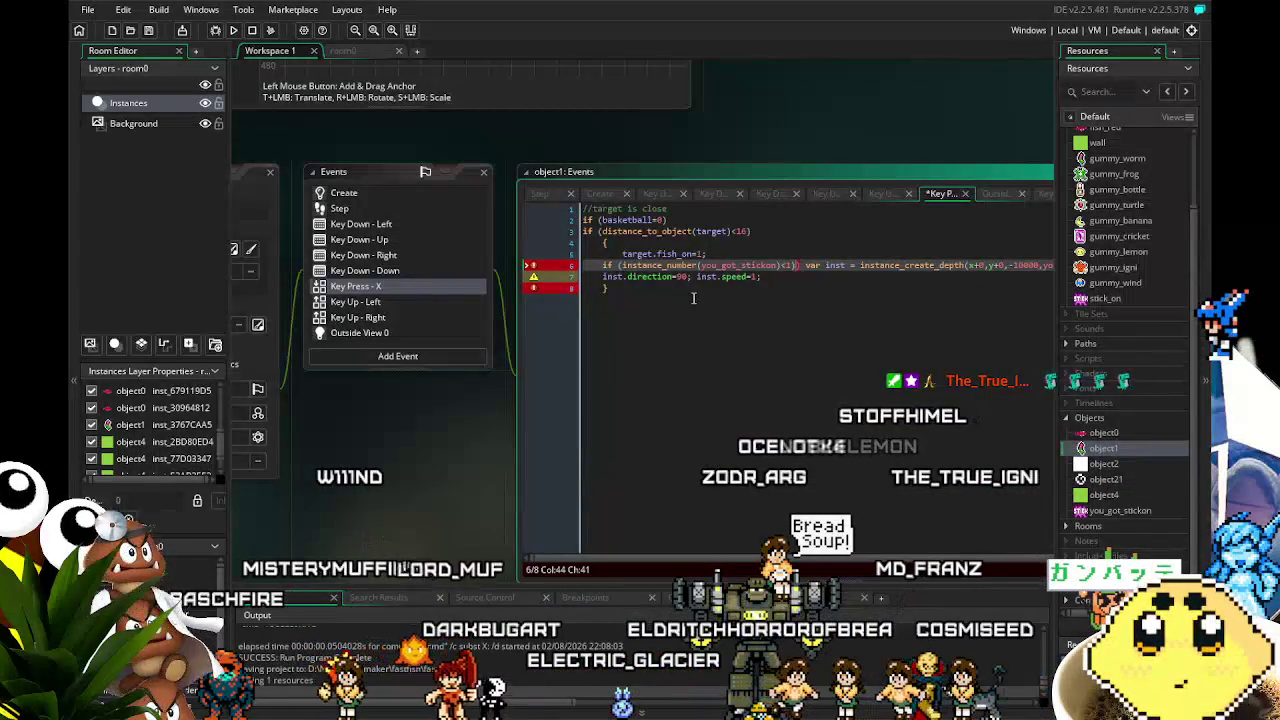
text() )
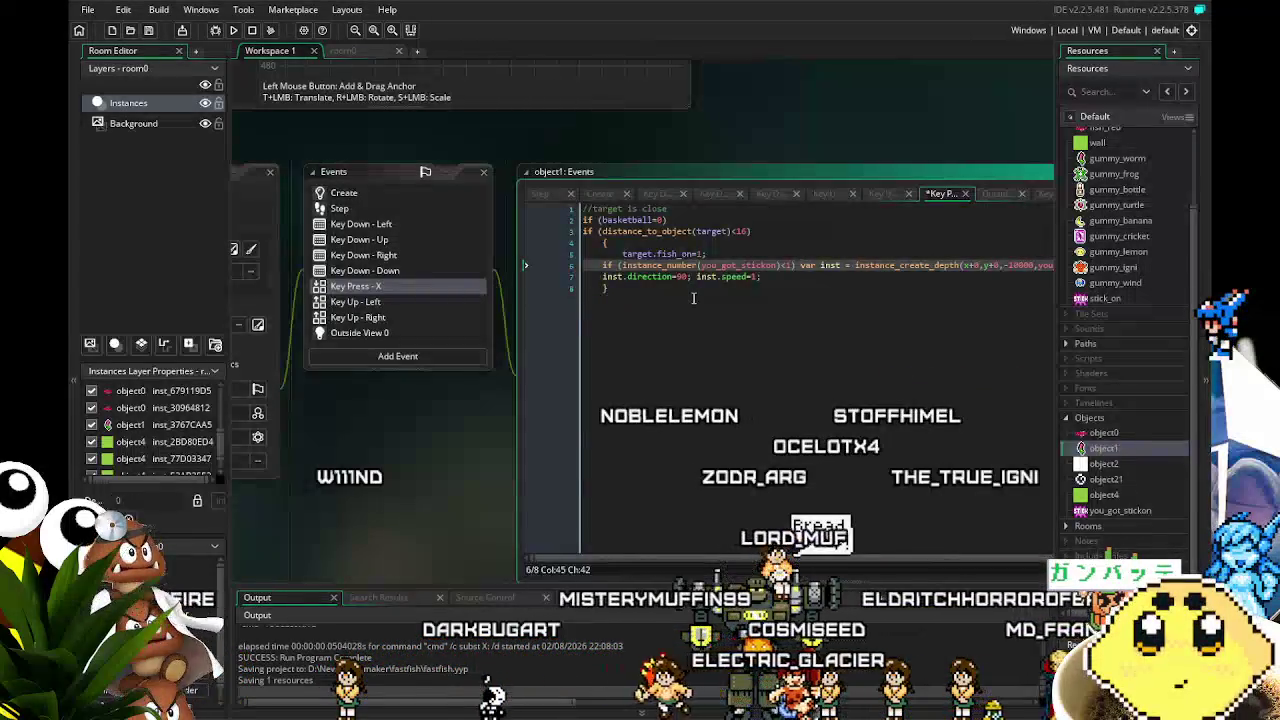
text({)
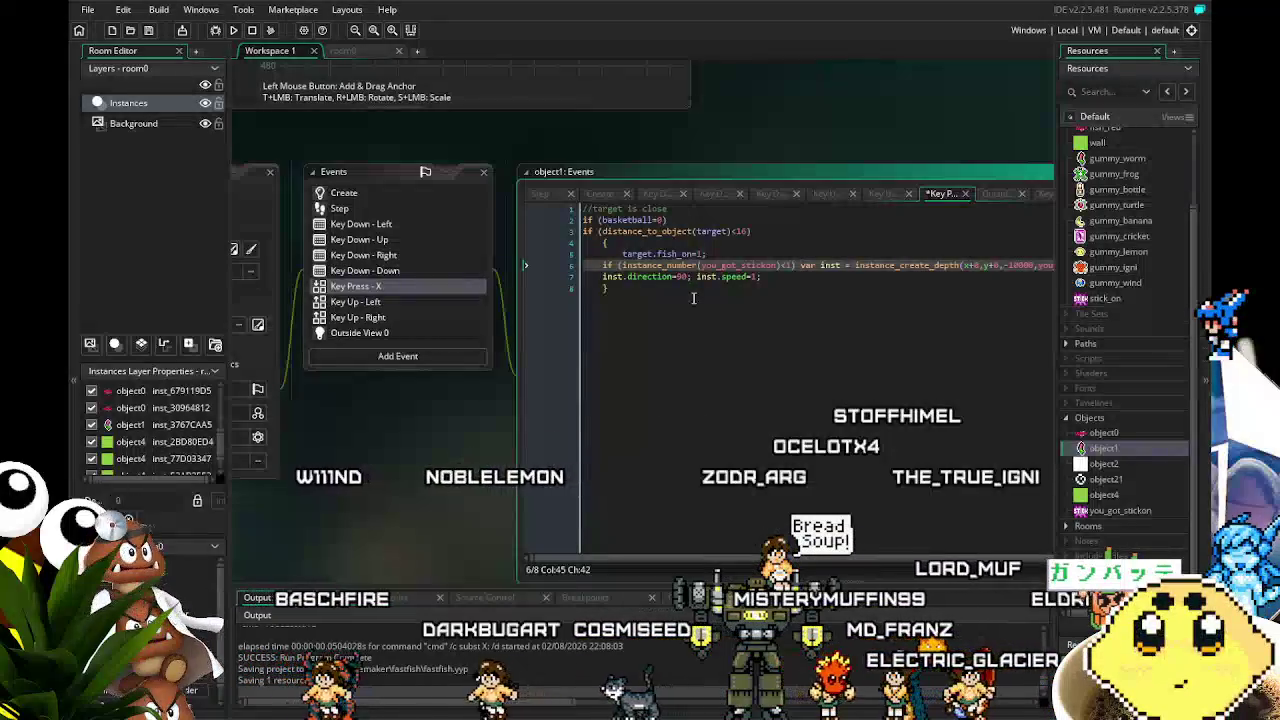
- Close the condition with '}' at the end of line 6 and save the project
key(End)
text(})
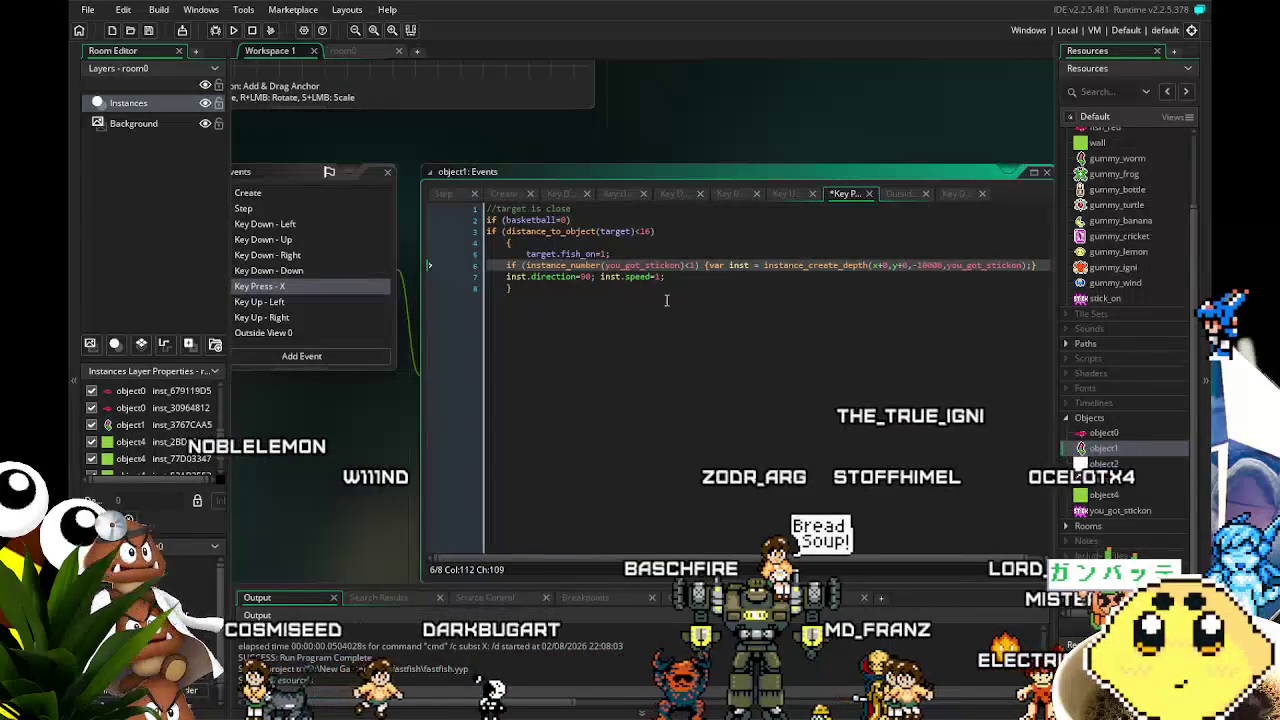
key(ctrl+s)
key(ctrl+End)
drag(660, 383, 607, 392)
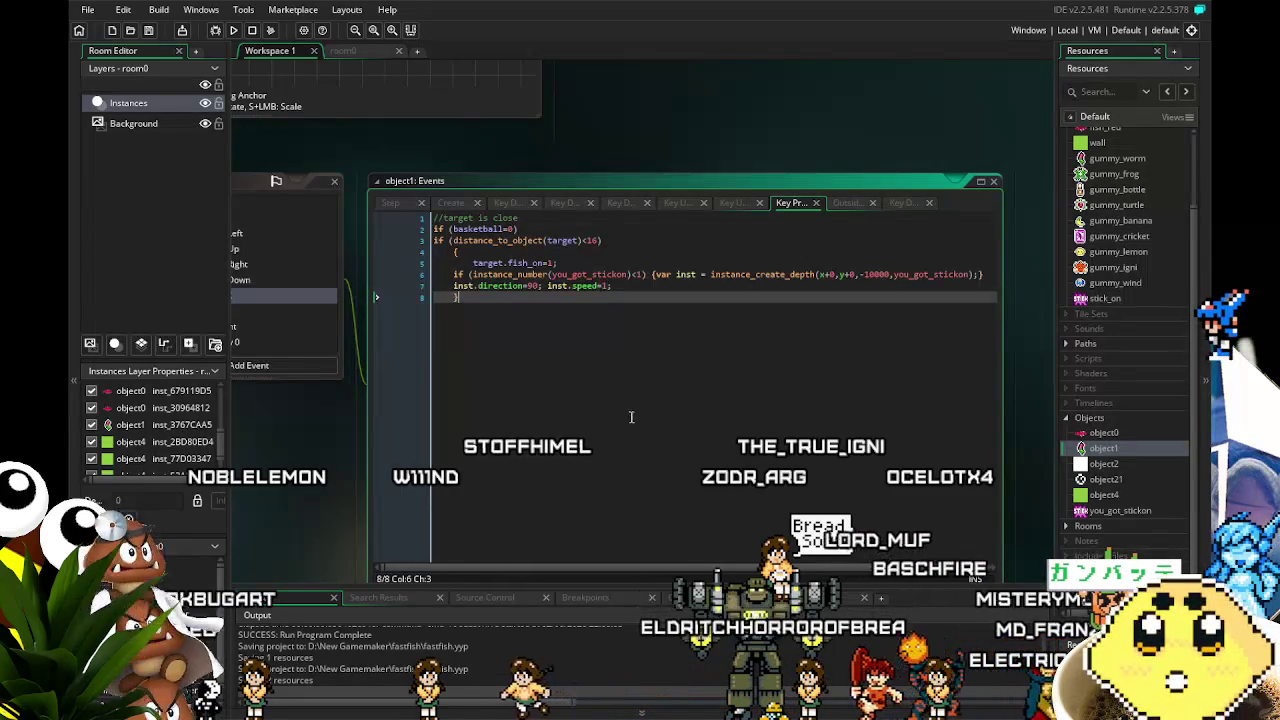
drag(406, 511, 443, 498)
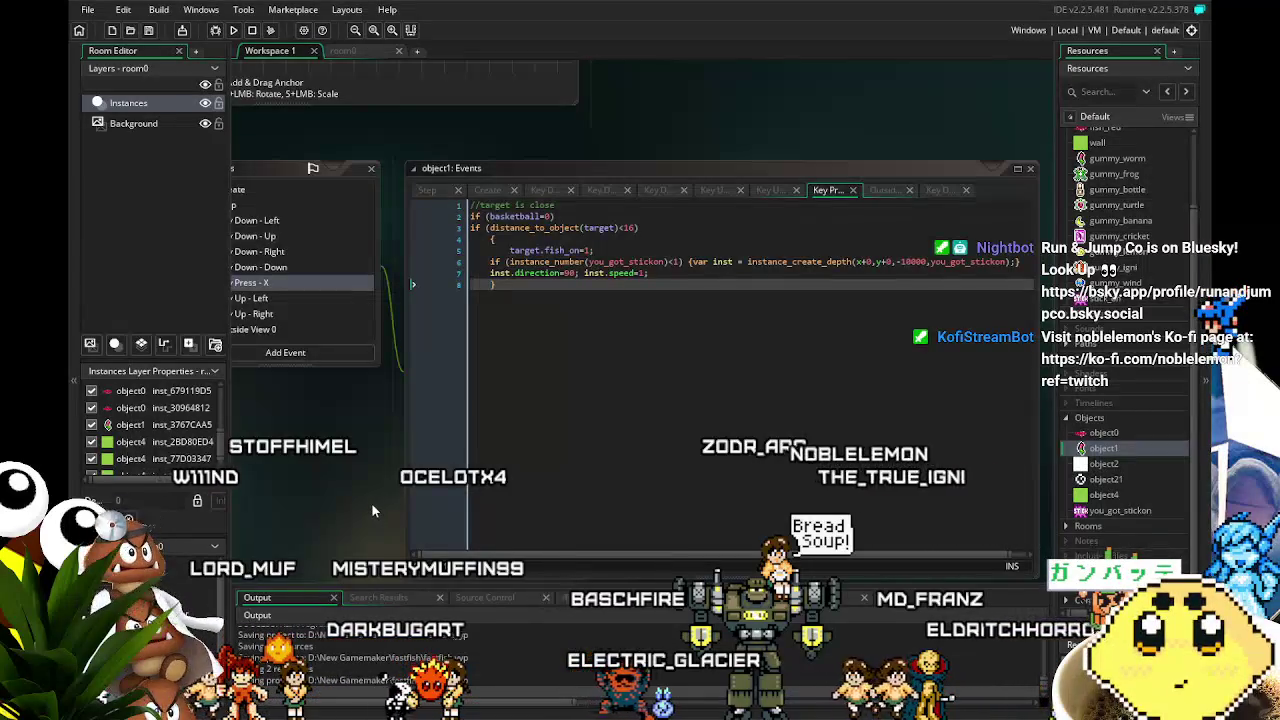
mouse_move(379, 506)
mouse_down()
mouse_move(393, 480)
mouse_move(420, 470)
mouse_up()
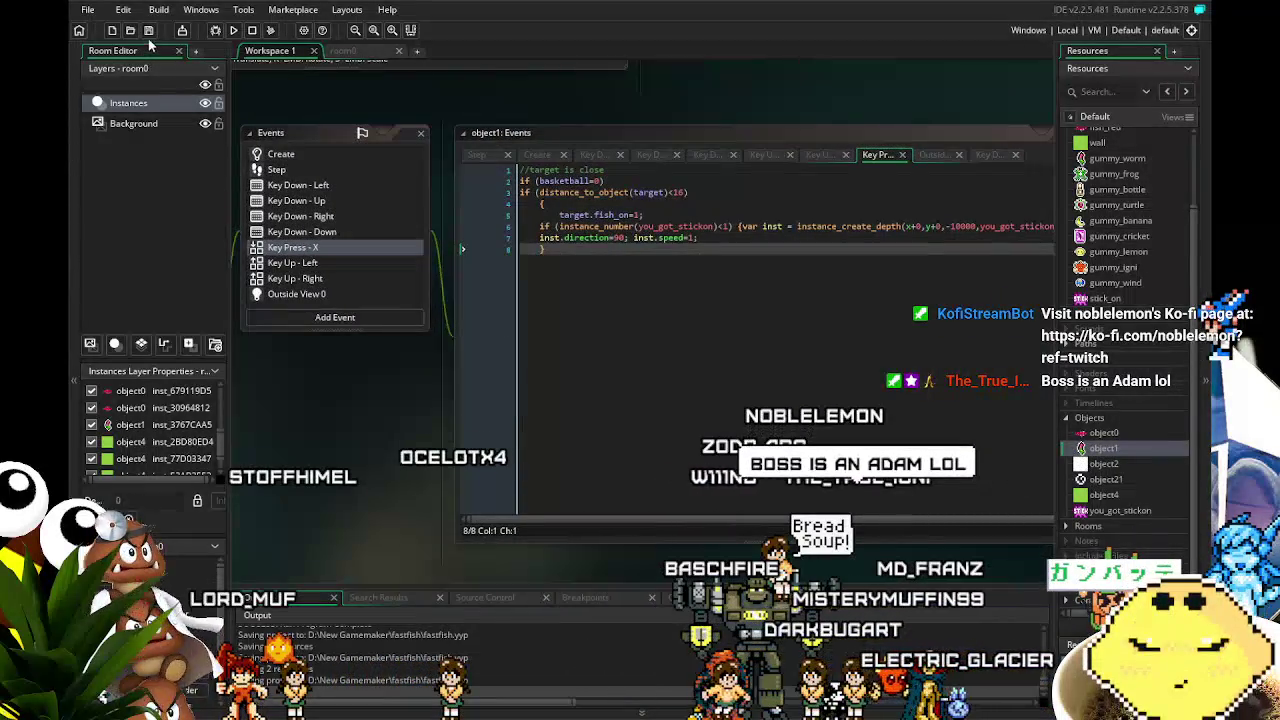
drag(354, 454, 383, 433)
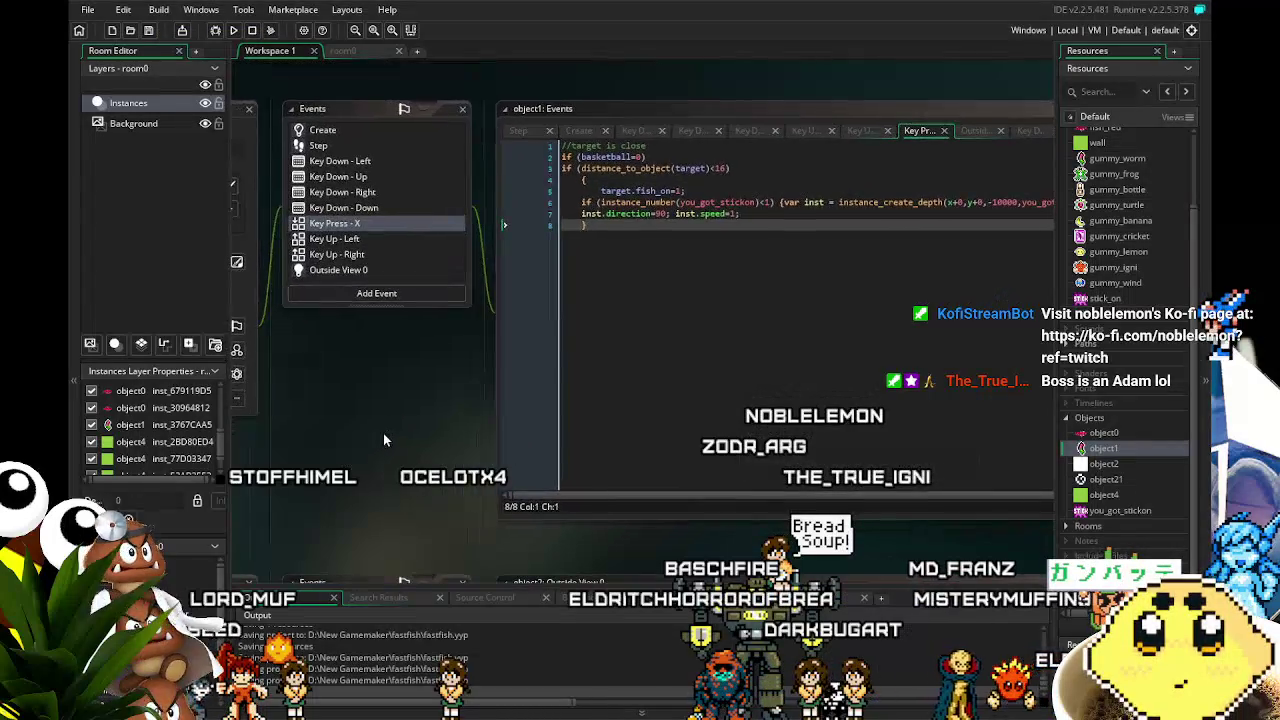
drag(378, 495, 298, 513)
scroll(298, 513, up, 2)
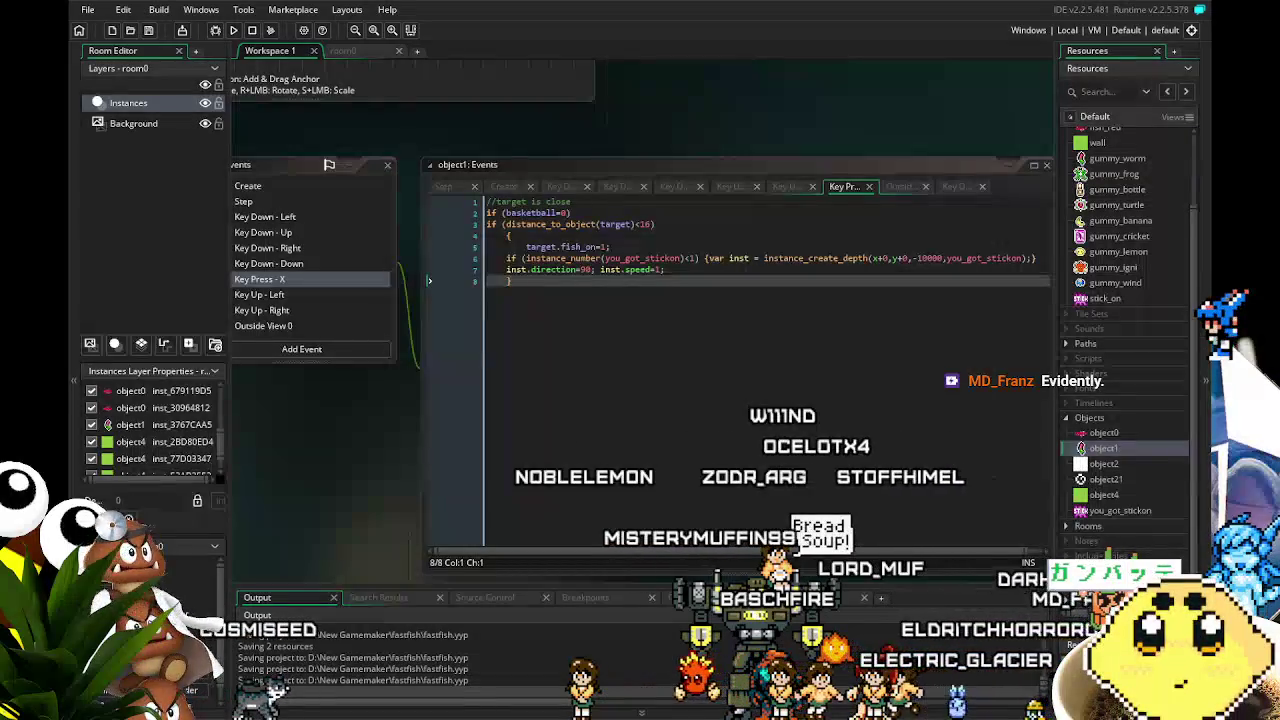
drag(285, 454, 390, 462)
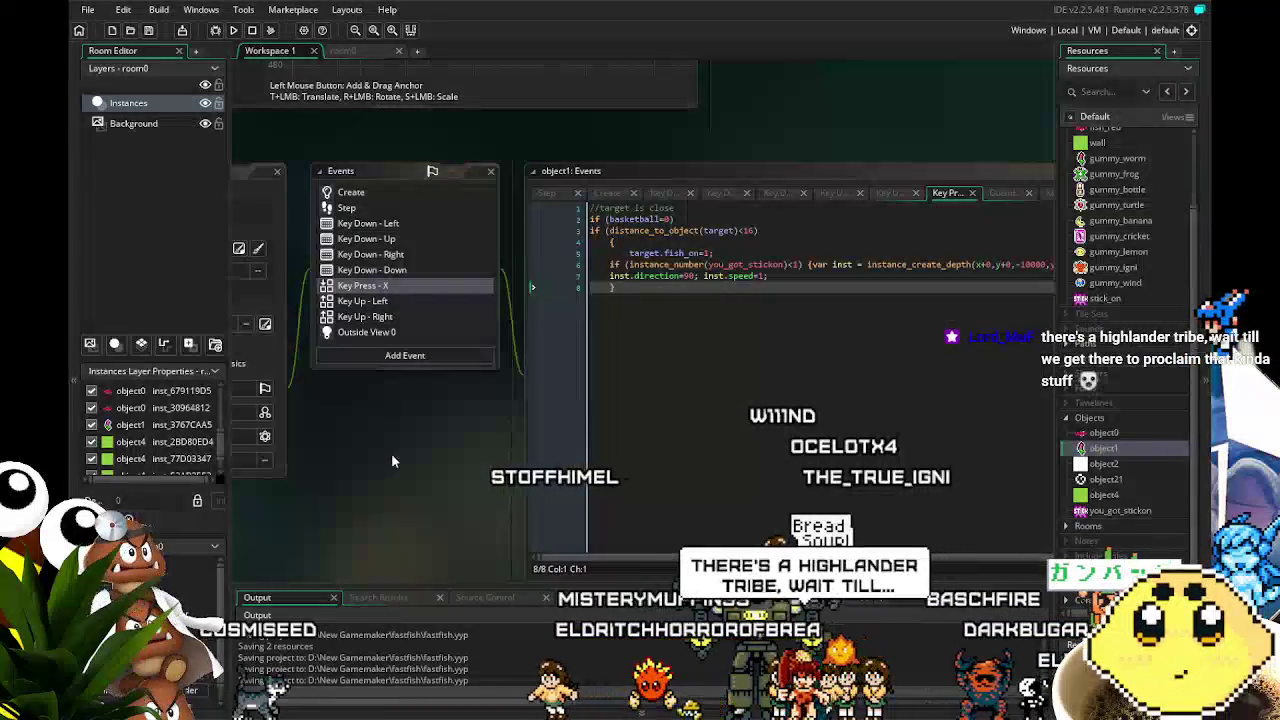
drag(391, 453, 469, 429)
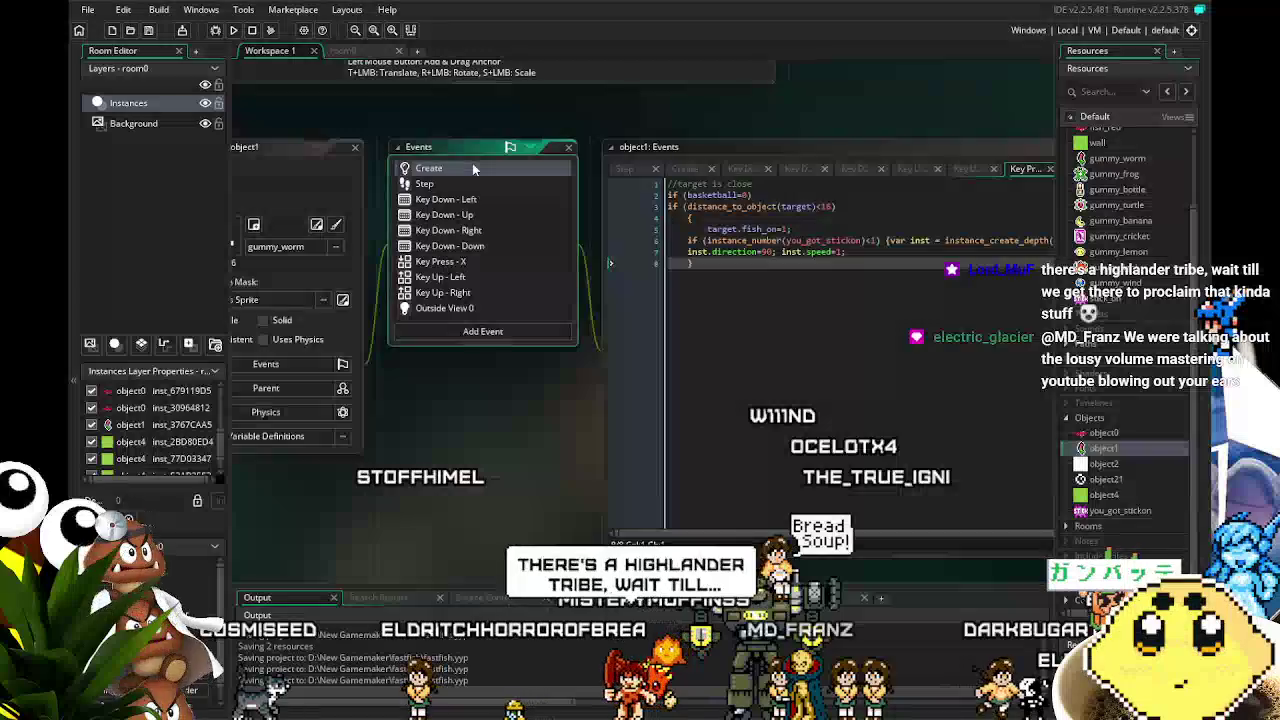
- Step through object1's Create, Step and Key Down - Left code, end on Create, and save
click(472, 163)
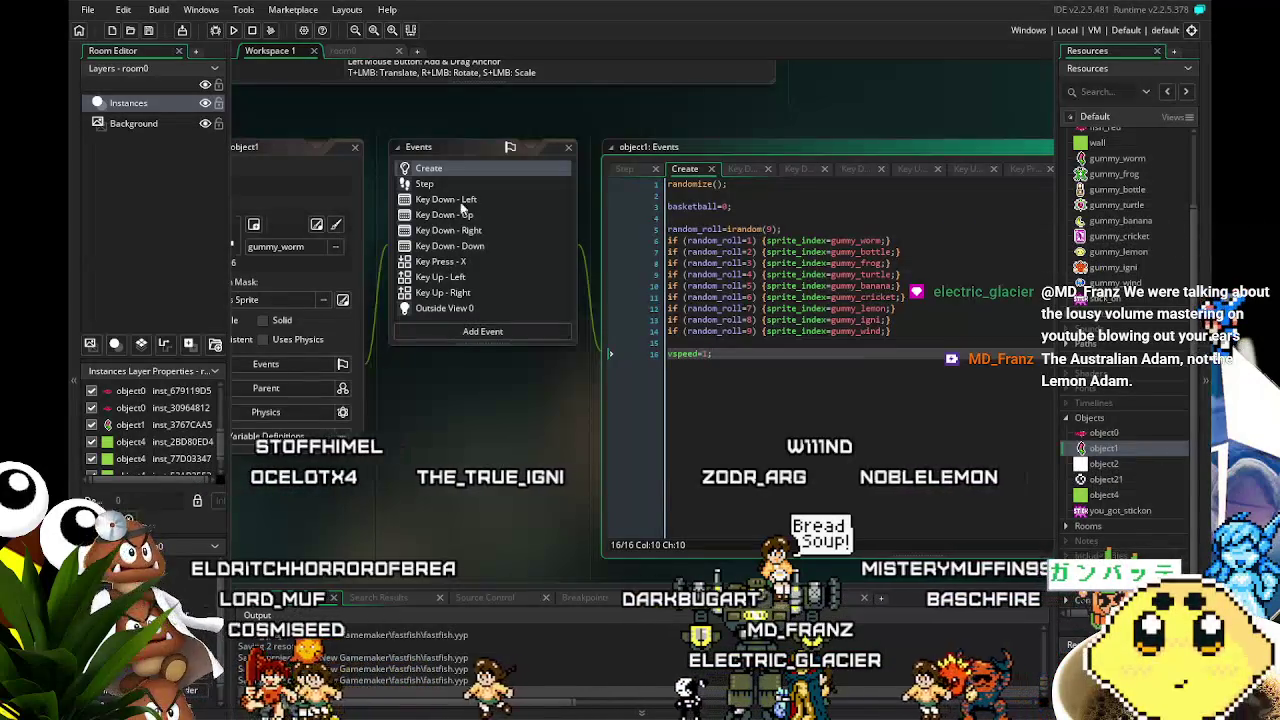
click(472, 184)
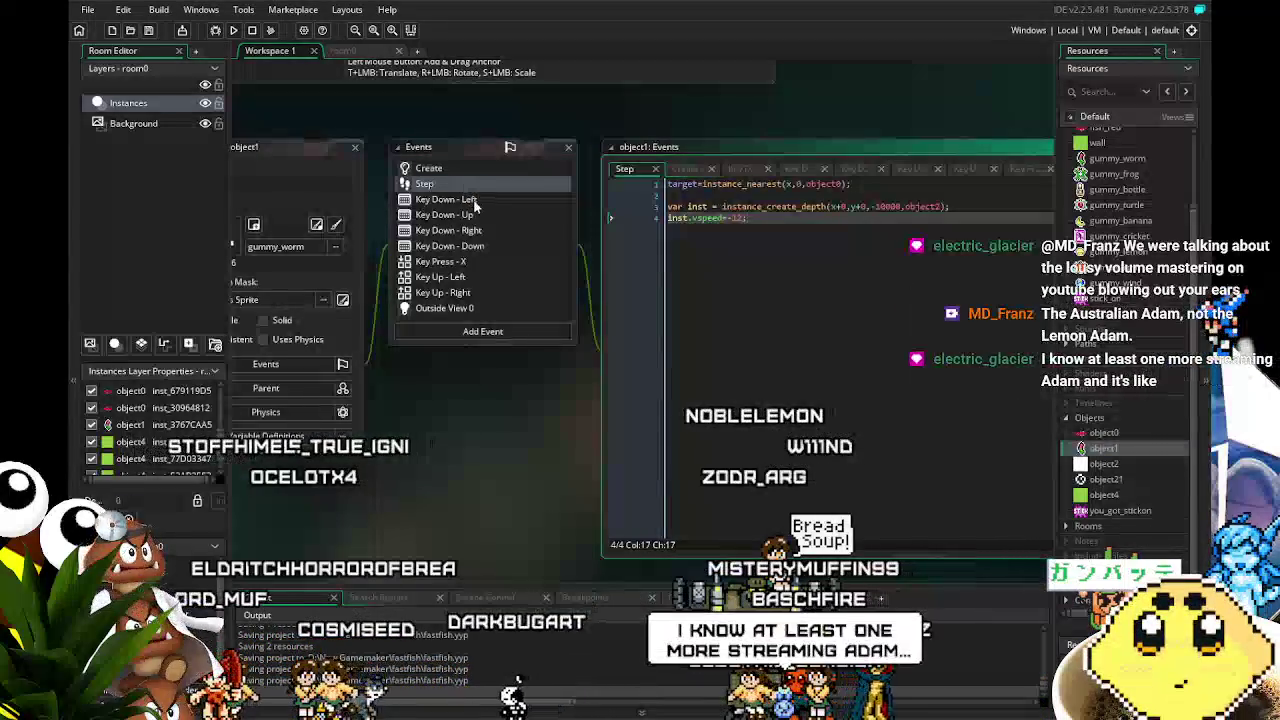
click(476, 200)
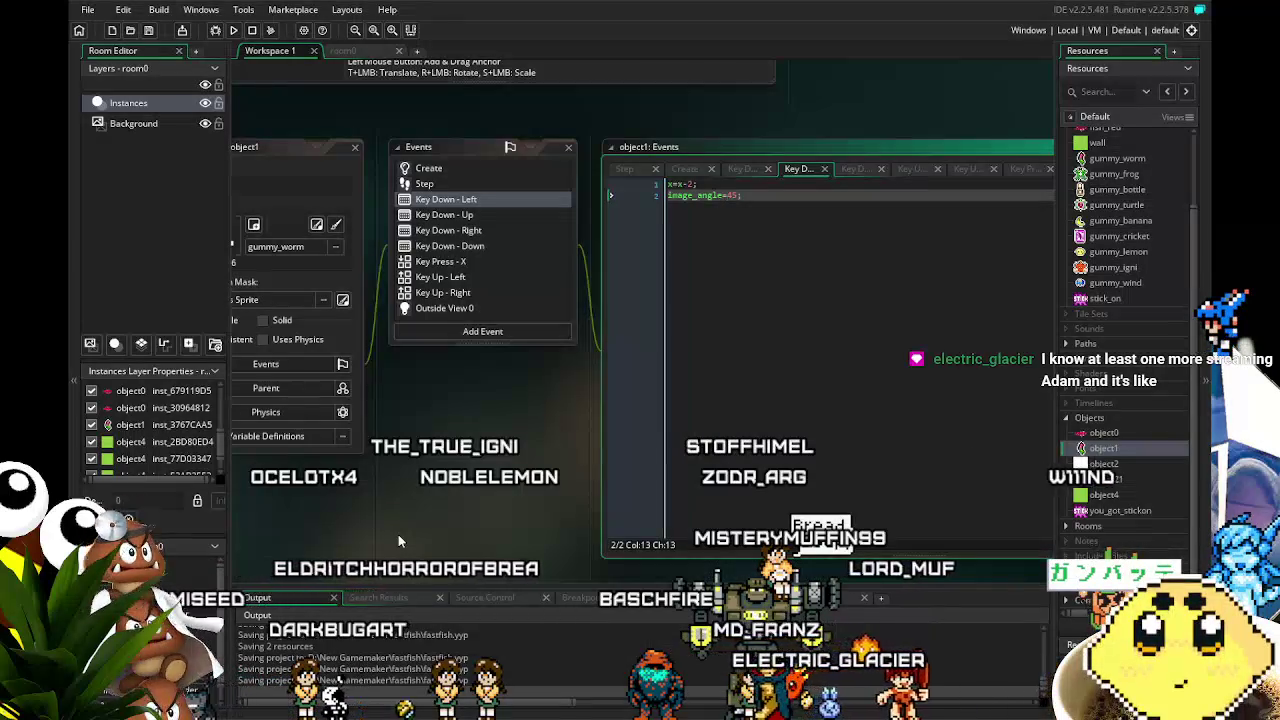
click(436, 172)
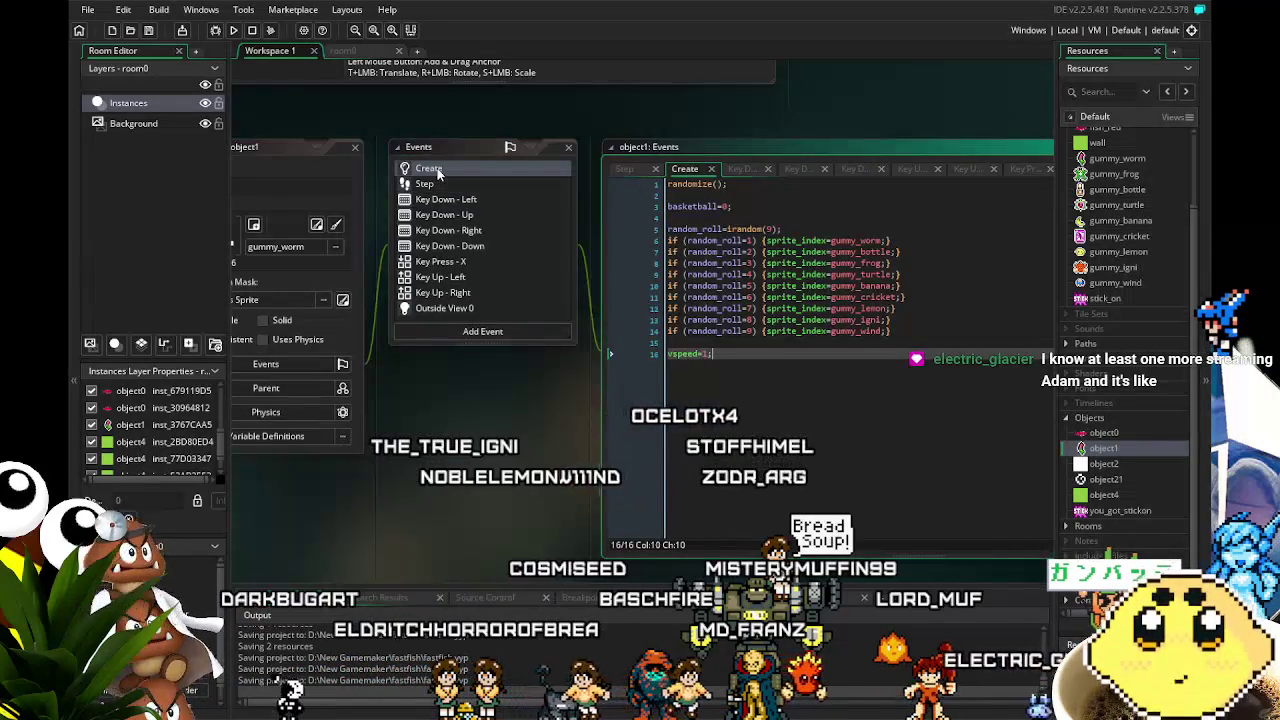
click(149, 30)
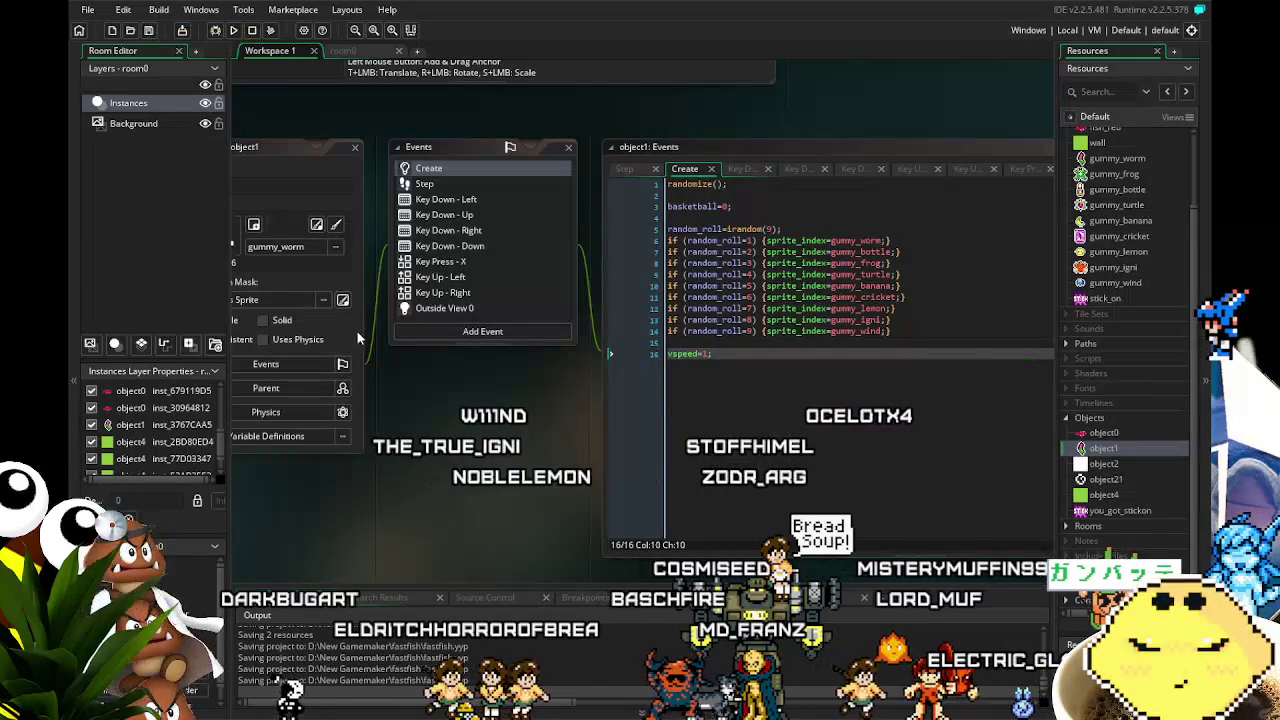
- Save the project again with object1's Create code on screen
drag(432, 408, 446, 417)
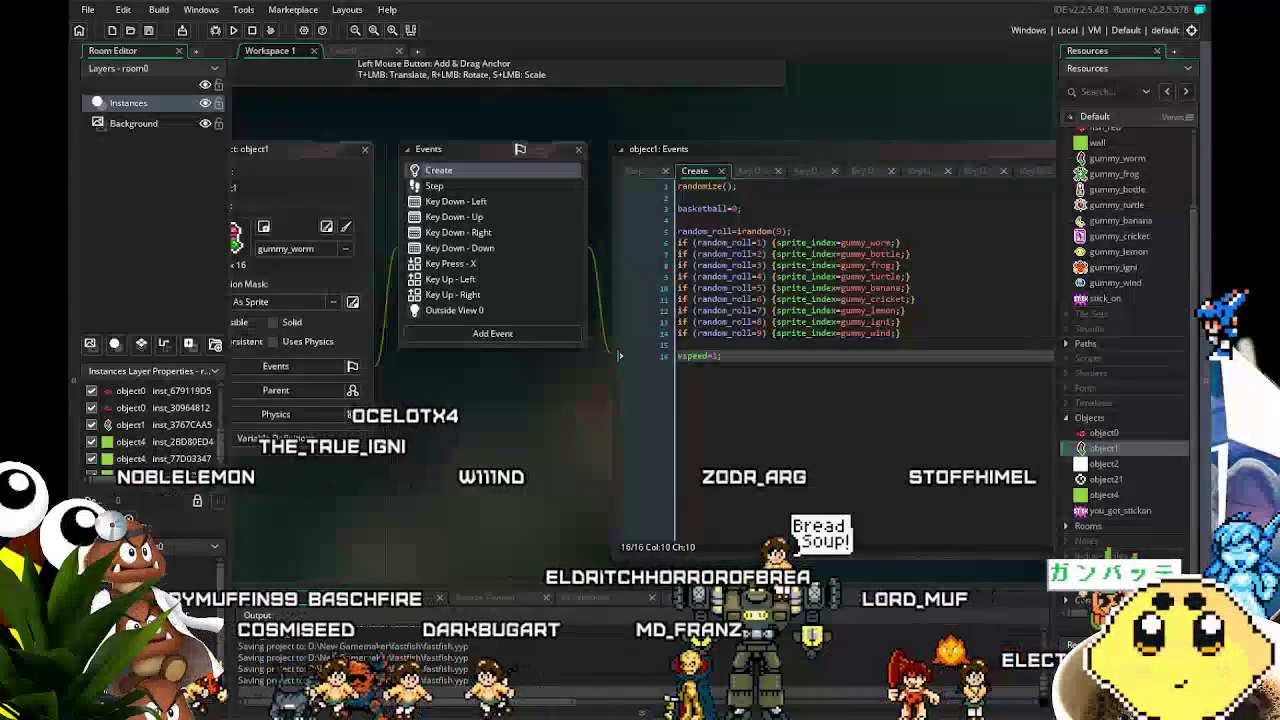
key(ctrl+s)
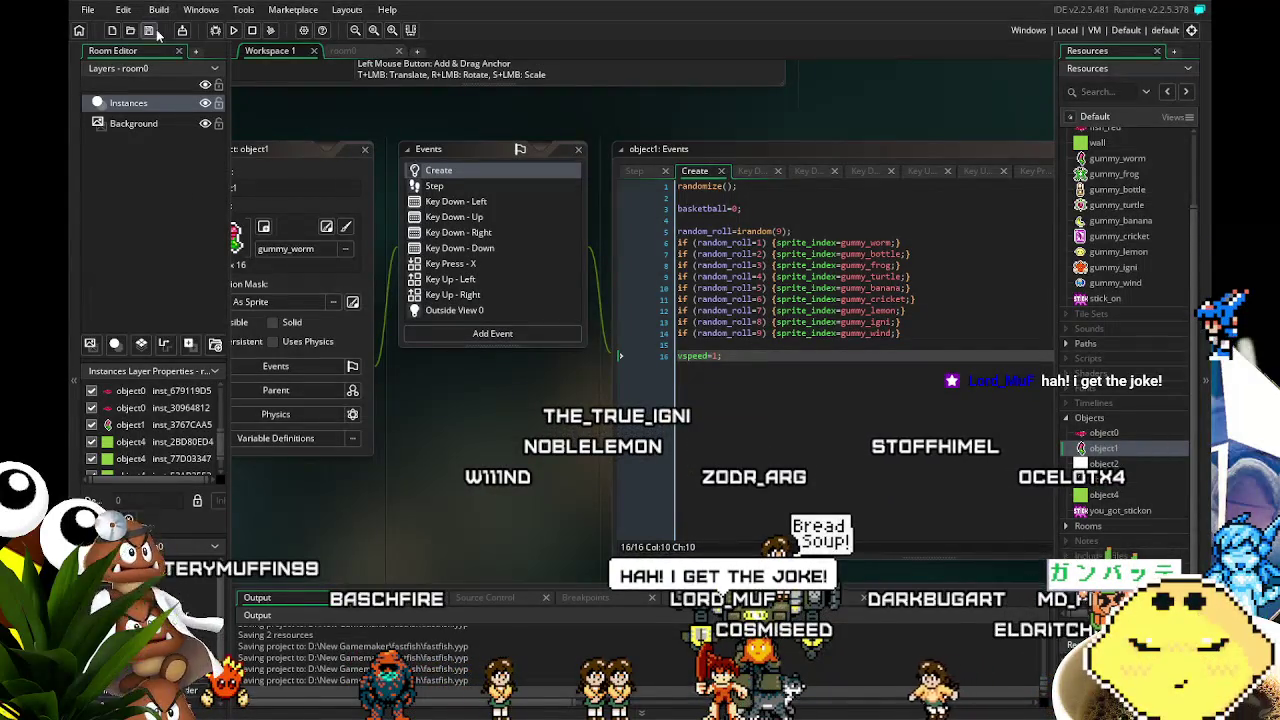
scroll(417, 447, down, 1)
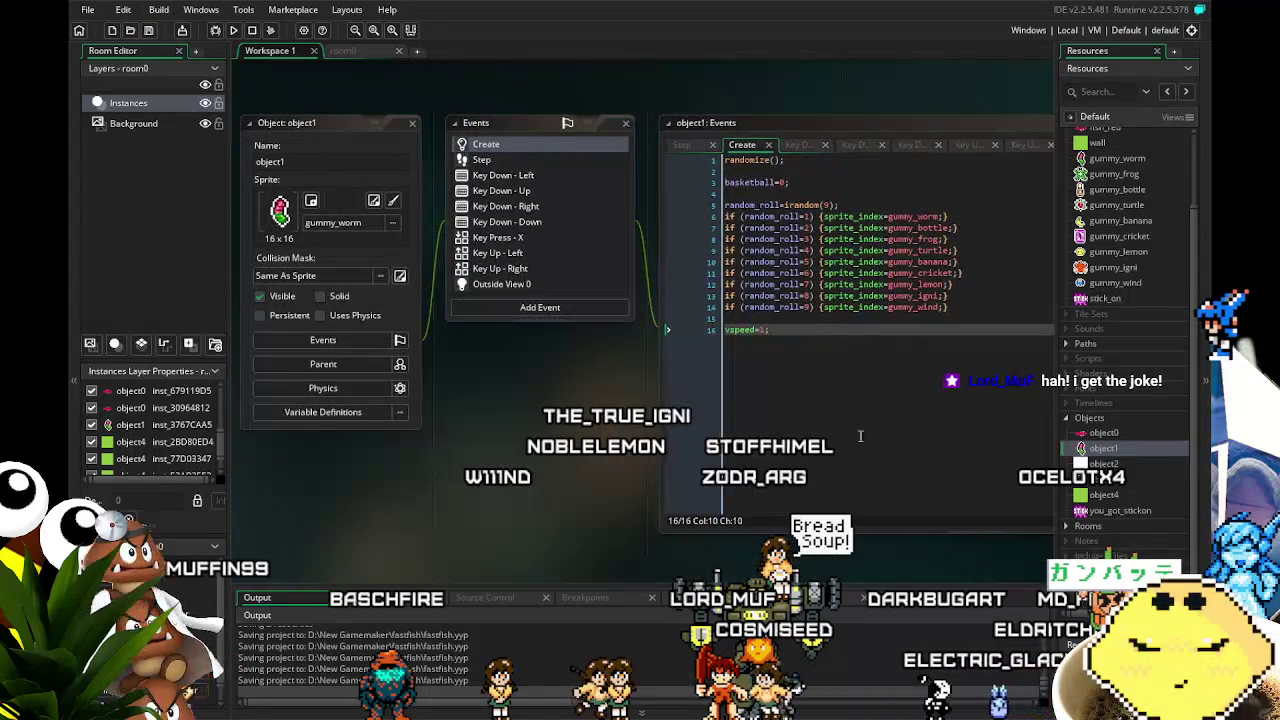